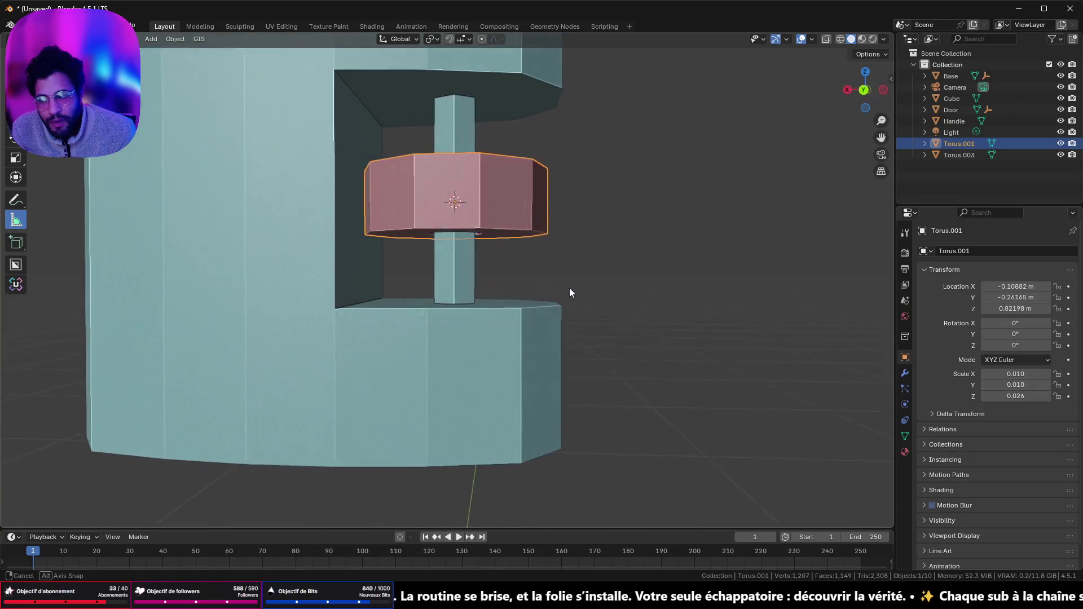
- In Edit Mode on the Cube, delete the side faces of the hexagonal pillar under the ring
{"action": "scroll", "coordinate": [550, 179], "scroll_direction": "down", "scroll_amount": 2}
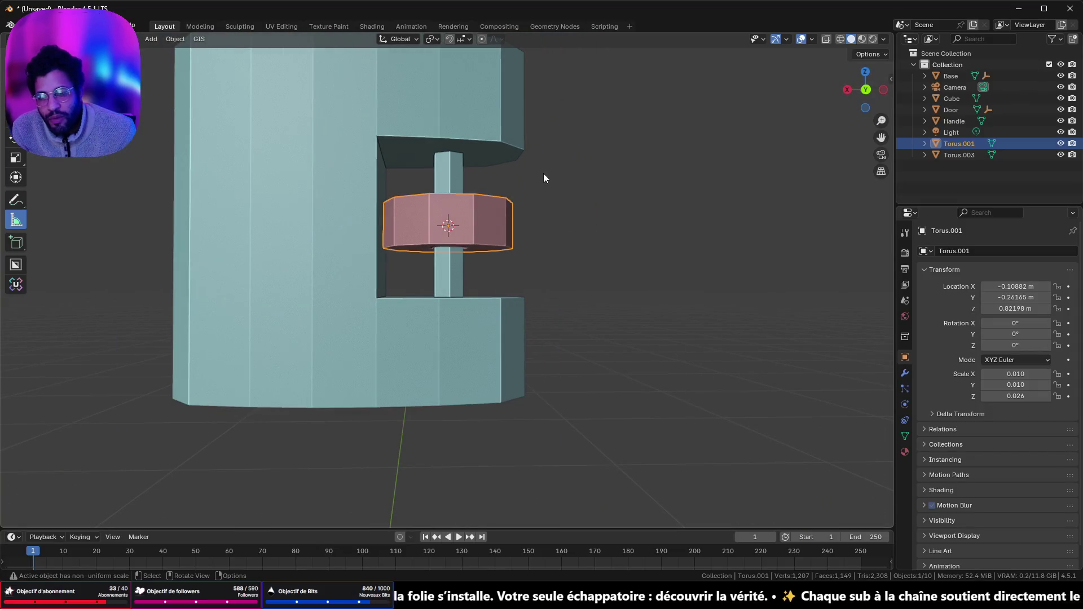
{"action": "mouse_move", "coordinate": [496, 181]}
{"action": "middle_mouse_down"}
{"action": "mouse_move", "coordinate": [504, 225]}
{"action": "mouse_move", "coordinate": [516, 112]}
{"action": "mouse_move", "coordinate": [488, 236]}
{"action": "middle_mouse_up"}
{"action": "key", "text": "Tab"}
{"action": "key", "text": "Tab"}
{"action": "left_click", "coordinate": [484, 316]}
{"action": "key", "text": "Tab"}
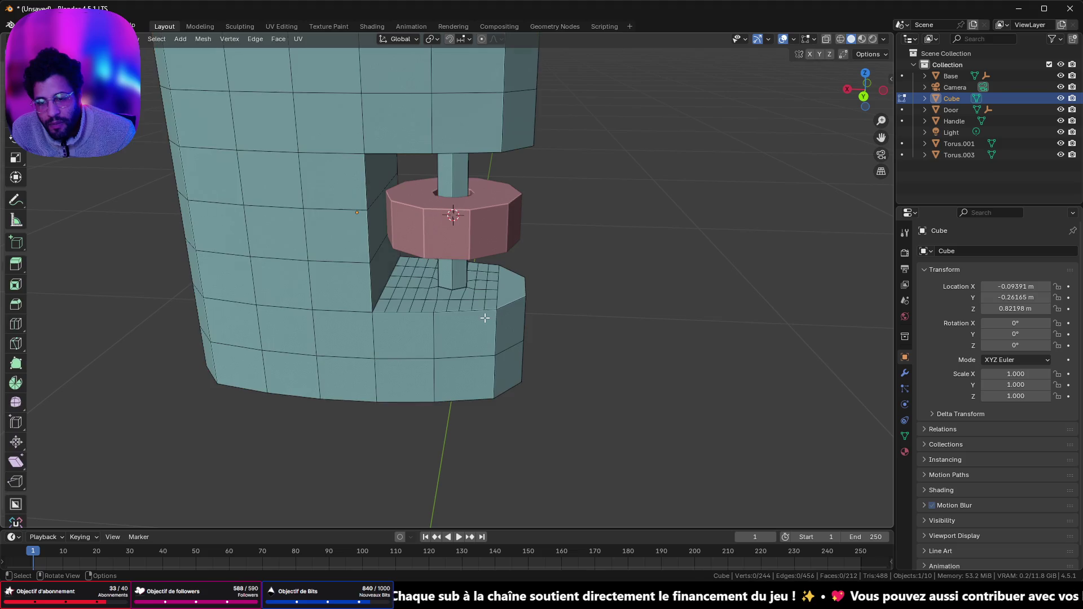
{"action": "middle_click_drag", "start_coordinate": [470, 278], "coordinate": [473, 241]}
{"action": "scroll", "coordinate": [472, 241], "scroll_direction": "up", "scroll_amount": 3}
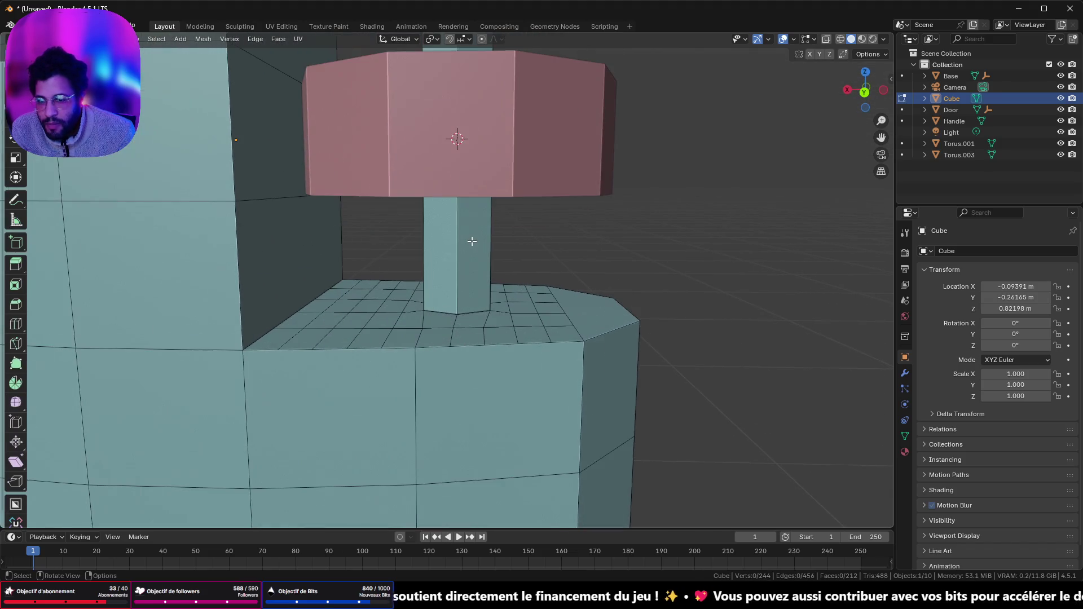
{"action": "scroll", "coordinate": [474, 236], "scroll_direction": "up", "scroll_amount": 3}
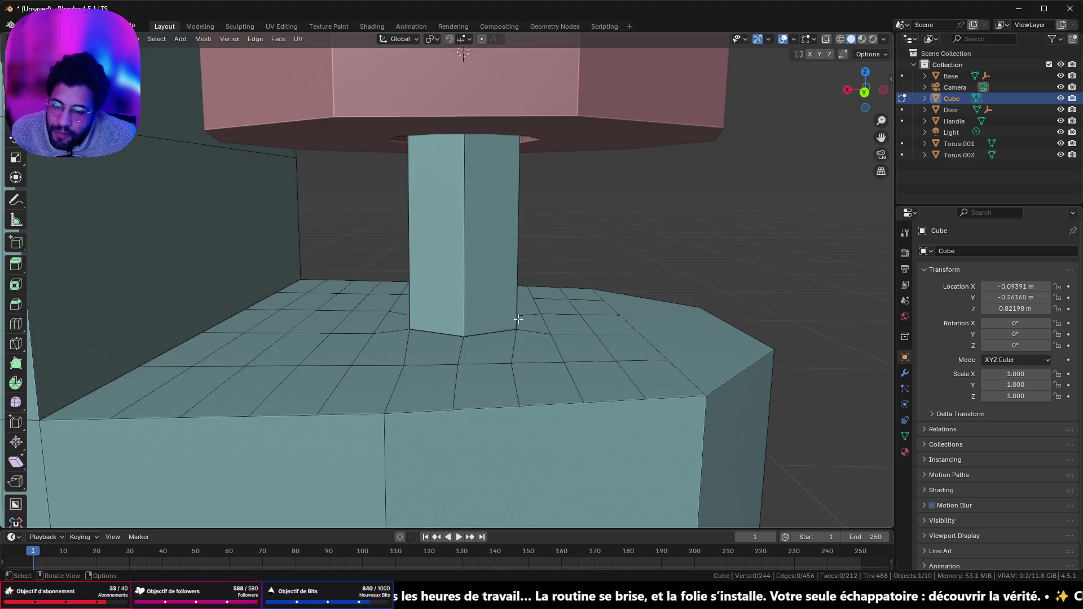
{"action": "scroll", "coordinate": [527, 321], "scroll_direction": "down", "scroll_amount": 5}
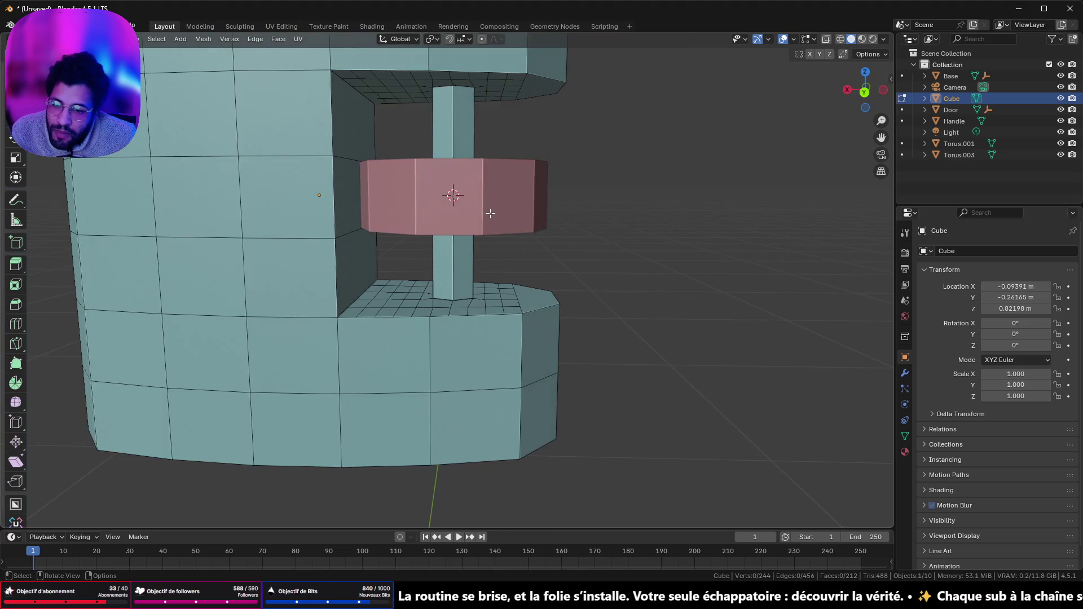
{"action": "left_click", "coordinate": [460, 137]}
{"action": "scroll", "coordinate": [478, 146], "scroll_direction": "up", "scroll_amount": 3}
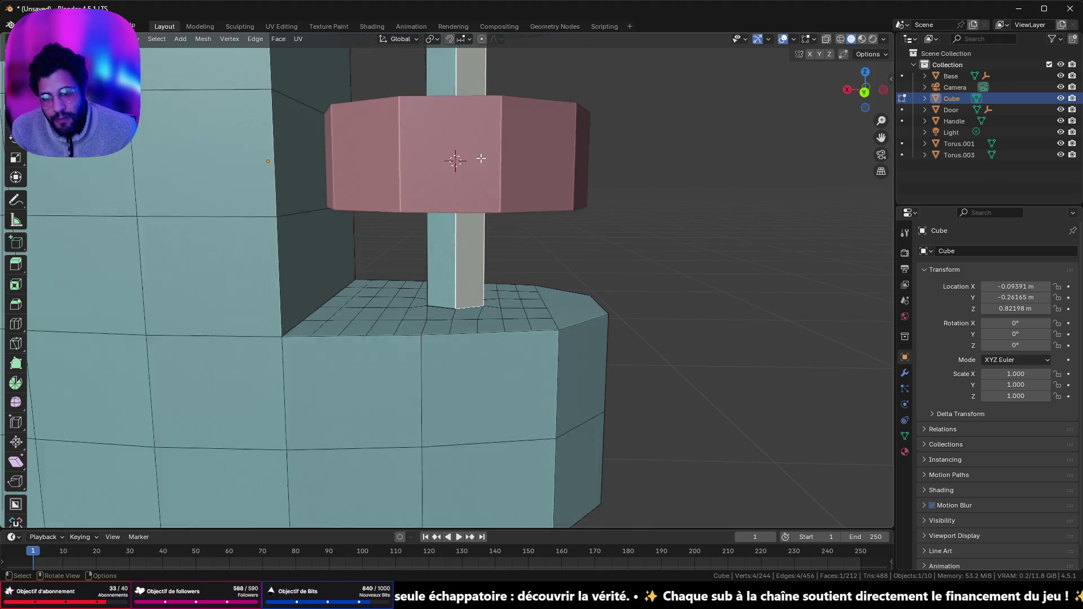
{"action": "left_click", "coordinate": [464, 259], "text": "alt"}
{"action": "key", "text": "x"}
{"action": "left_click", "coordinate": [459, 252]}
- Try filling the floor hole, undo the fill to keep it open, and select the upper hole loop
{"action": "middle_click_drag", "start_coordinate": [460, 286], "coordinate": [460, 308]}
{"action": "left_click", "coordinate": [465, 298], "text": "alt"}
{"action": "key", "text": "f"}
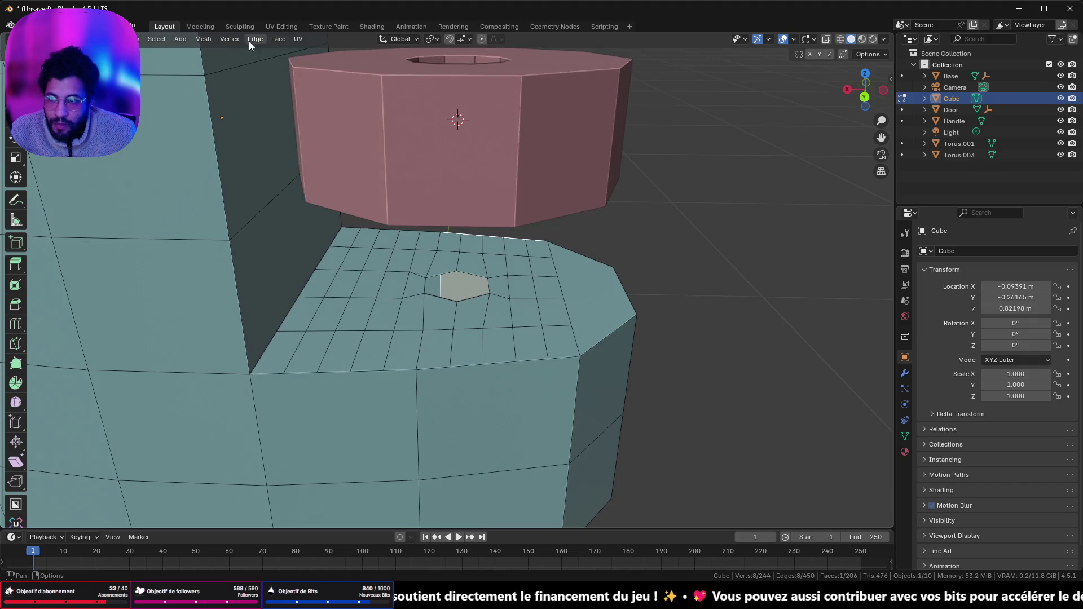
{"action": "mouse_move", "coordinate": [461, 308]}
{"action": "middle_mouse_down", "text": "shift"}
{"action": "mouse_move", "coordinate": [472, 146]}
{"action": "mouse_move", "coordinate": [451, 201]}
{"action": "middle_mouse_up", "text": "shift"}
{"action": "key", "text": "ctrl+z"}
{"action": "left_click", "coordinate": [460, 179], "text": "alt+shift"}
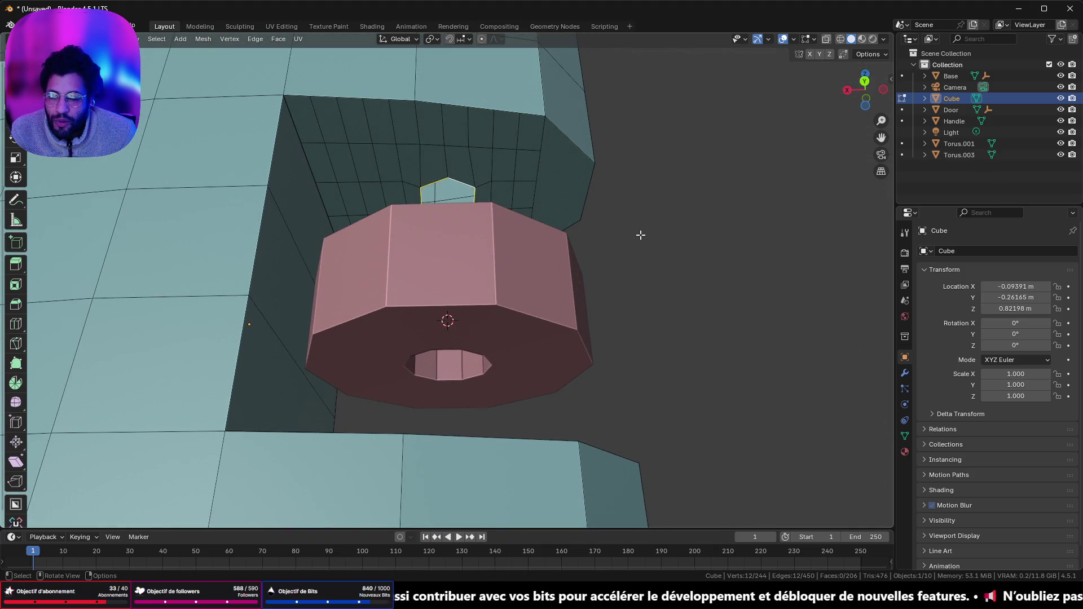
- Apply LoopTools Relax, then two more LoopTools reshapes, to both hexagonal hole loops
{"action": "middle_click_drag", "start_coordinate": [641, 234], "coordinate": [648, 322]}
{"action": "right_click", "coordinate": [650, 240]}
{"action": "mouse_move", "coordinate": [652, 208]}
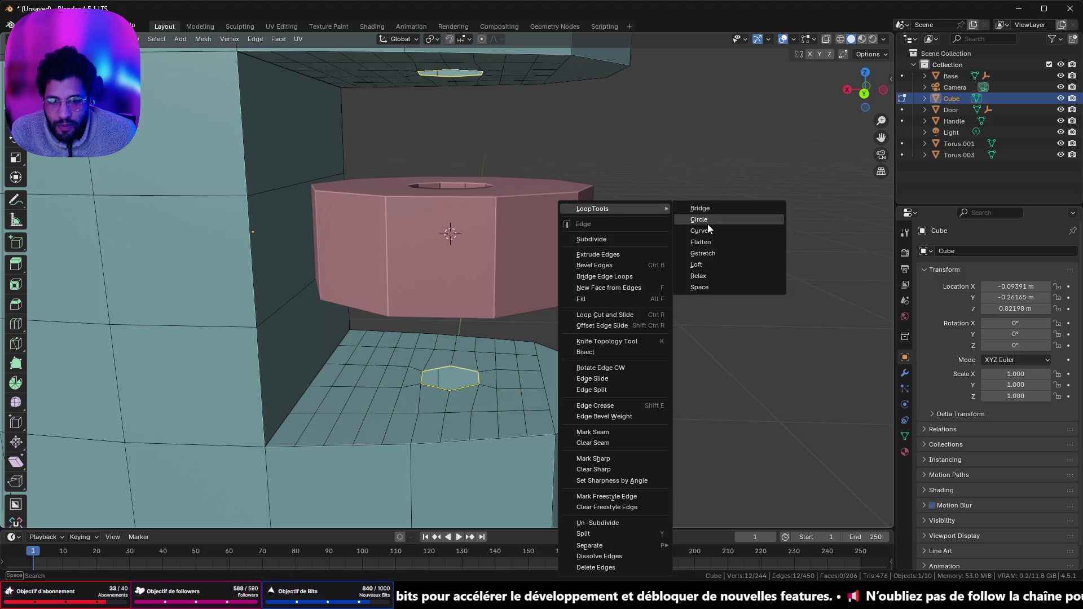
{"action": "left_click", "coordinate": [716, 275]}
{"action": "right_click", "coordinate": [715, 273]}
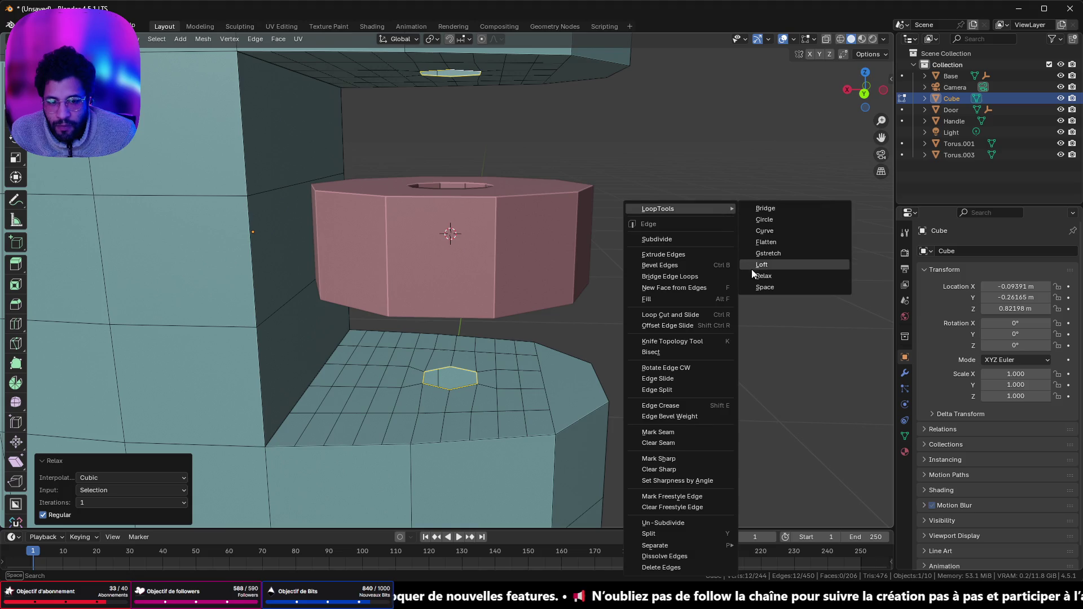
{"action": "left_click", "coordinate": [755, 273]}
{"action": "right_click", "coordinate": [736, 276]}
{"action": "mouse_move", "coordinate": [742, 208]}
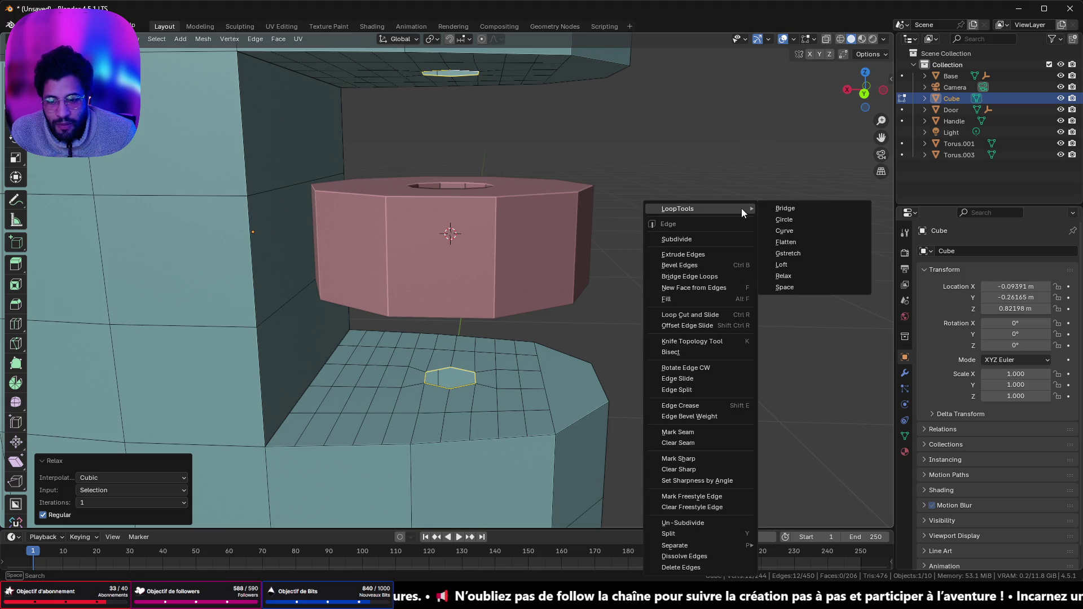
{"action": "left_click", "coordinate": [793, 274]}
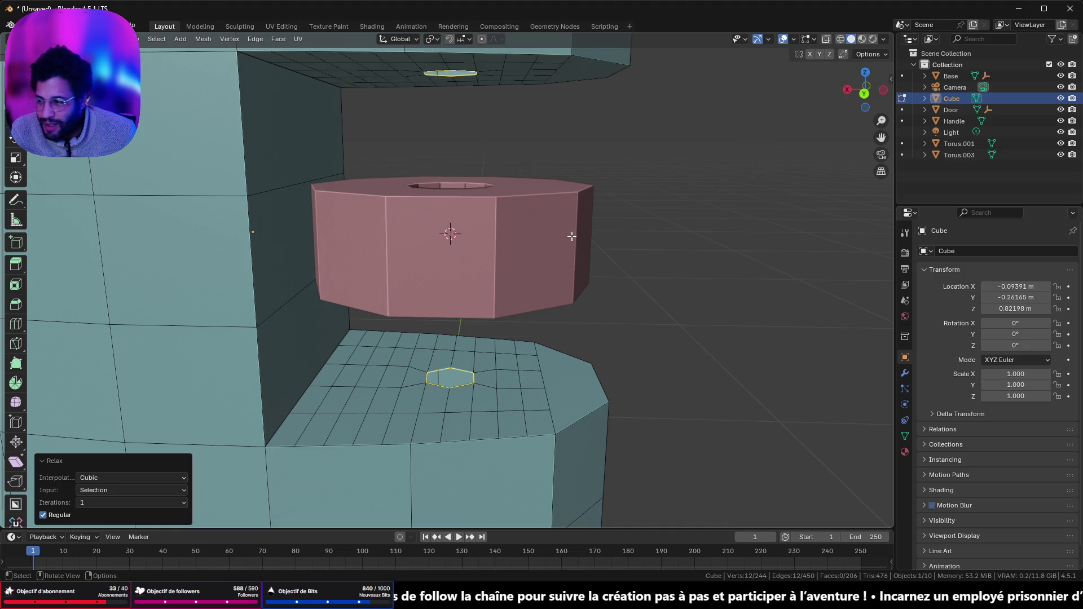
{"action": "scroll", "coordinate": [572, 236], "scroll_direction": "up", "scroll_amount": 6}
- In vertex mode, set snapping to vertex/edge and slide the first hexagon corner along Y onto the grid line
{"action": "middle_click_drag", "start_coordinate": [529, 287], "coordinate": [559, 325]}
{"action": "mouse_move", "coordinate": [666, 386]}
{"action": "middle_mouse_down"}
{"action": "mouse_move", "coordinate": [587, 256]}
{"action": "mouse_move", "coordinate": [595, 230]}
{"action": "mouse_move", "coordinate": [448, 205]}
{"action": "middle_mouse_up"}
{"action": "scroll", "coordinate": [525, 302], "scroll_direction": "up", "scroll_amount": 2}
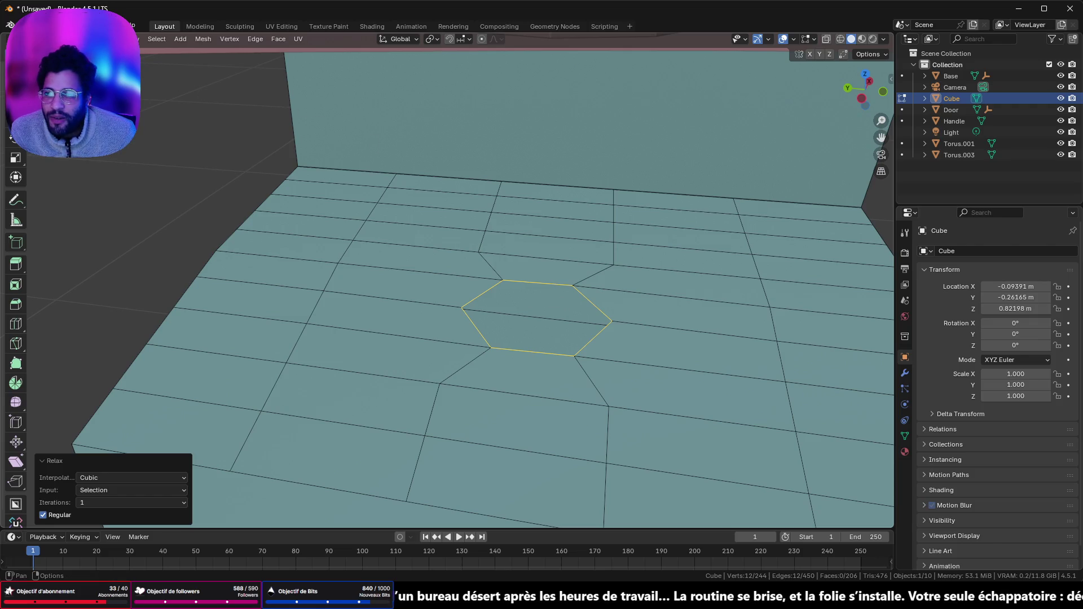
{"action": "key", "text": "1"}
{"action": "left_click", "coordinate": [506, 279]}
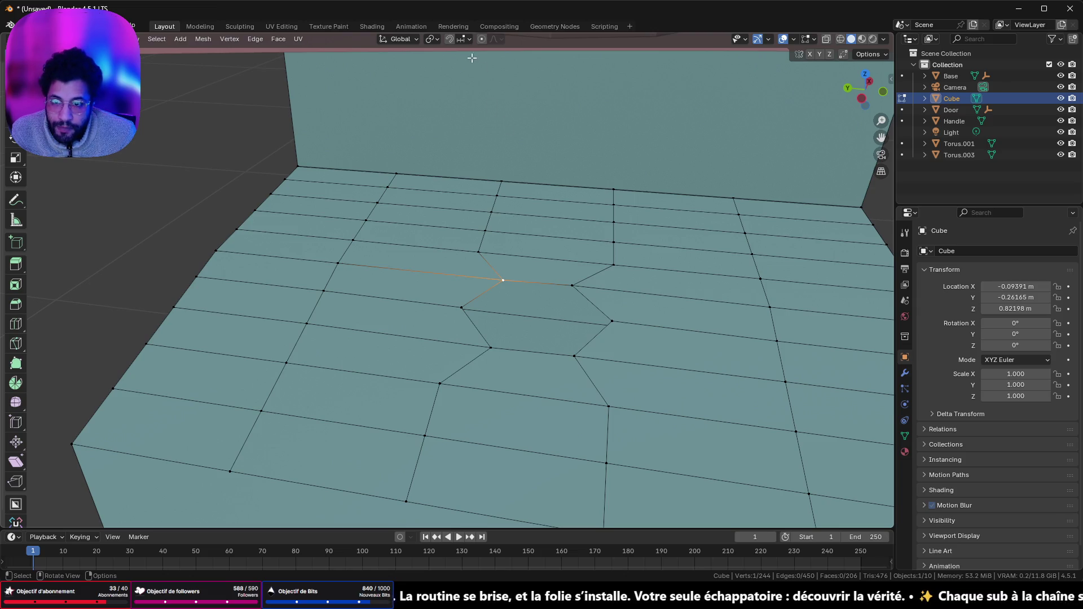
{"action": "left_click", "coordinate": [468, 41]}
{"action": "left_click", "coordinate": [455, 117]}
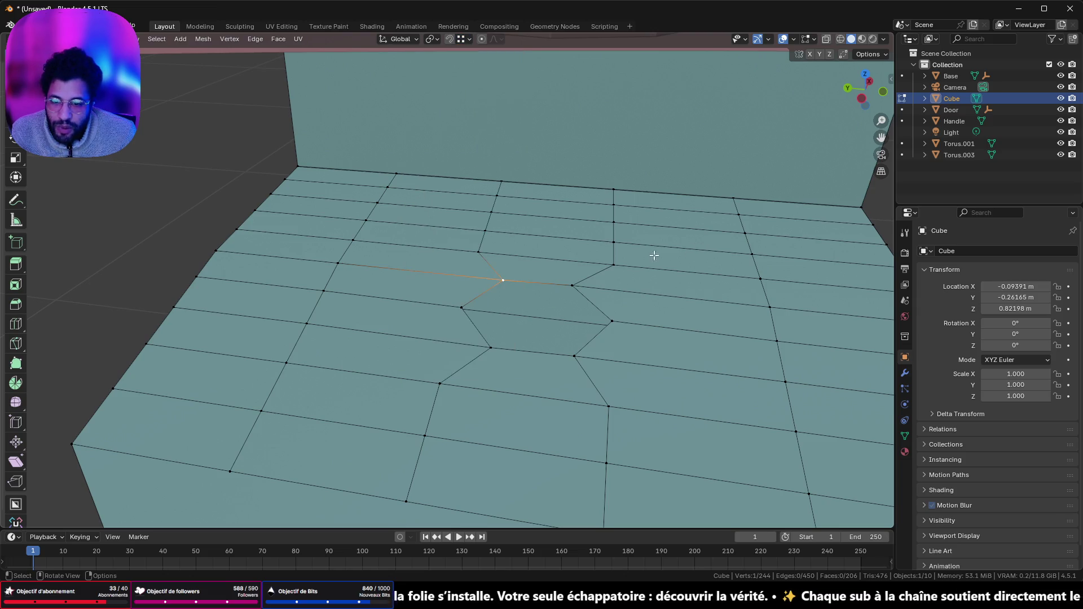
{"action": "key", "text": "g"}
{"action": "key", "text": "y"}
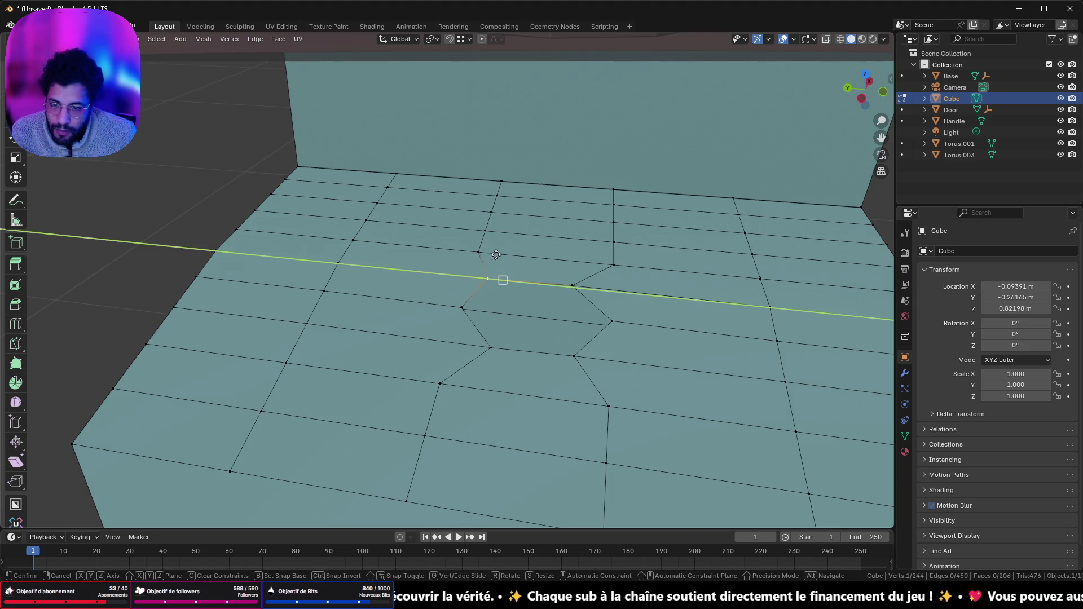
{"action": "left_click", "coordinate": [476, 248]}
- Slide two more hexagon vertices along Y onto the neighbouring edge lines
{"action": "left_click", "coordinate": [576, 285]}
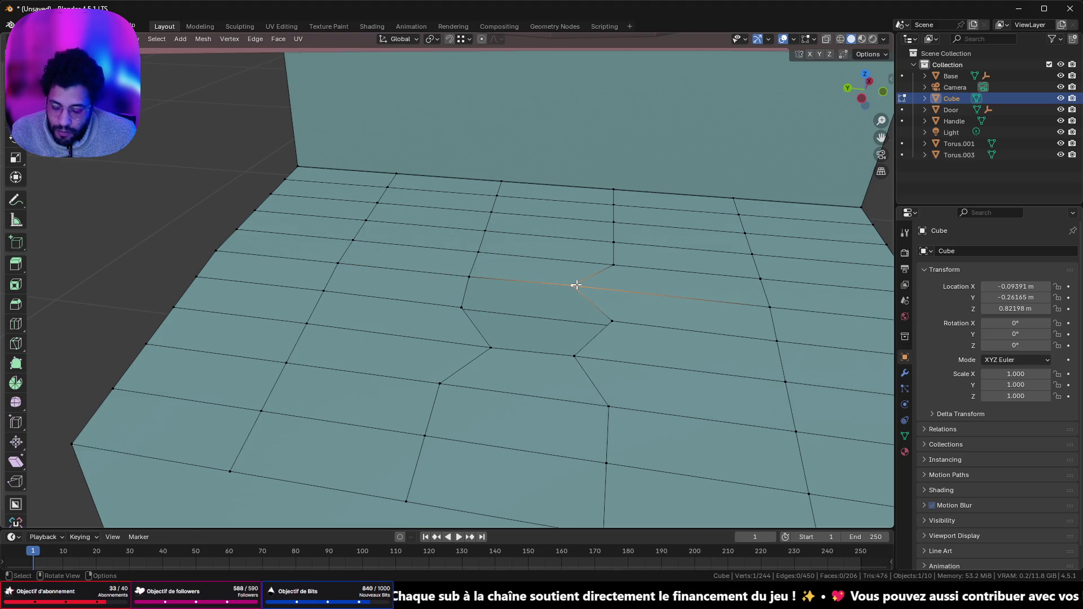
{"action": "key", "text": "g"}
{"action": "key", "text": "y"}
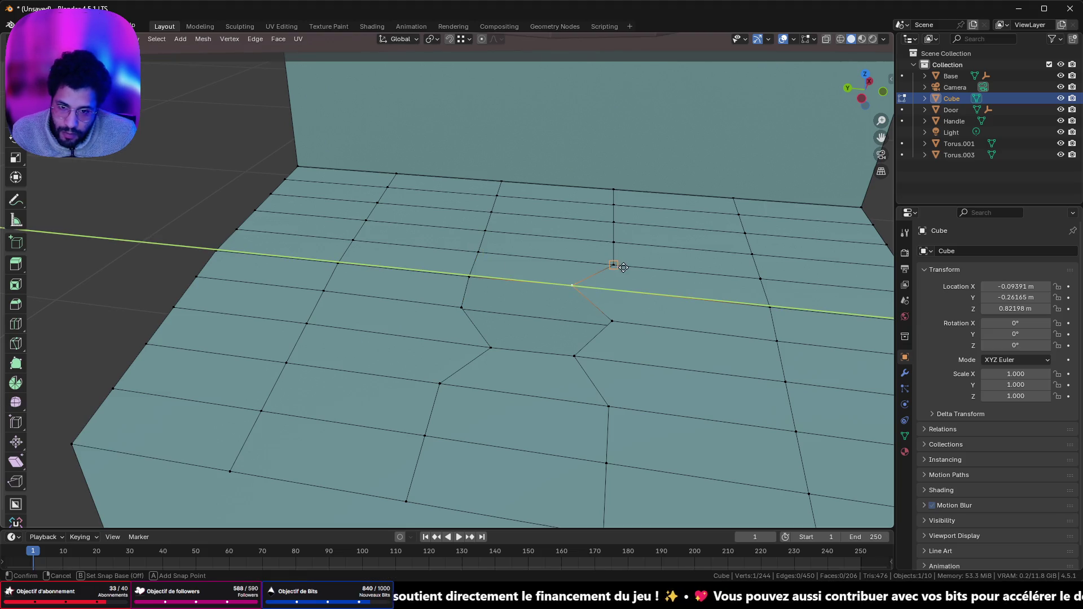
{"action": "left_click", "coordinate": [619, 267]}
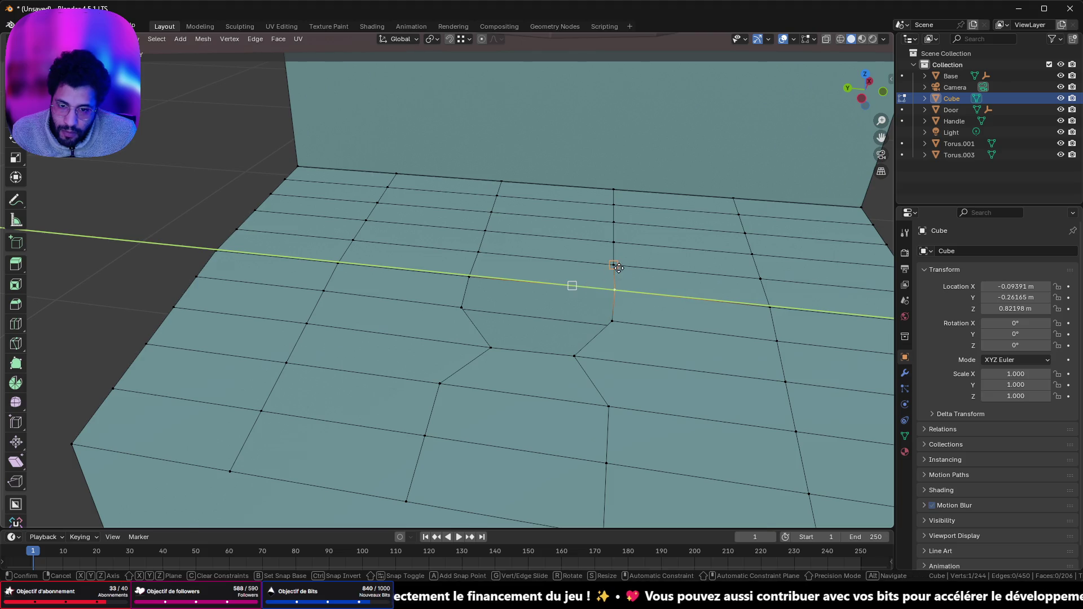
{"action": "left_click", "coordinate": [580, 354]}
{"action": "key", "text": "g"}
{"action": "key", "text": "y"}
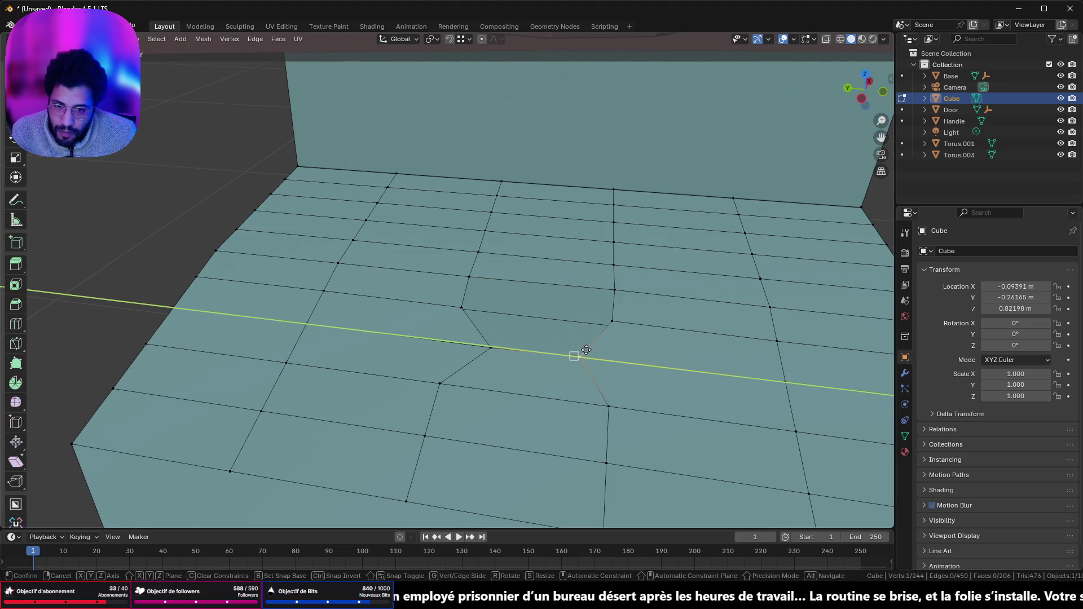
{"action": "left_click", "coordinate": [608, 354]}
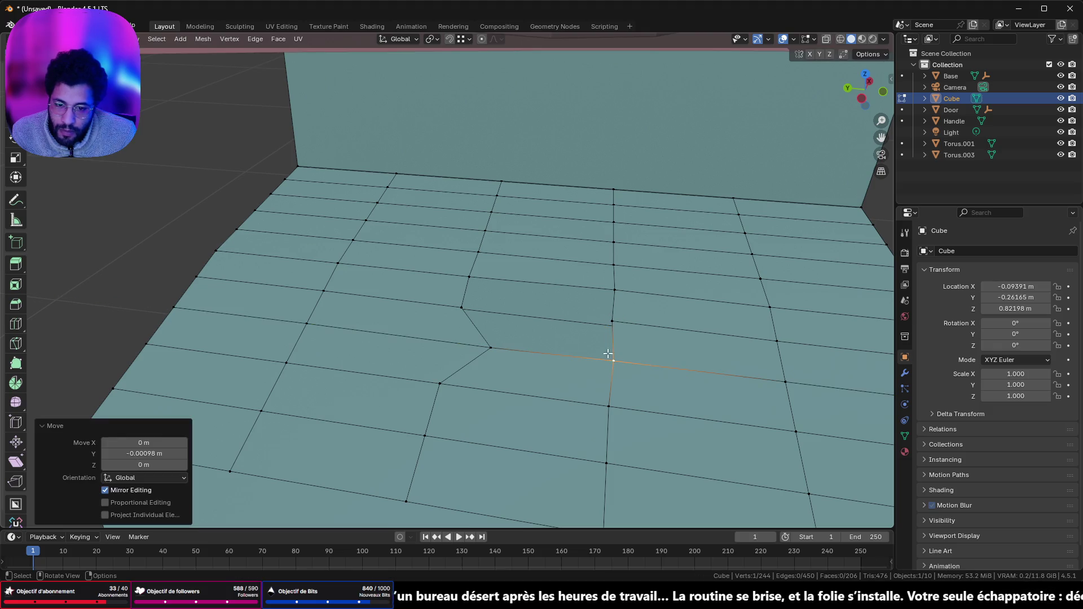
- Move a vertex beside the top-face hole 0.00098 m along Y to align its edge line
{"action": "mouse_move", "coordinate": [642, 398]}
{"action": "middle_mouse_down"}
{"action": "mouse_move", "coordinate": [558, 331]}
{"action": "mouse_move", "coordinate": [653, 266]}
{"action": "mouse_move", "coordinate": [663, 228]}
{"action": "mouse_move", "coordinate": [669, 257]}
{"action": "mouse_move", "coordinate": [549, 205]}
{"action": "middle_mouse_up"}
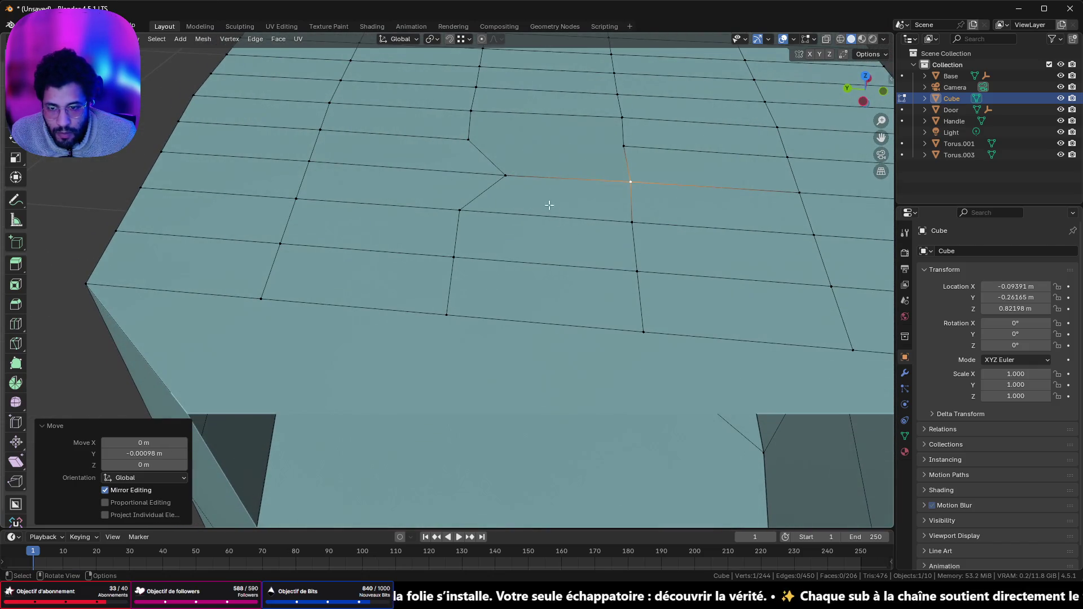
{"action": "left_click", "coordinate": [506, 175]}
{"action": "key", "text": "g"}
{"action": "key", "text": "y"}
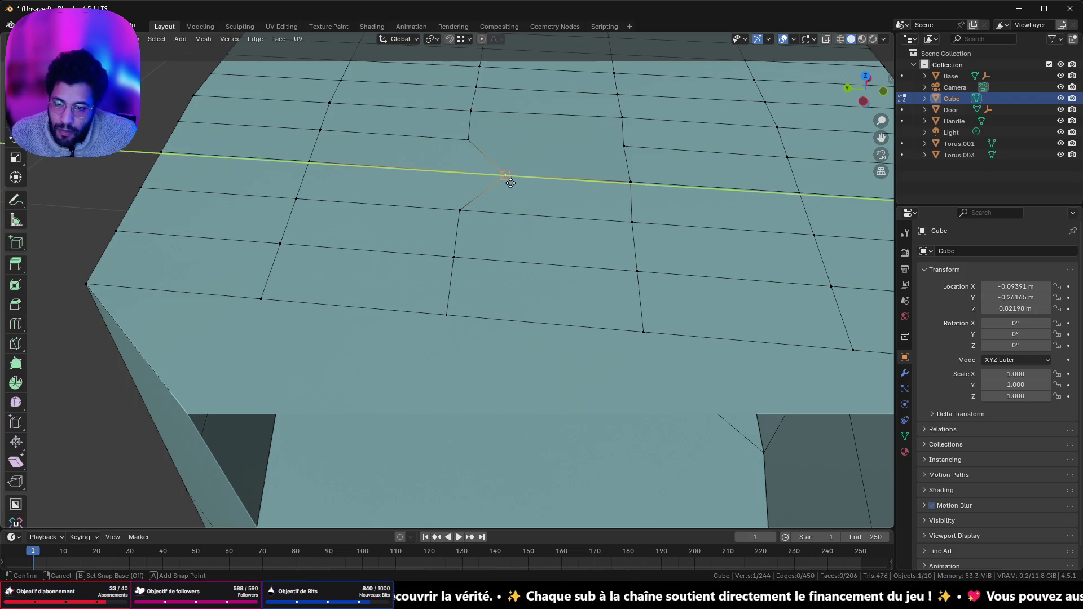
{"action": "left_click", "coordinate": [463, 214]}
{"action": "middle_click_drag", "start_coordinate": [492, 207], "coordinate": [496, 165]}
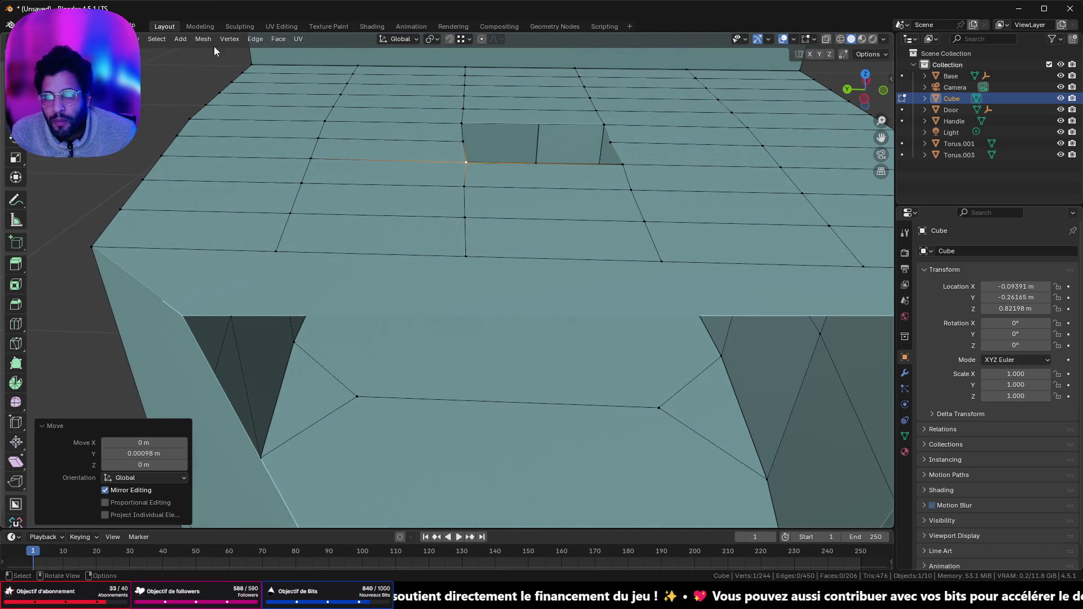
- In edge mode, try selecting edge loops around the top opening and along the hexagon
{"action": "key", "text": "2"}
{"action": "left_click", "coordinate": [465, 173]}
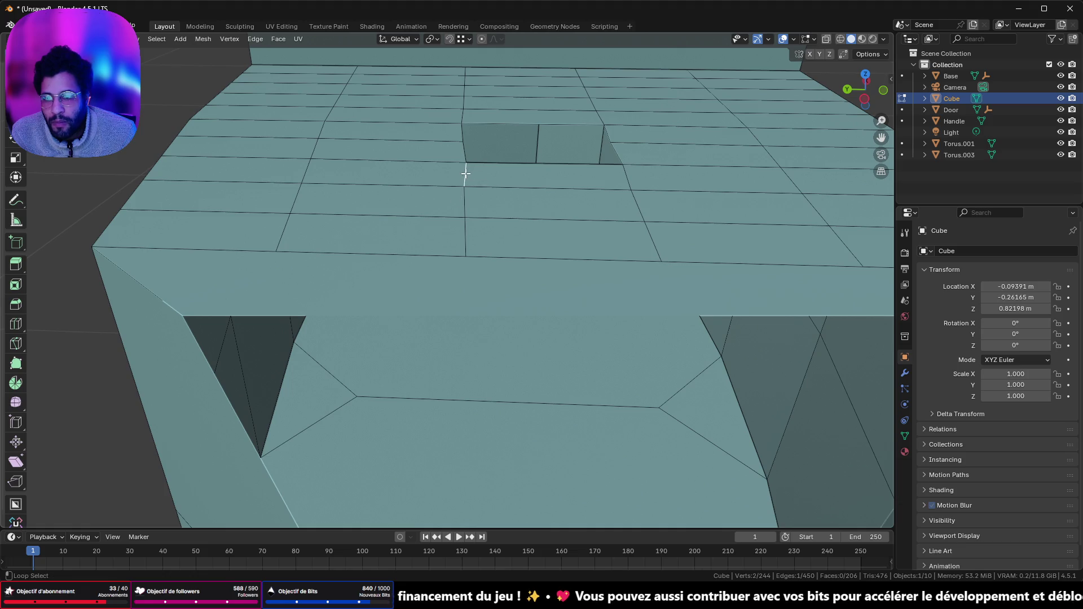
{"action": "left_click", "coordinate": [465, 130], "text": "alt+shift"}
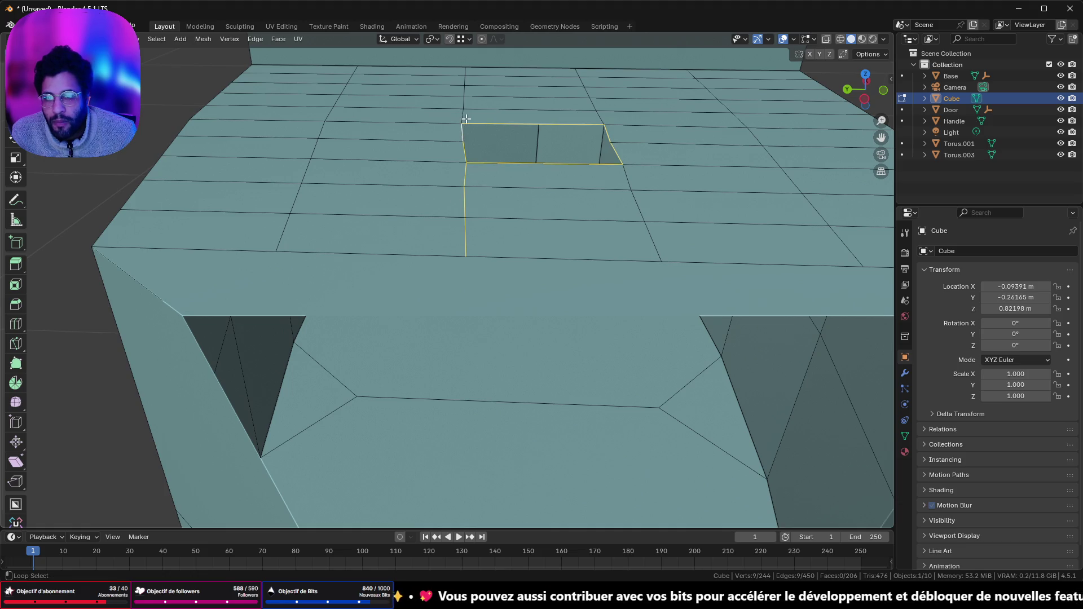
{"action": "left_click", "coordinate": [463, 132]}
{"action": "mouse_move", "coordinate": [444, 145]}
{"action": "middle_mouse_down"}
{"action": "mouse_move", "coordinate": [564, 141]}
{"action": "mouse_move", "coordinate": [527, 172]}
{"action": "middle_mouse_up"}
{"action": "left_click", "coordinate": [527, 172], "text": "ctrl"}
- Undo back to the intact pillar and return to Object Mode
{"action": "key", "text": "ctrl+z"}
{"action": "key", "text": "ctrl+z"}
{"action": "key", "text": "ctrl+z"}
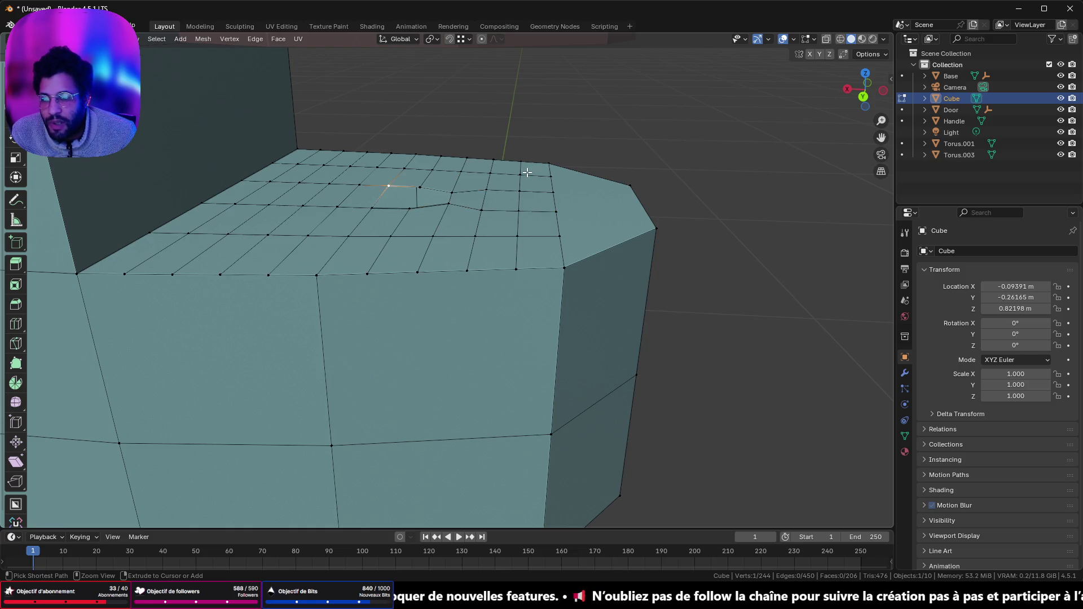
{"action": "key", "text": "ctrl+z"}
{"action": "key", "text": "ctrl+z"}
{"action": "key", "text": "ctrl+z"}
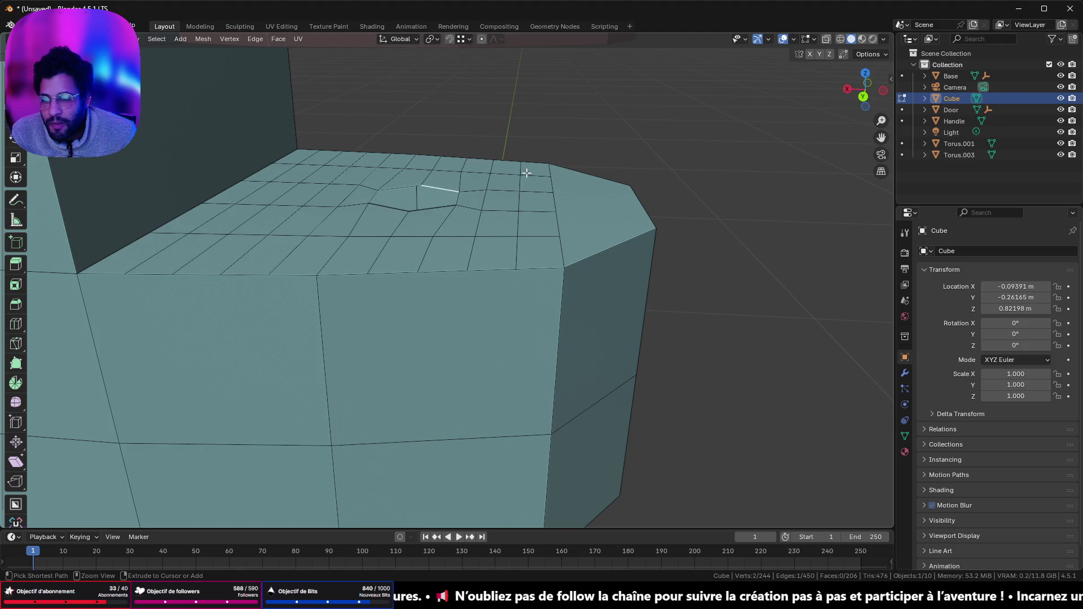
{"action": "key", "text": "Tab"}
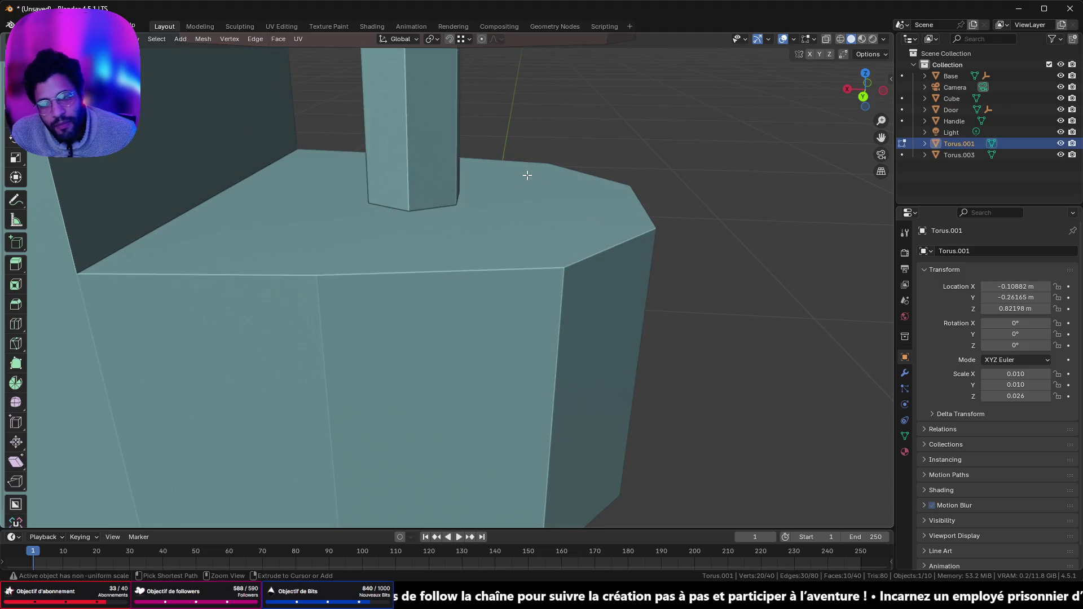
- Undo repeatedly until Torus.004 is removed and the Cube's subdivided top face reverts to one face
{"action": "left_click", "coordinate": [527, 175]}
{"action": "key", "text": "ctrl+z"}
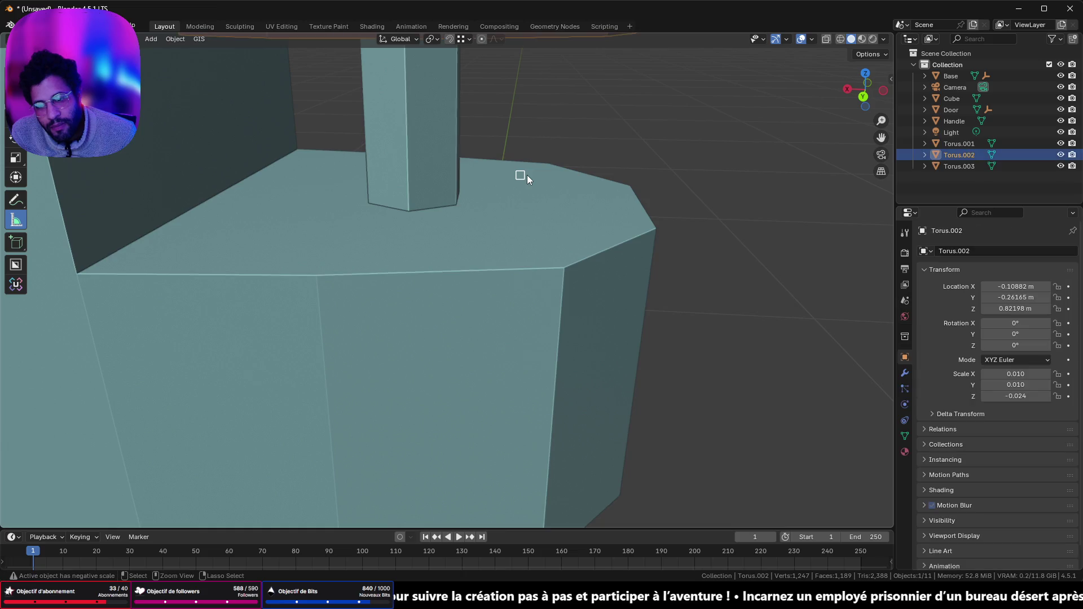
{"action": "key", "text": "ctrl+z"}
{"action": "key", "text": "ctrl+z"}
{"action": "key", "text": "ctrl+z"}
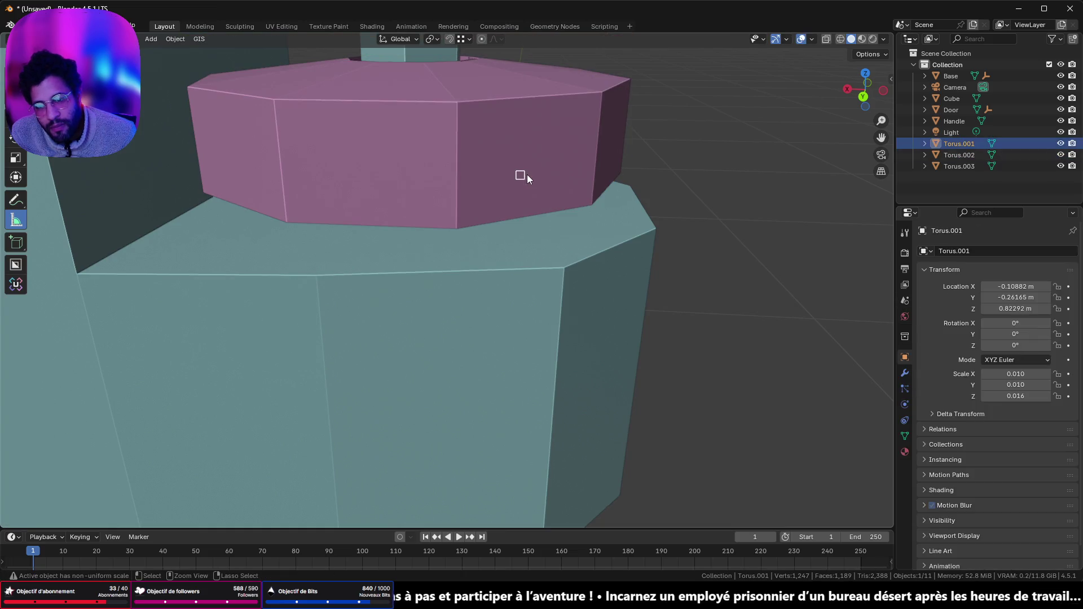
{"action": "key", "text": "ctrl+z"}
{"action": "key", "text": "ctrl+z"}
{"action": "key", "text": "ctrl+z"}
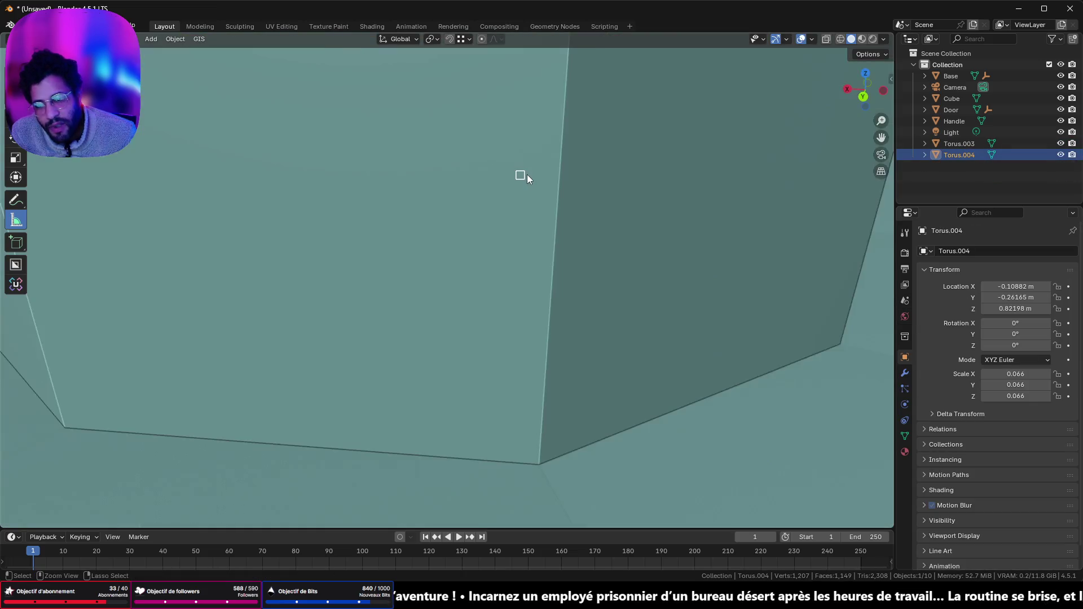
{"action": "key", "text": "ctrl+z"}
{"action": "key", "text": "ctrl+z"}
{"action": "key", "text": "ctrl+z"}
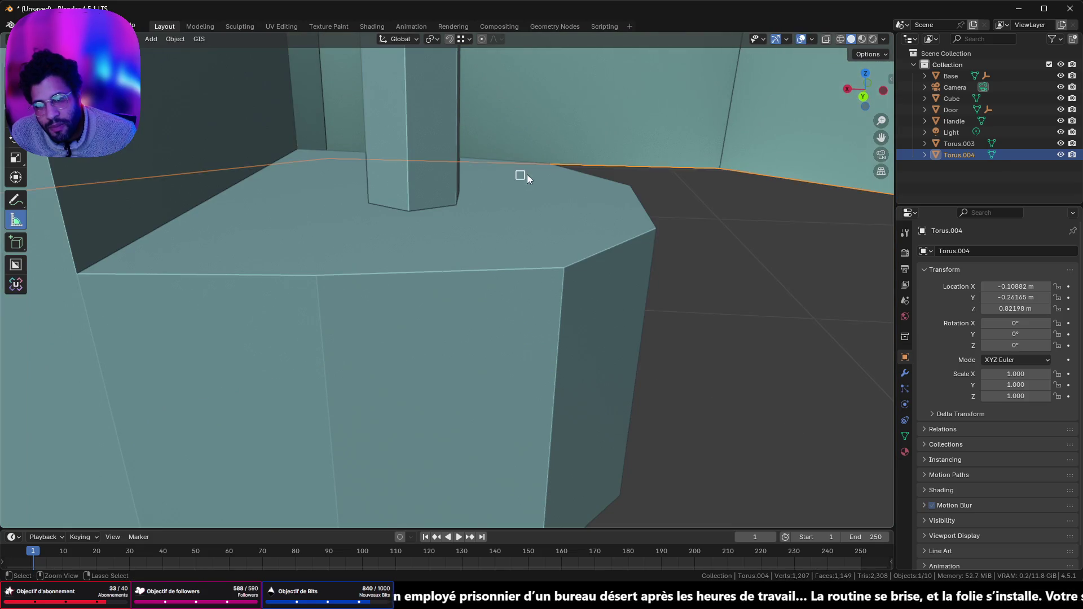
{"action": "key", "text": "ctrl+z"}
{"action": "key", "text": "ctrl+z"}
{"action": "key", "text": "ctrl+z"}
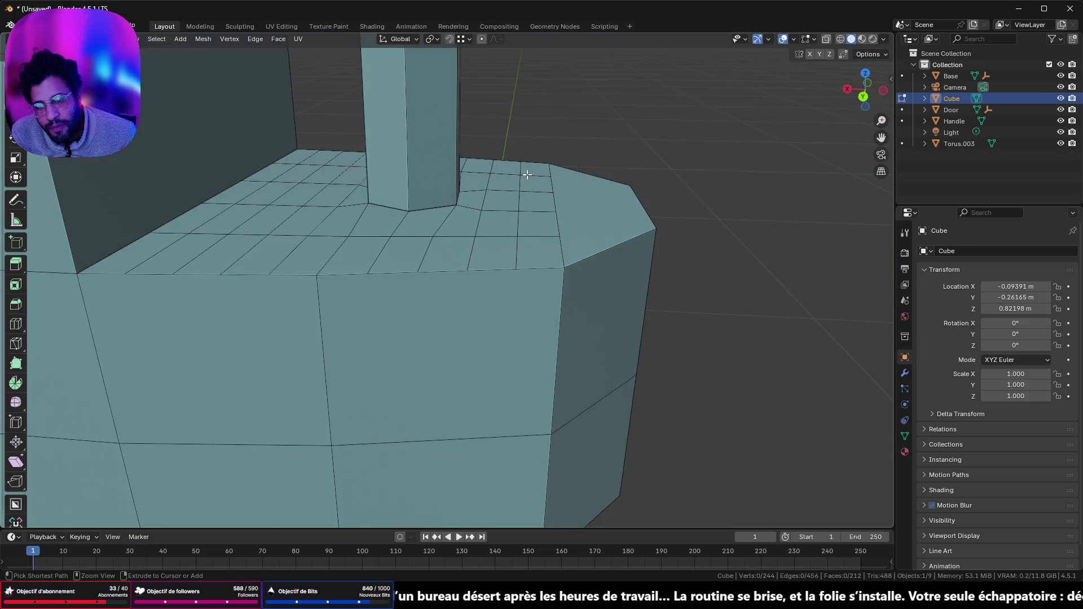
{"action": "key", "text": "ctrl+z"}
{"action": "key", "text": "ctrl+z"}
{"action": "key", "text": "ctrl+z"}
{"action": "key", "text": "ctrl+z"}
{"action": "key", "text": "ctrl+z"}
{"action": "key", "text": "ctrl+z"}
{"action": "key", "text": "ctrl+z"}
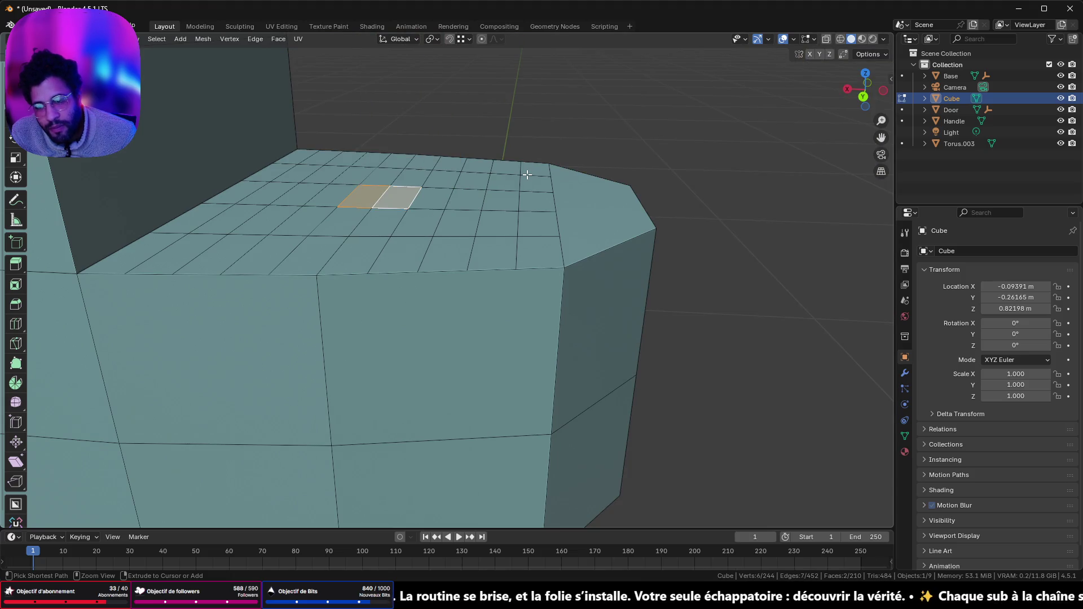
{"action": "key", "text": "ctrl+z"}
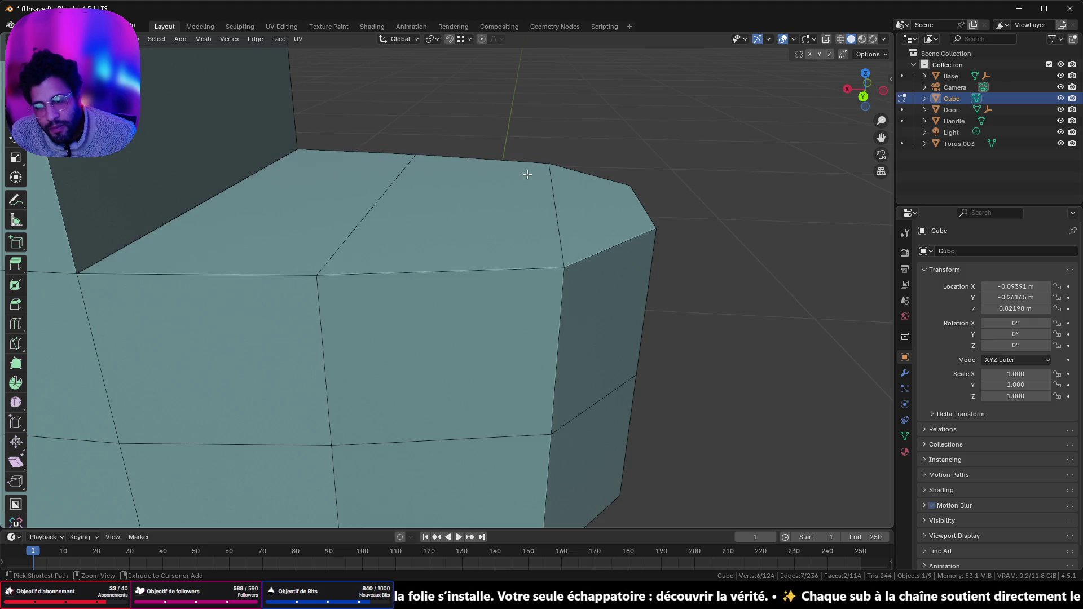
{"action": "scroll", "coordinate": [527, 174], "scroll_direction": "down", "scroll_amount": 3}
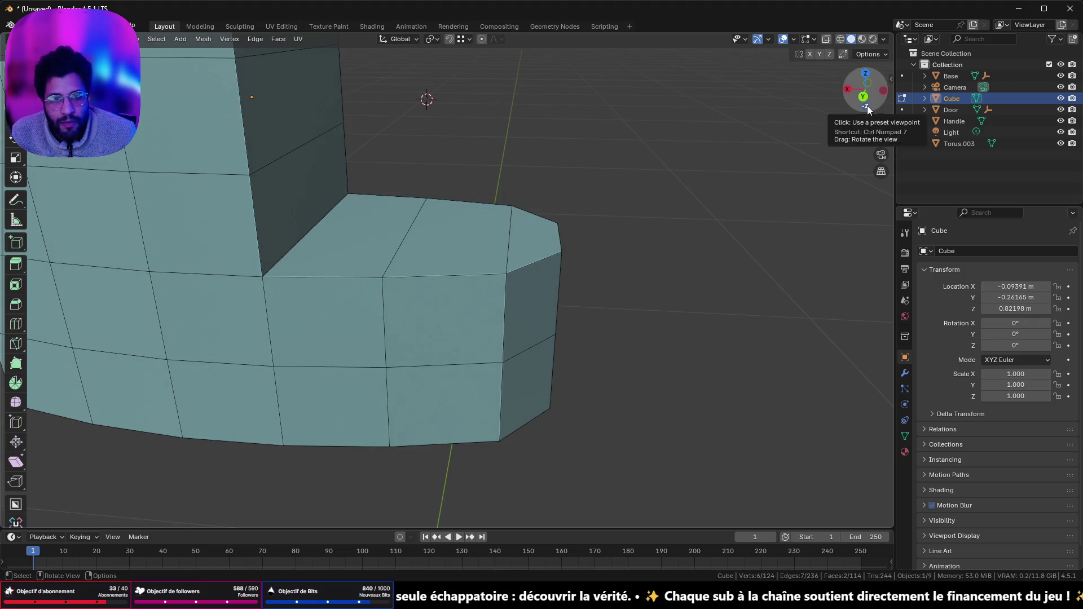
- Add a cylinder with 16 vertices at the 3D cursor in Object Mode
{"action": "left_click", "coordinate": [867, 106]}
{"action": "scroll", "coordinate": [624, 160], "scroll_direction": "down", "scroll_amount": 3}
{"action": "key", "text": "Tab"}
{"action": "key", "text": "shift+a"}
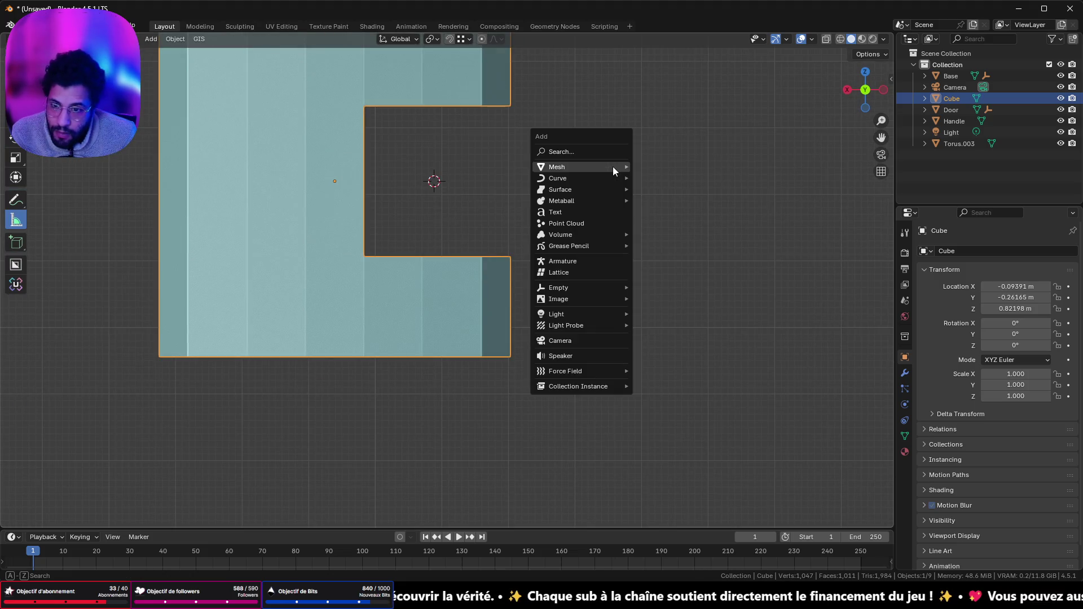
{"action": "mouse_move", "coordinate": [613, 167]}
{"action": "left_click", "coordinate": [660, 223]}
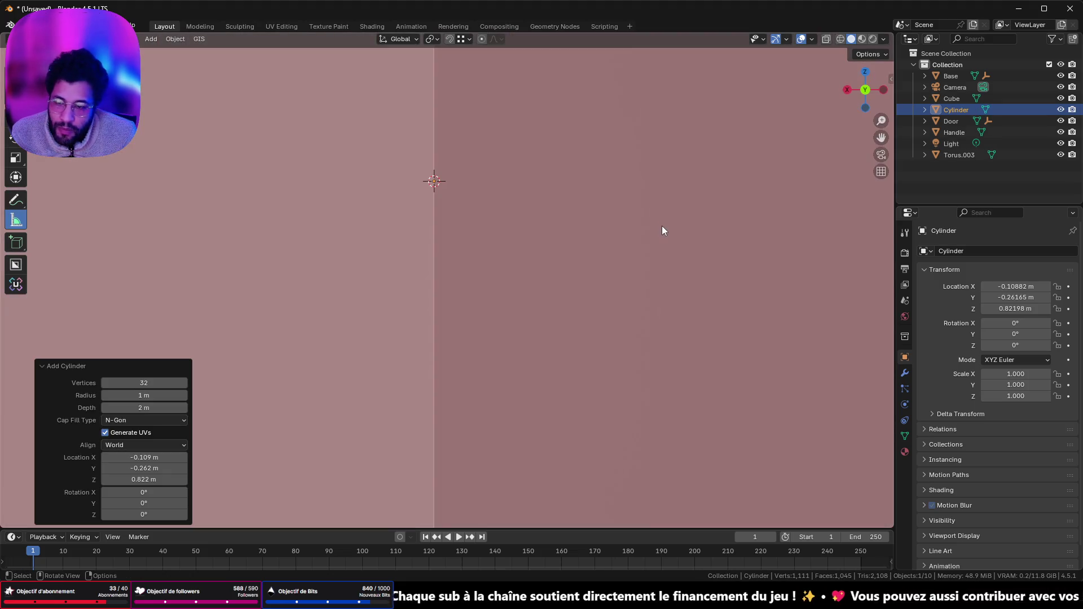
{"action": "key", "text": "KP_Decimal"}
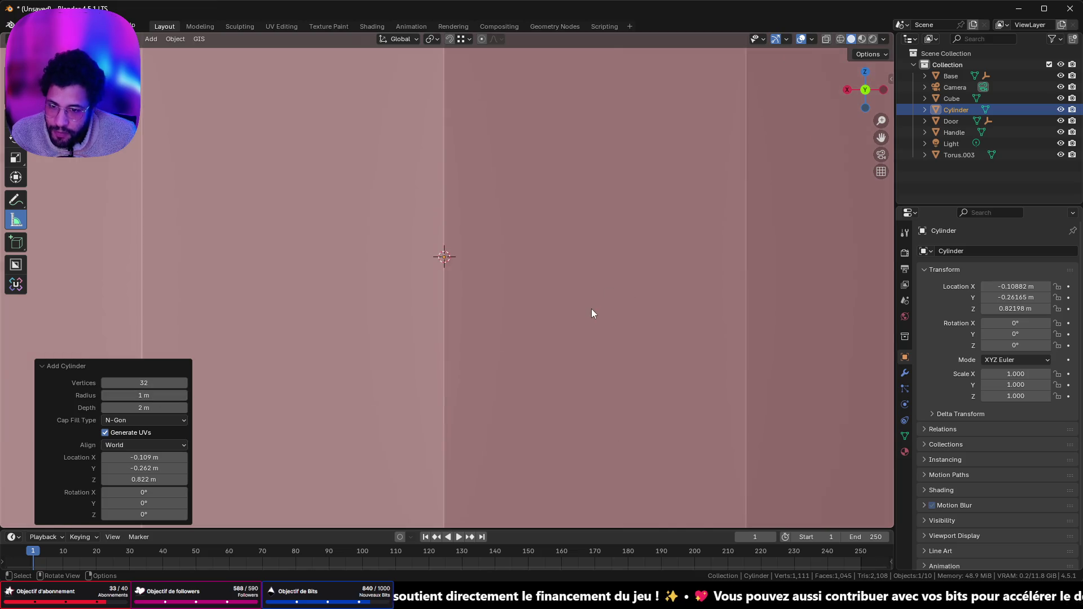
{"action": "scroll", "coordinate": [529, 305], "scroll_direction": "up", "scroll_amount": 5}
{"action": "left_click", "coordinate": [169, 379]}
{"action": "type", "text": "16"}
{"action": "key", "text": "Return"}
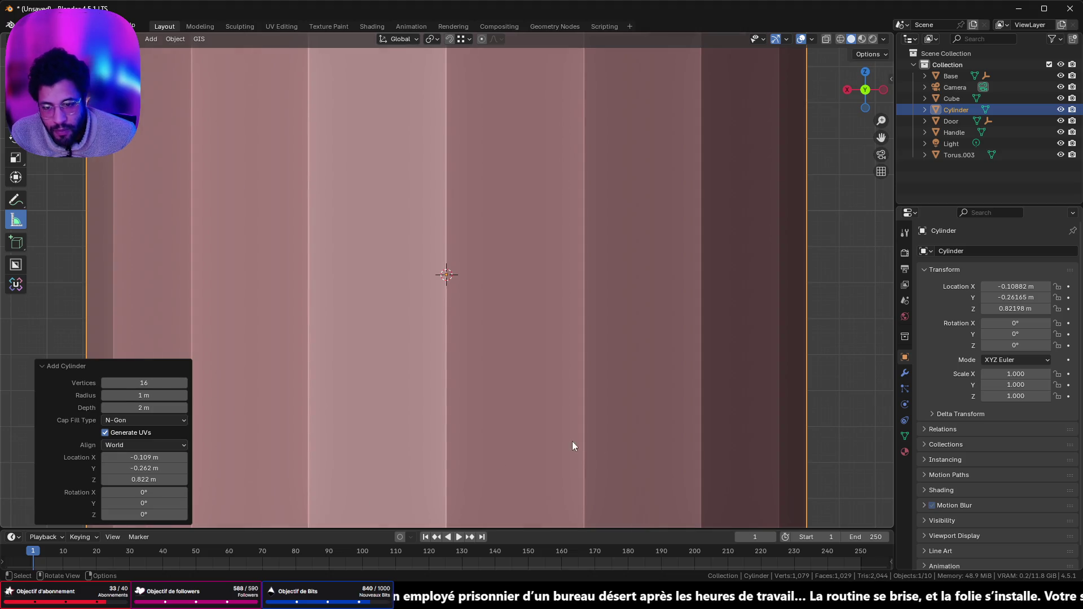
- Scale the cylinder down in several passes to a thin pin size
{"action": "key", "text": "s"}
{"action": "left_click", "coordinate": [461, 280]}
{"action": "scroll", "coordinate": [564, 361], "scroll_direction": "up", "scroll_amount": 10}
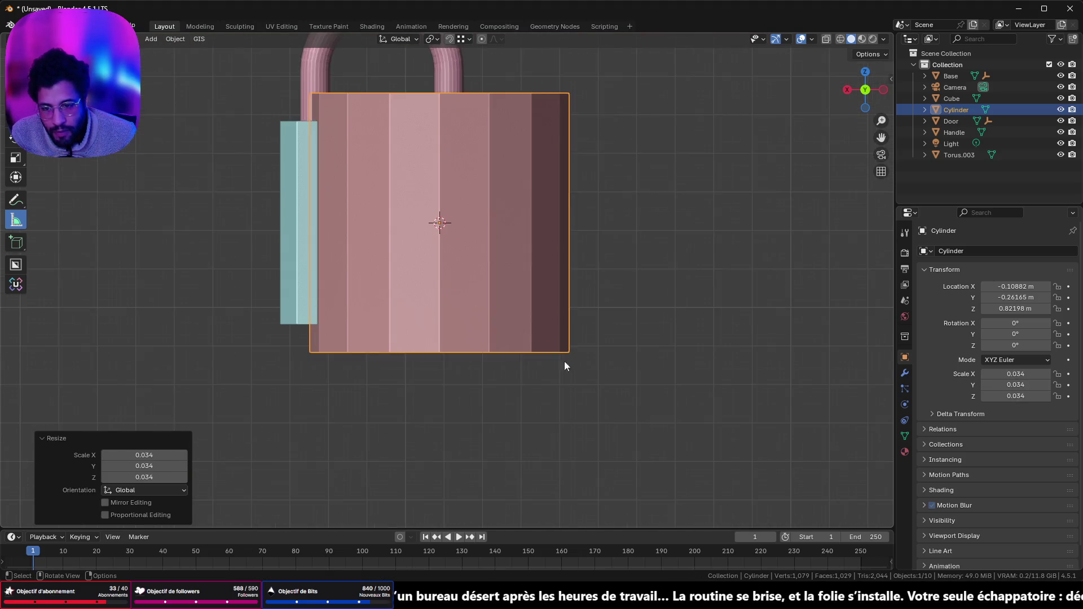
{"action": "key", "text": "s"}
{"action": "left_click", "coordinate": [451, 241]}
{"action": "scroll", "coordinate": [459, 245], "scroll_direction": "up", "scroll_amount": 8}
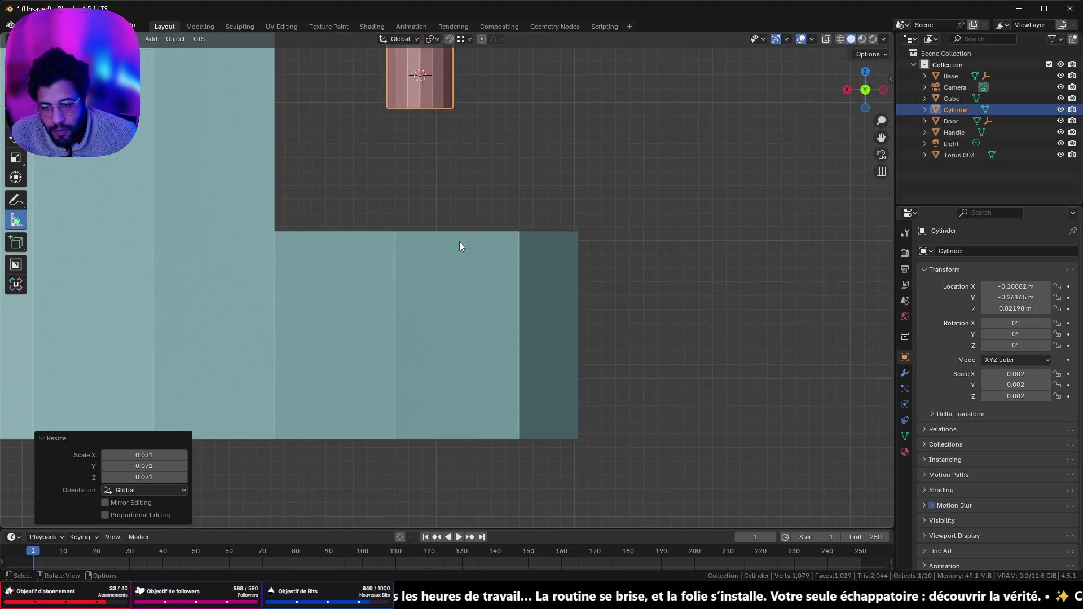
{"action": "scroll", "coordinate": [491, 179], "scroll_direction": "down", "scroll_amount": 3}
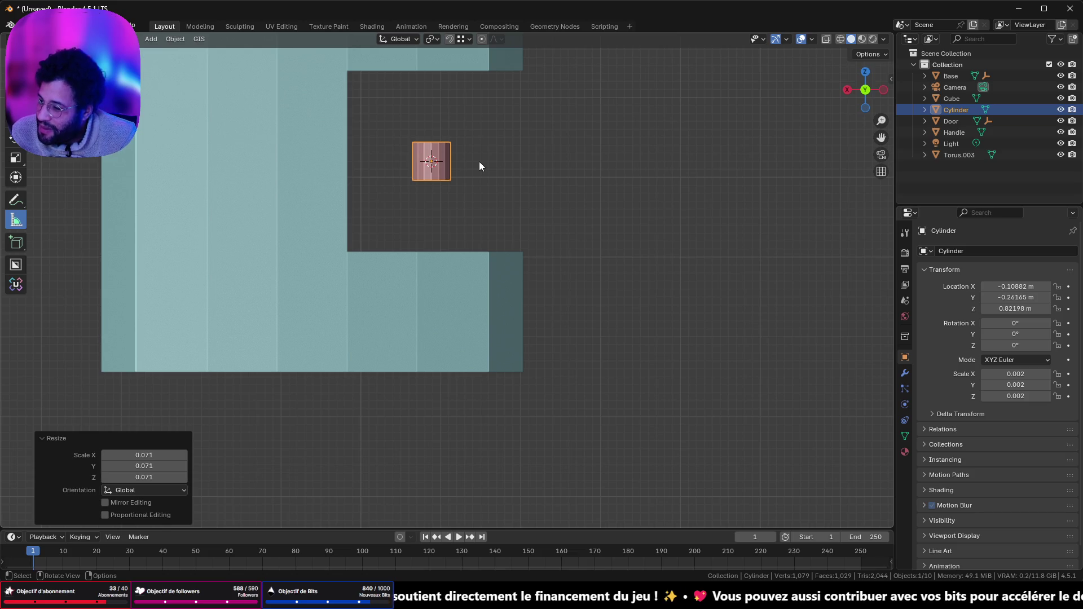
{"action": "middle_click_drag", "start_coordinate": [481, 173], "coordinate": [484, 222], "text": "shift"}
{"action": "key", "text": "s"}
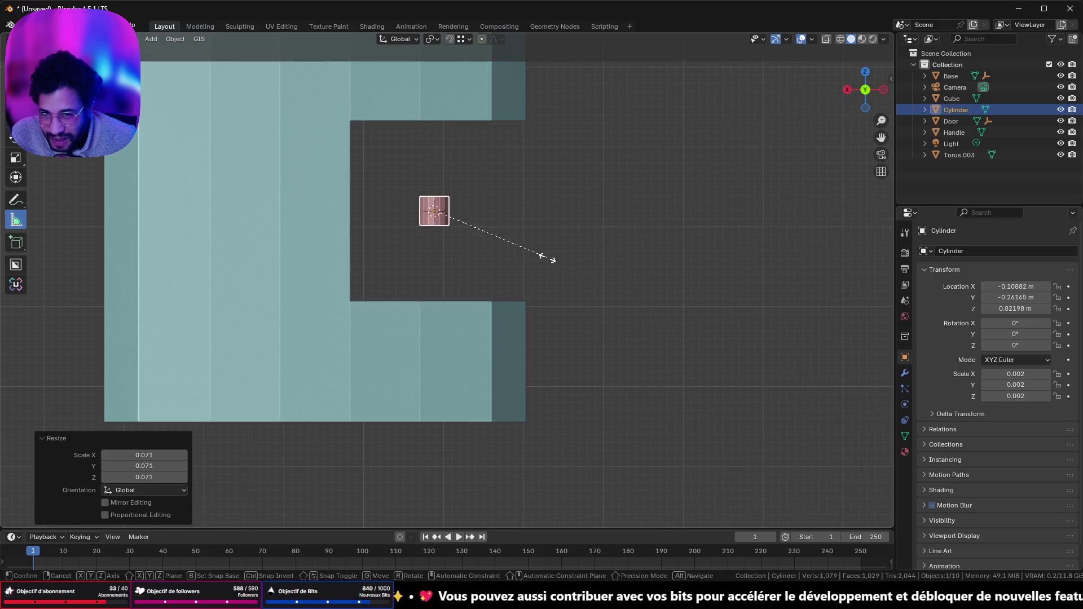
{"action": "left_click", "coordinate": [531, 260]}
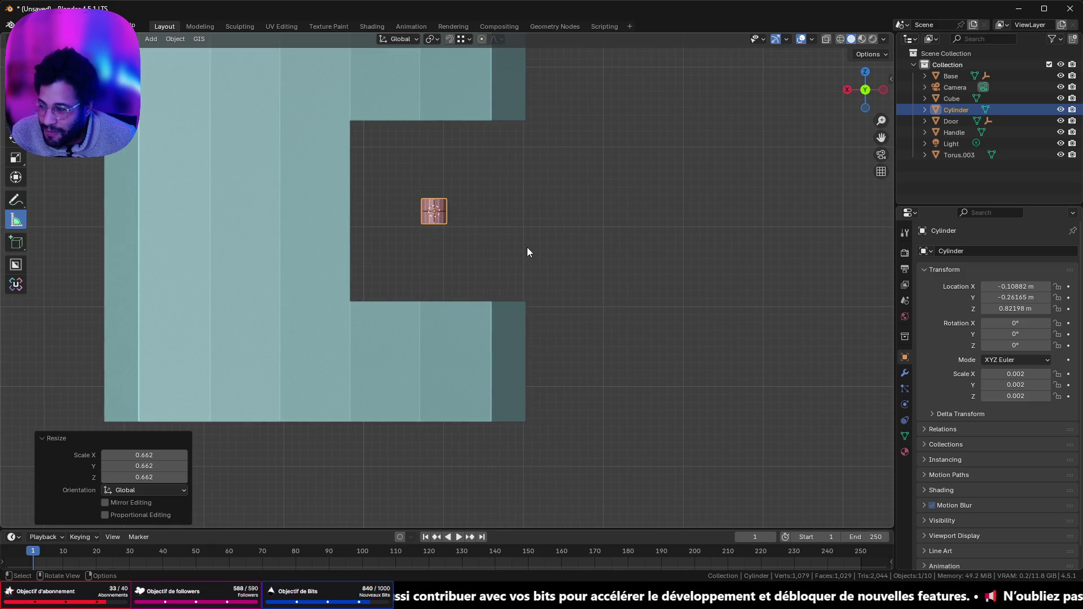
- Move the pin along X into the notch and stretch it vertically to 0.002 × 0.002 × 0.012 scale
{"action": "key", "text": "g"}
{"action": "key", "text": "x"}
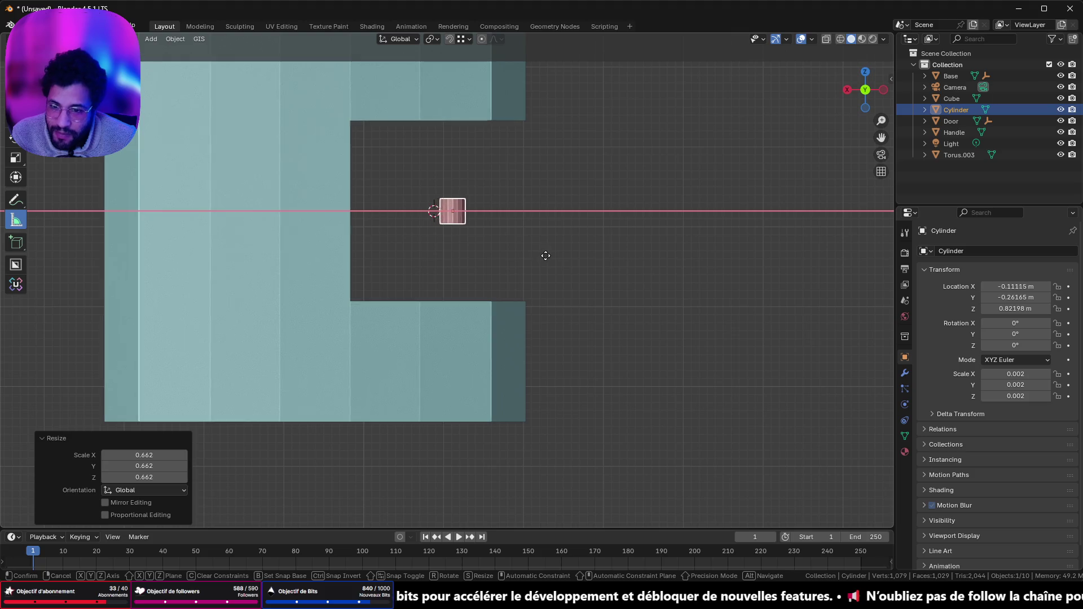
{"action": "left_click", "coordinate": [550, 255]}
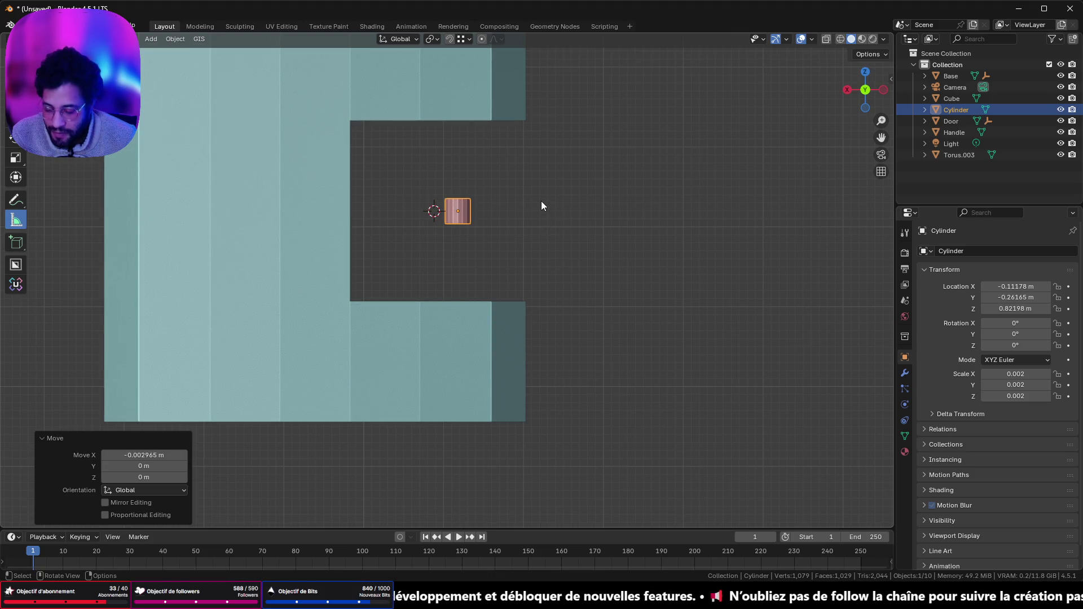
{"action": "key", "text": "s"}
{"action": "key", "text": "z"}
{"action": "left_click", "coordinate": [160, 153]}
{"action": "mouse_move", "coordinate": [361, 204]}
{"action": "middle_mouse_down"}
{"action": "mouse_move", "coordinate": [718, 276]}
{"action": "mouse_move", "coordinate": [676, 259]}
{"action": "middle_mouse_up"}
{"action": "key", "text": "s"}
{"action": "key", "text": "z"}
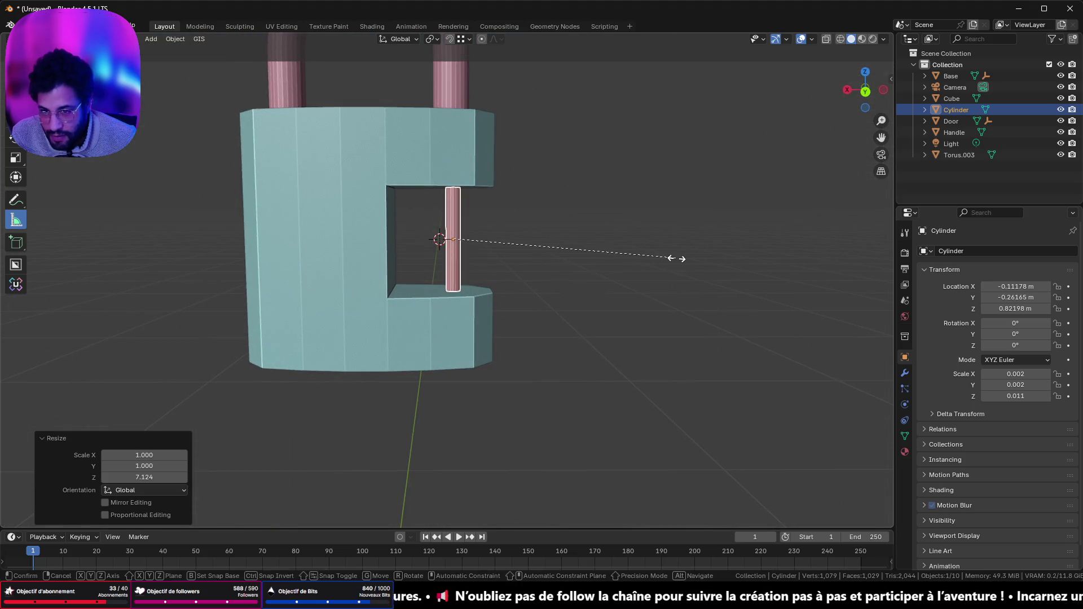
{"action": "left_click", "coordinate": [696, 247]}
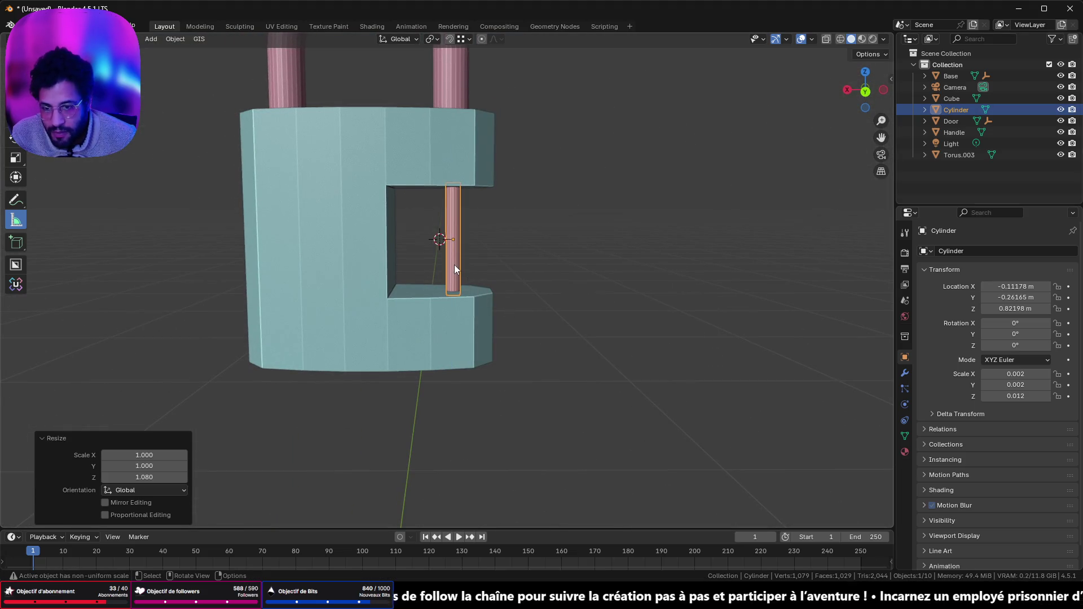
- Snap the 3D cursor to the pin's centre
{"action": "scroll", "coordinate": [455, 265], "scroll_direction": "up", "scroll_amount": 4}
{"action": "key", "text": "shift+s"}
{"action": "left_click", "coordinate": [470, 291]}
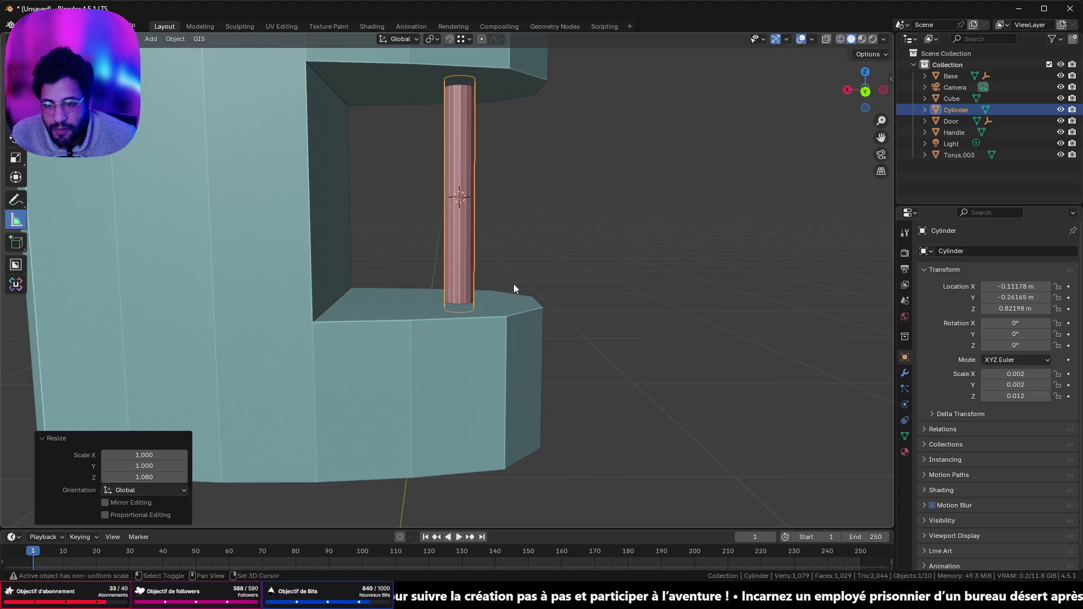
{"action": "key", "text": "shift+a"}
- Add a second cylinder at the pin, then delete it
{"action": "mouse_move", "coordinate": [520, 278]}
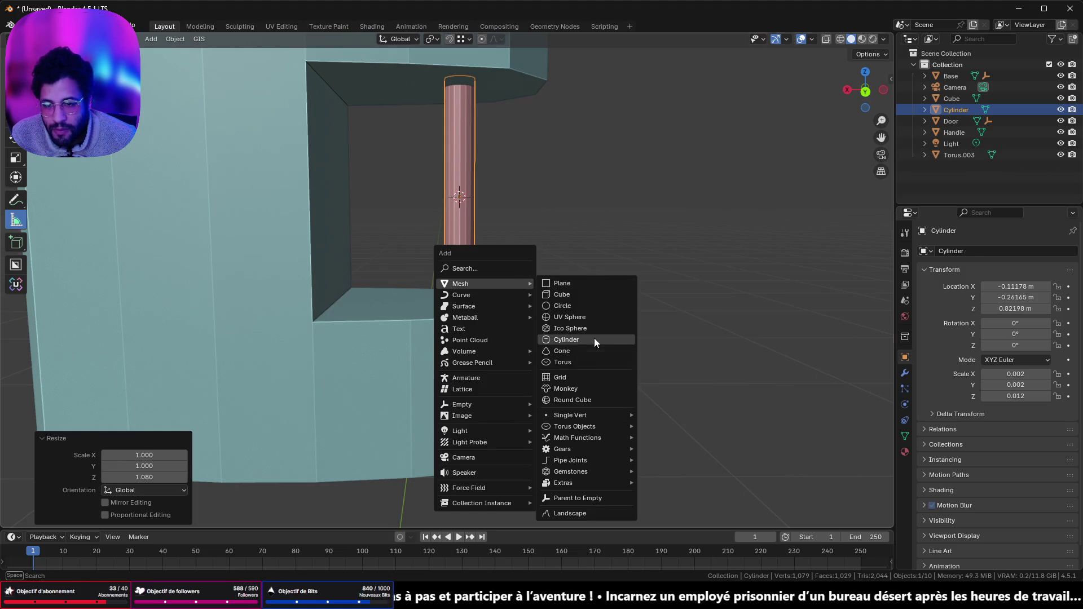
{"action": "left_click", "coordinate": [594, 339]}
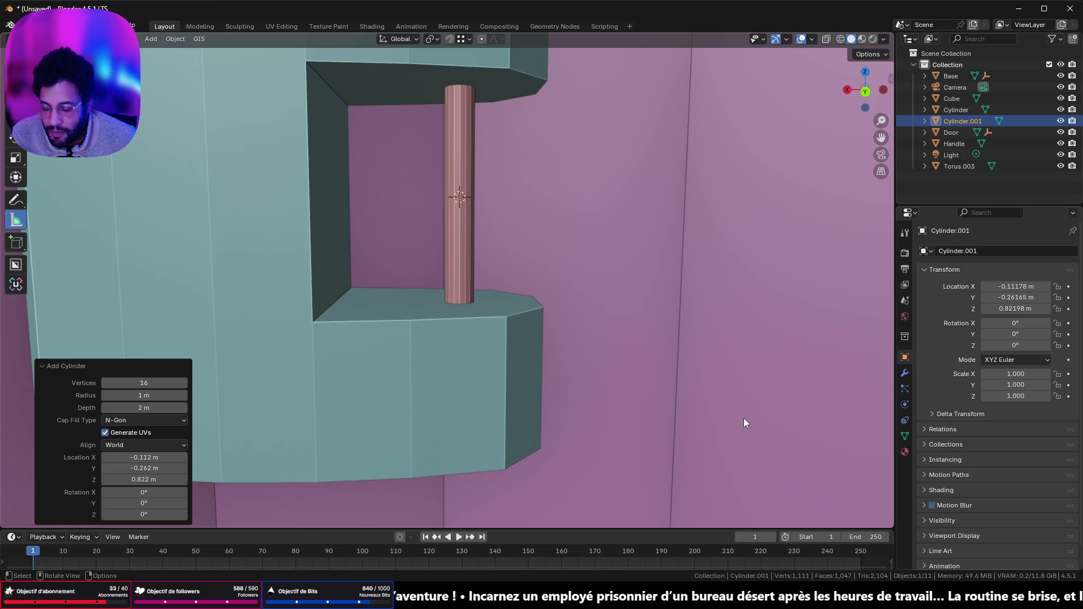
{"action": "key", "text": "z"}
{"action": "key", "text": "Escape"}
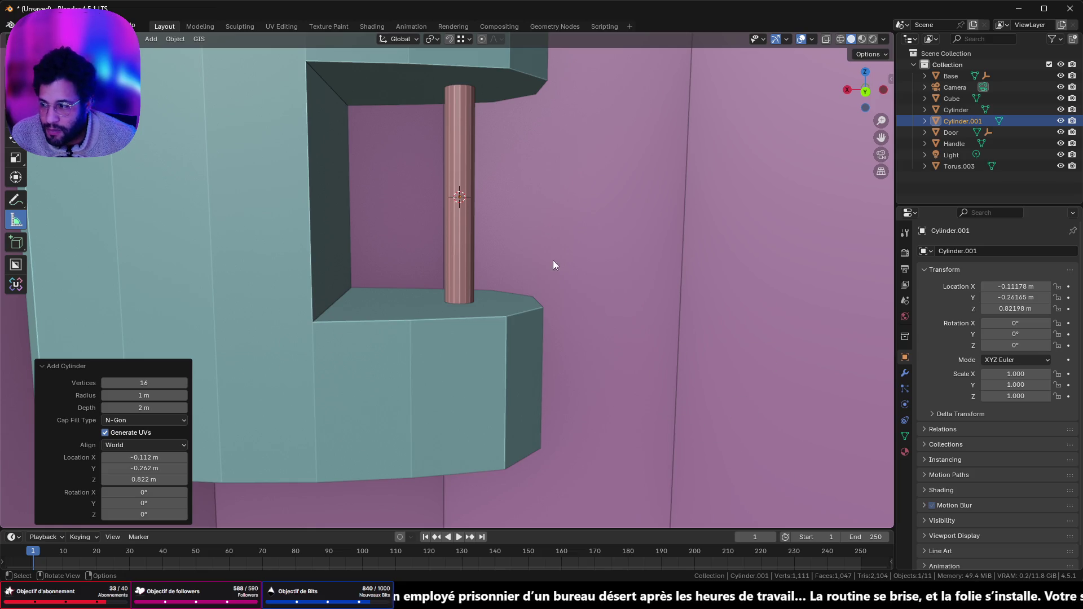
{"action": "key", "text": "x"}
{"action": "left_click", "coordinate": [556, 267]}
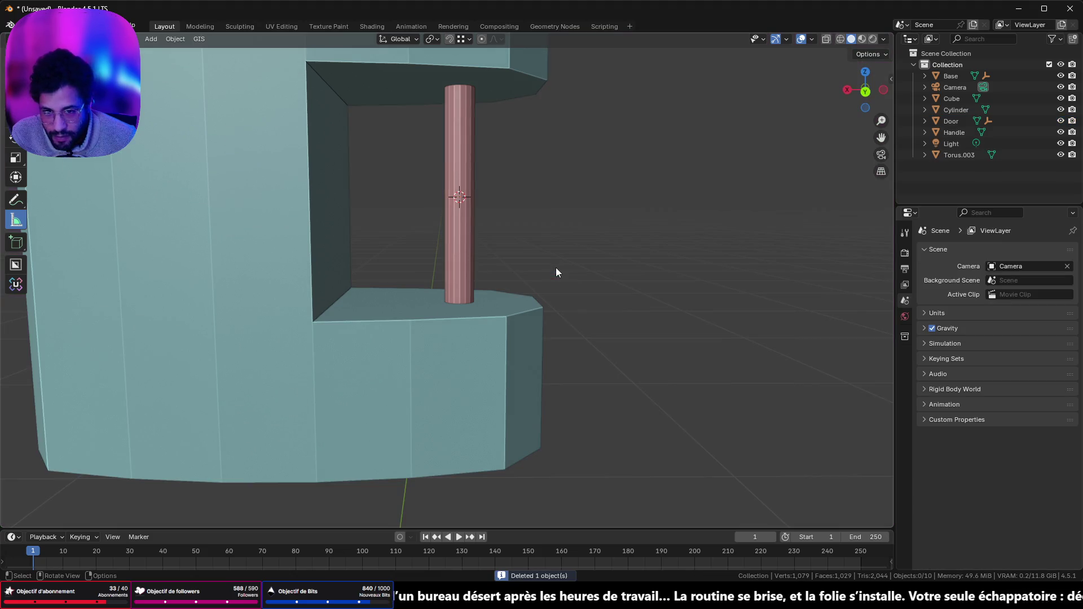
- Add a torus centred on the pin with 10 major and 3 minor segments
{"action": "key", "text": "shift+a"}
{"action": "mouse_move", "coordinate": [556, 267]}
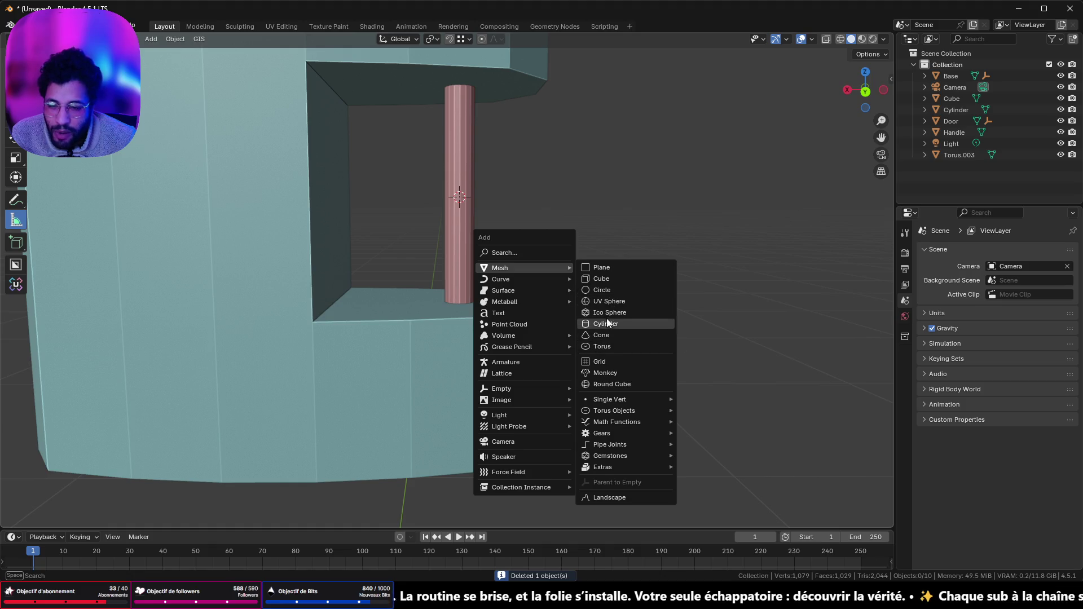
{"action": "left_click", "coordinate": [594, 348]}
{"action": "scroll", "coordinate": [594, 347], "scroll_direction": "down", "scroll_amount": 5}
{"action": "scroll", "coordinate": [593, 347], "scroll_direction": "up", "scroll_amount": 4}
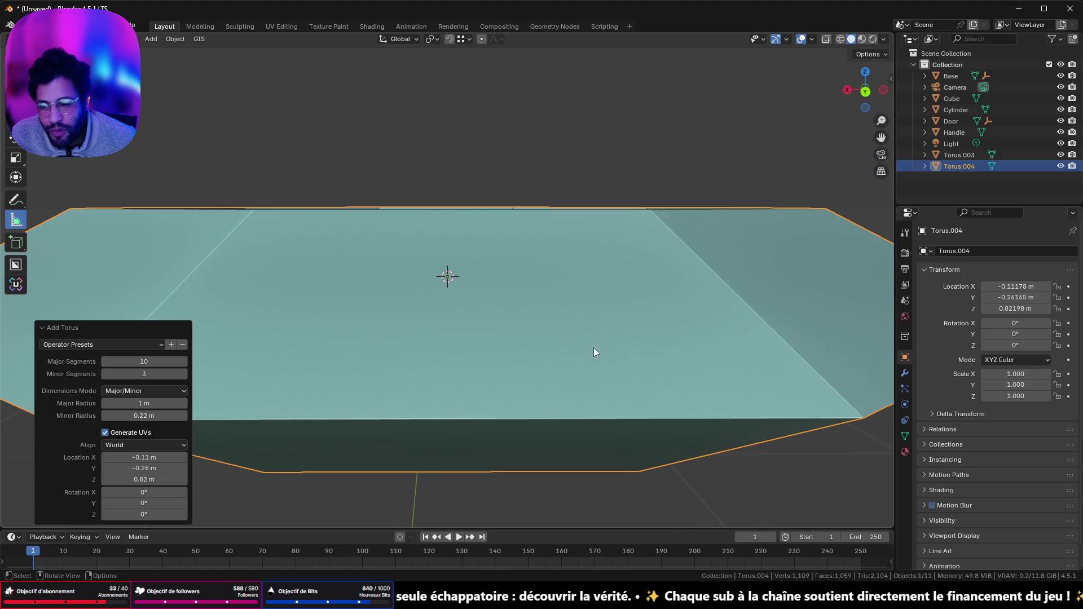
{"action": "scroll", "coordinate": [593, 350], "scroll_direction": "down", "scroll_amount": 4}
- In front view, select Torus.004's horizontal edge loop and bevel it into a ten-face band around the wall
{"action": "key", "text": "Tab"}
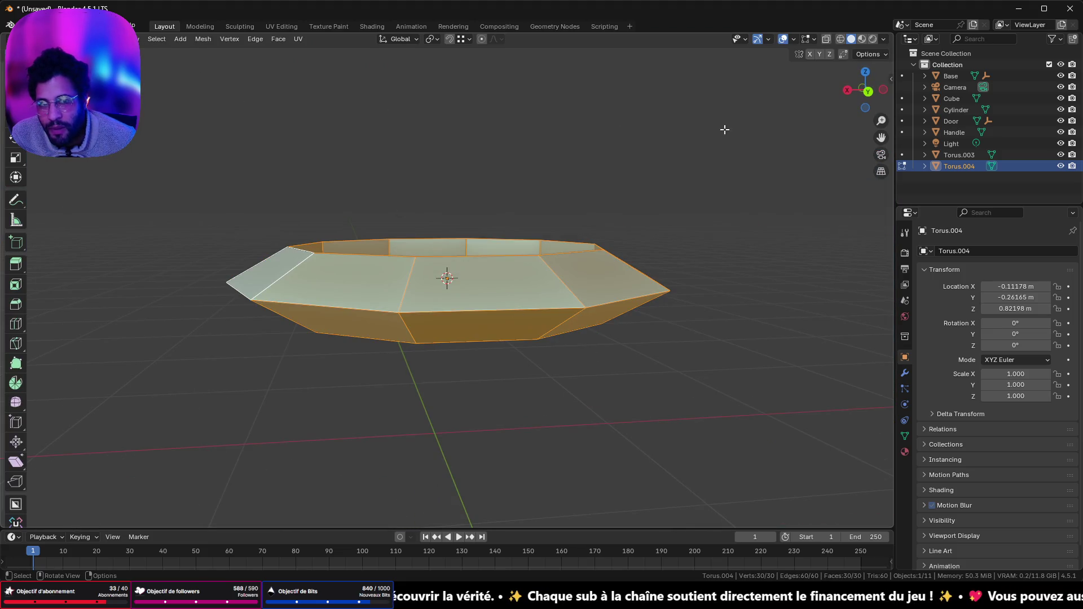
{"action": "left_click", "coordinate": [869, 99]}
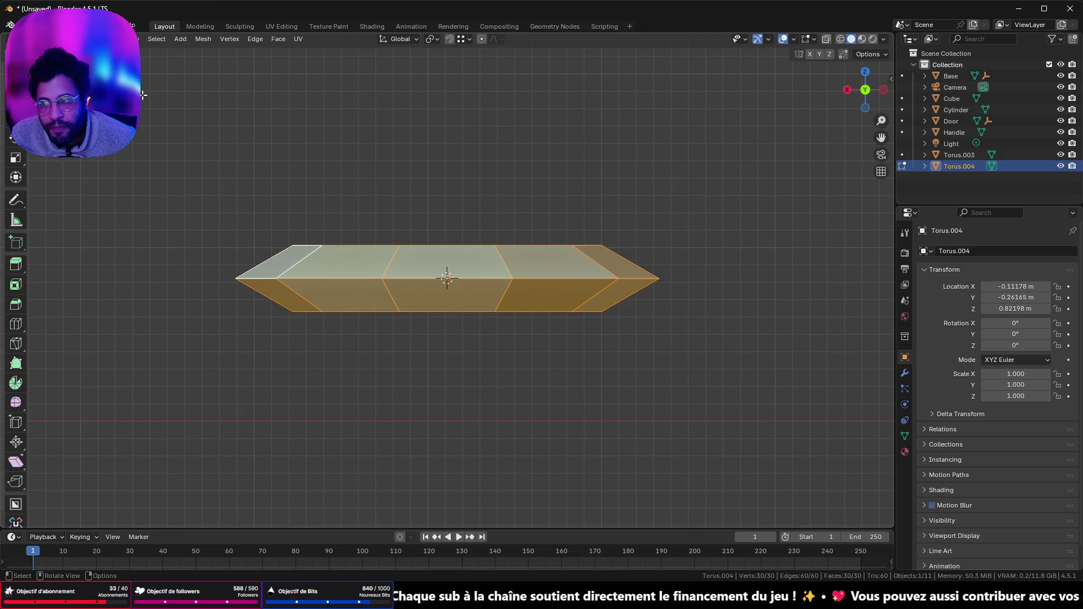
{"action": "left_click", "coordinate": [477, 284]}
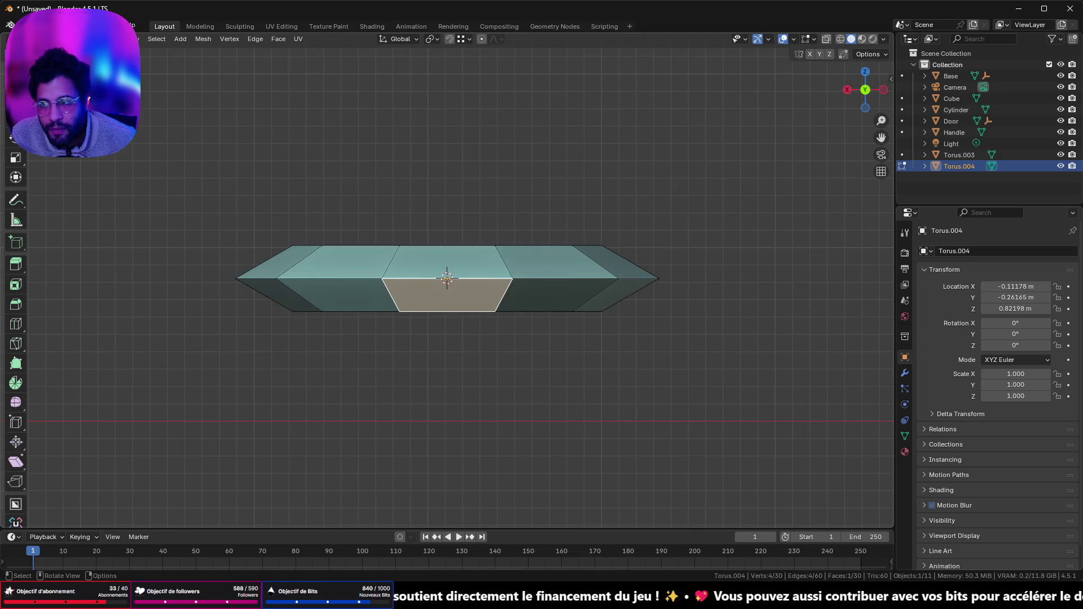
{"action": "left_click", "coordinate": [489, 279], "text": "alt"}
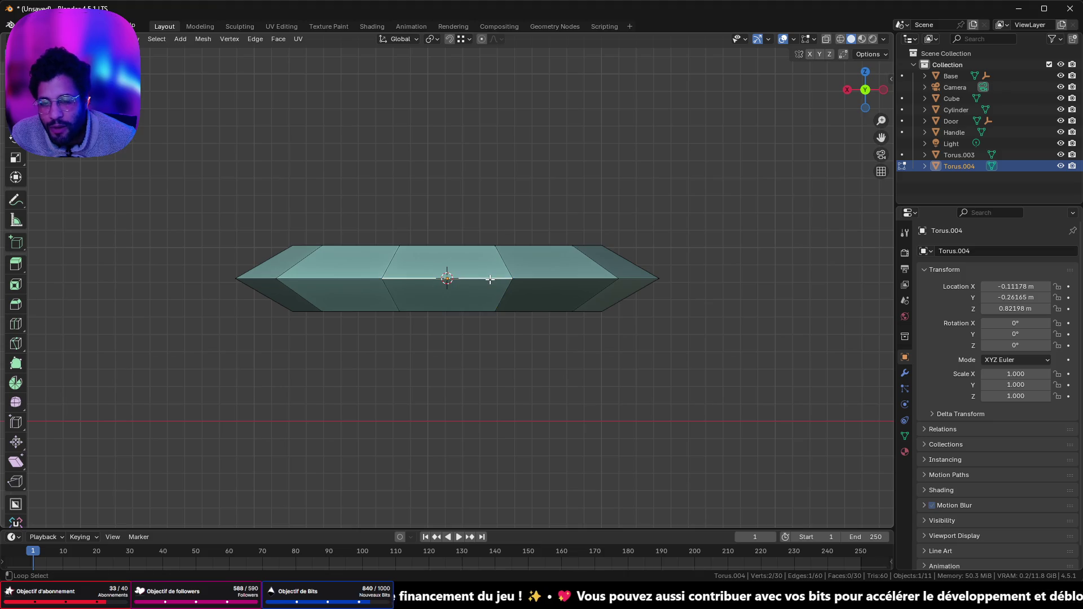
{"action": "key", "text": "ctrl+b"}
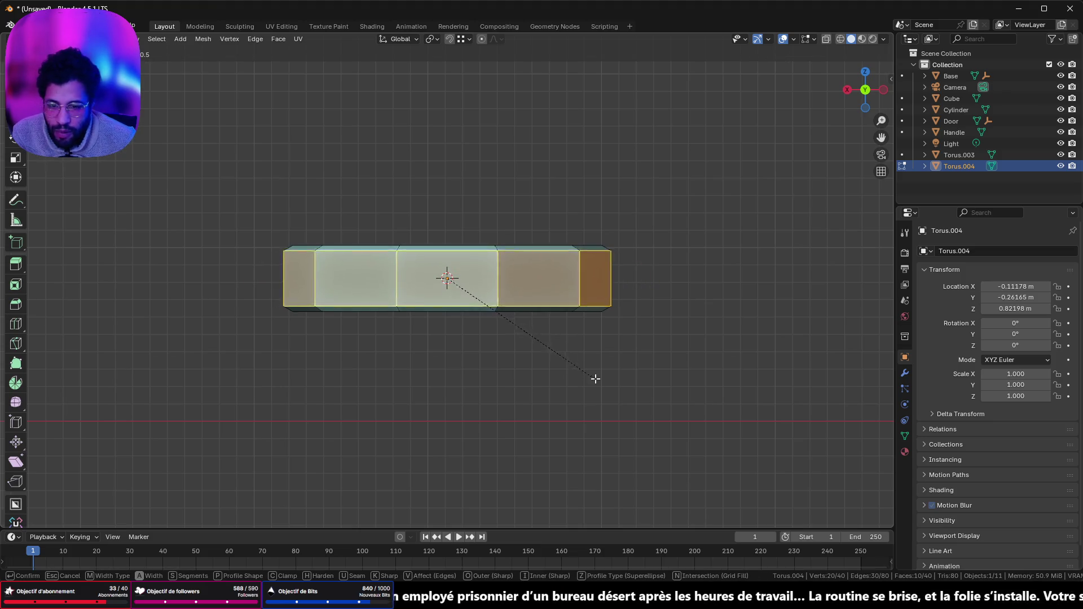
{"action": "key", "text": "c"}
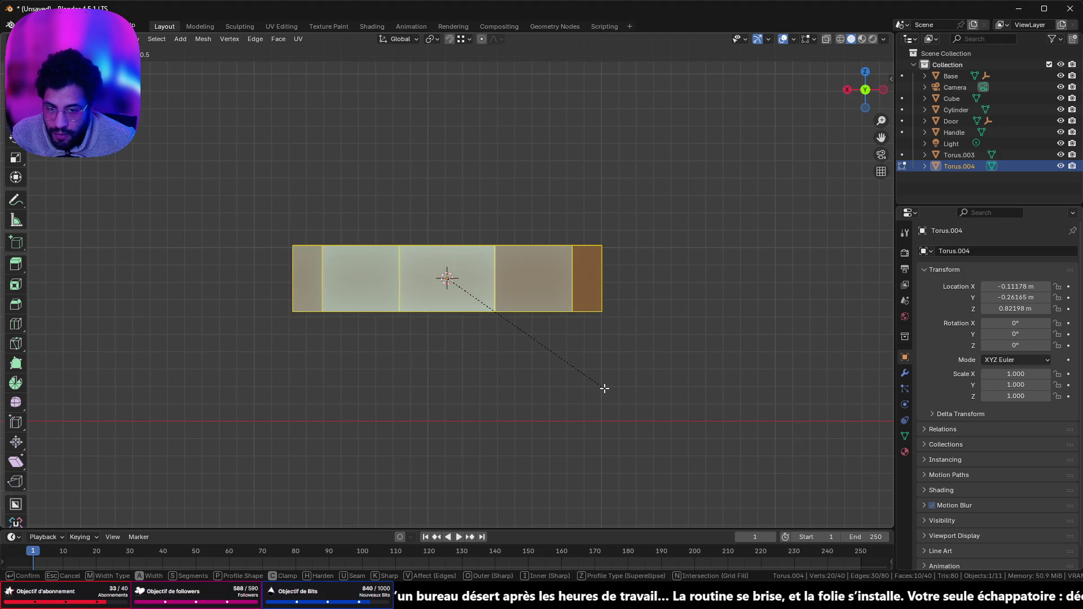
{"action": "left_click", "coordinate": [611, 393]}
{"action": "mouse_move", "coordinate": [611, 394]}
{"action": "middle_mouse_down"}
{"action": "mouse_move", "coordinate": [547, 310]}
{"action": "mouse_move", "coordinate": [578, 353]}
{"action": "mouse_move", "coordinate": [586, 339]}
{"action": "mouse_move", "coordinate": [611, 350]}
{"action": "middle_mouse_up"}
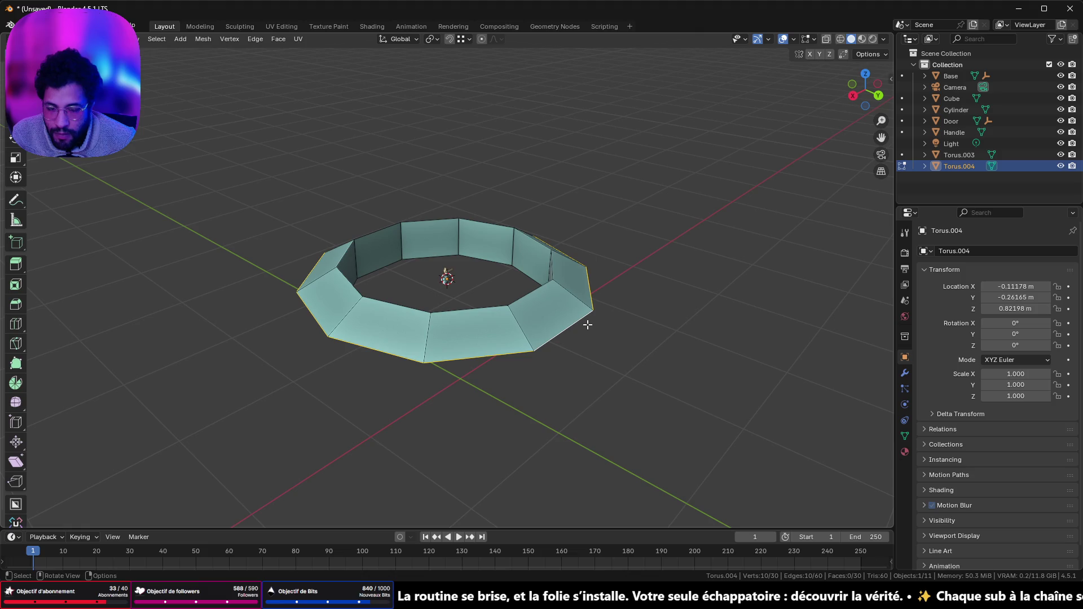
{"action": "key", "text": "ctrl+b"}
{"action": "left_click", "coordinate": [617, 352]}
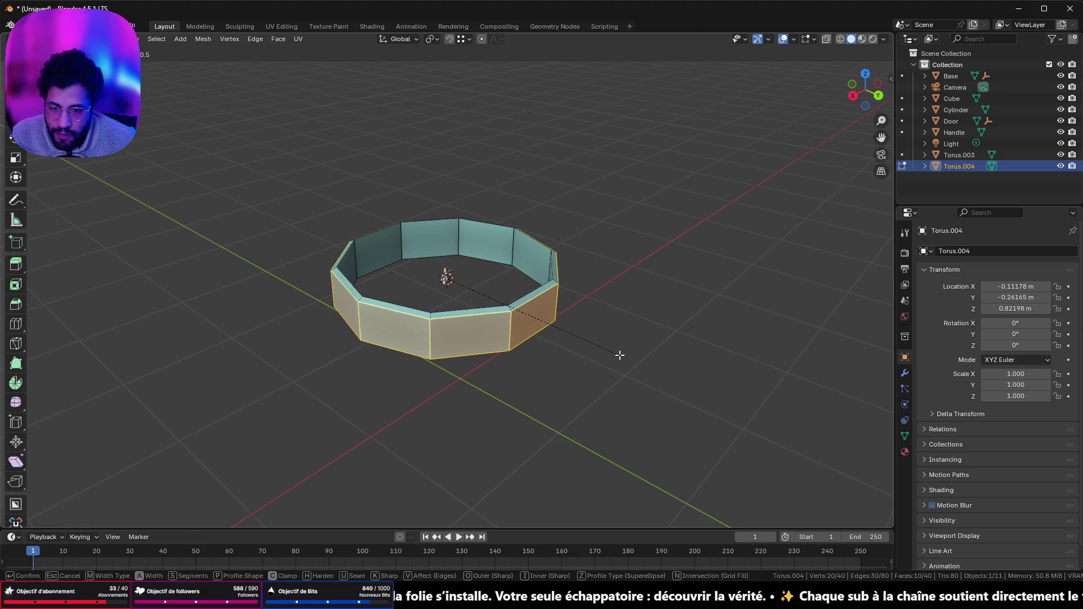
{"action": "key", "text": "Tab"}
{"action": "key", "text": "Tab"}
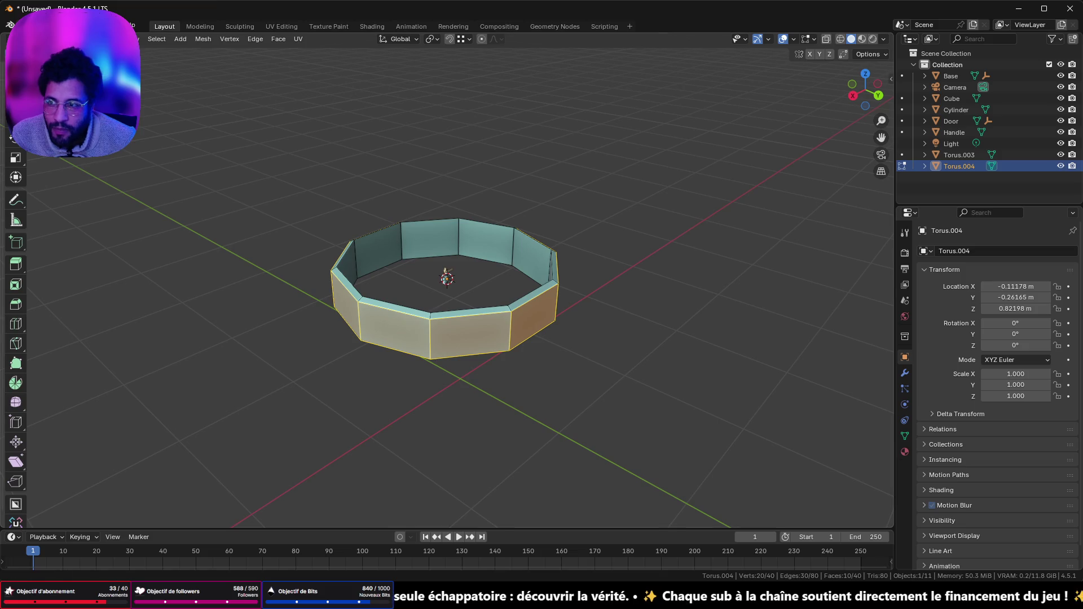
{"action": "left_click", "coordinate": [482, 245]}
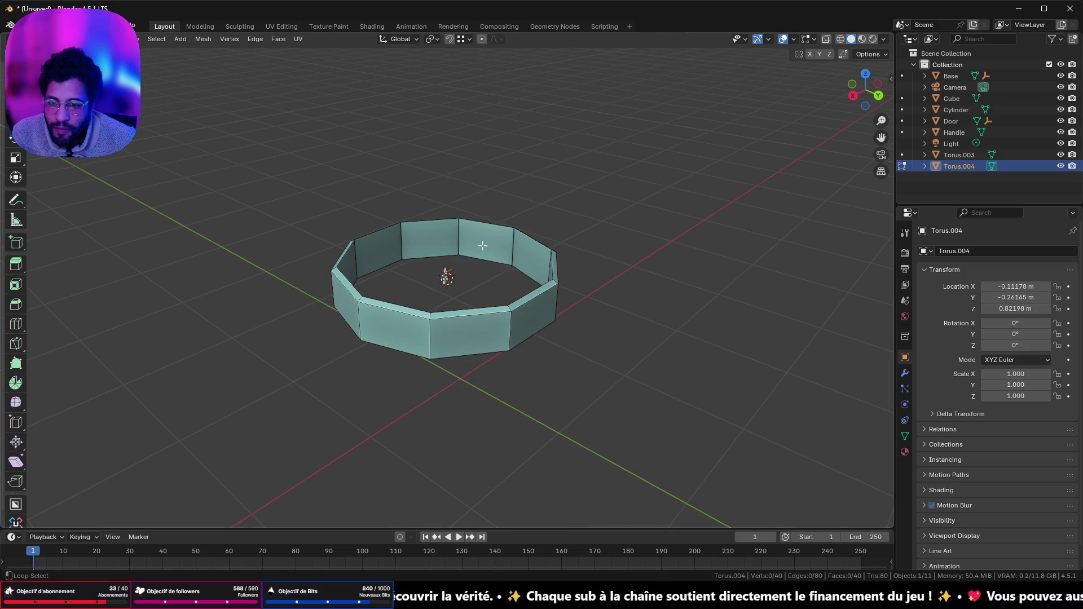
- Narrow the ring's central hole by scaling the ten inner faces horizontally to 0.408
{"action": "left_click", "coordinate": [513, 246], "text": "alt+shift"}
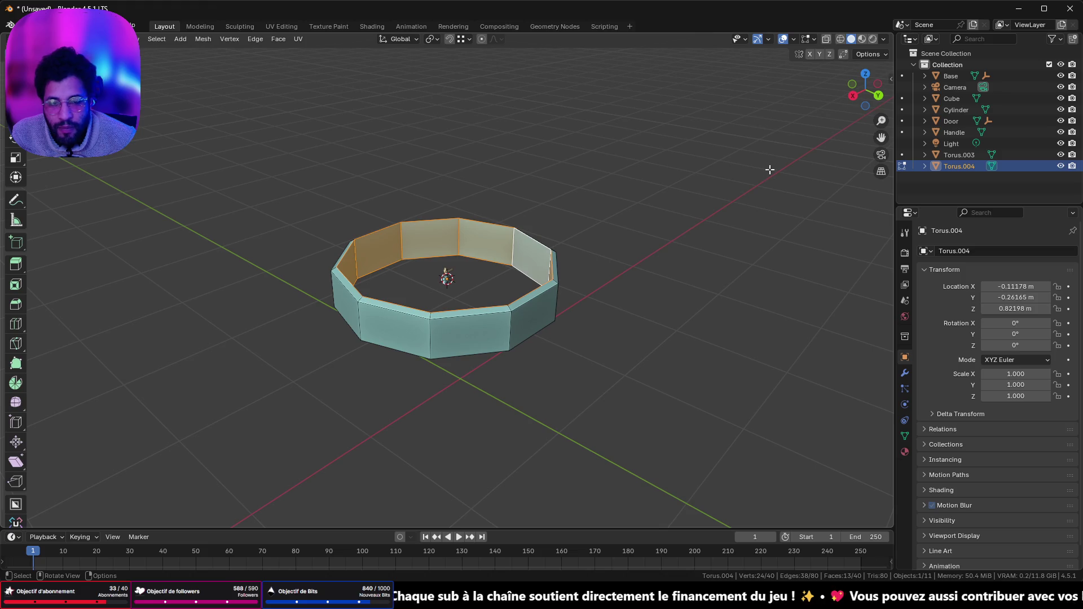
{"action": "key", "text": "s"}
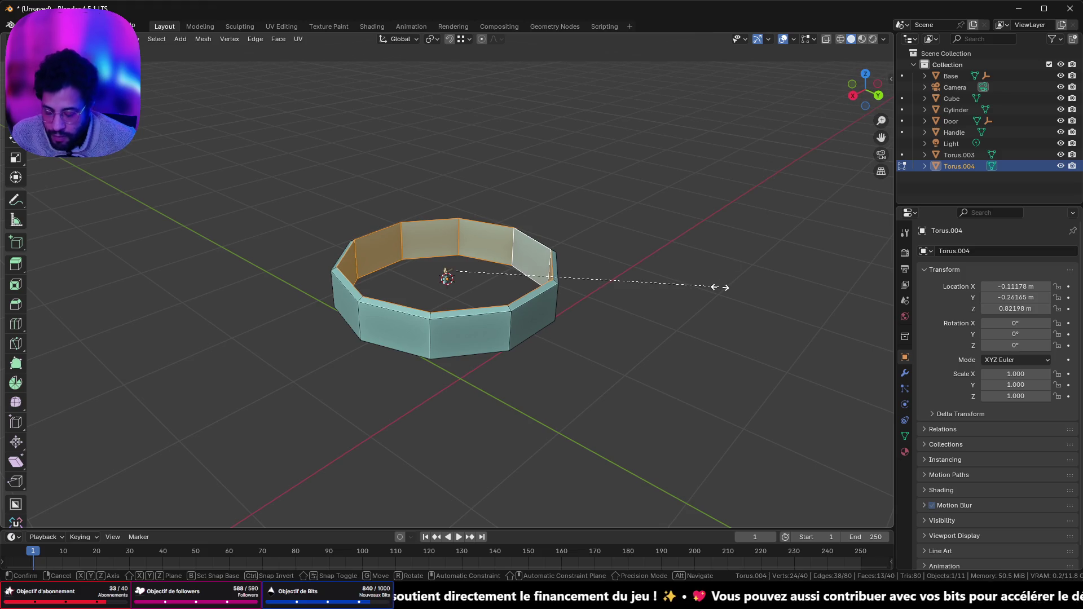
{"action": "key", "text": "shift+z"}
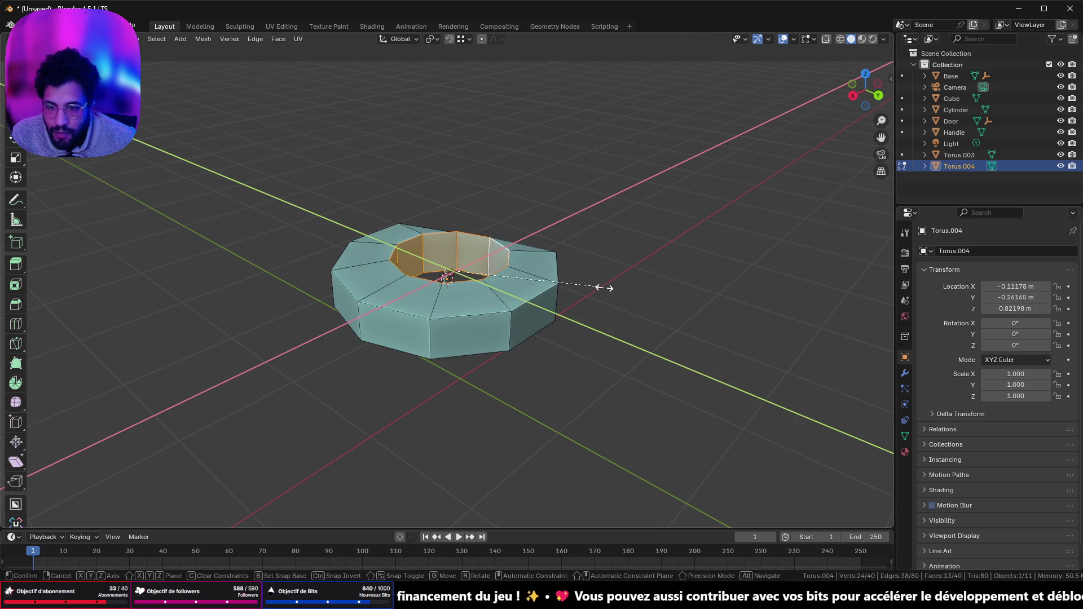
{"action": "left_click", "coordinate": [573, 244]}
{"action": "mouse_move", "coordinate": [573, 245]}
{"action": "middle_mouse_down"}
{"action": "mouse_move", "coordinate": [404, 256]}
{"action": "mouse_move", "coordinate": [459, 323]}
{"action": "mouse_move", "coordinate": [509, 247]}
{"action": "middle_mouse_up"}
{"action": "left_click", "coordinate": [459, 323], "text": "shift"}
{"action": "key", "text": "alt+z"}
{"action": "left_click", "coordinate": [510, 246]}
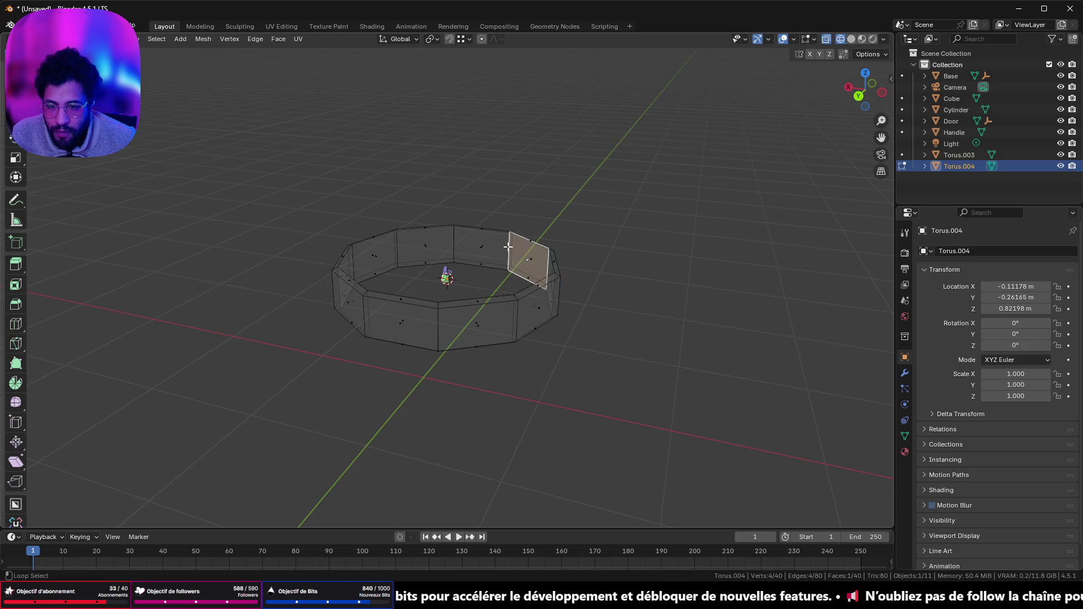
{"action": "left_click", "coordinate": [508, 246], "text": "alt"}
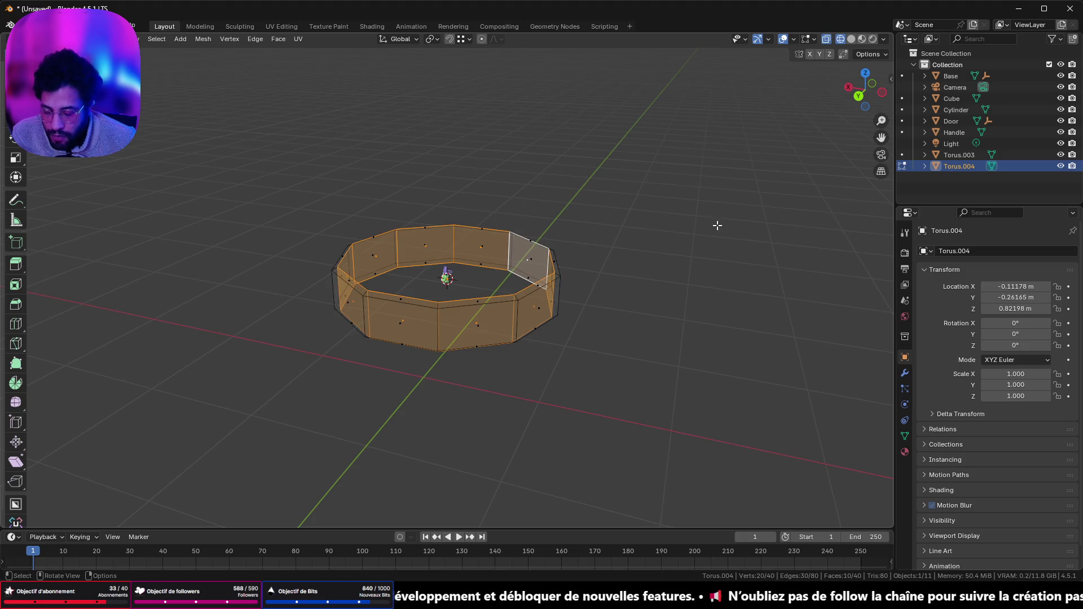
{"action": "key", "text": "s"}
{"action": "key", "text": "shift+z"}
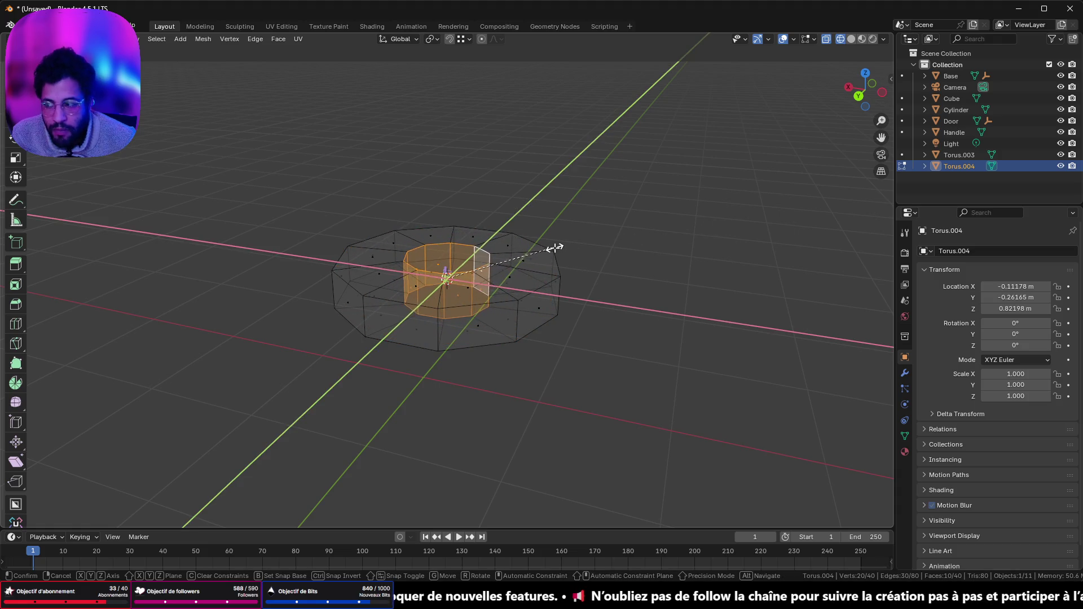
{"action": "left_click", "coordinate": [555, 247]}
{"action": "mouse_move", "coordinate": [476, 222]}
{"action": "middle_mouse_down"}
{"action": "mouse_move", "coordinate": [373, 353]}
{"action": "mouse_move", "coordinate": [399, 270]}
{"action": "middle_mouse_up"}
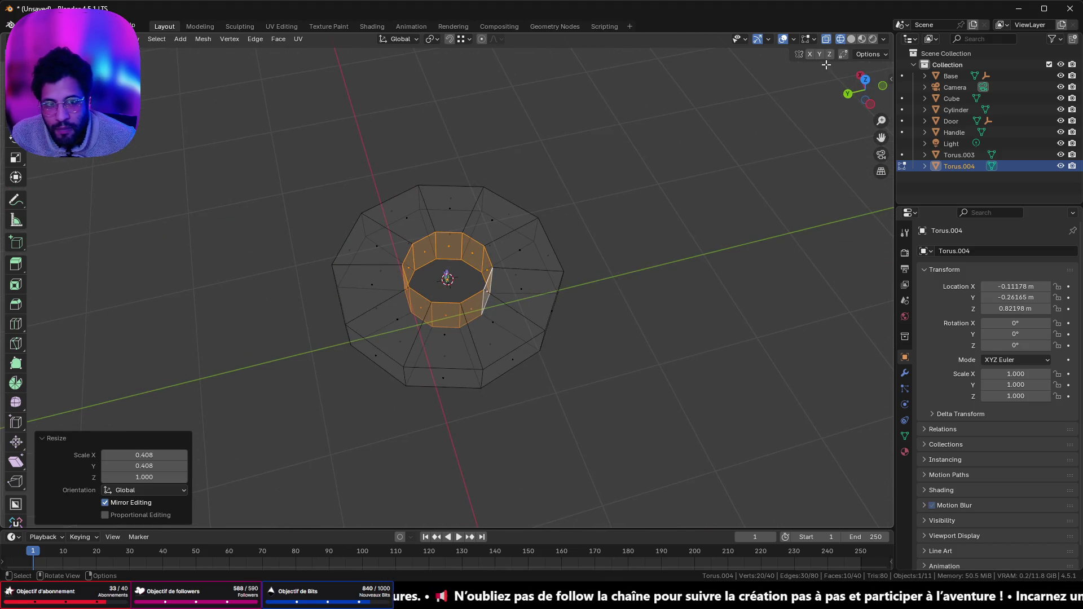
- Flatten the ring vertically to 0.785 in a side view, then return to Object Mode
{"action": "left_click", "coordinate": [850, 40]}
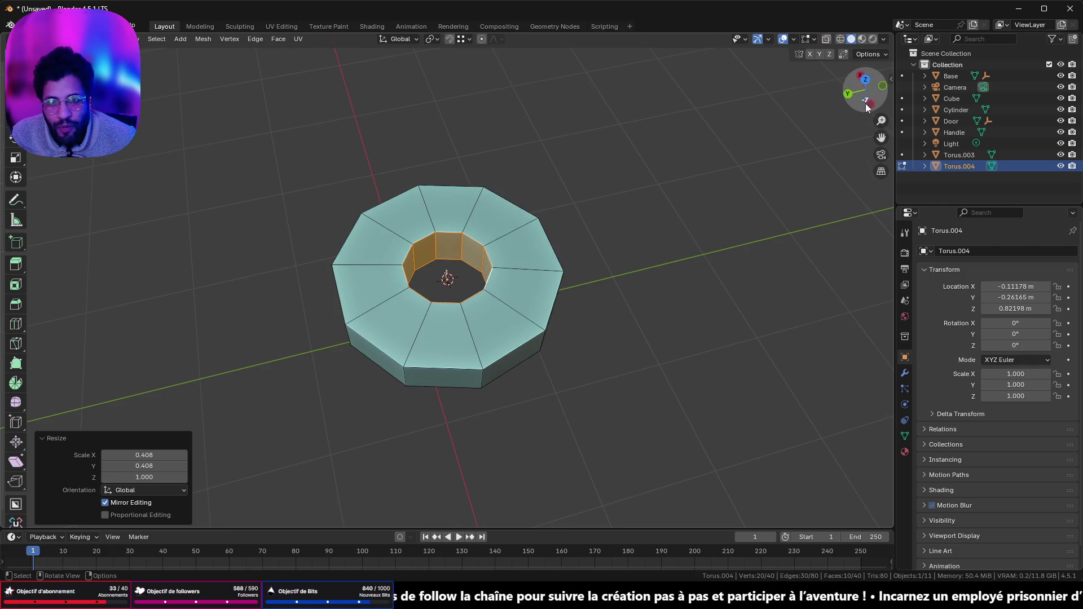
{"action": "left_click", "coordinate": [867, 105]}
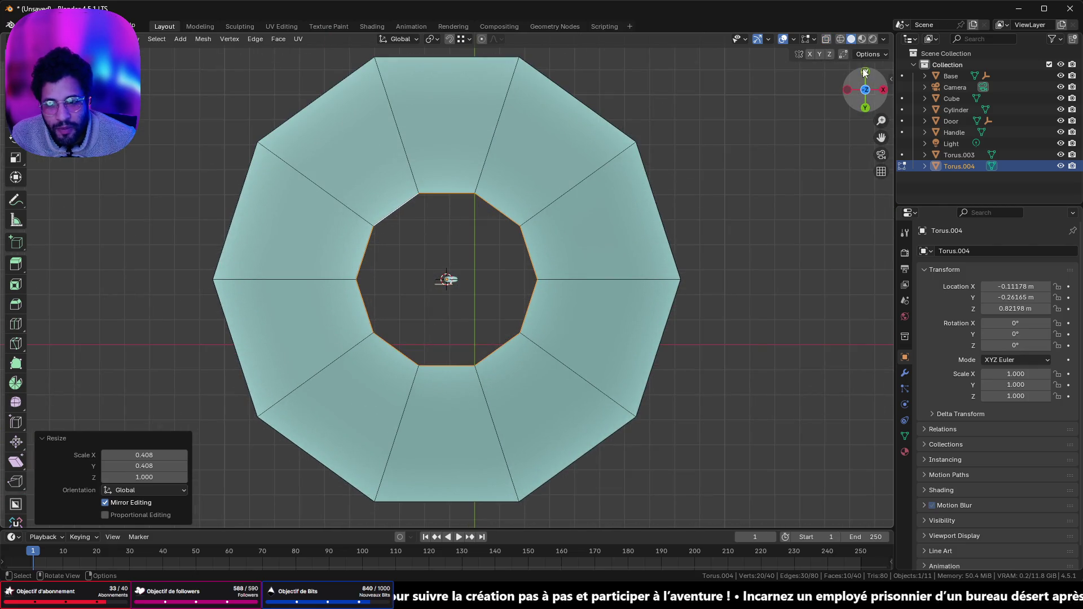
{"action": "left_click", "coordinate": [865, 72]}
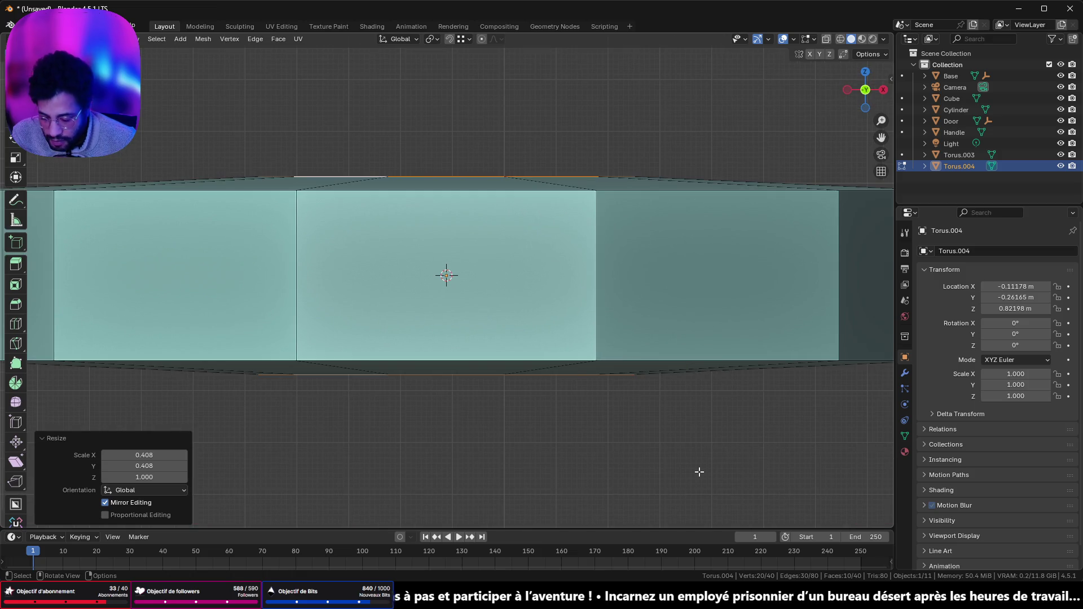
{"action": "key", "text": "s"}
{"action": "key", "text": "z"}
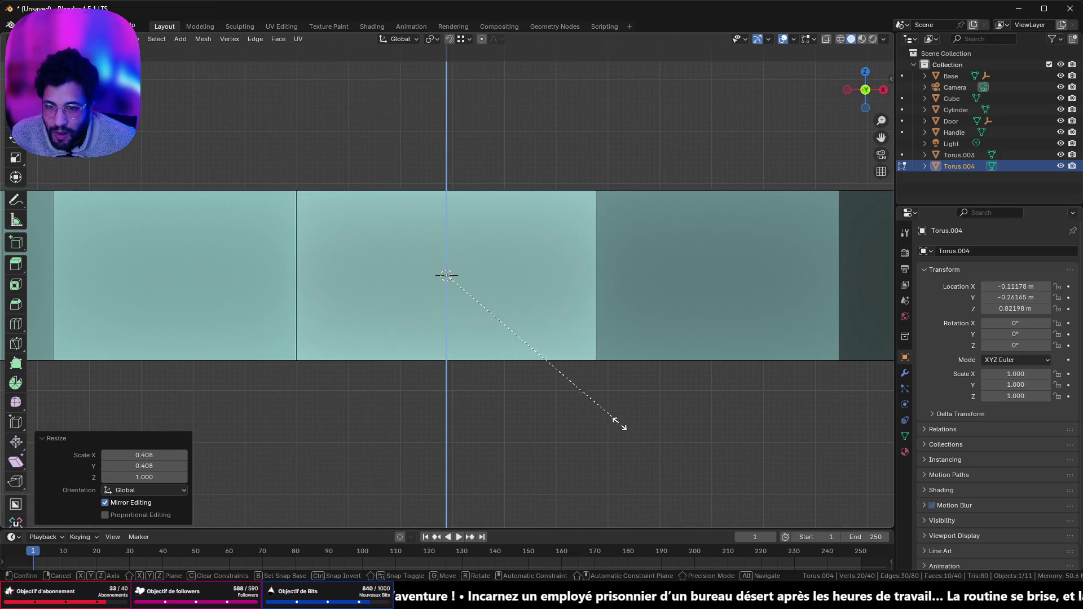
{"action": "left_click", "coordinate": [618, 418]}
{"action": "middle_click_drag", "start_coordinate": [619, 418], "coordinate": [577, 375]}
{"action": "key", "text": "Tab"}
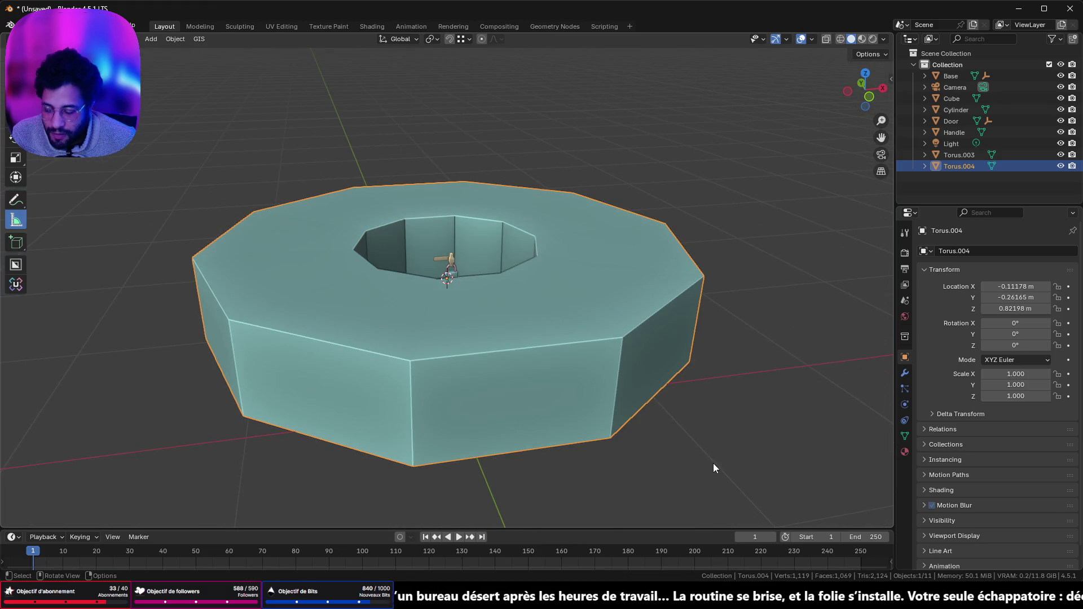
- Shrink the whole washer object to 0.131 and then smaller, checking side and front views
{"action": "key", "text": "s"}
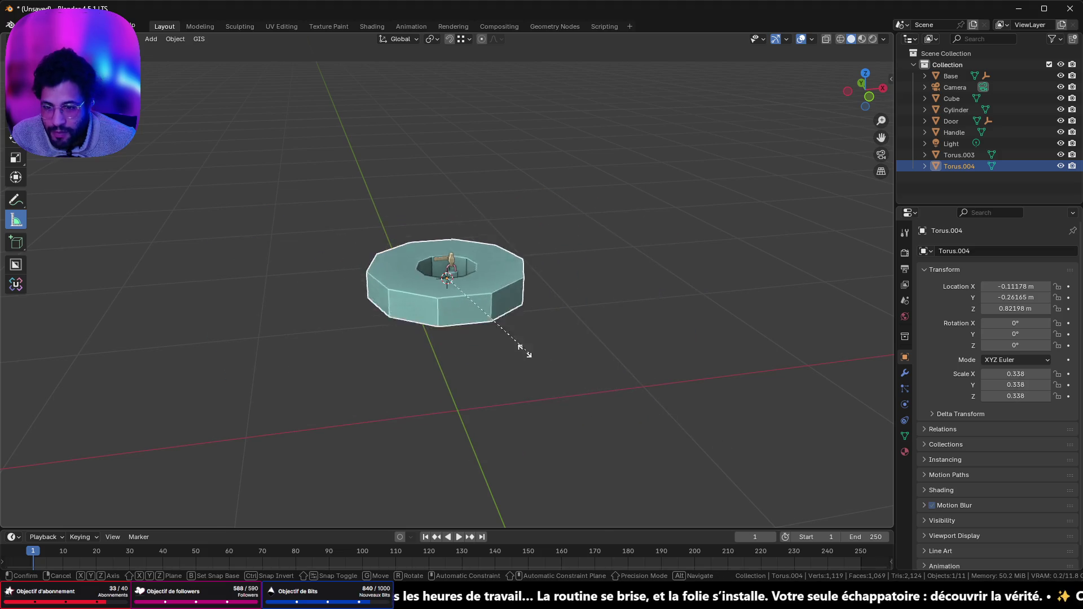
{"action": "left_click", "coordinate": [474, 310]}
{"action": "scroll", "coordinate": [523, 355], "scroll_direction": "up", "scroll_amount": 5}
{"action": "key", "text": "s"}
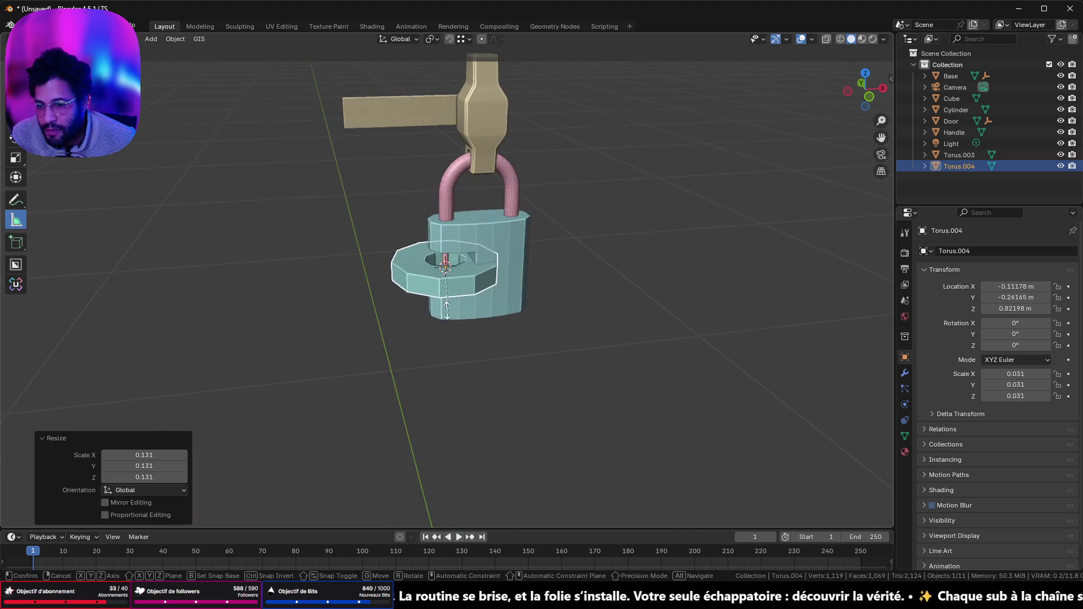
{"action": "left_click", "coordinate": [526, 242]}
{"action": "key", "text": "KP_3"}
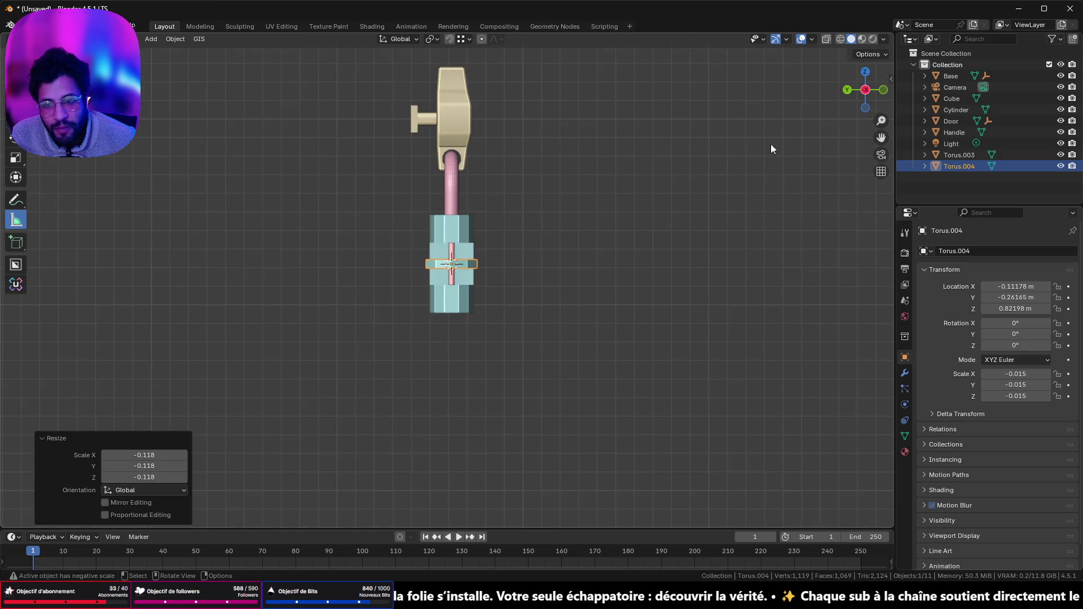
{"action": "key", "text": "ctrl+KP_1"}
{"action": "scroll", "coordinate": [603, 286], "scroll_direction": "up", "scroll_amount": 5}
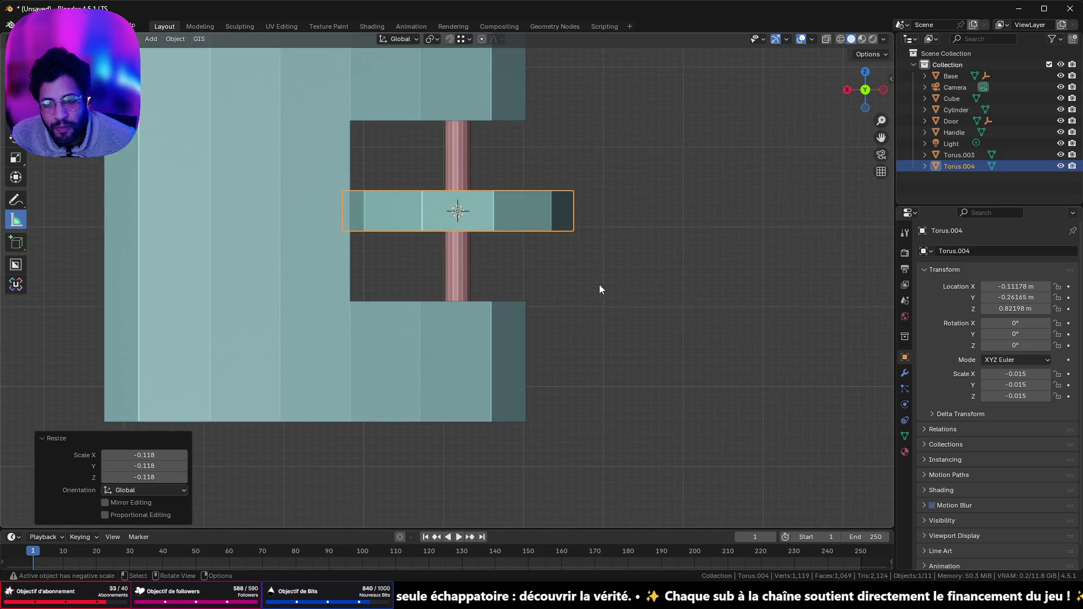
- Fine-tune the washer size around the pin in wireframe front view (0.807, 1.024, 0.866)
{"action": "key", "text": "s"}
{"action": "left_click", "coordinate": [608, 282]}
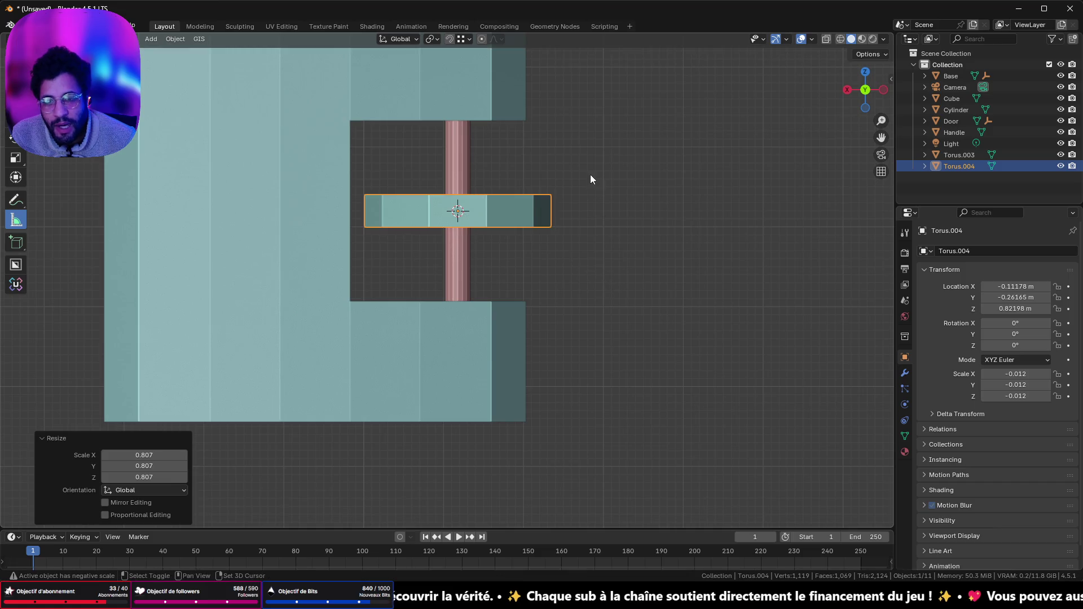
{"action": "middle_click_drag", "start_coordinate": [590, 176], "coordinate": [616, 293], "text": "shift"}
{"action": "left_click", "coordinate": [841, 39]}
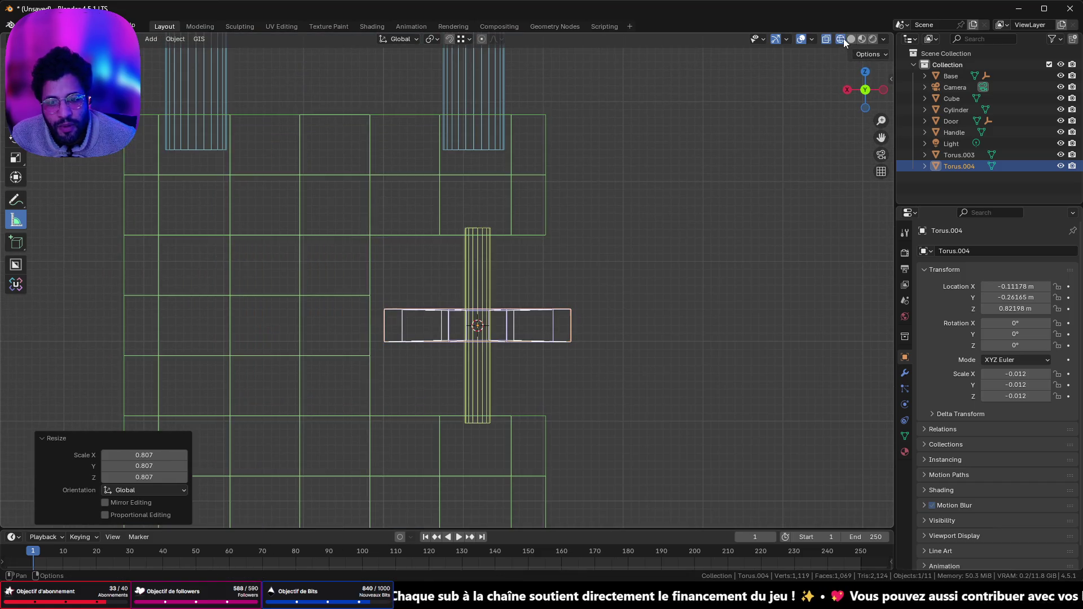
{"action": "mouse_move", "coordinate": [650, 201]}
{"action": "middle_mouse_down"}
{"action": "mouse_move", "coordinate": [622, 258]}
{"action": "mouse_move", "coordinate": [635, 215]}
{"action": "middle_mouse_up"}
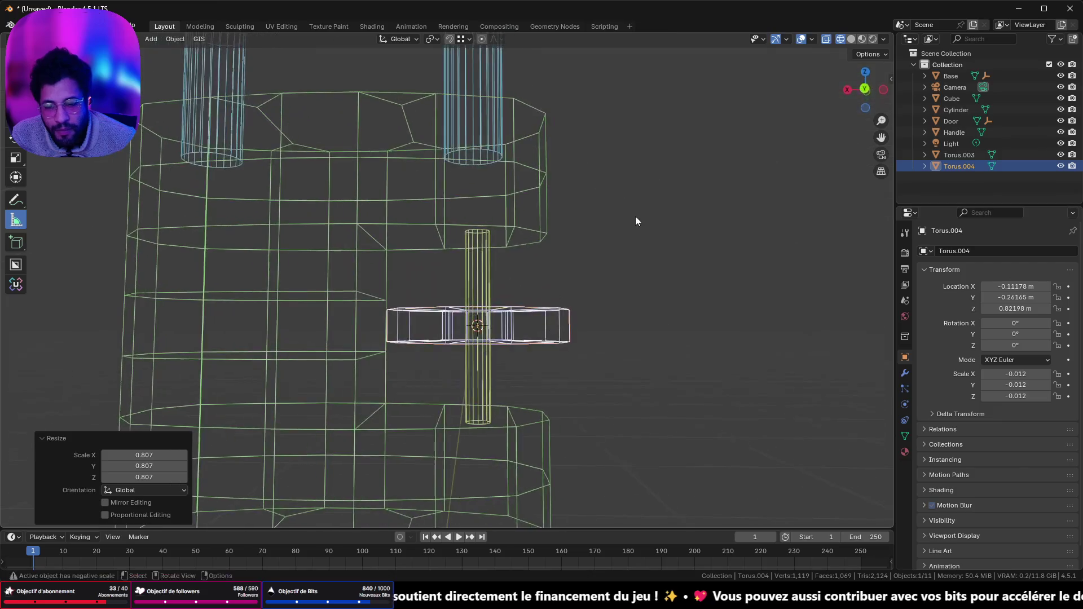
{"action": "left_click", "coordinate": [868, 87]}
{"action": "key", "text": "s"}
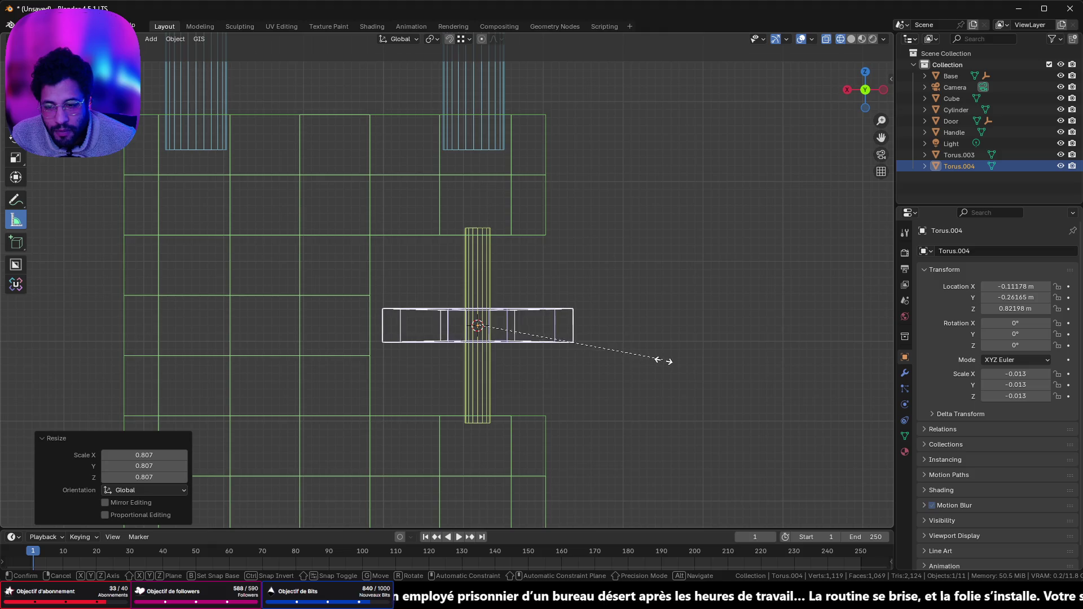
{"action": "left_click", "coordinate": [663, 361]}
{"action": "key", "text": "s"}
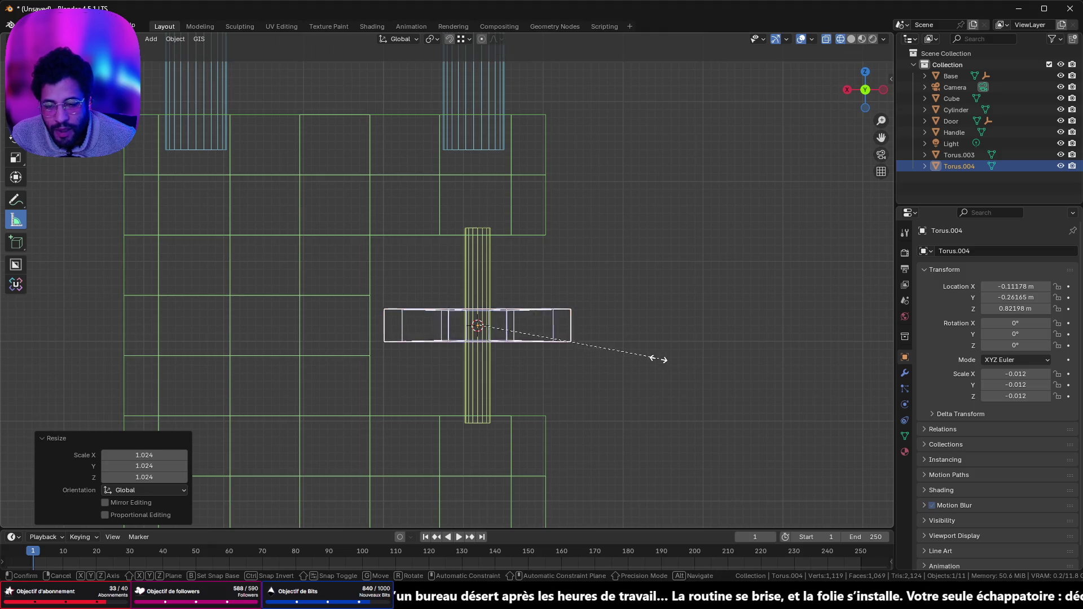
{"action": "left_click", "coordinate": [640, 350]}
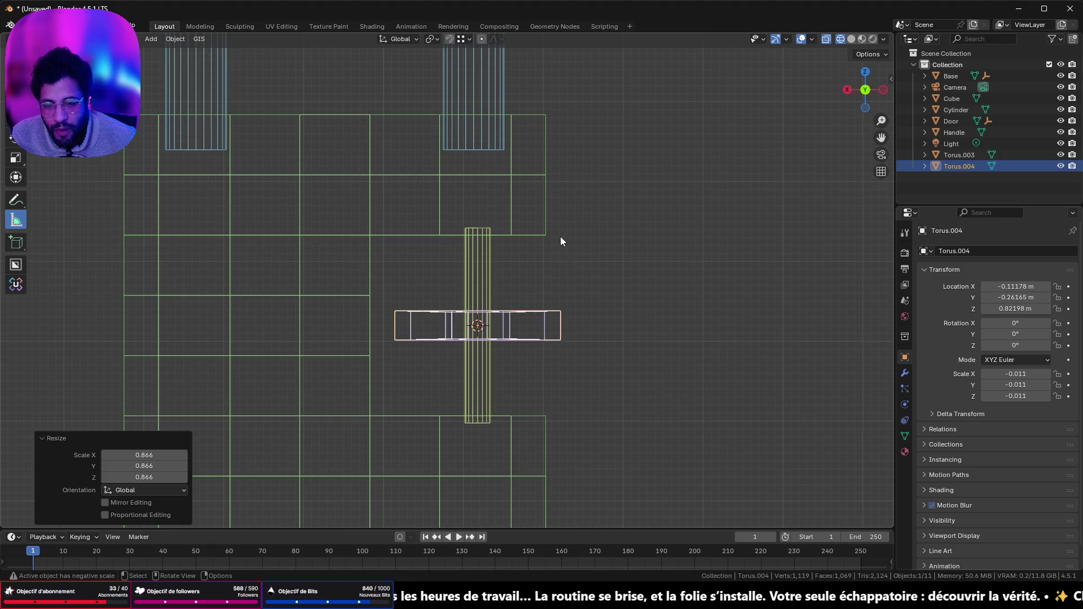
- Enlarge the washer by 1.312 and check its fit around the pin from front and back
{"action": "mouse_move", "coordinate": [543, 342]}
{"action": "middle_mouse_down"}
{"action": "mouse_move", "coordinate": [553, 302]}
{"action": "mouse_move", "coordinate": [437, 301]}
{"action": "middle_mouse_up"}
{"action": "left_click", "coordinate": [866, 90]}
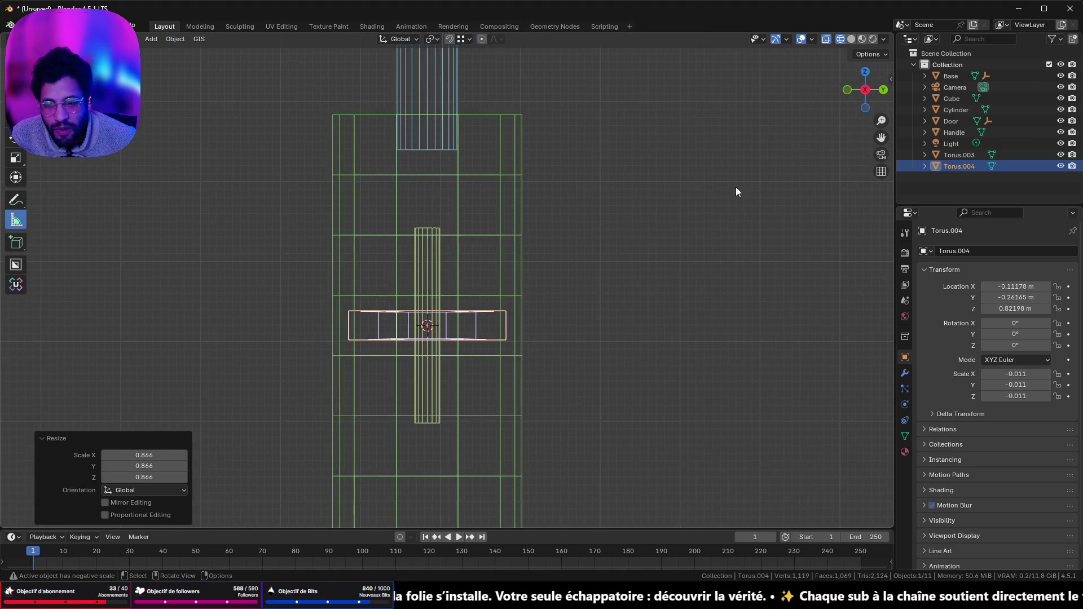
{"action": "key", "text": "s"}
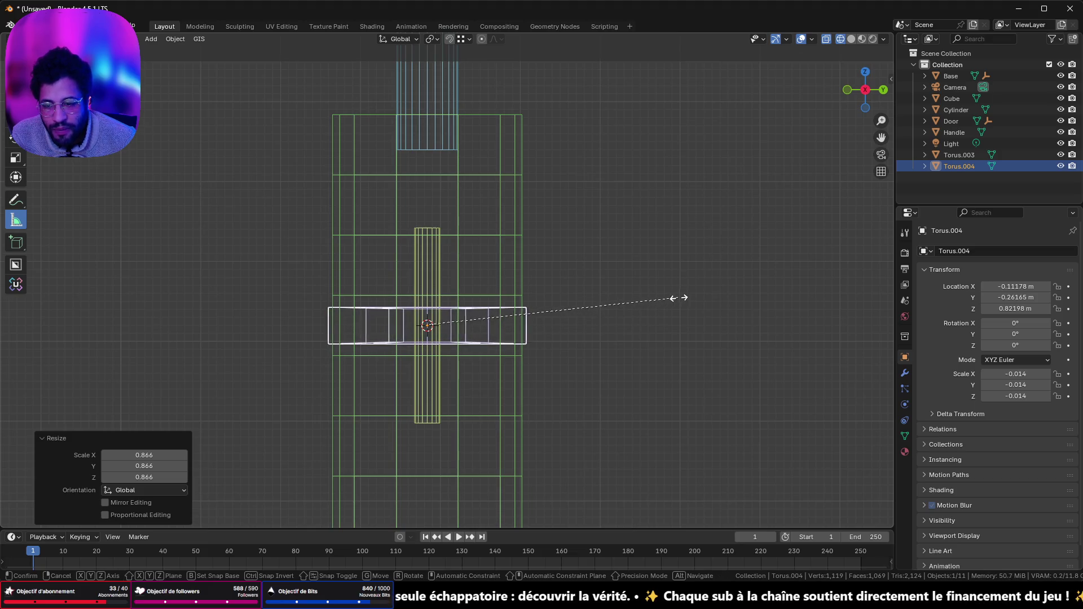
{"action": "left_click", "coordinate": [689, 290]}
{"action": "mouse_move", "coordinate": [689, 290]}
{"action": "middle_mouse_down"}
{"action": "mouse_move", "coordinate": [515, 338]}
{"action": "mouse_move", "coordinate": [576, 333]}
{"action": "middle_mouse_up"}
{"action": "left_click", "coordinate": [852, 108]}
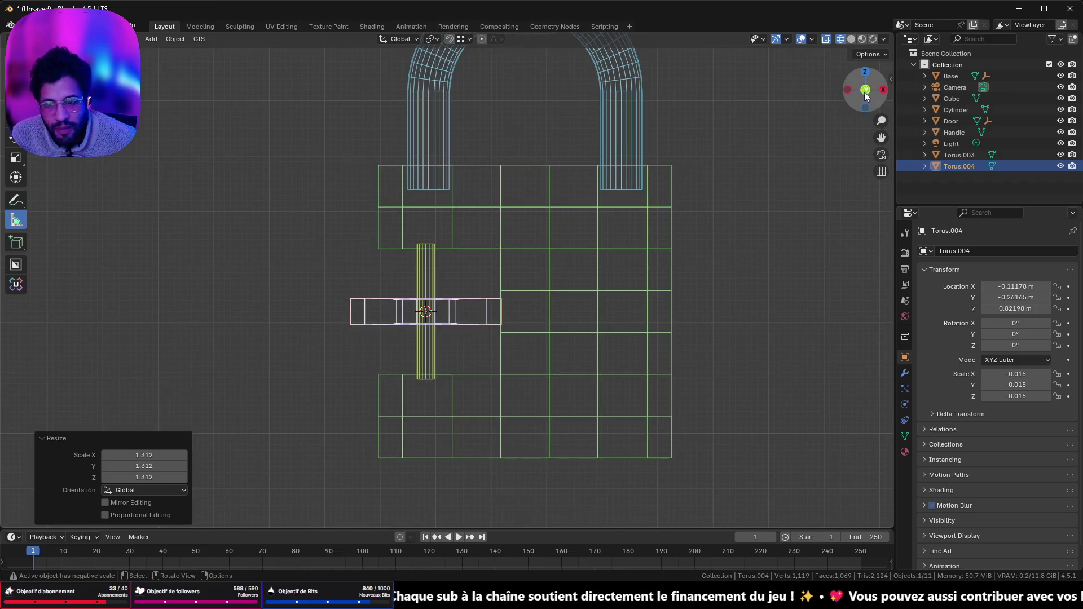
{"action": "scroll", "coordinate": [541, 262], "scroll_direction": "up", "scroll_amount": 2}
{"action": "scroll", "coordinate": [505, 275], "scroll_direction": "down", "scroll_amount": 2}
{"action": "mouse_move", "coordinate": [506, 275]}
{"action": "middle_mouse_down"}
{"action": "mouse_move", "coordinate": [663, 293]}
{"action": "mouse_move", "coordinate": [674, 275]}
{"action": "mouse_move", "coordinate": [658, 325]}
{"action": "mouse_move", "coordinate": [665, 291]}
{"action": "middle_mouse_up"}
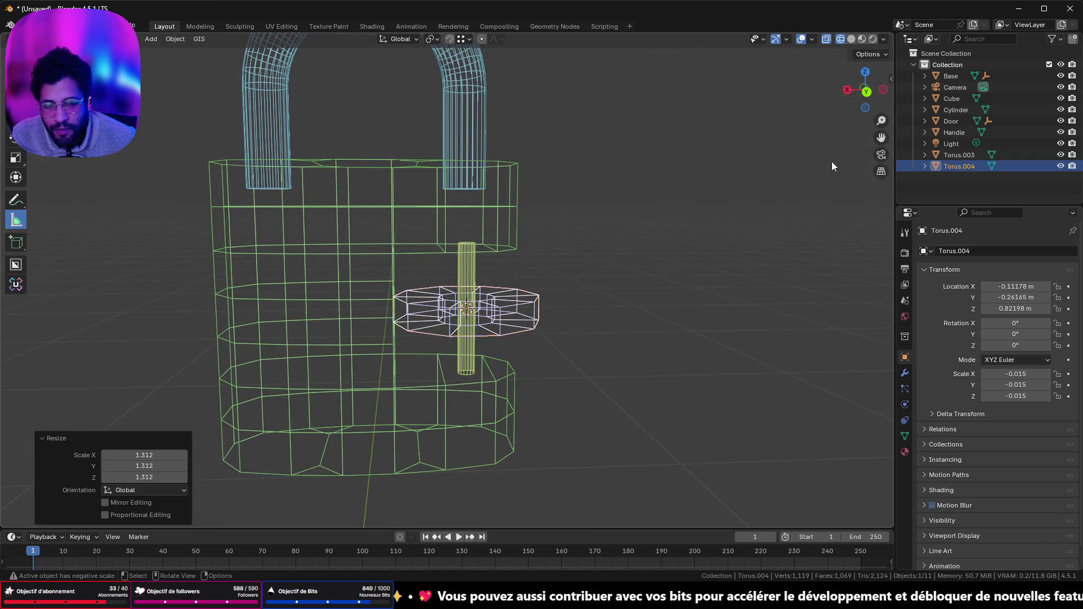
{"action": "left_click", "coordinate": [867, 91]}
{"action": "scroll", "coordinate": [594, 264], "scroll_direction": "up", "scroll_amount": 4}
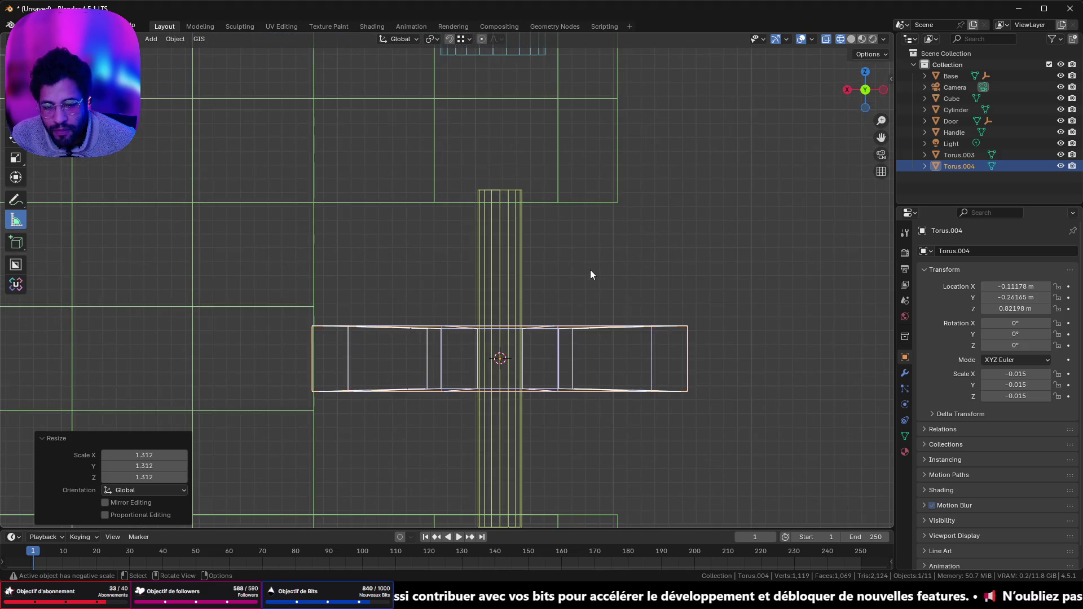
{"action": "scroll", "coordinate": [653, 264], "scroll_direction": "down", "scroll_amount": 4}
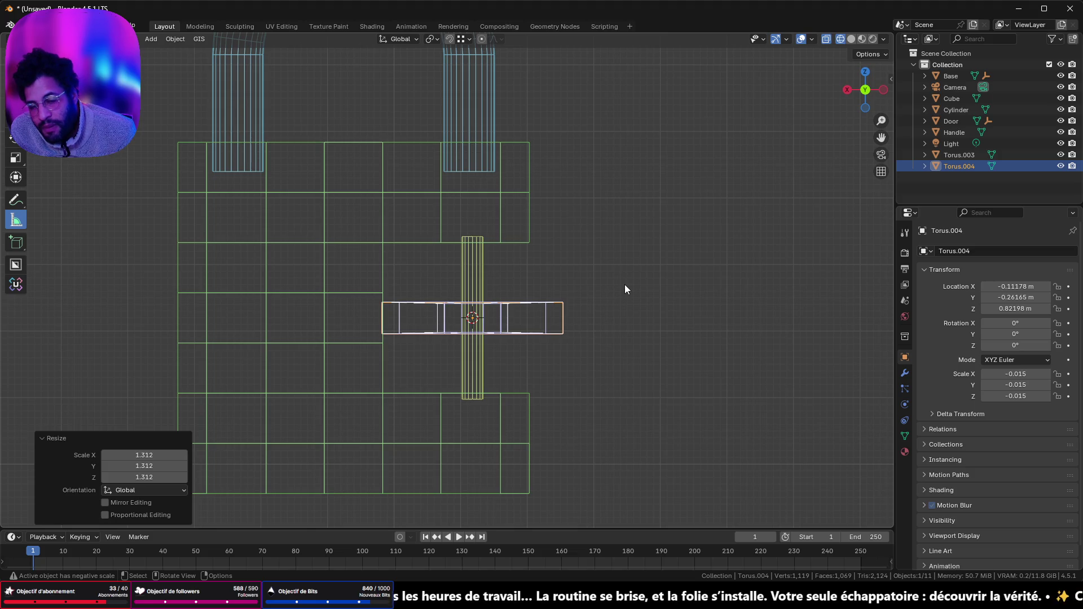
{"action": "mouse_move", "coordinate": [527, 271]}
{"action": "middle_mouse_down"}
{"action": "mouse_move", "coordinate": [520, 326]}
{"action": "mouse_move", "coordinate": [534, 274]}
{"action": "mouse_move", "coordinate": [313, 282]}
{"action": "mouse_move", "coordinate": [578, 302]}
{"action": "mouse_move", "coordinate": [563, 186]}
{"action": "mouse_move", "coordinate": [516, 275]}
{"action": "middle_mouse_up"}
{"action": "scroll", "coordinate": [502, 299], "scroll_direction": "up", "scroll_amount": 7}
{"action": "mouse_move", "coordinate": [496, 314]}
{"action": "middle_mouse_down"}
{"action": "mouse_move", "coordinate": [508, 303]}
{"action": "mouse_move", "coordinate": [519, 357]}
{"action": "mouse_move", "coordinate": [737, 383]}
{"action": "mouse_move", "coordinate": [49, 347]}
{"action": "mouse_move", "coordinate": [271, 346]}
{"action": "mouse_move", "coordinate": [710, 310]}
{"action": "mouse_move", "coordinate": [611, 323]}
{"action": "mouse_move", "coordinate": [643, 380]}
{"action": "mouse_move", "coordinate": [762, 192]}
{"action": "middle_mouse_up"}
{"action": "left_click", "coordinate": [869, 92]}
{"action": "scroll", "coordinate": [480, 336], "scroll_direction": "up", "scroll_amount": 3}
{"action": "middle_click_drag", "start_coordinate": [479, 336], "coordinate": [489, 247], "text": "shift"}
{"action": "scroll", "coordinate": [463, 275], "scroll_direction": "down", "scroll_amount": 3}
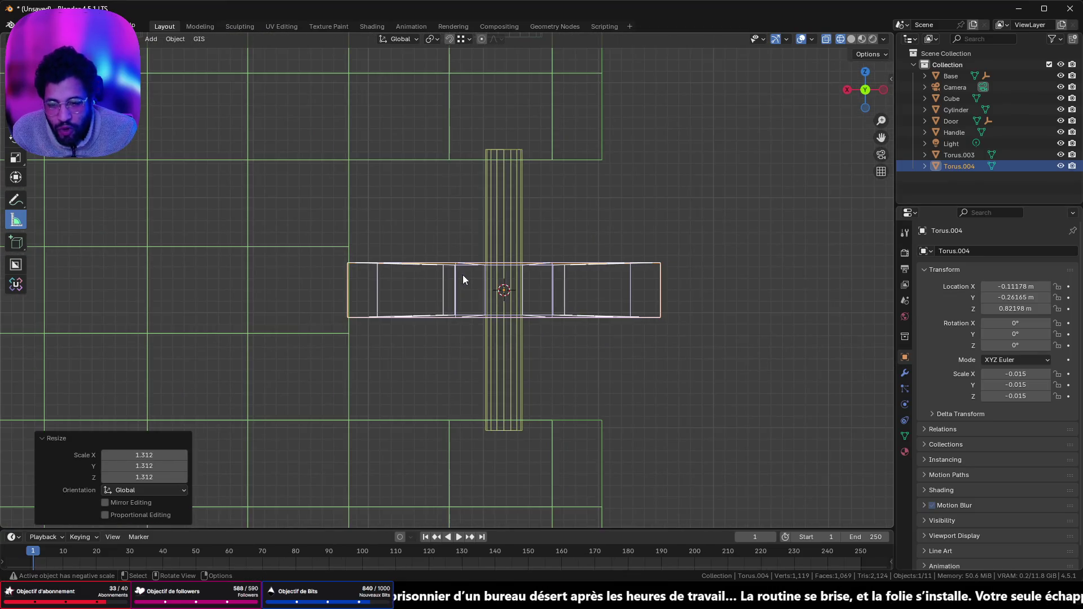
{"action": "left_click", "coordinate": [883, 89]}
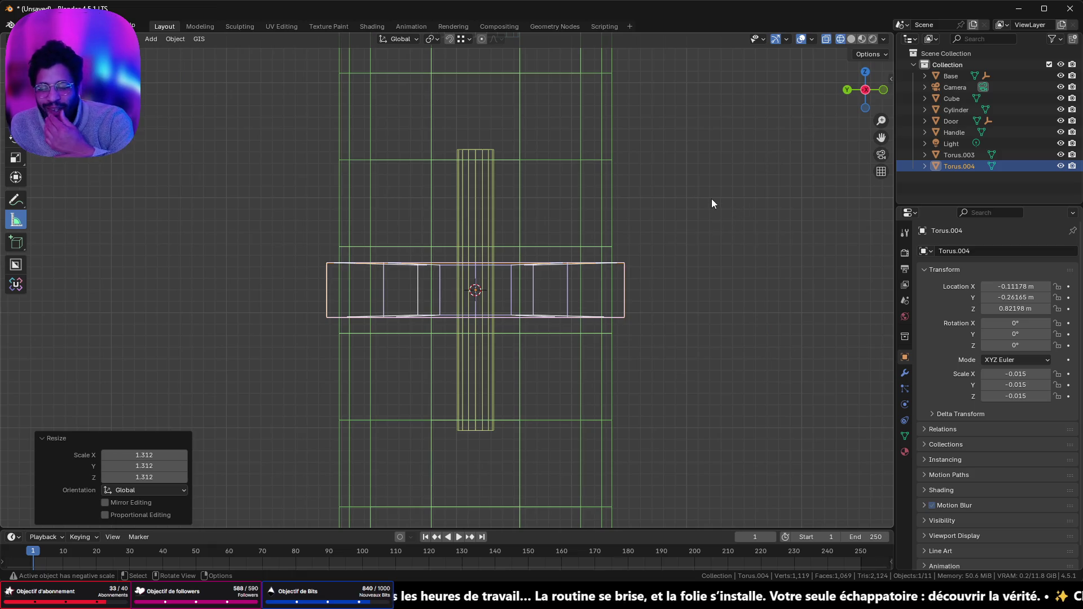
{"action": "mouse_move", "coordinate": [712, 198]}
{"action": "middle_mouse_down"}
{"action": "mouse_move", "coordinate": [576, 236]}
{"action": "mouse_move", "coordinate": [587, 265]}
{"action": "mouse_move", "coordinate": [615, 278]}
{"action": "middle_mouse_up"}
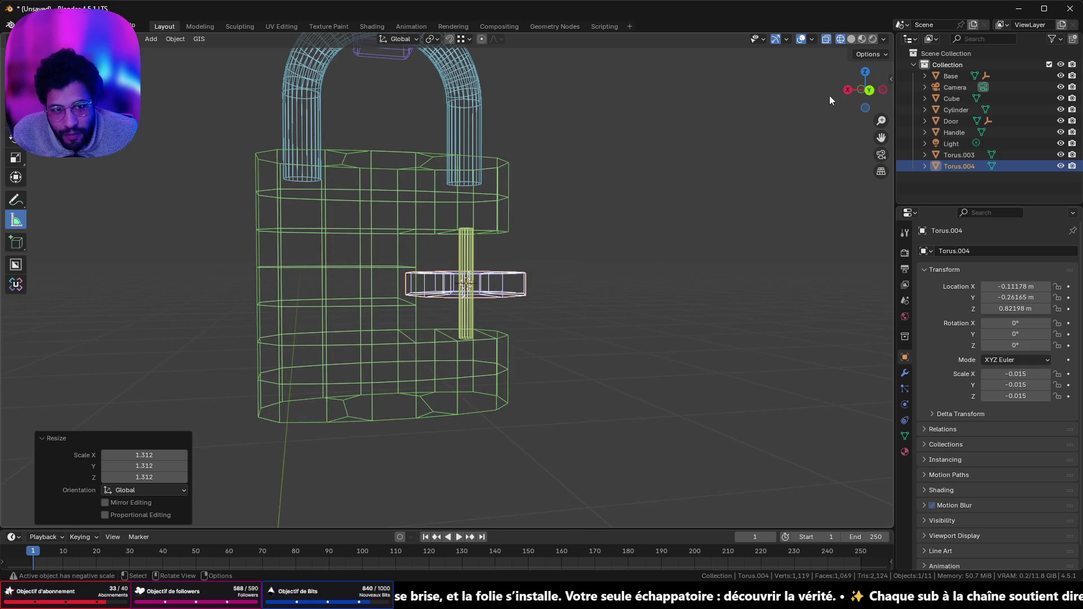
{"action": "left_click", "coordinate": [874, 91]}
{"action": "scroll", "coordinate": [706, 222], "scroll_direction": "up", "scroll_amount": 3}
{"action": "scroll", "coordinate": [707, 222], "scroll_direction": "down", "scroll_amount": 3}
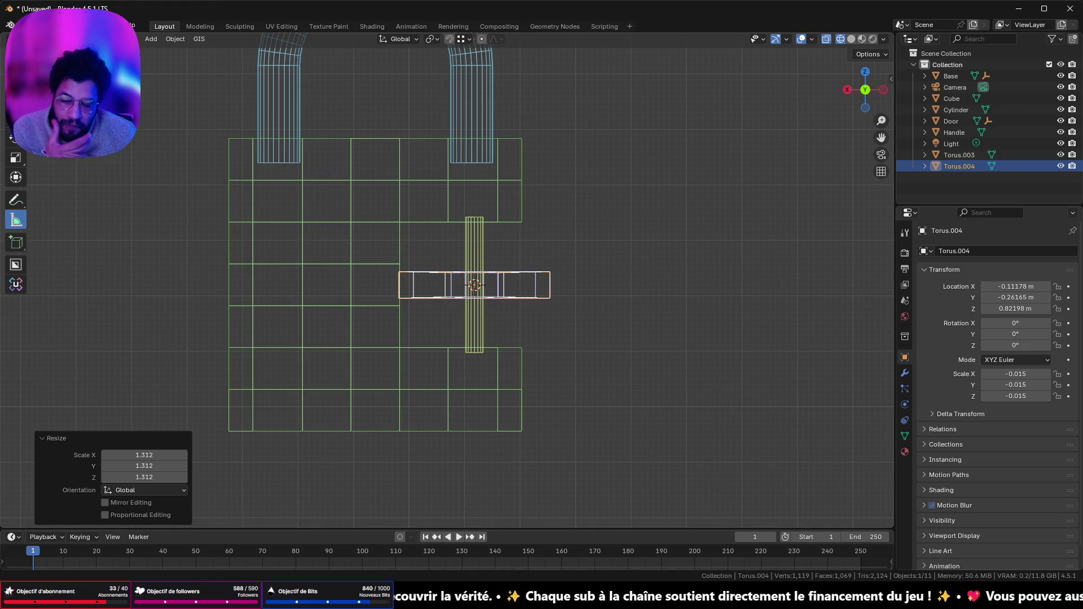
{"action": "mouse_move", "coordinate": [488, 556]}
{"action": "left_click", "coordinate": [494, 514]}
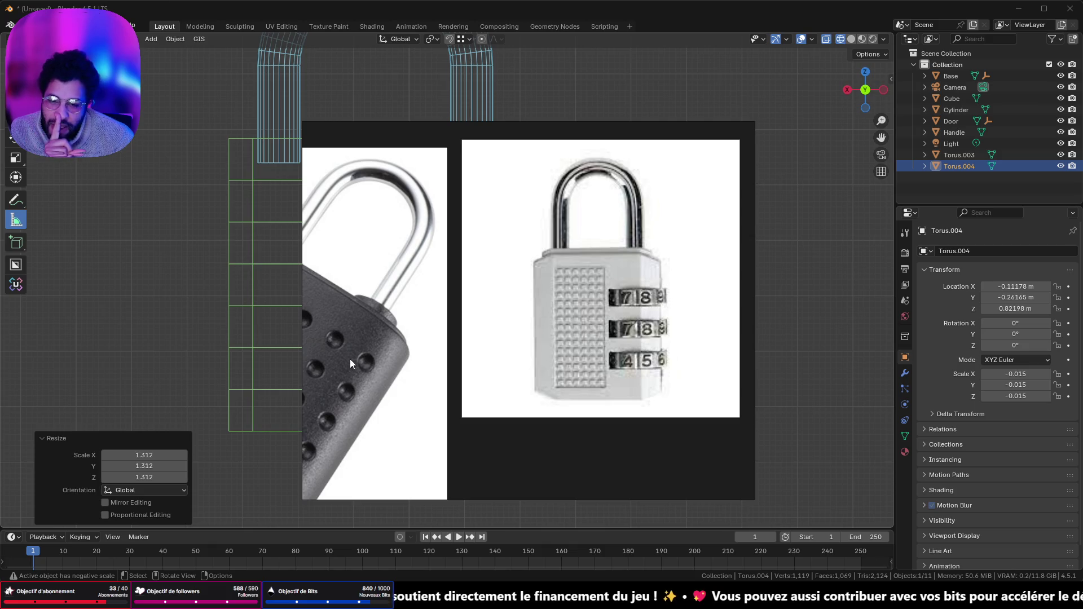
- Zoom out on the padlock references, then minimize the PureRef window
{"action": "scroll", "coordinate": [350, 364], "scroll_direction": "down", "scroll_amount": 3}
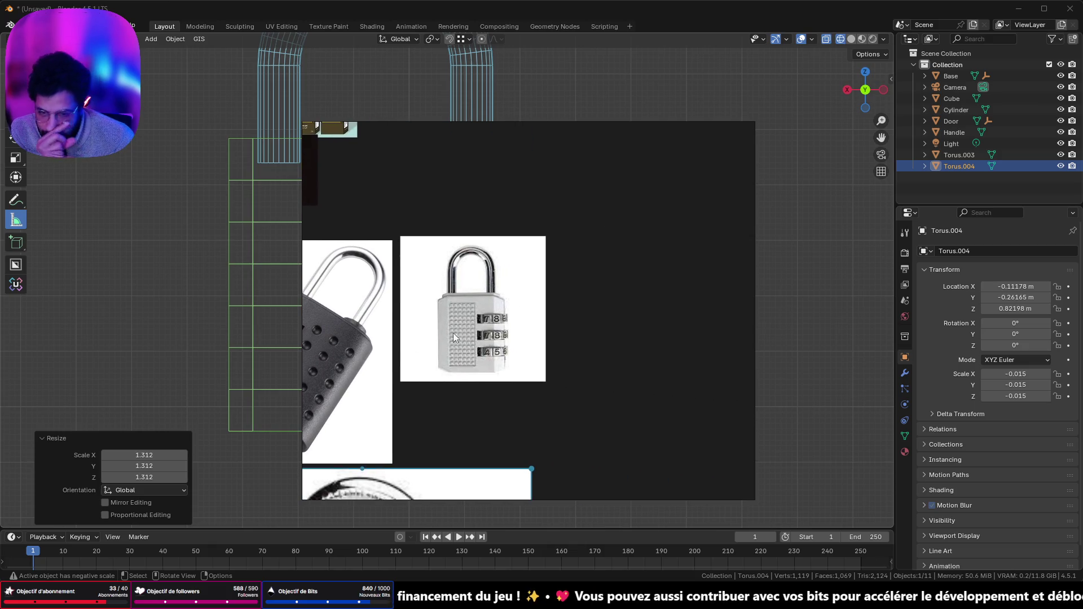
{"action": "mouse_move", "coordinate": [743, 136]}
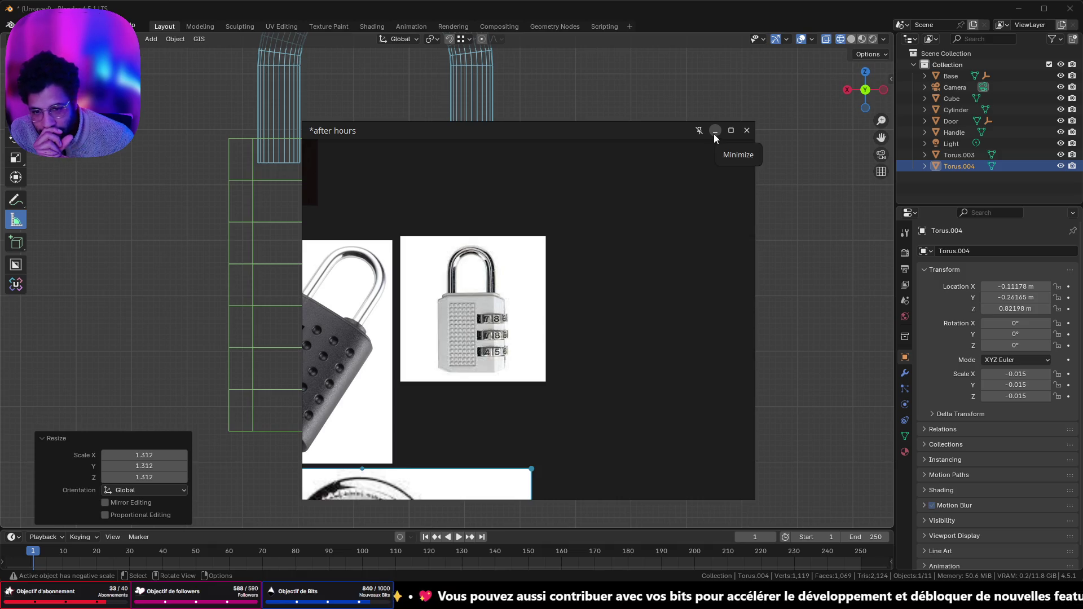
{"action": "left_click", "coordinate": [715, 131]}
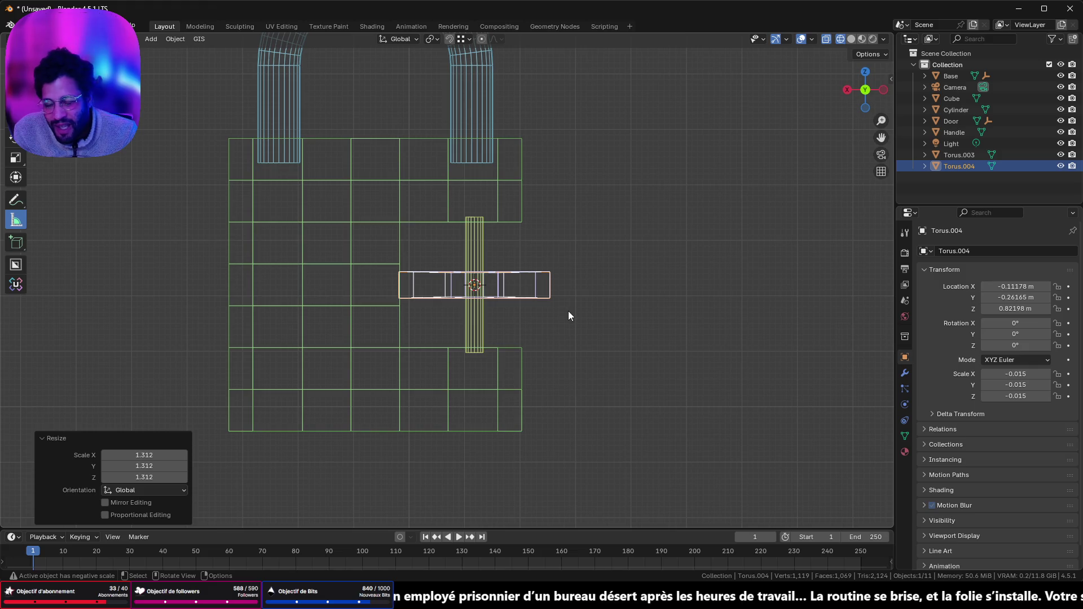
- Undo the flat ring, the pin cylinder and the filled notch faces
{"action": "key", "text": "s"}
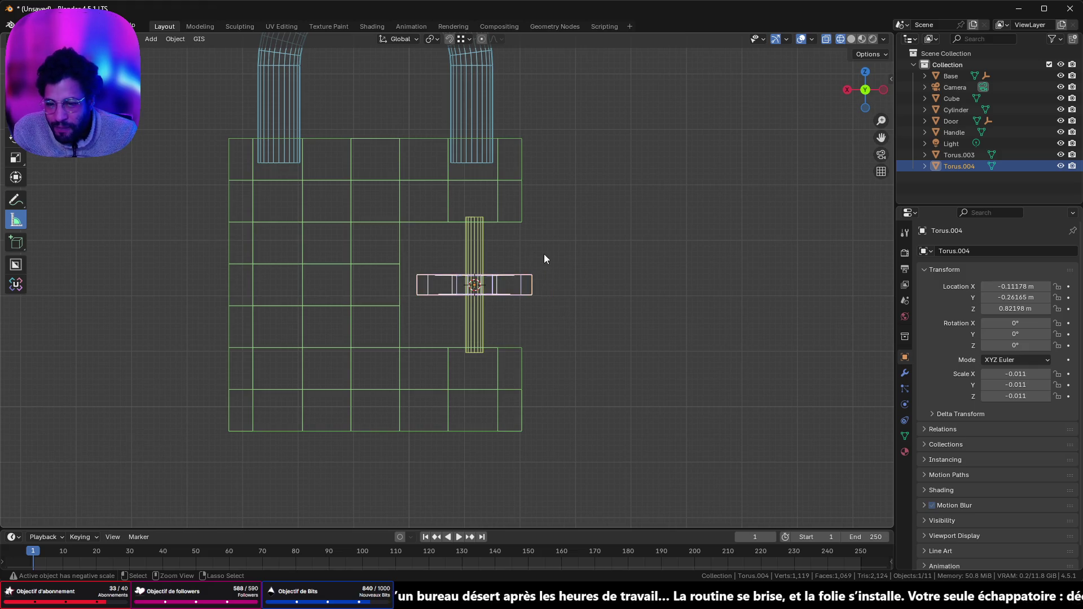
{"action": "key", "text": "Escape"}
{"action": "key", "text": "alt+s"}
{"action": "key", "text": "Tab"}
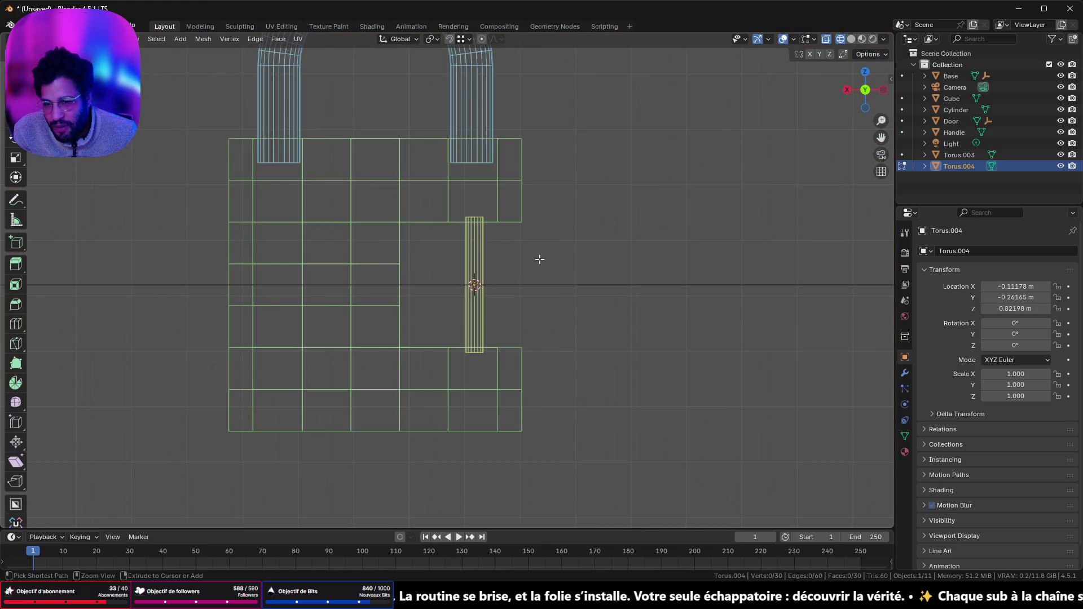
{"action": "key", "text": "Tab"}
{"action": "key", "text": "Delete"}
{"action": "key", "text": "ctrl+z"}
{"action": "key", "text": "ctrl+z"}
{"action": "key", "text": "ctrl+z"}
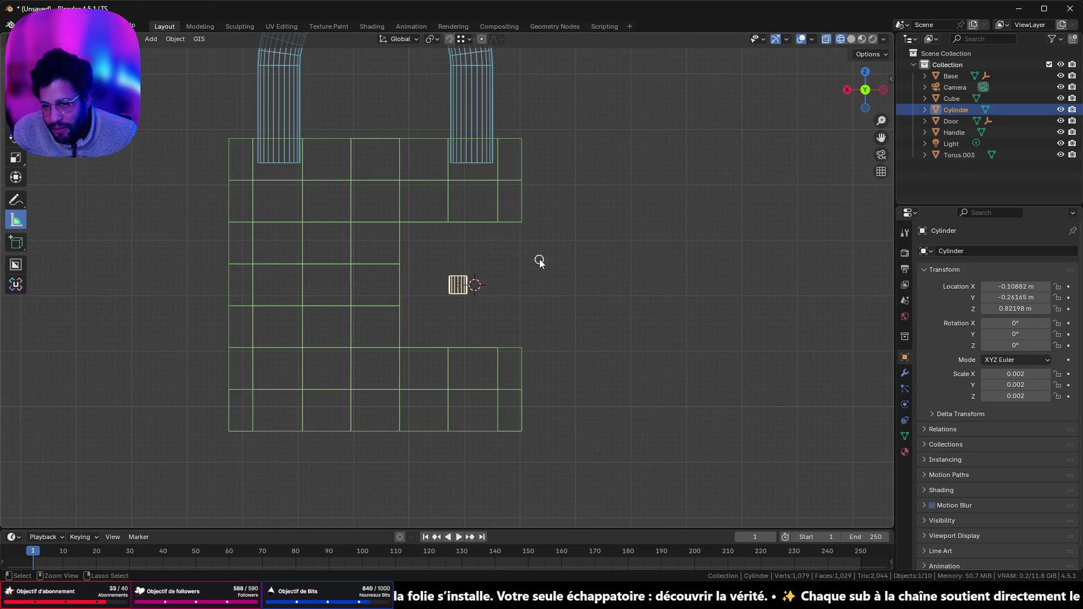
{"action": "key", "text": "ctrl+z"}
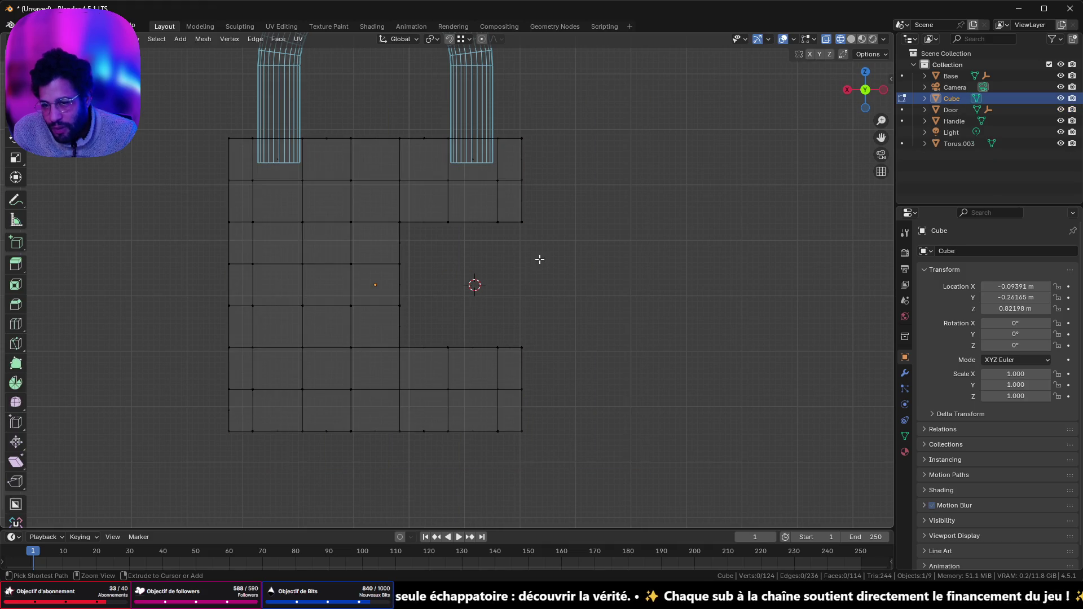
{"action": "key", "text": "ctrl+z"}
{"action": "key", "text": "ctrl+z"}
{"action": "key", "text": "ctrl+z"}
{"action": "key", "text": "ctrl+z"}
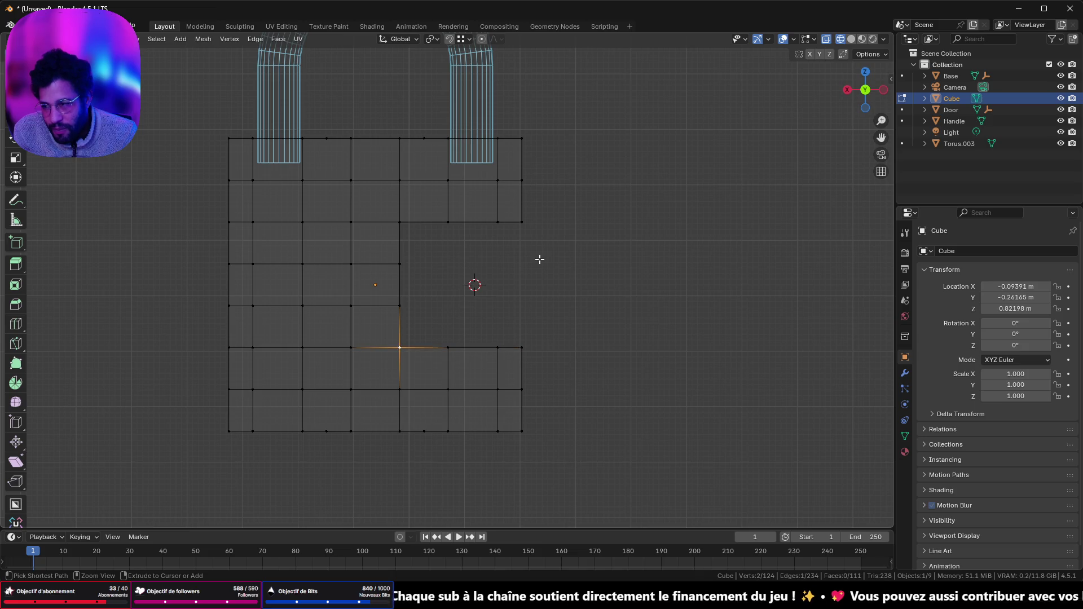
{"action": "key", "text": "ctrl+z"}
{"action": "key", "text": "ctrl+z"}
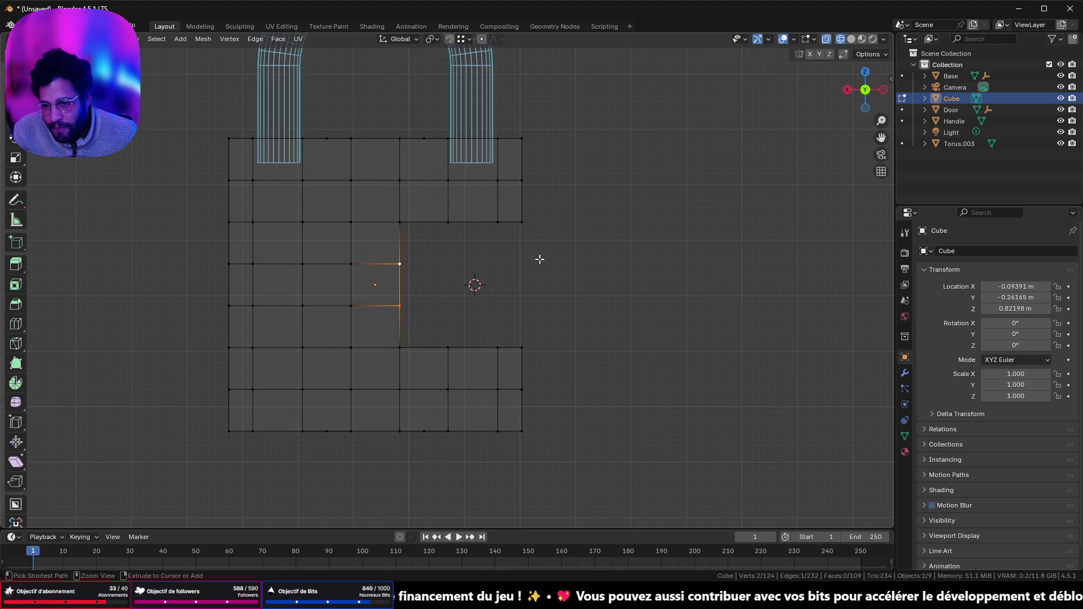
- Clear the face selection, return to Object Mode and snap the 3D cursor to the body's centre
{"action": "mouse_move", "coordinate": [540, 260]}
{"action": "middle_mouse_down"}
{"action": "mouse_move", "coordinate": [481, 284]}
{"action": "mouse_move", "coordinate": [551, 254]}
{"action": "mouse_move", "coordinate": [537, 255]}
{"action": "middle_mouse_up"}
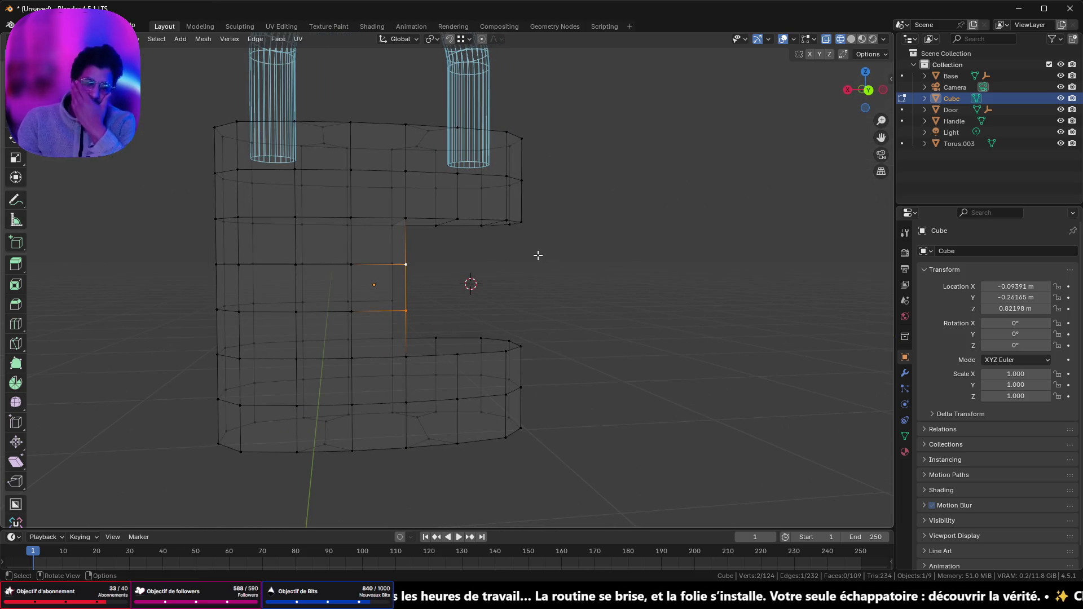
{"action": "scroll", "coordinate": [547, 230], "scroll_direction": "down", "scroll_amount": 2}
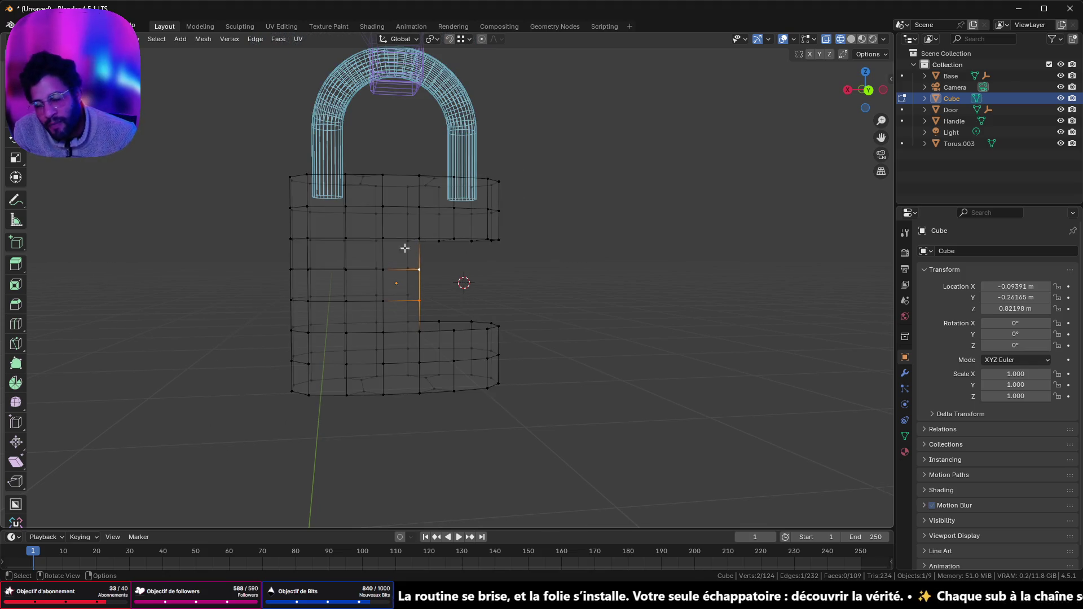
{"action": "scroll", "coordinate": [378, 297], "scroll_direction": "down", "scroll_amount": 1}
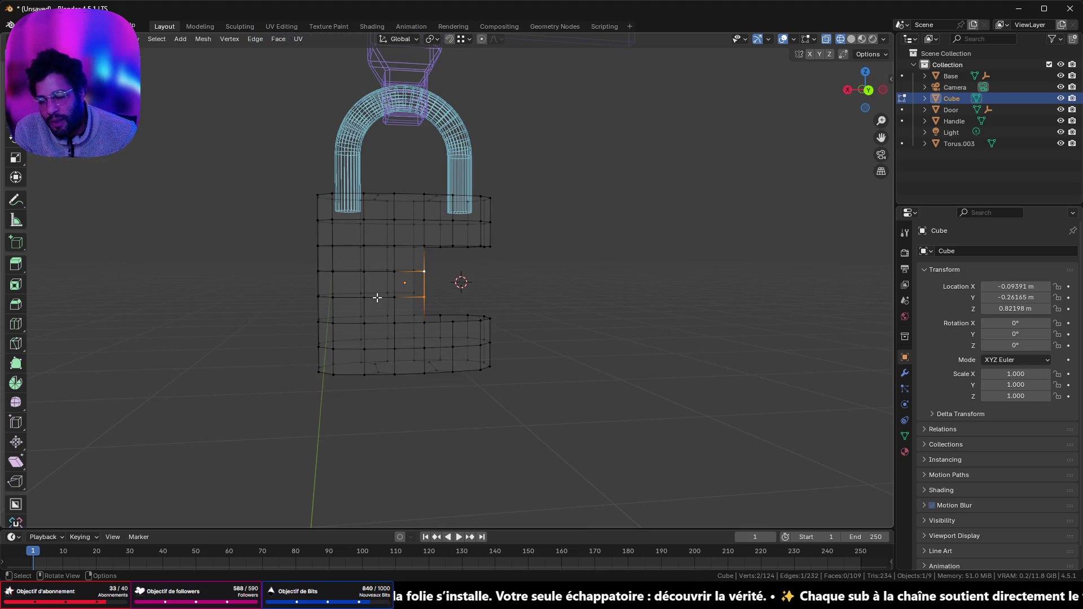
{"action": "scroll", "coordinate": [377, 297], "scroll_direction": "up", "scroll_amount": 2}
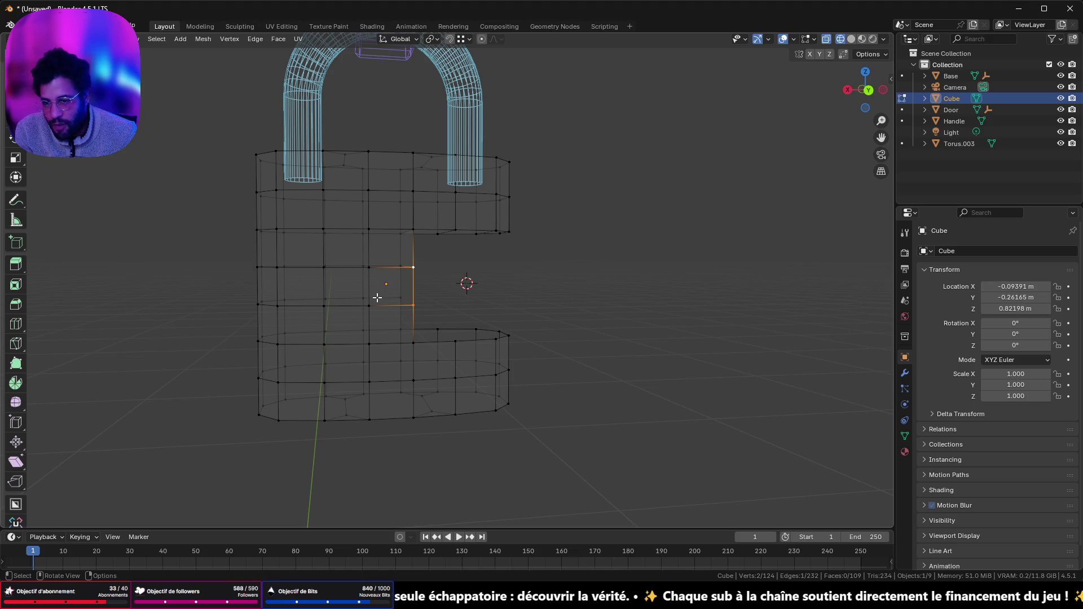
{"action": "key", "text": "shift+s"}
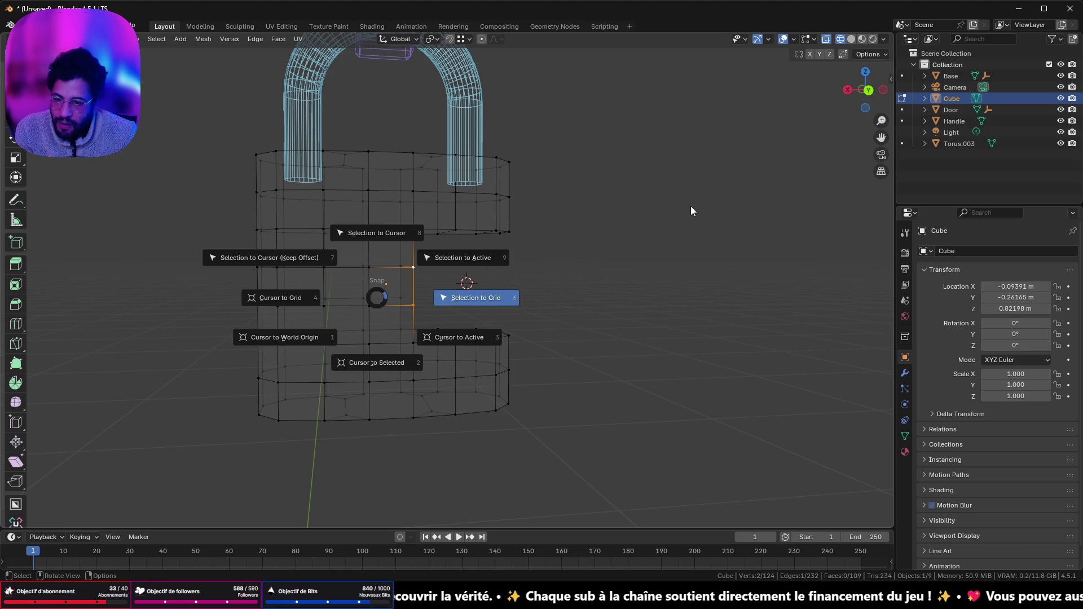
{"action": "key", "text": "Escape"}
{"action": "left_click", "coordinate": [686, 210]}
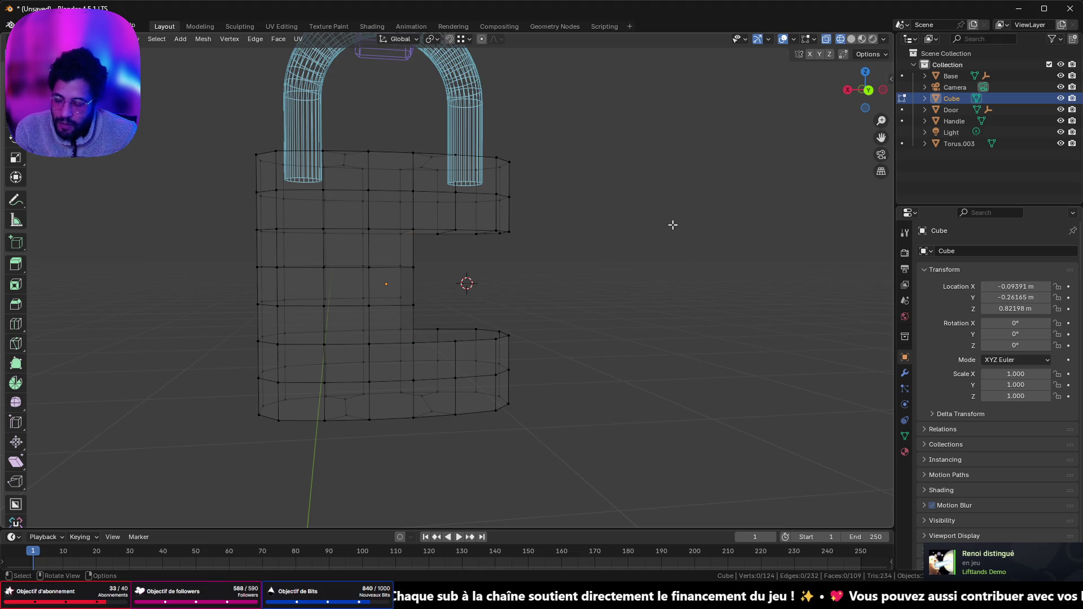
{"action": "key", "text": "shift+s"}
{"action": "left_click", "coordinate": [644, 293]}
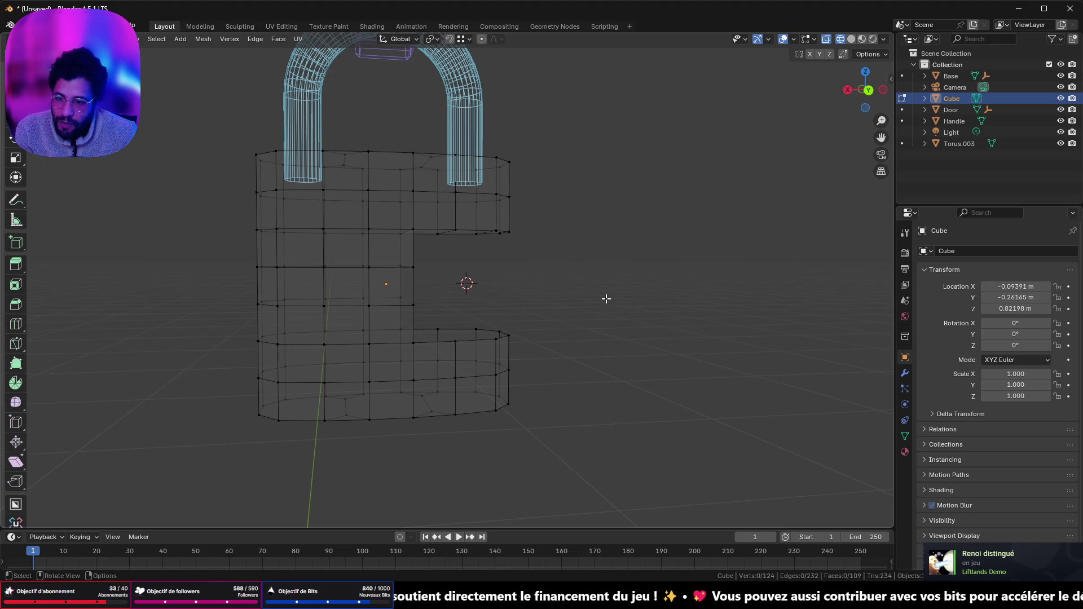
{"action": "key", "text": "shift+s"}
{"action": "left_click", "coordinate": [598, 364]}
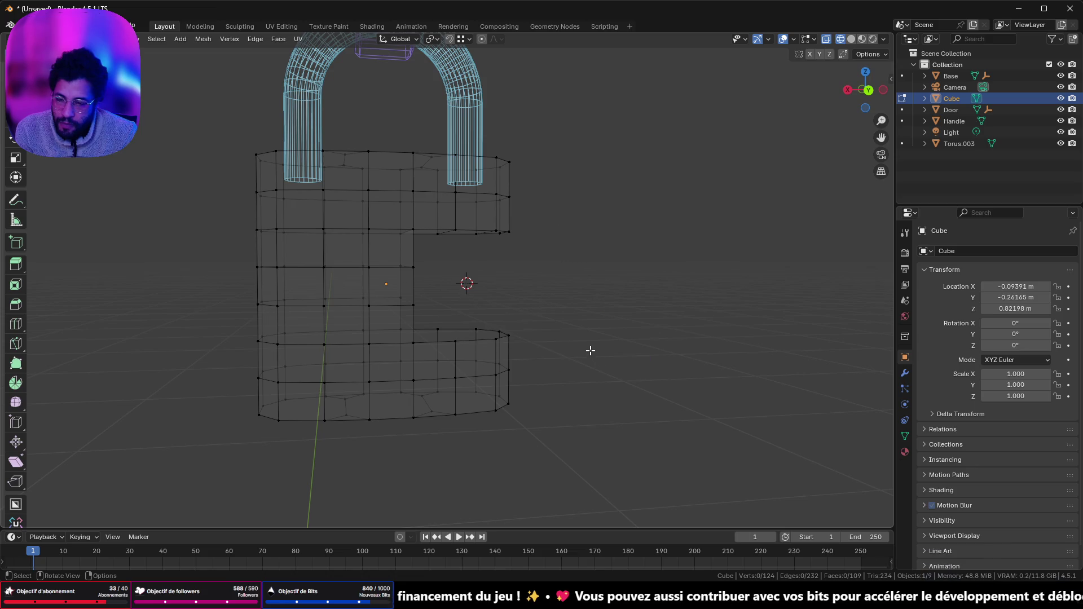
{"action": "key", "text": "Tab"}
{"action": "key", "text": "shift+s"}
{"action": "left_click", "coordinate": [566, 416]}
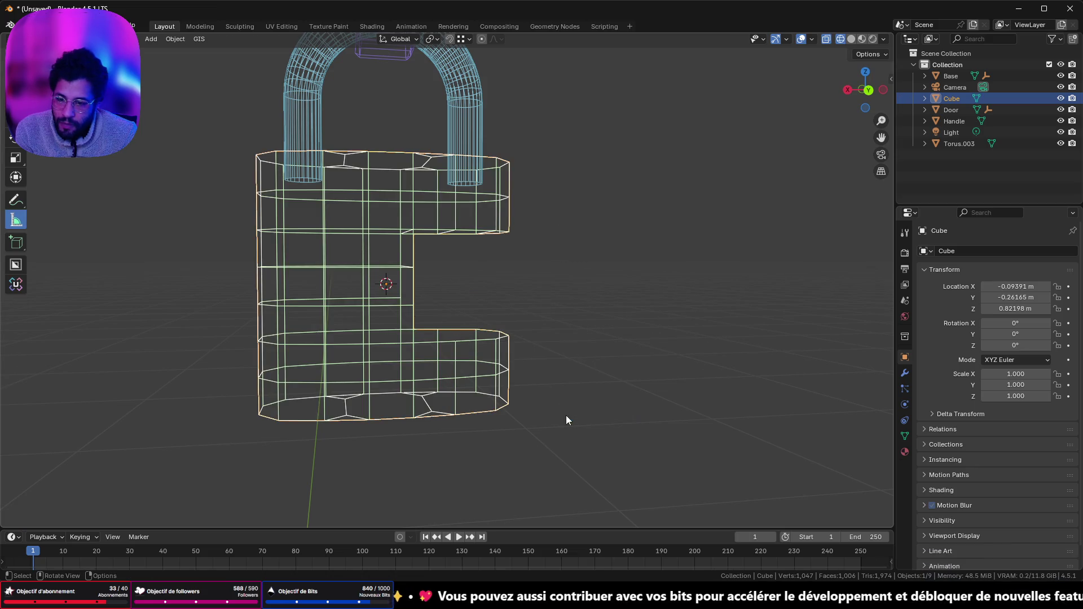
- Delete the old padlock body and add a new cube at the 3D cursor
{"action": "key", "text": "x"}
{"action": "left_click", "coordinate": [540, 377]}
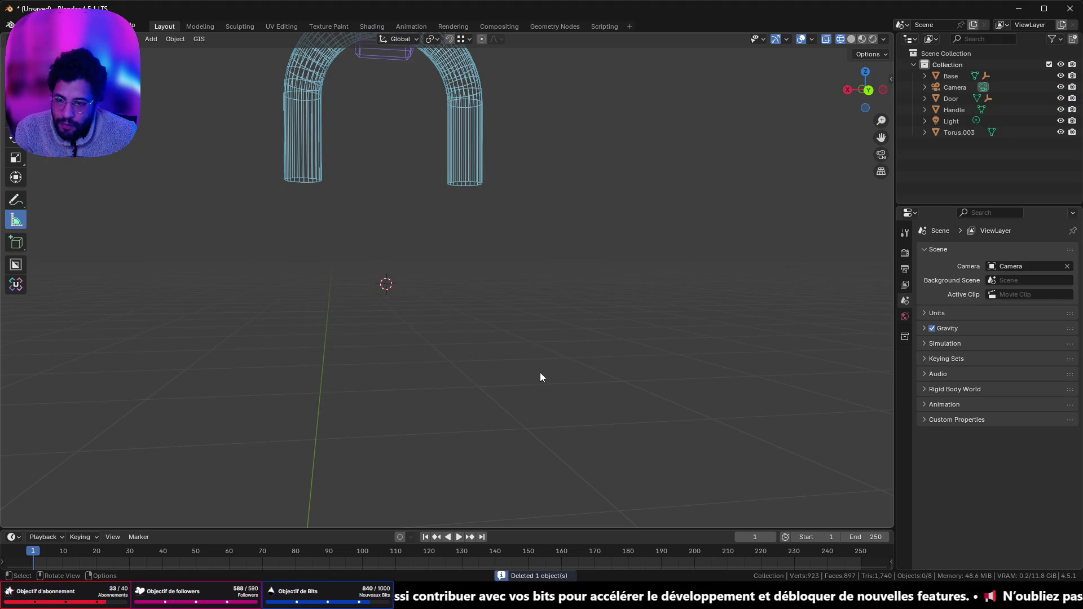
{"action": "key", "text": "shift+a"}
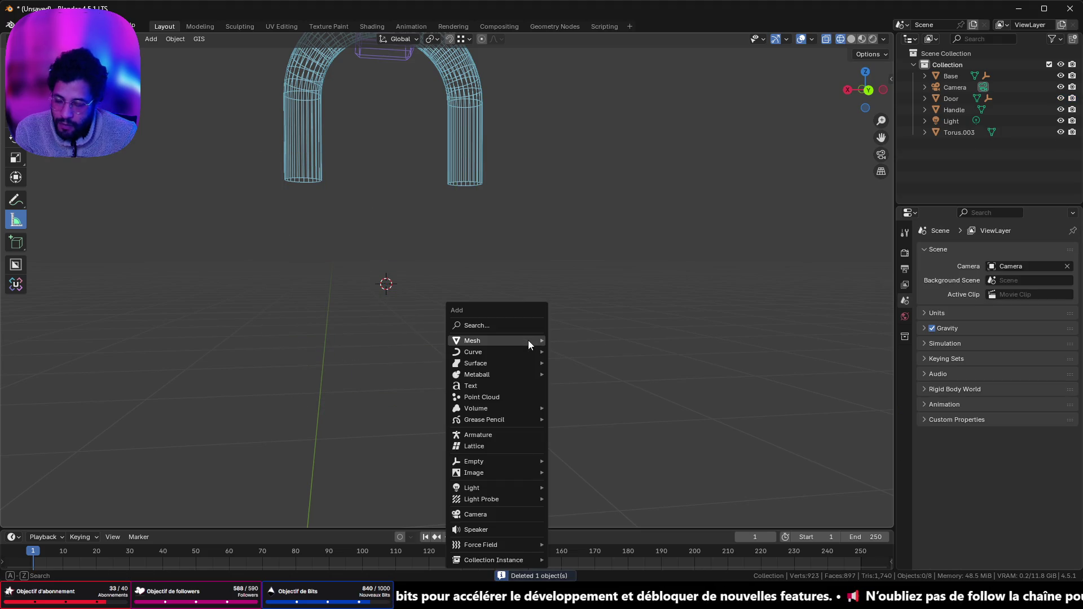
{"action": "mouse_move", "coordinate": [528, 342]}
{"action": "left_click", "coordinate": [601, 122]}
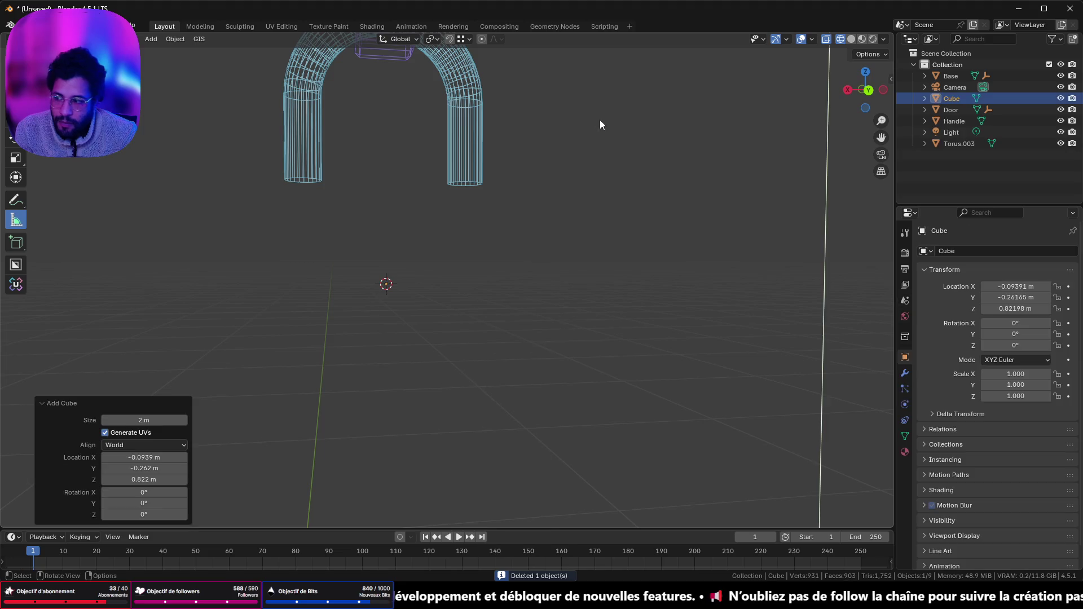
- Shrink the new cube and slim its depth along Y to 0.417
{"action": "left_click", "coordinate": [861, 89]}
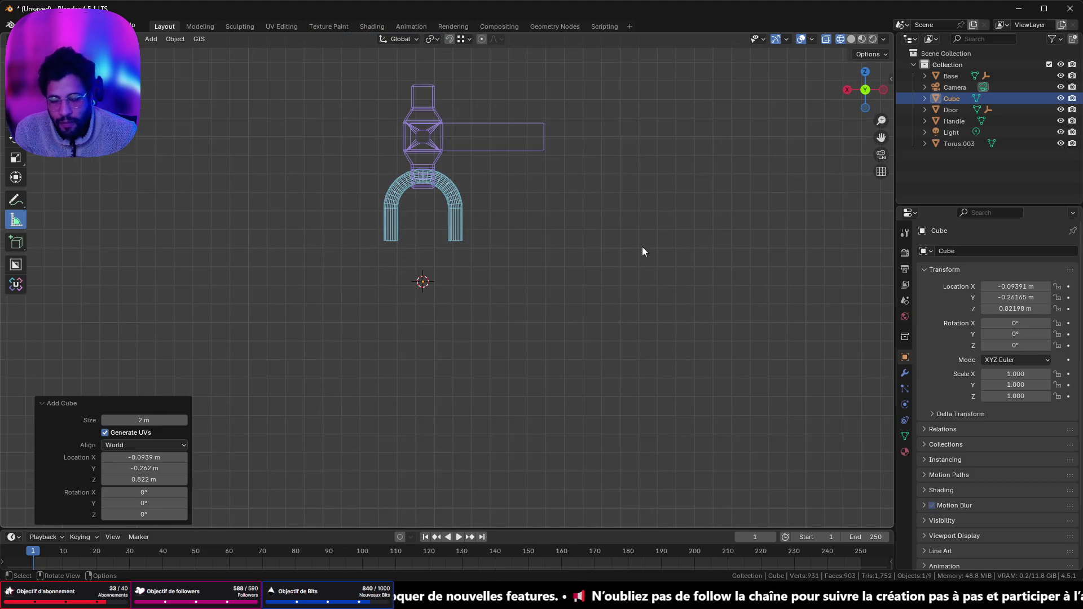
{"action": "key", "text": "s"}
{"action": "left_click", "coordinate": [437, 275]}
{"action": "key", "text": "s"}
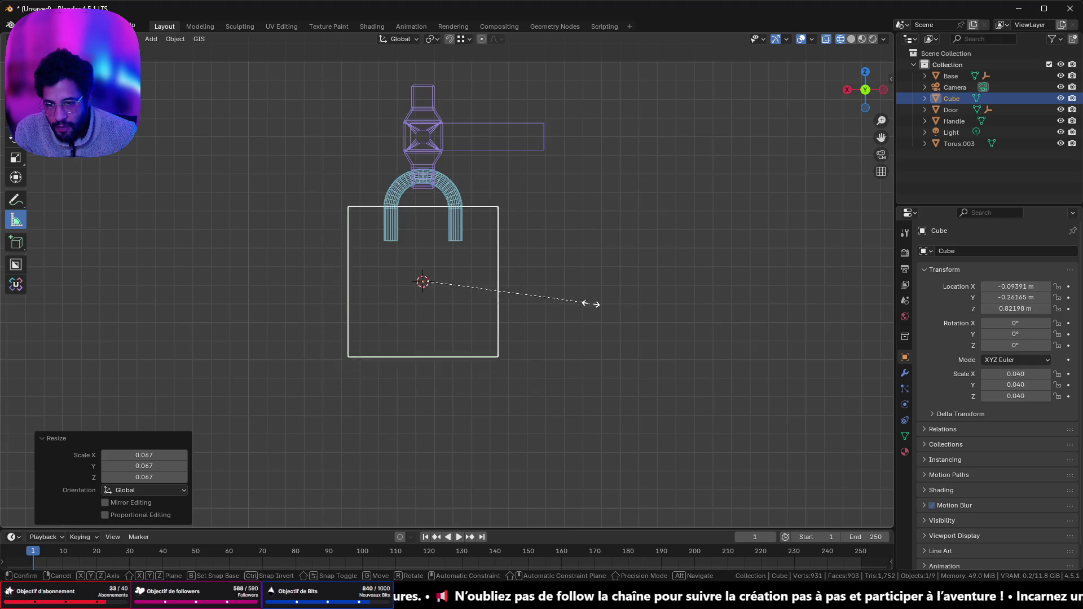
{"action": "left_click", "coordinate": [539, 302]}
{"action": "left_click", "coordinate": [848, 90]}
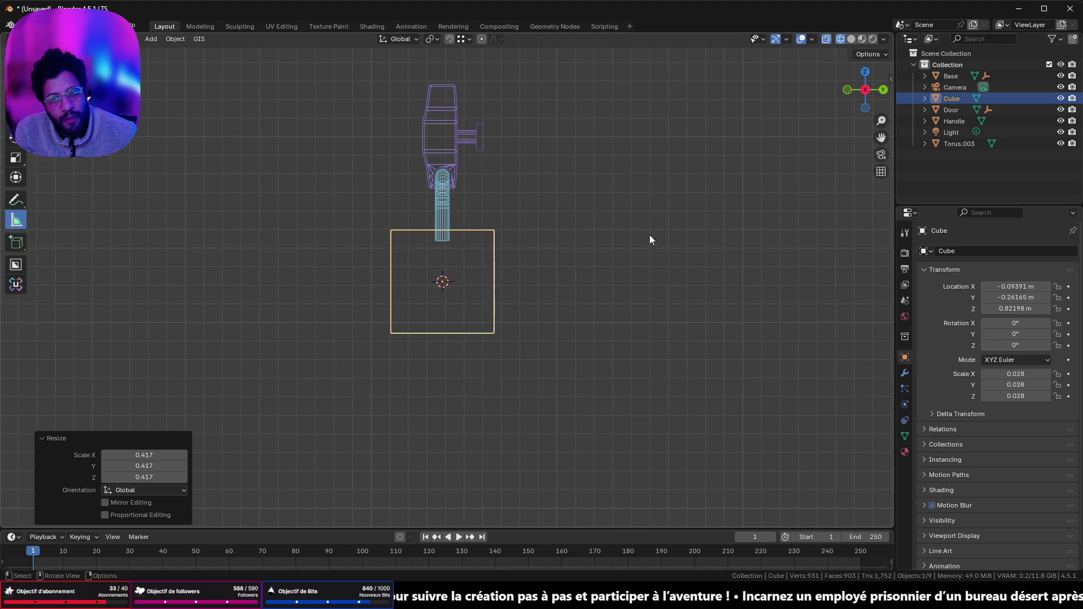
{"action": "key", "text": "s"}
{"action": "key", "text": "y"}
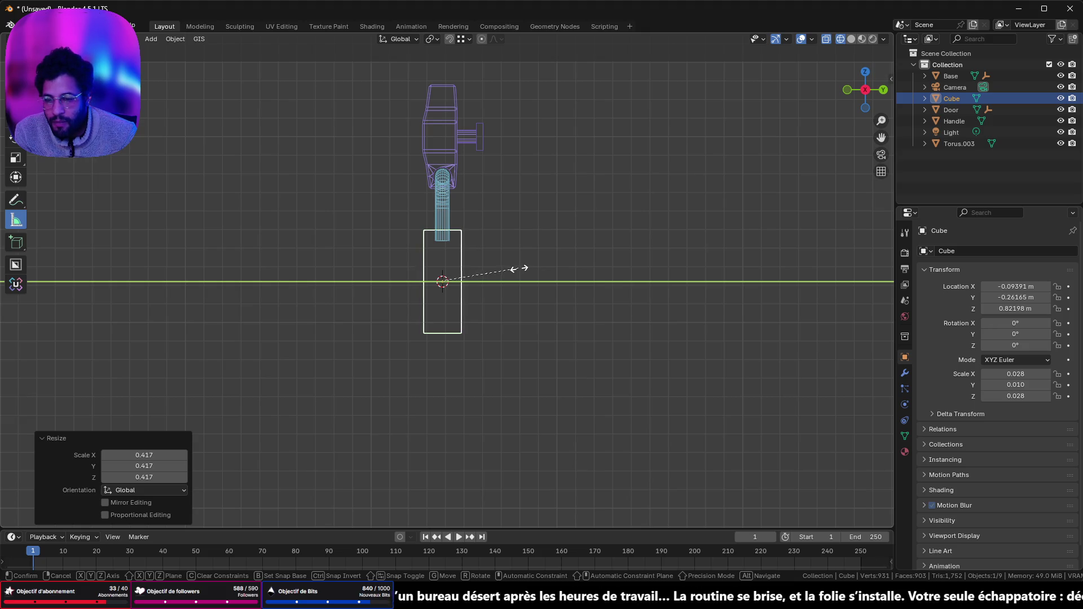
{"action": "left_click", "coordinate": [527, 262]}
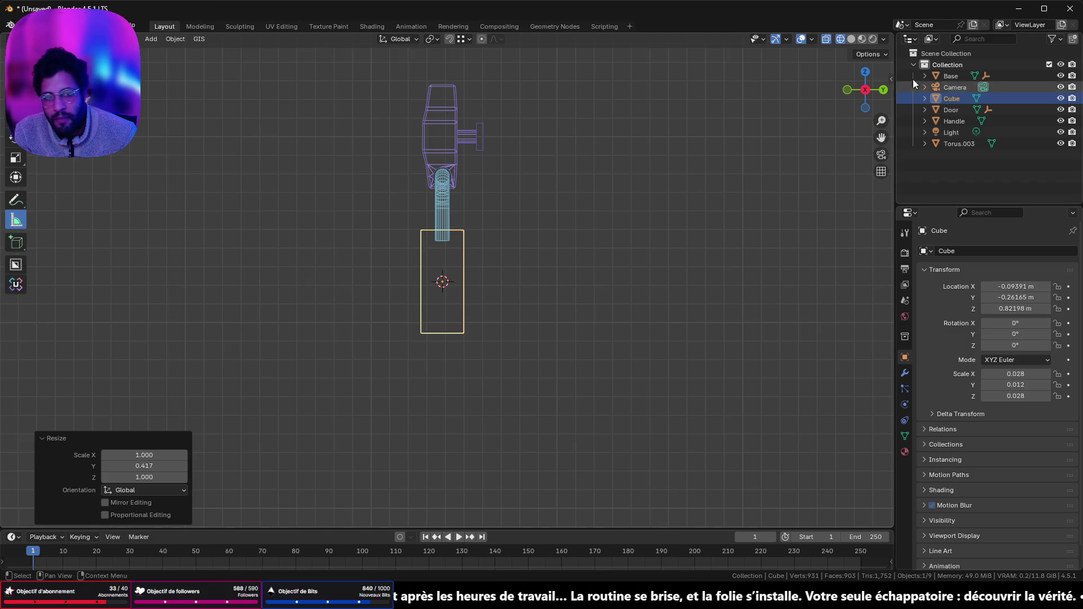
{"action": "left_click", "coordinate": [883, 92]}
{"action": "scroll", "coordinate": [620, 198], "scroll_direction": "up", "scroll_amount": 5}
{"action": "mouse_move", "coordinate": [610, 201]}
{"action": "middle_mouse_down", "text": "shift"}
{"action": "mouse_move", "coordinate": [557, 195]}
{"action": "mouse_move", "coordinate": [630, 169]}
{"action": "middle_mouse_up", "text": "shift"}
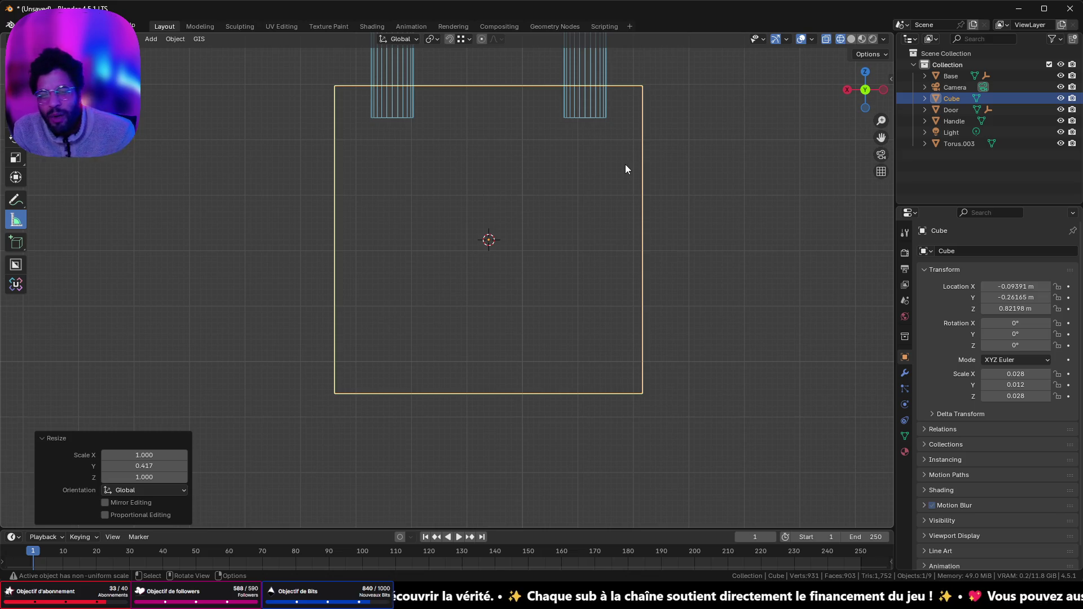
{"action": "mouse_move", "coordinate": [625, 164]}
{"action": "middle_mouse_down"}
{"action": "mouse_move", "coordinate": [571, 207]}
{"action": "mouse_move", "coordinate": [702, 218]}
{"action": "mouse_move", "coordinate": [695, 229]}
{"action": "mouse_move", "coordinate": [384, 234]}
{"action": "mouse_move", "coordinate": [638, 206]}
{"action": "mouse_move", "coordinate": [652, 221]}
{"action": "middle_mouse_up"}
- Apply the cube's scale so it reads 1.000, checking side and front views
{"action": "key", "text": "Tab"}
{"action": "key", "text": "Tab"}
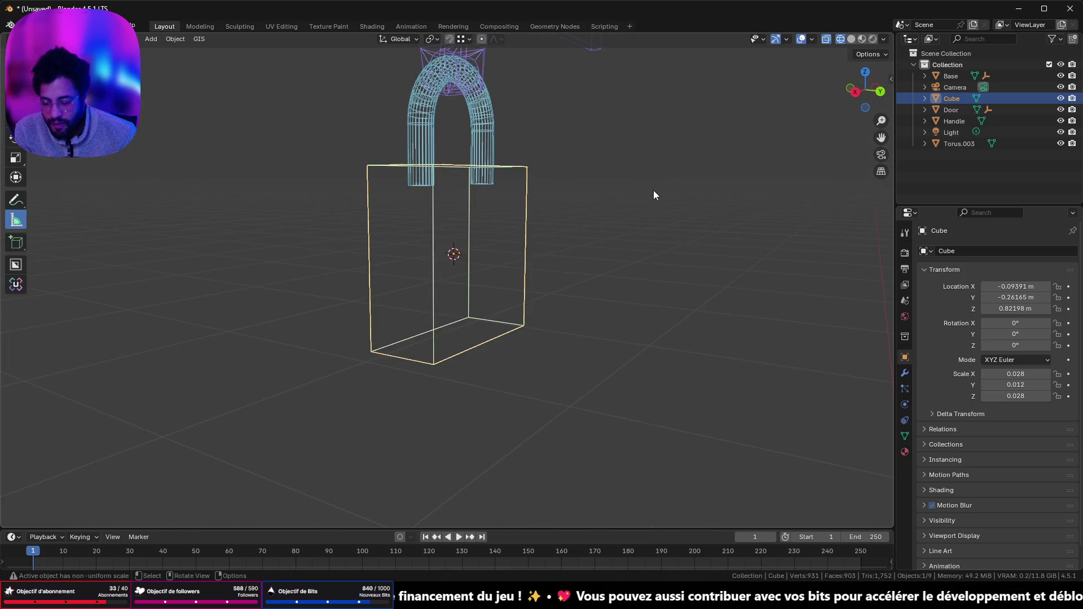
{"action": "key", "text": "ctrl+a"}
{"action": "left_click", "coordinate": [649, 196]}
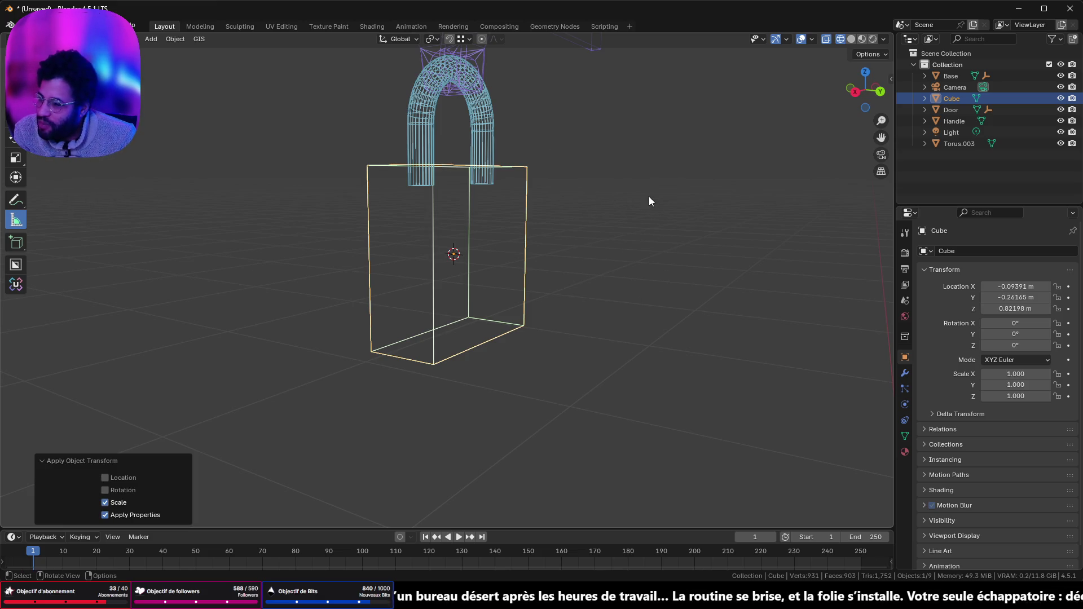
{"action": "left_click", "coordinate": [856, 91]}
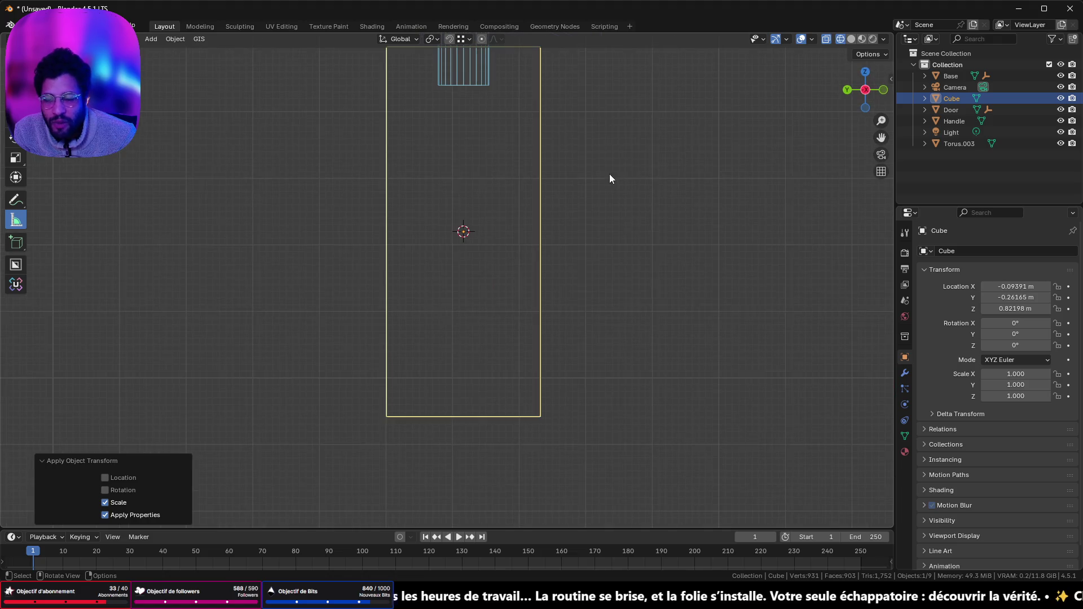
{"action": "left_click", "coordinate": [845, 90]}
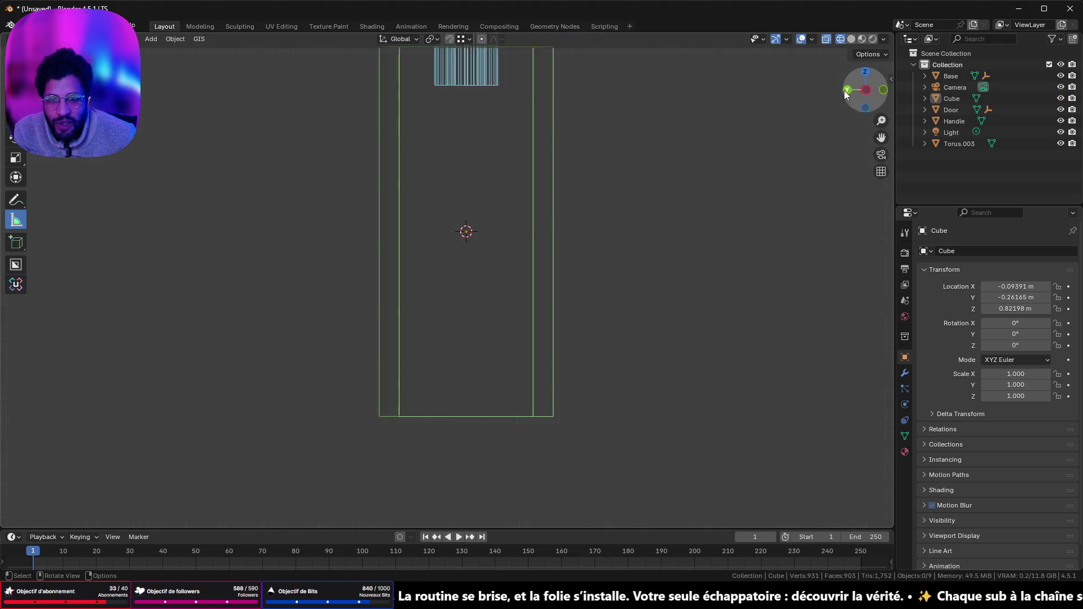
{"action": "key", "text": "Tab"}
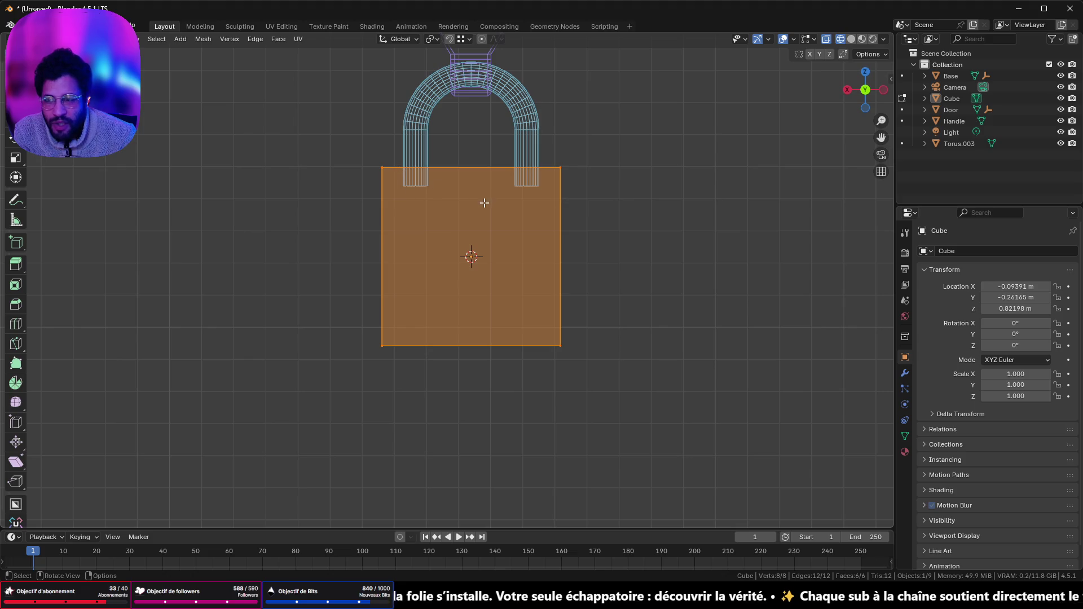
- Add two evenly spaced vertical loop cuts, splitting the cube into three columns
{"action": "left_click", "coordinate": [602, 264]}
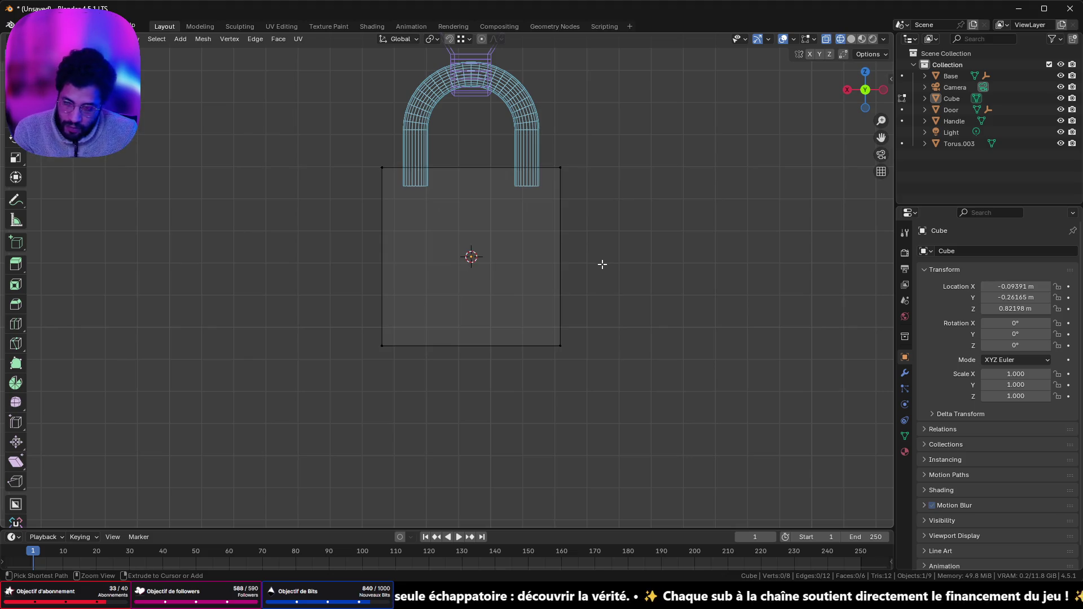
{"action": "key", "text": "ctrl+r"}
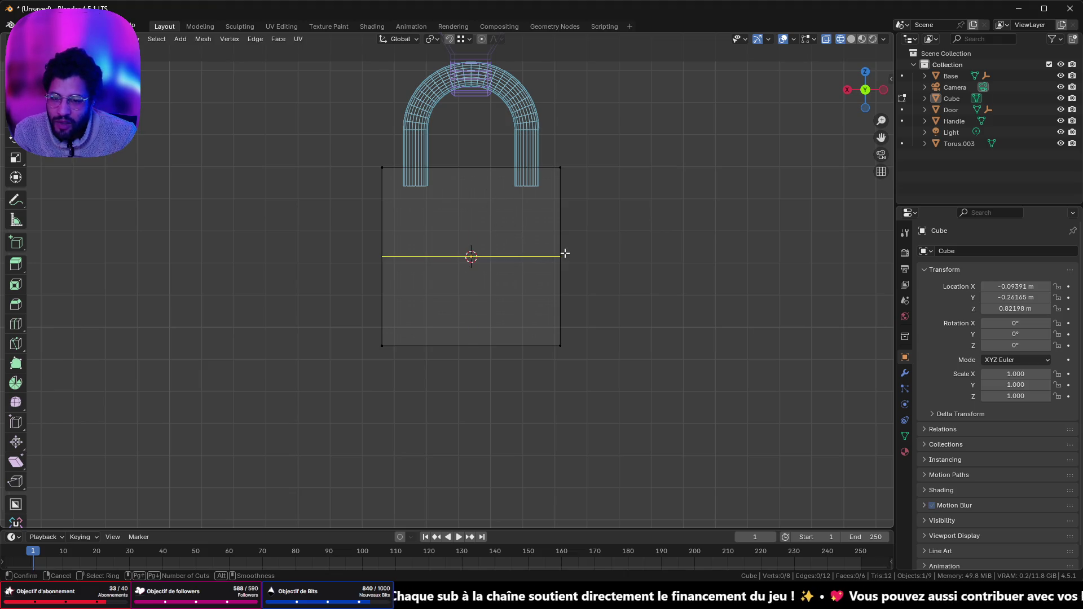
{"action": "left_click", "coordinate": [470, 197]}
{"action": "left_click", "coordinate": [470, 197]}
{"action": "key", "text": "ctrl+z"}
{"action": "key", "text": "ctrl+r"}
{"action": "scroll", "coordinate": [487, 203], "scroll_direction": "up", "scroll_amount": 1}
{"action": "left_click", "coordinate": [487, 203]}
{"action": "left_click", "coordinate": [486, 203]}
{"action": "middle_click_drag", "start_coordinate": [559, 170], "coordinate": [469, 234]}
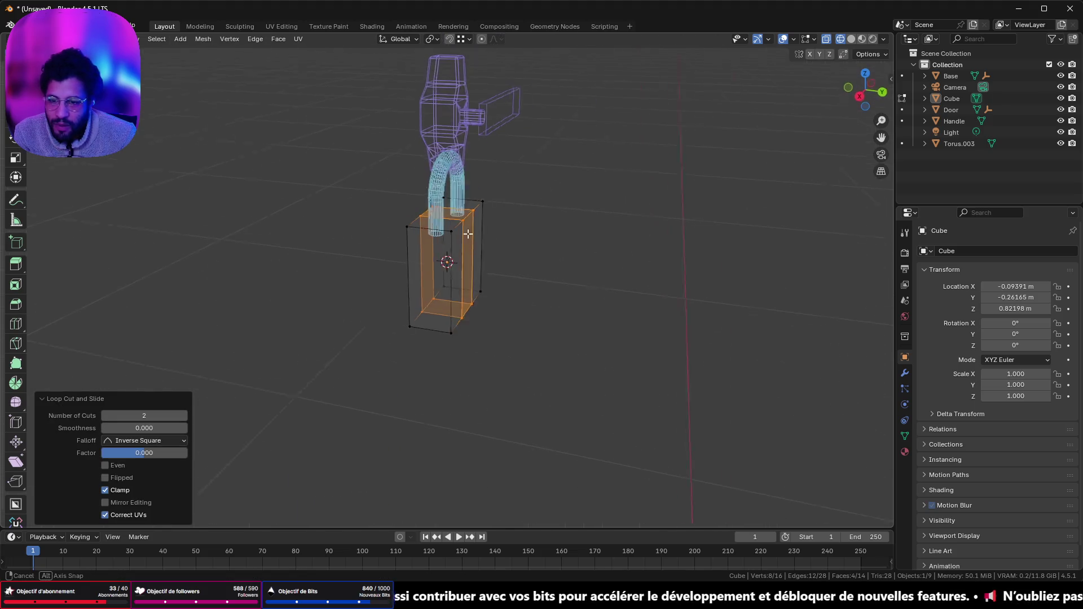
- Scale the middle column faces to 1.168 along Y
{"action": "key", "text": "s"}
{"action": "key", "text": "x"}
{"action": "key", "text": "y"}
{"action": "left_click", "coordinate": [568, 295]}
{"action": "mouse_move", "coordinate": [568, 295]}
{"action": "middle_mouse_down"}
{"action": "mouse_move", "coordinate": [568, 251]}
{"action": "mouse_move", "coordinate": [597, 232]}
{"action": "mouse_move", "coordinate": [590, 291]}
{"action": "mouse_move", "coordinate": [319, 234]}
{"action": "mouse_move", "coordinate": [290, 295]}
{"action": "mouse_move", "coordinate": [431, 286]}
{"action": "mouse_move", "coordinate": [310, 213]}
{"action": "mouse_move", "coordinate": [346, 147]}
{"action": "mouse_move", "coordinate": [508, 213]}
{"action": "middle_mouse_up"}
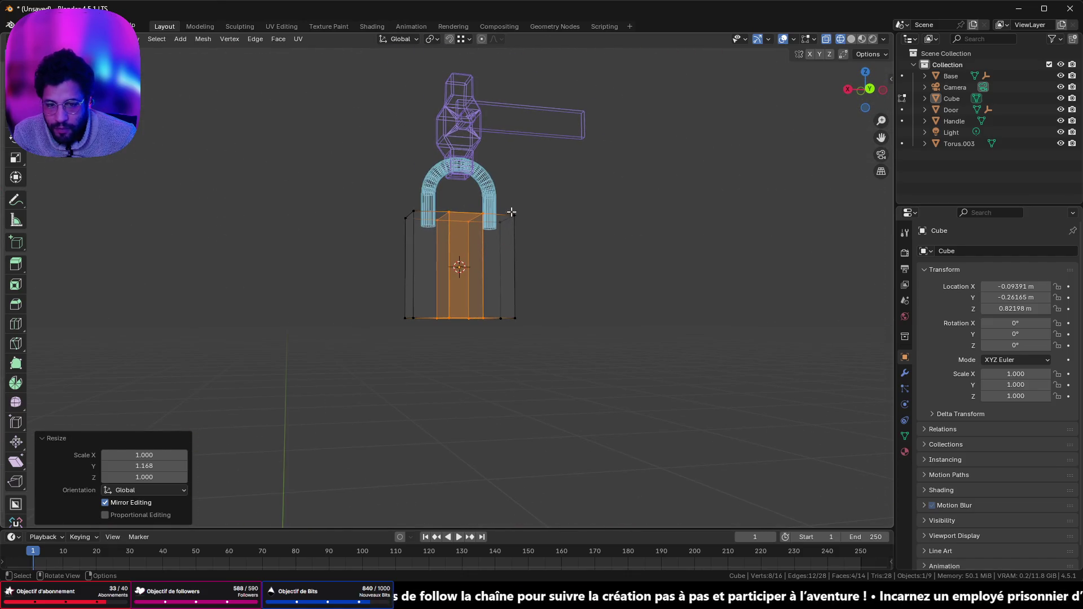
{"action": "left_click", "coordinate": [863, 92]}
- Cut seven evenly spaced horizontal edge loops across all three columns, giving a 72-vertex grid
{"action": "scroll", "coordinate": [660, 175], "scroll_direction": "up", "scroll_amount": 5}
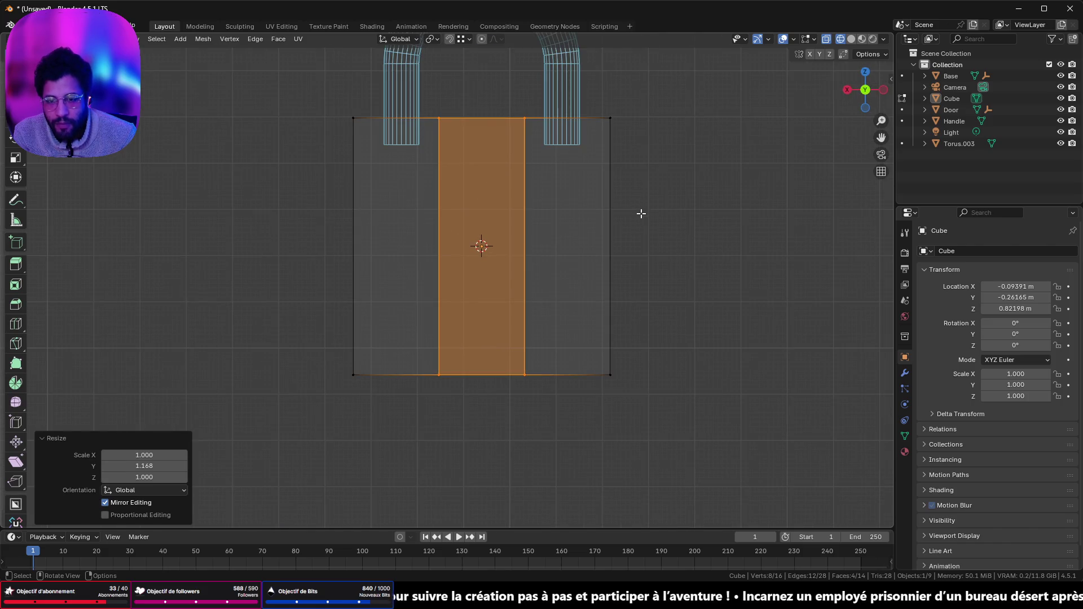
{"action": "key", "text": "Tab"}
{"action": "key", "text": "Tab"}
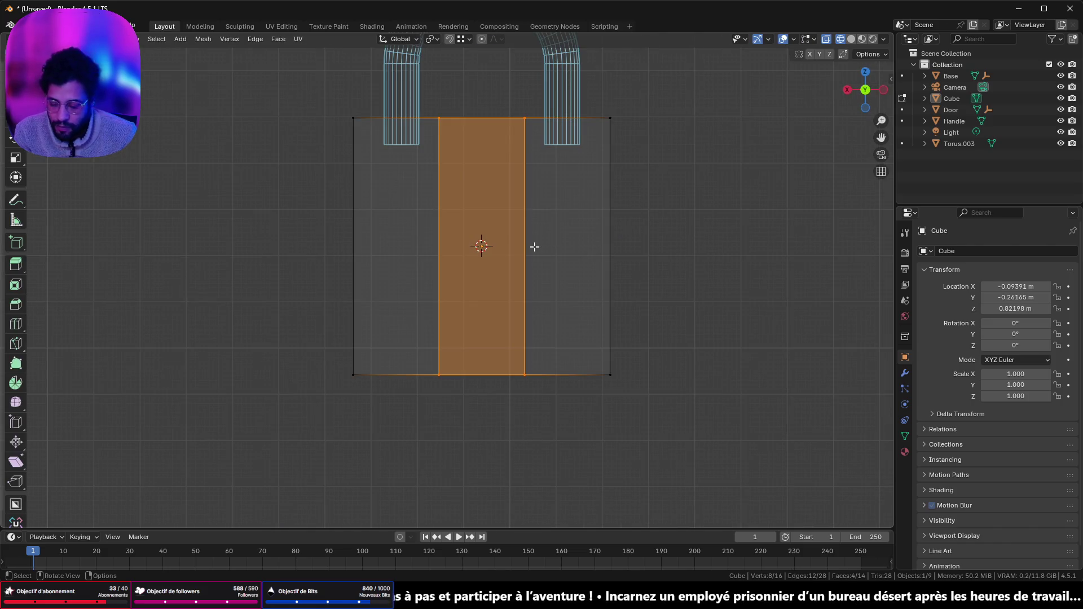
{"action": "key", "text": "ctrl+r"}
{"action": "scroll", "coordinate": [534, 246], "scroll_direction": "up", "scroll_amount": 5}
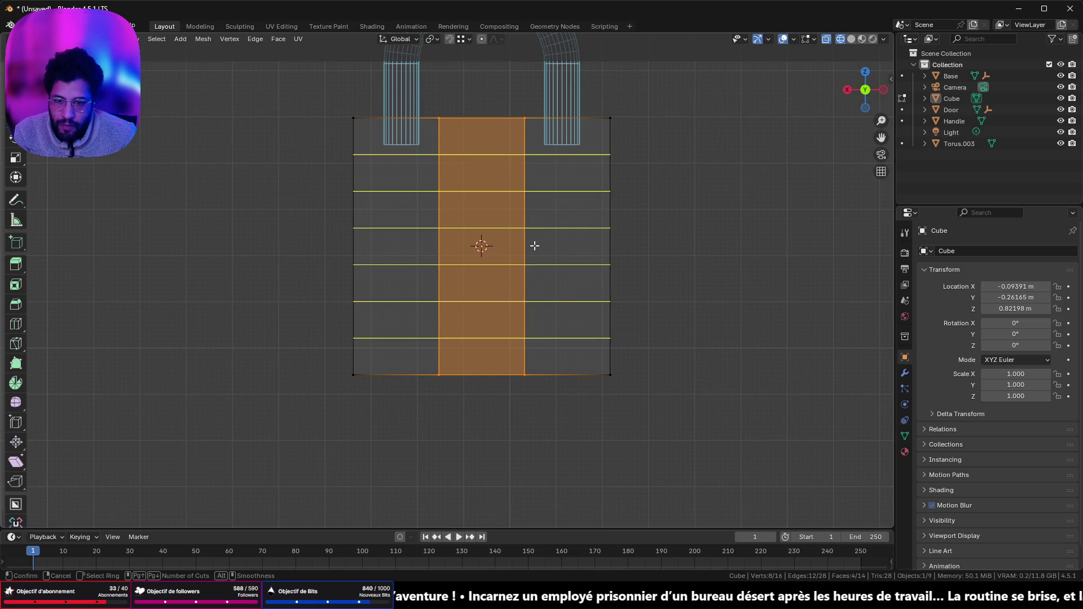
{"action": "scroll", "coordinate": [535, 246], "scroll_direction": "up", "scroll_amount": 2}
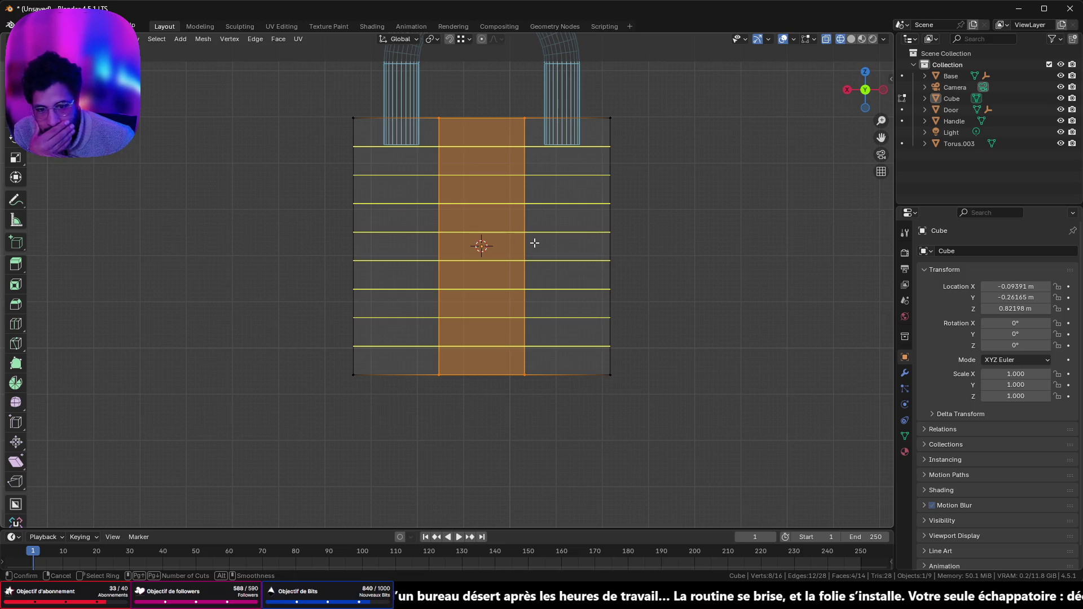
{"action": "scroll", "coordinate": [535, 243], "scroll_direction": "down", "scroll_amount": 1}
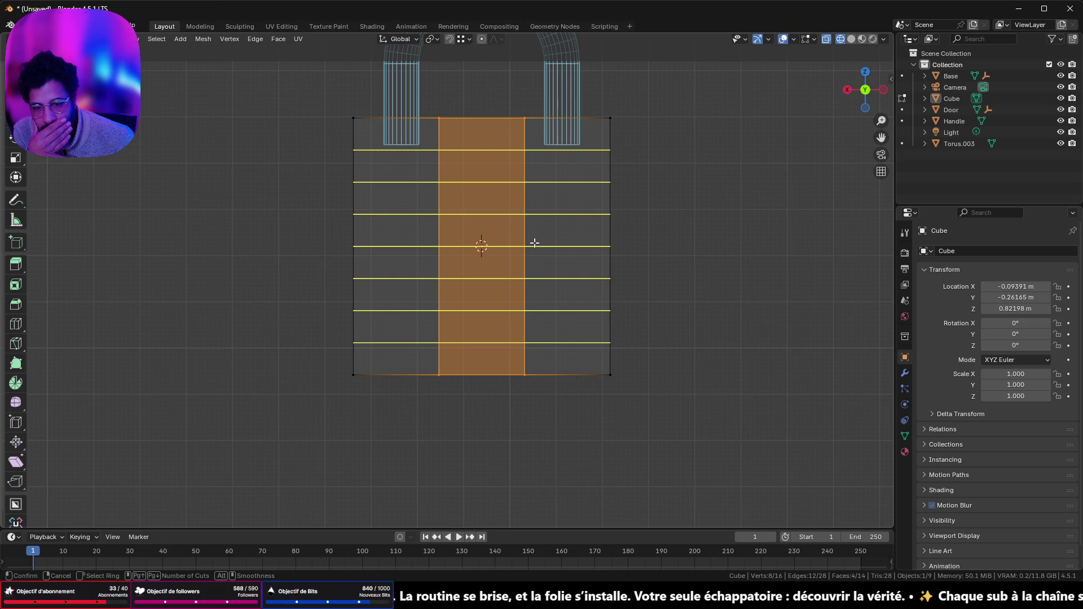
{"action": "left_click", "coordinate": [535, 243]}
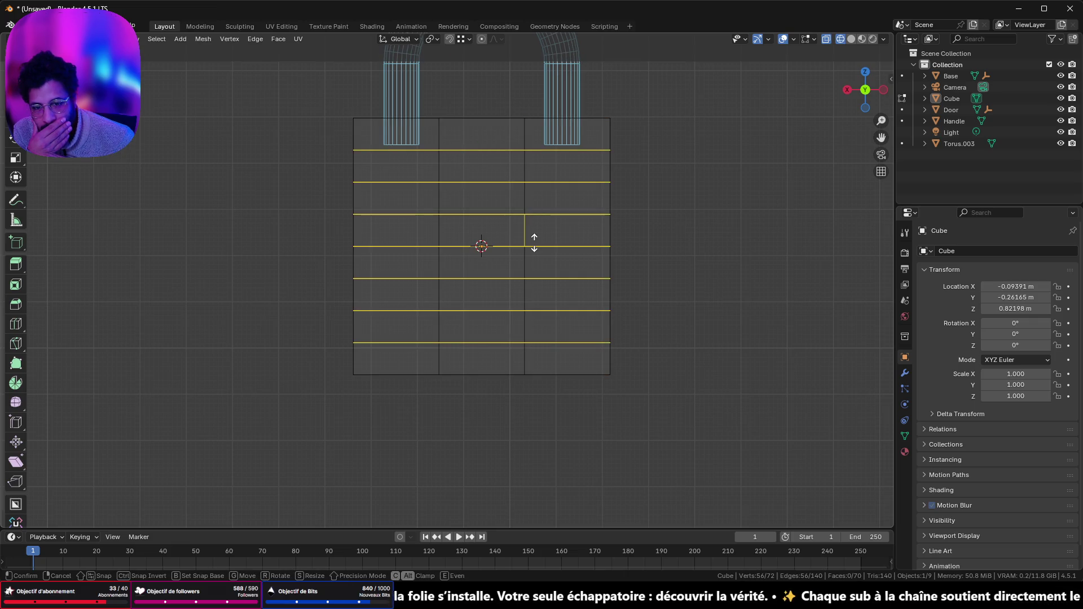
{"action": "right_click", "coordinate": [534, 243]}
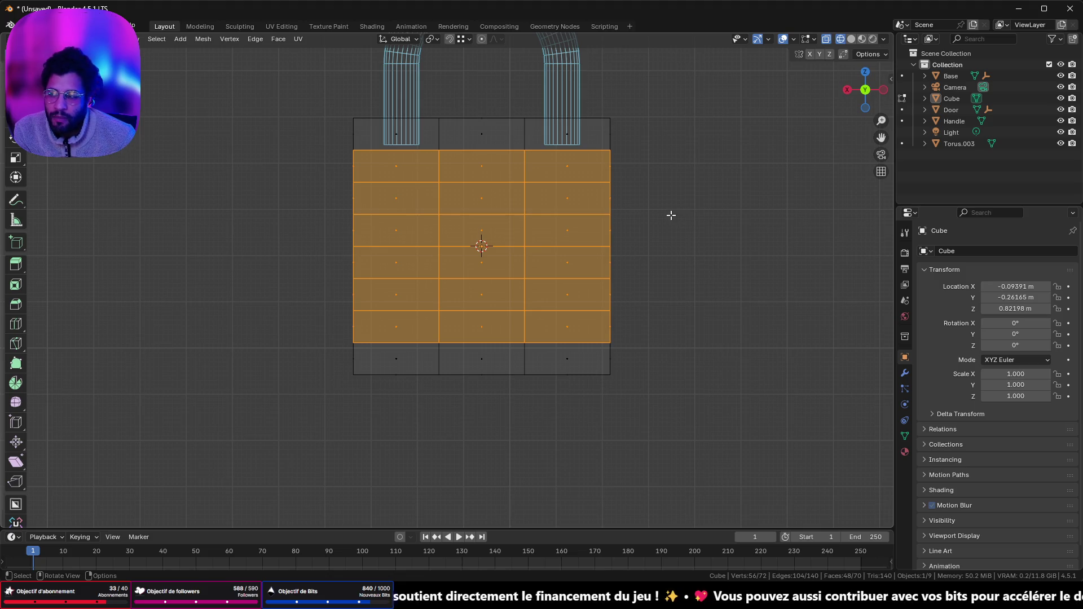
- Delete three faces from the body's right column to open the notches, then view in Solid shading
{"action": "mouse_move", "coordinate": [669, 216]}
{"action": "middle_mouse_down"}
{"action": "mouse_move", "coordinate": [646, 230]}
{"action": "mouse_move", "coordinate": [561, 232]}
{"action": "mouse_move", "coordinate": [655, 229]}
{"action": "middle_mouse_up"}
{"action": "key", "text": "Tab"}
{"action": "key", "text": "Tab"}
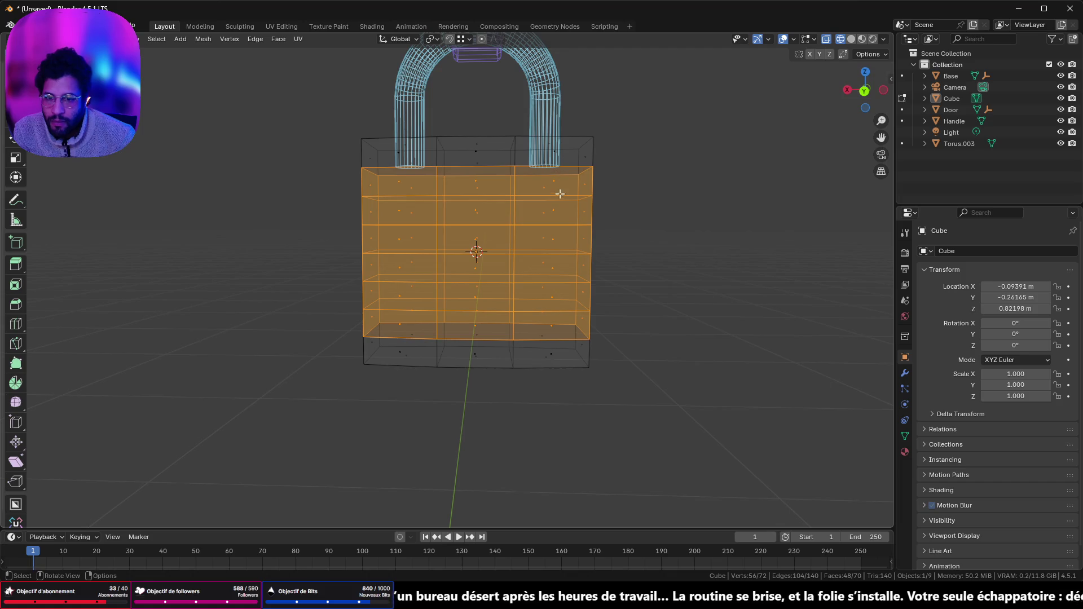
{"action": "left_click", "coordinate": [557, 206]}
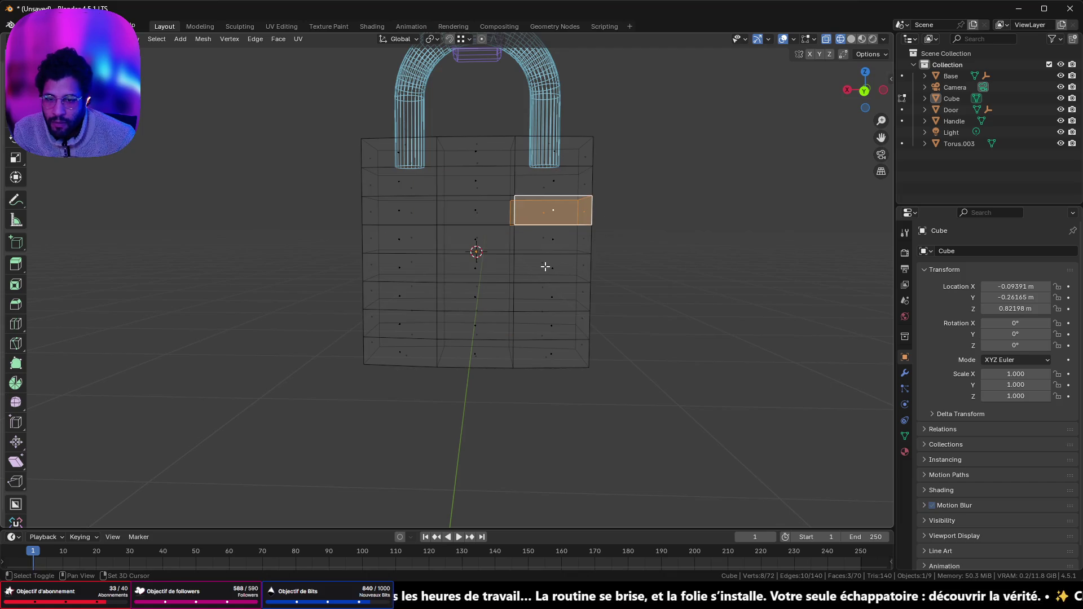
{"action": "left_click", "coordinate": [581, 268], "text": "shift"}
{"action": "middle_click_drag", "start_coordinate": [629, 311], "coordinate": [615, 301]}
{"action": "left_click_drag", "start_coordinate": [534, 310], "coordinate": [620, 327], "text": "shift"}
{"action": "mouse_move", "coordinate": [672, 283]}
{"action": "middle_mouse_down"}
{"action": "mouse_move", "coordinate": [423, 292]}
{"action": "mouse_move", "coordinate": [626, 287]}
{"action": "mouse_move", "coordinate": [680, 313]}
{"action": "middle_mouse_up"}
{"action": "key", "text": "x"}
{"action": "left_click", "coordinate": [682, 314]}
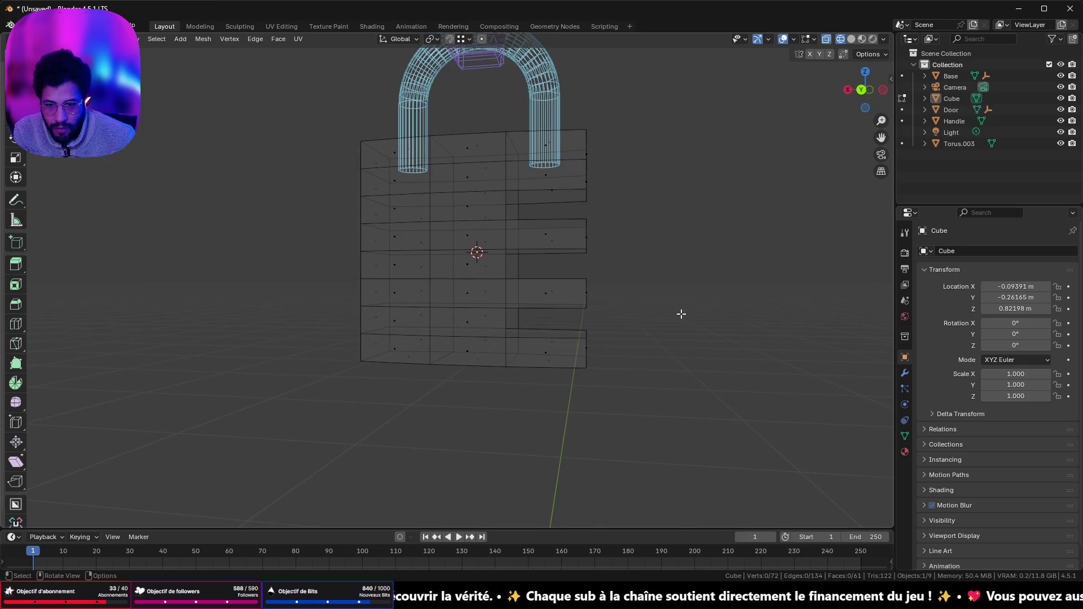
{"action": "left_click", "coordinate": [851, 38]}
{"action": "mouse_move", "coordinate": [705, 130]}
{"action": "middle_mouse_down"}
{"action": "mouse_move", "coordinate": [491, 184]}
{"action": "mouse_move", "coordinate": [556, 203]}
{"action": "mouse_move", "coordinate": [701, 96]}
{"action": "mouse_move", "coordinate": [712, 100]}
{"action": "mouse_move", "coordinate": [709, 146]}
{"action": "middle_mouse_up"}
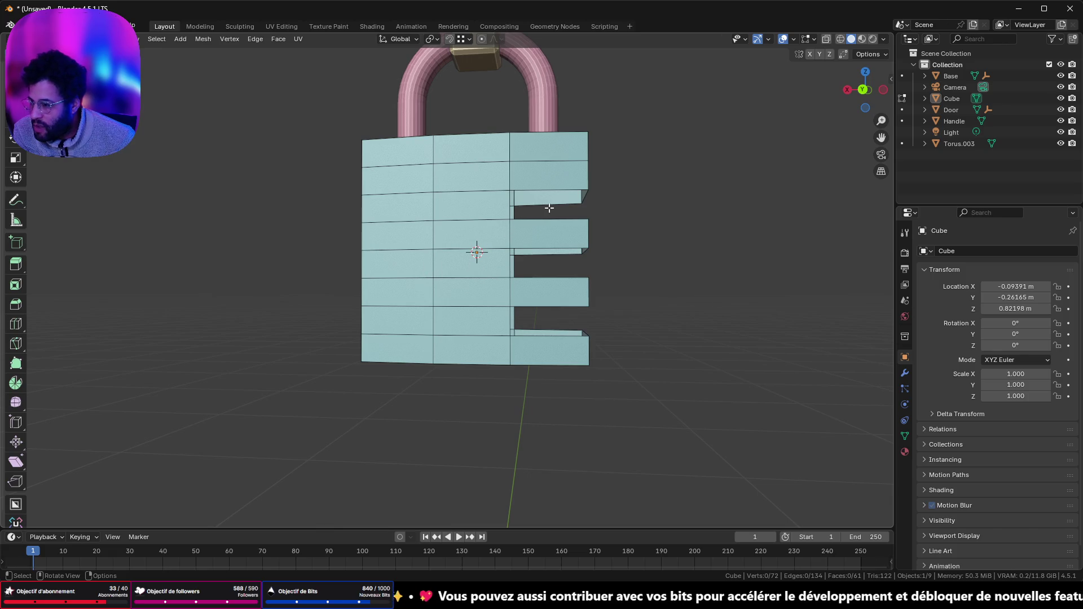
- In Edit Mode, fill the top notch opening with a face from its four corner vertices
{"action": "scroll", "coordinate": [549, 208], "scroll_direction": "up", "scroll_amount": 3}
{"action": "middle_click_drag", "start_coordinate": [549, 209], "coordinate": [571, 243]}
{"action": "scroll", "coordinate": [564, 219], "scroll_direction": "up", "scroll_amount": 5}
{"action": "key", "text": "Tab"}
{"action": "key", "text": "Tab"}
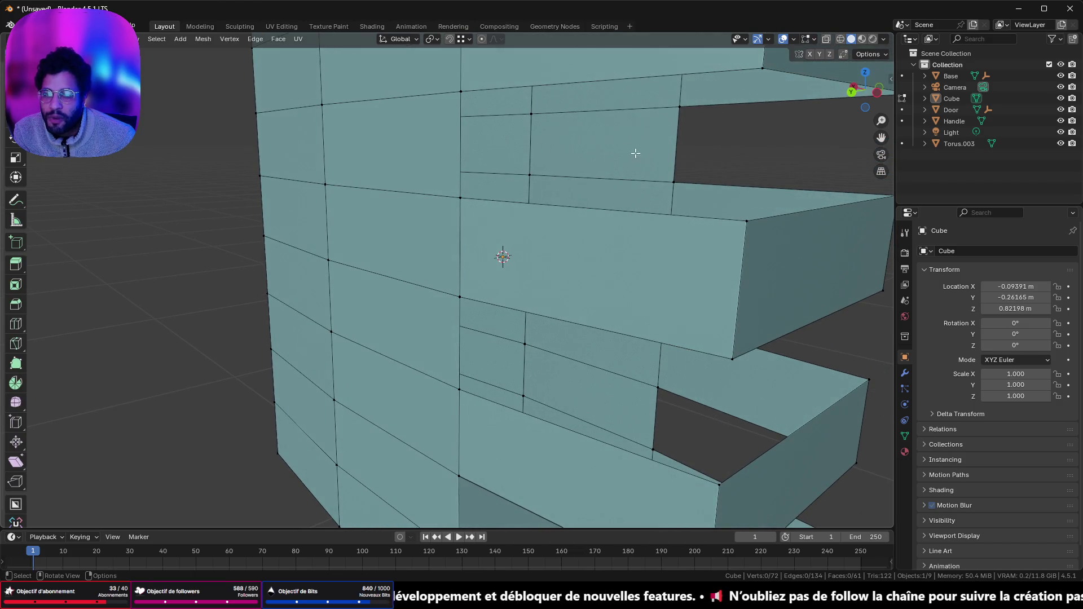
{"action": "left_click", "coordinate": [674, 182], "text": "shift"}
{"action": "left_click", "coordinate": [679, 107], "text": "shift"}
{"action": "left_click", "coordinate": [451, 92], "text": "shift"}
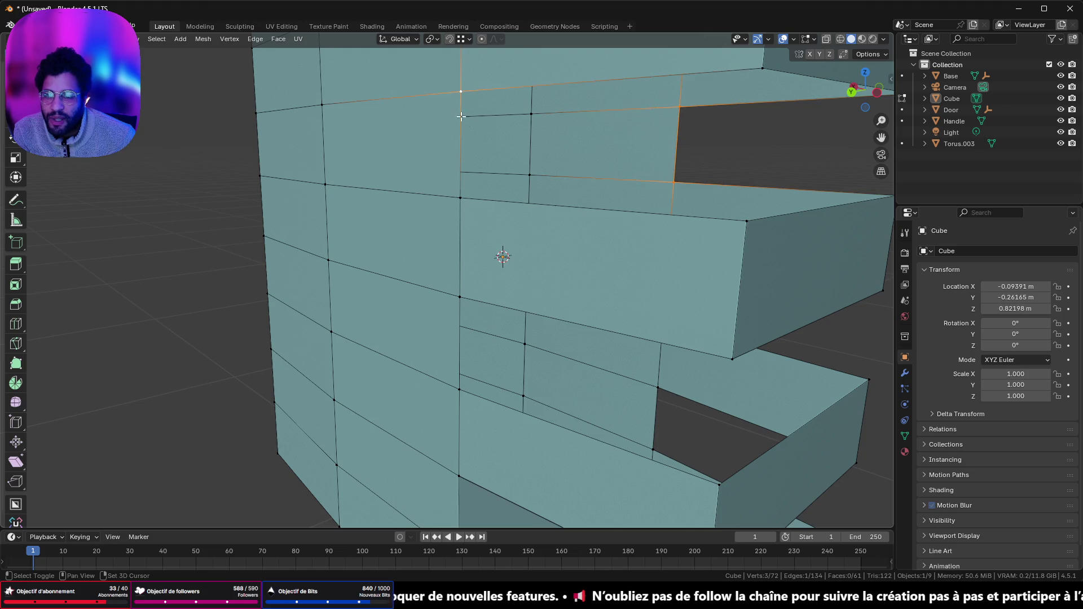
{"action": "left_click", "coordinate": [472, 197], "text": "shift"}
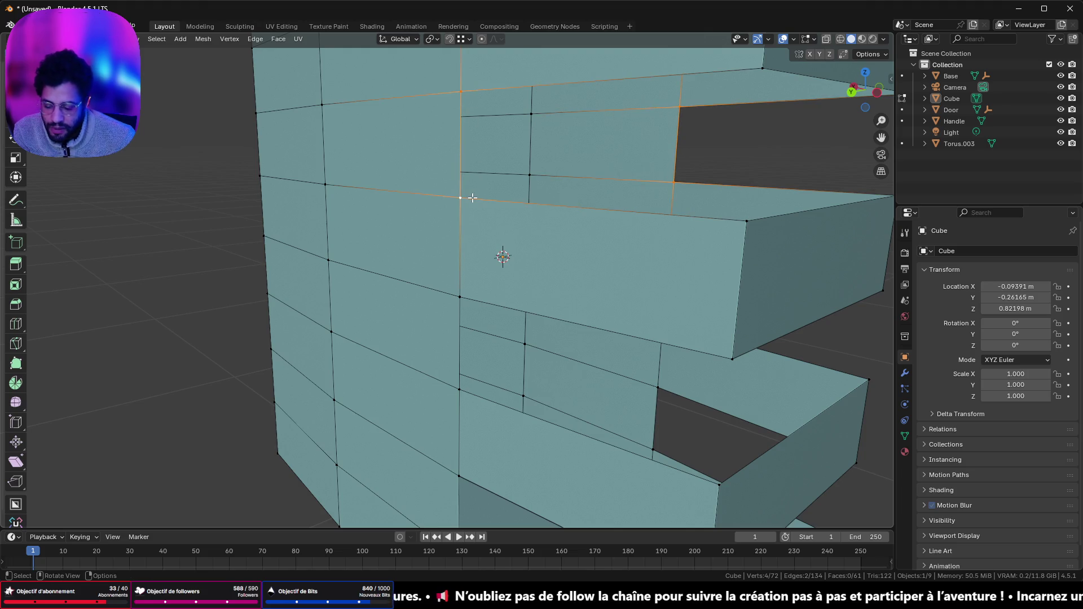
{"action": "key", "text": "f"}
- Fill the middle notch wall and the next notch wall with four-vertex faces
{"action": "scroll", "coordinate": [479, 237], "scroll_direction": "down", "scroll_amount": 4}
{"action": "middle_click_drag", "start_coordinate": [491, 254], "coordinate": [548, 281]}
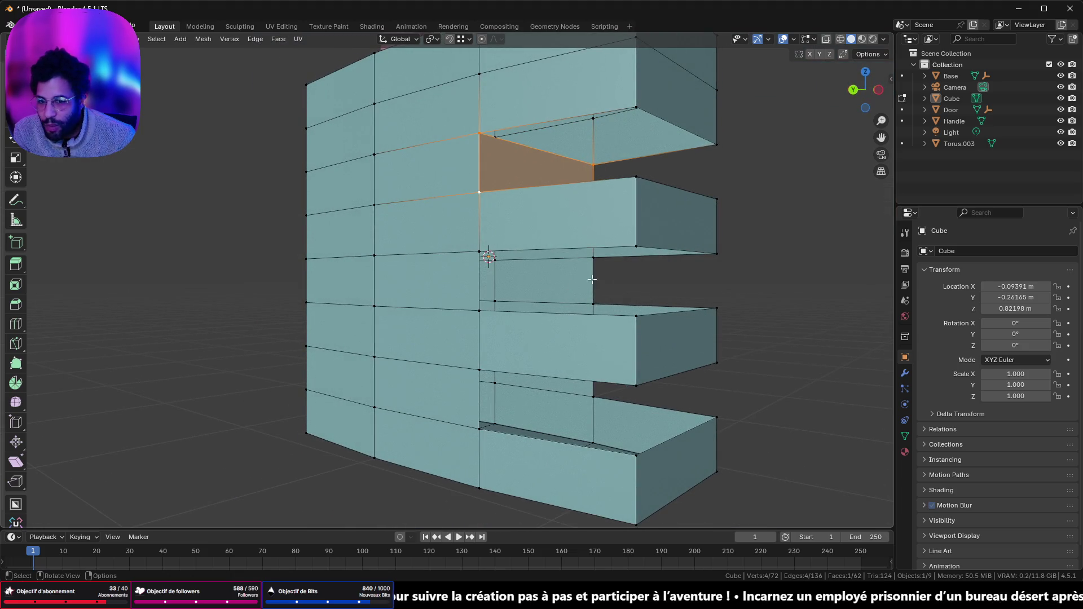
{"action": "left_click", "coordinate": [596, 259]}
{"action": "left_click", "coordinate": [587, 300], "text": "shift"}
{"action": "left_click", "coordinate": [476, 255], "text": "shift"}
{"action": "left_click", "coordinate": [469, 311], "text": "shift"}
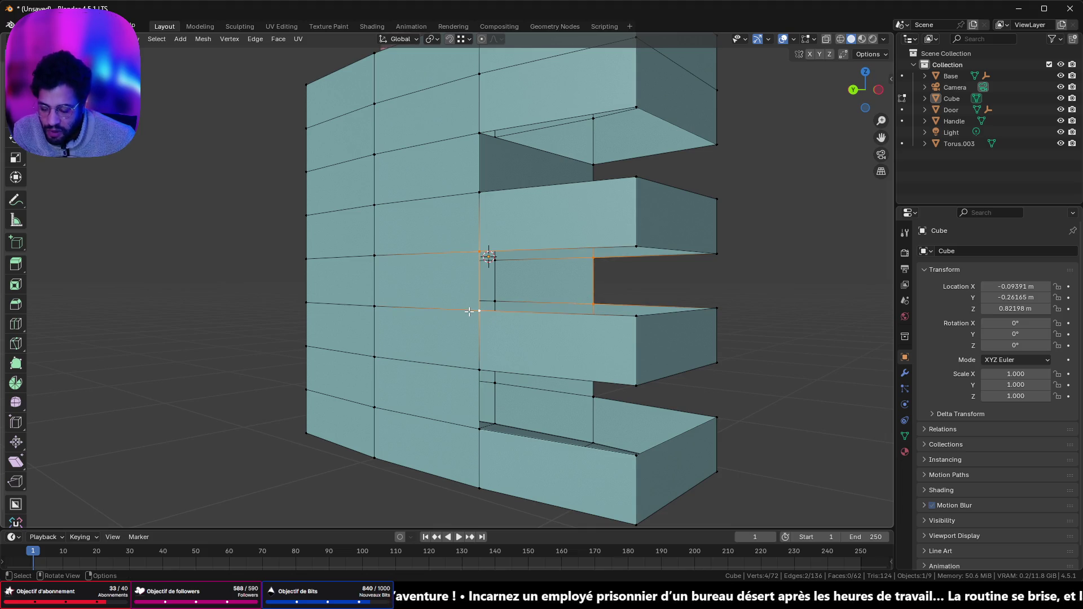
{"action": "key", "text": "f"}
{"action": "mouse_move", "coordinate": [497, 324]}
{"action": "middle_mouse_down"}
{"action": "mouse_move", "coordinate": [511, 237]}
{"action": "mouse_move", "coordinate": [549, 249]}
{"action": "middle_mouse_up"}
{"action": "left_click", "coordinate": [596, 240]}
{"action": "left_click", "coordinate": [596, 277], "text": "shift"}
{"action": "left_click", "coordinate": [480, 286], "text": "shift"}
{"action": "left_click", "coordinate": [478, 223], "text": "shift"}
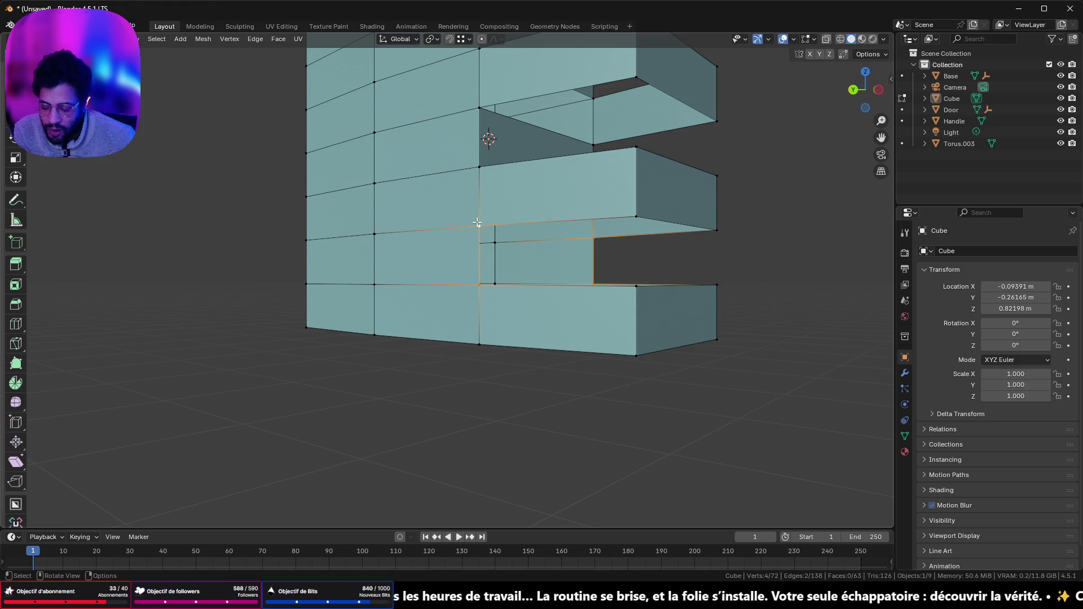
{"action": "key", "text": "f"}
- Close the notch floor gap and the following open gap with new faces
{"action": "middle_click_drag", "start_coordinate": [500, 213], "coordinate": [511, 211]}
{"action": "left_click", "coordinate": [500, 220]}
{"action": "left_click", "coordinate": [589, 240], "text": "shift"}
{"action": "left_click", "coordinate": [713, 229], "text": "shift"}
{"action": "left_click", "coordinate": [662, 207], "text": "shift"}
{"action": "key", "text": "f"}
{"action": "middle_click_drag", "start_coordinate": [656, 210], "coordinate": [653, 237]}
{"action": "left_click", "coordinate": [768, 302]}
{"action": "left_click", "coordinate": [723, 365], "text": "shift"}
{"action": "left_click", "coordinate": [611, 279], "text": "shift"}
{"action": "left_click", "coordinate": [515, 335], "text": "shift"}
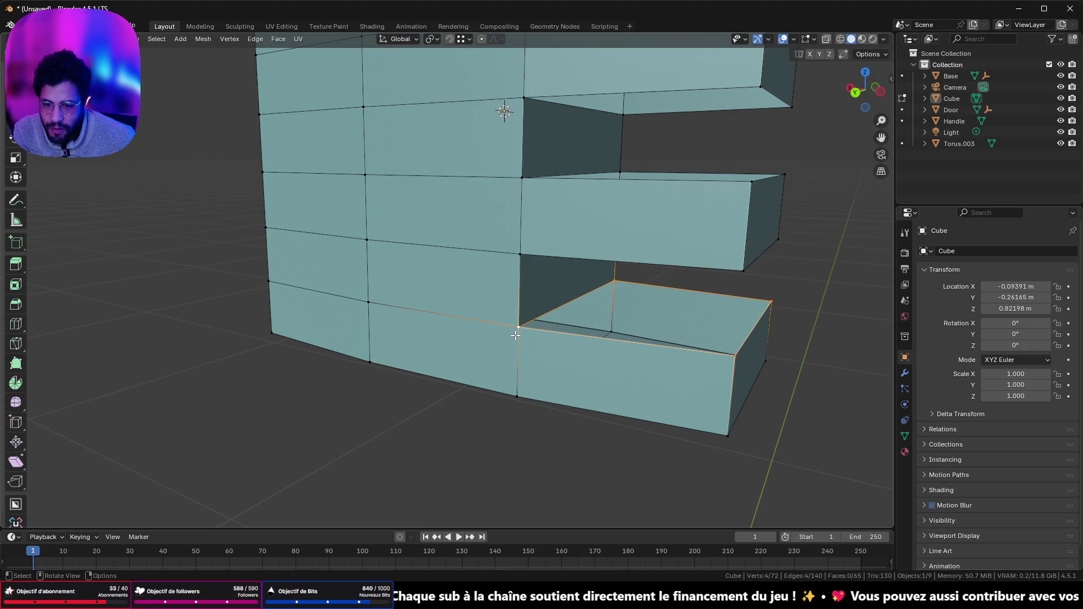
{"action": "key", "text": "f"}
- Fill two more open notch gaps with faces from their corner vertices
{"action": "scroll", "coordinate": [526, 318], "scroll_direction": "up", "scroll_amount": 3}
{"action": "left_click", "coordinate": [731, 332]}
{"action": "left_click", "coordinate": [570, 294], "text": "shift"}
{"action": "left_click", "coordinate": [458, 350], "text": "shift"}
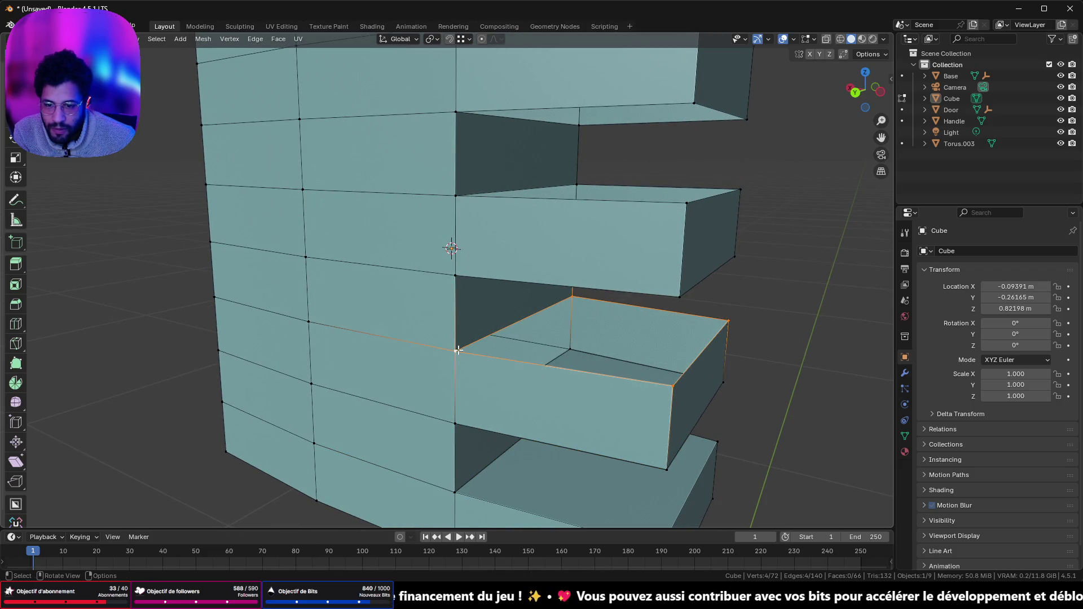
{"action": "key", "text": "f"}
{"action": "middle_click_drag", "start_coordinate": [458, 349], "coordinate": [508, 333]}
{"action": "left_click", "coordinate": [646, 385]}
{"action": "left_click", "coordinate": [710, 319], "text": "shift"}
{"action": "left_click", "coordinate": [540, 295], "text": "shift"}
{"action": "left_click", "coordinate": [420, 349], "text": "shift"}
{"action": "key", "text": "f"}
- Fill the top notch ceiling and the last remaining gap with faces
{"action": "mouse_move", "coordinate": [419, 349]}
{"action": "middle_mouse_down"}
{"action": "mouse_move", "coordinate": [416, 315]}
{"action": "mouse_move", "coordinate": [463, 309]}
{"action": "mouse_move", "coordinate": [542, 236]}
{"action": "middle_mouse_up"}
{"action": "left_click", "coordinate": [550, 226]}
{"action": "left_click", "coordinate": [710, 197], "text": "shift"}
{"action": "left_click", "coordinate": [599, 132], "text": "shift"}
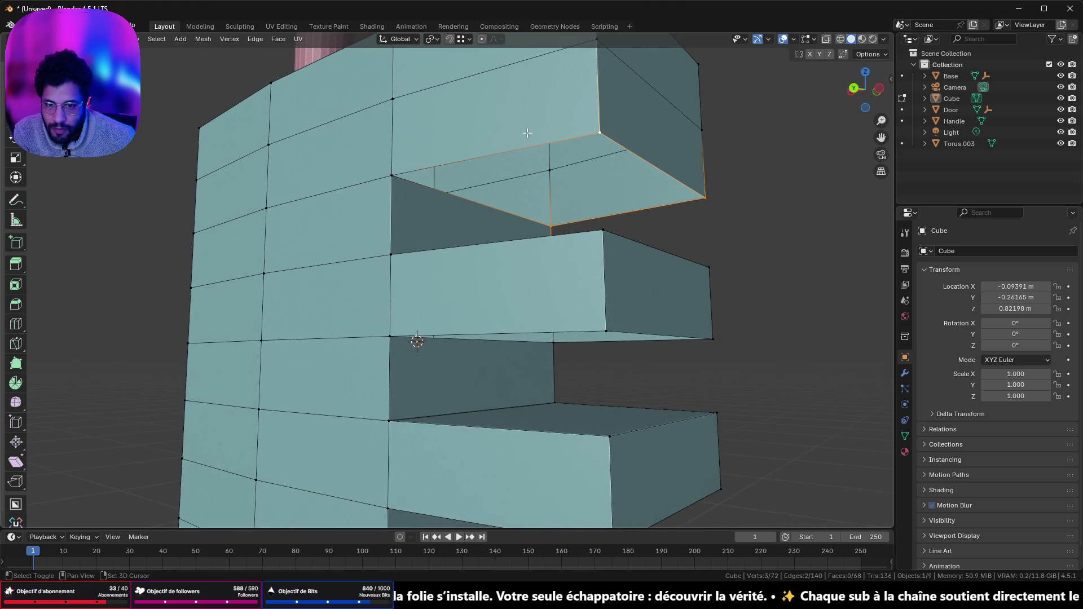
{"action": "left_click", "coordinate": [378, 175], "text": "shift"}
{"action": "key", "text": "f"}
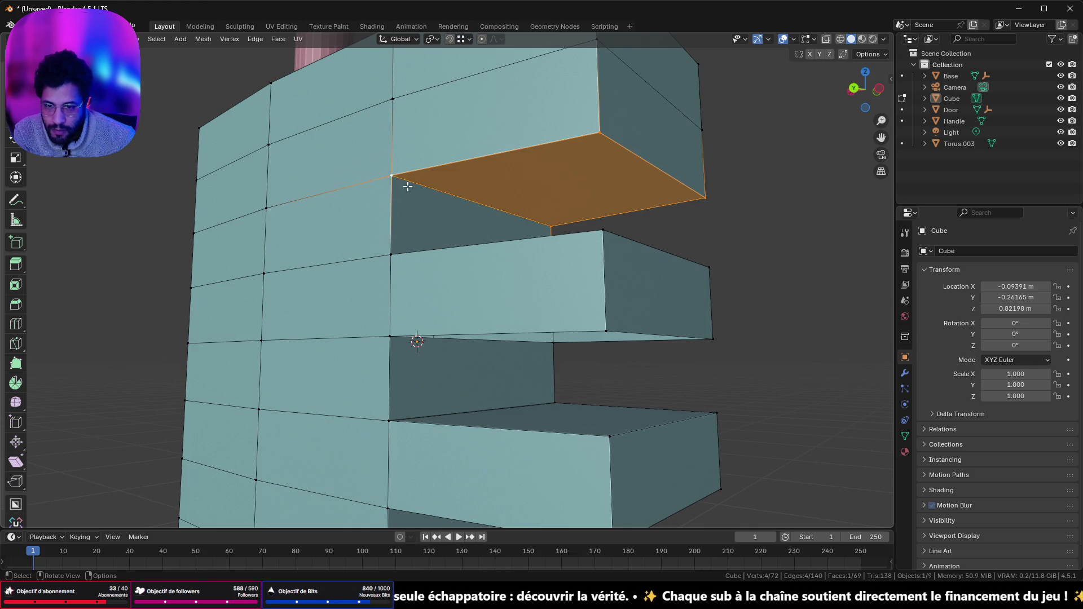
{"action": "middle_click_drag", "start_coordinate": [508, 285], "coordinate": [565, 341]}
{"action": "left_click", "coordinate": [554, 338]}
{"action": "left_click", "coordinate": [712, 313], "text": "shift"}
{"action": "left_click", "coordinate": [553, 277], "text": "shift"}
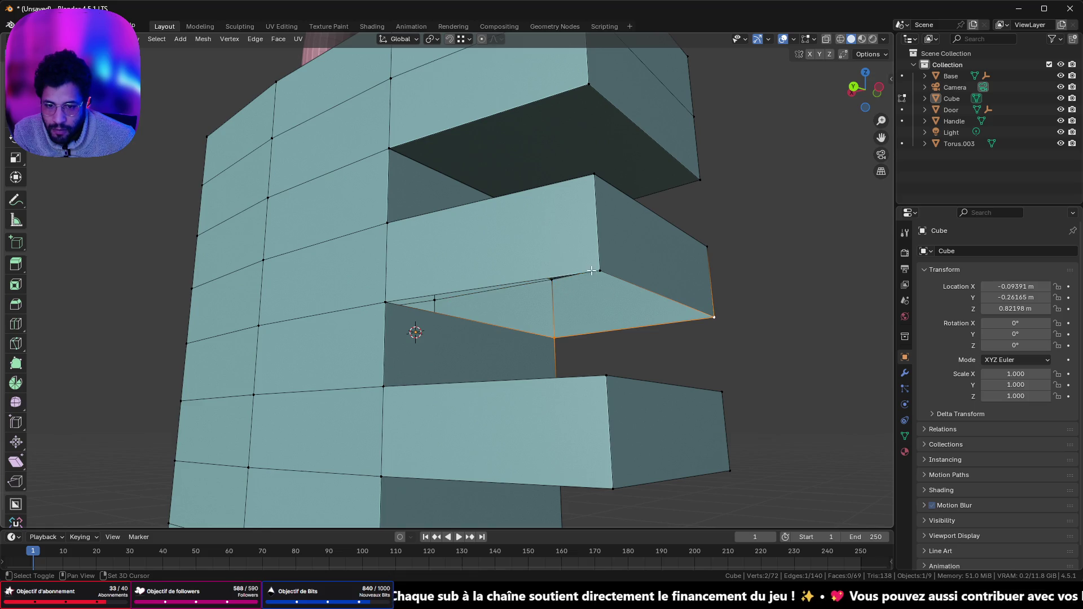
{"action": "left_click", "coordinate": [372, 294], "text": "shift"}
{"action": "key", "text": "f"}
- Inspect the now-solid padlock body and clear the mesh selection
{"action": "middle_click_drag", "start_coordinate": [398, 314], "coordinate": [394, 281]}
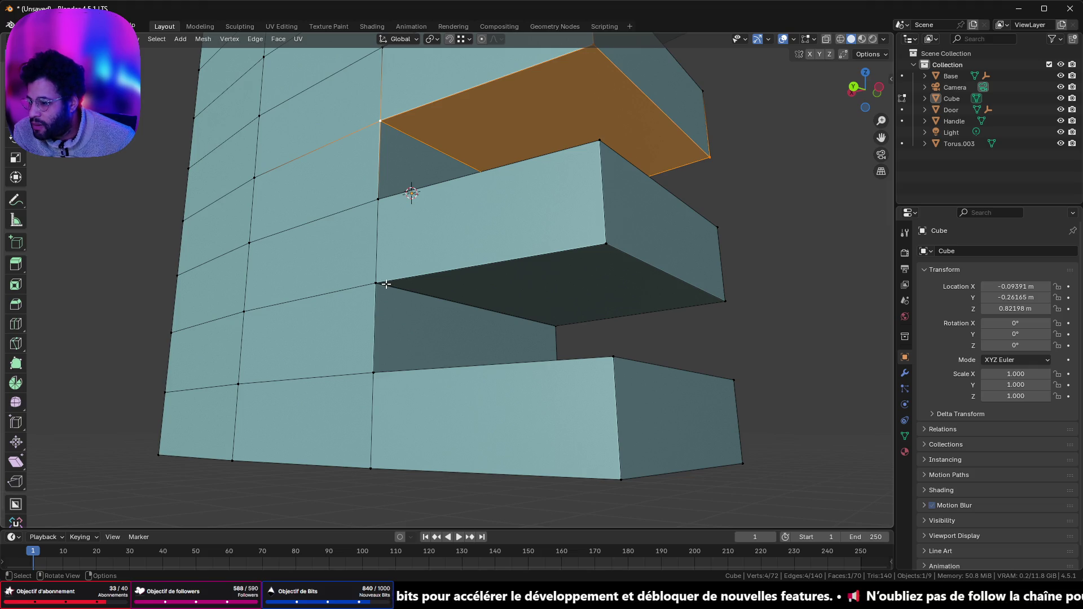
{"action": "mouse_move", "coordinate": [620, 325]}
{"action": "middle_mouse_down"}
{"action": "mouse_move", "coordinate": [612, 353]}
{"action": "mouse_move", "coordinate": [612, 312]}
{"action": "mouse_move", "coordinate": [609, 373]}
{"action": "mouse_move", "coordinate": [619, 341]}
{"action": "mouse_move", "coordinate": [614, 356]}
{"action": "middle_mouse_up"}
{"action": "left_click", "coordinate": [750, 298]}
{"action": "mouse_move", "coordinate": [749, 297]}
{"action": "middle_mouse_down"}
{"action": "mouse_move", "coordinate": [636, 312]}
{"action": "mouse_move", "coordinate": [548, 277]}
{"action": "mouse_move", "coordinate": [586, 242]}
{"action": "mouse_move", "coordinate": [525, 262]}
{"action": "mouse_move", "coordinate": [432, 258]}
{"action": "mouse_move", "coordinate": [395, 243]}
{"action": "mouse_move", "coordinate": [554, 194]}
{"action": "mouse_move", "coordinate": [508, 316]}
{"action": "mouse_move", "coordinate": [517, 191]}
{"action": "middle_mouse_up"}
{"action": "key", "text": "alt+a"}
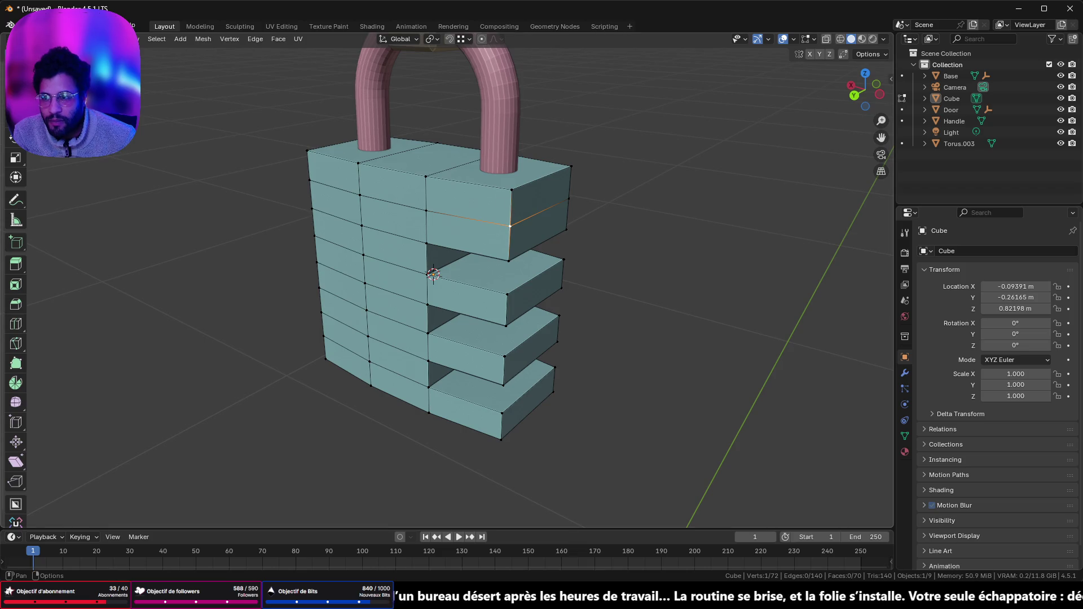
- Loop-select the body's top front, middle and bottom outer edge loops together
{"action": "left_click", "coordinate": [508, 202]}
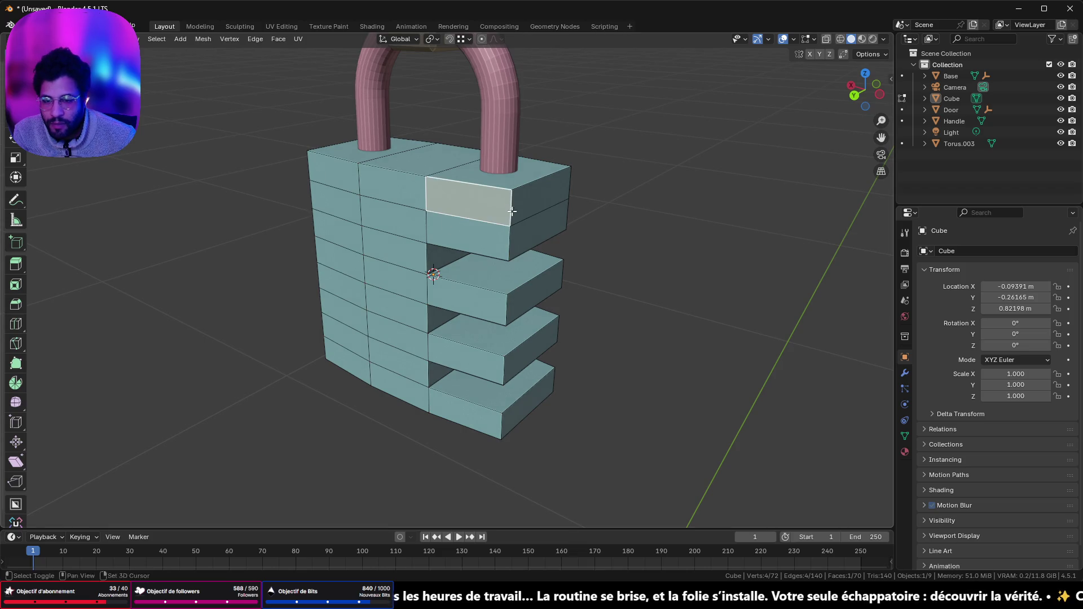
{"action": "left_click", "coordinate": [541, 194]}
{"action": "middle_click_drag", "start_coordinate": [435, 247], "coordinate": [435, 247], "text": "shift"}
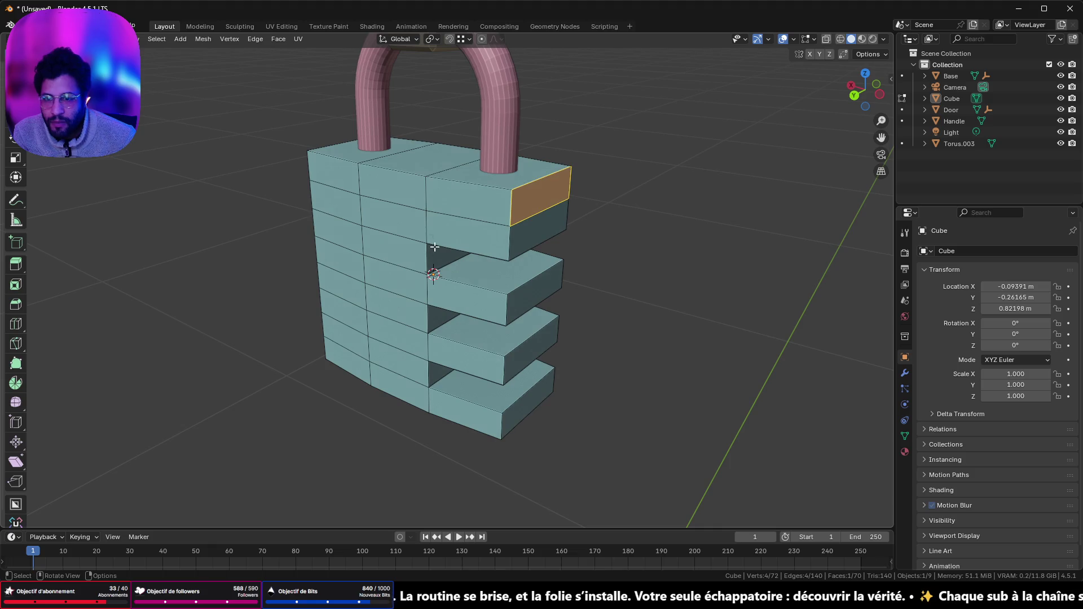
{"action": "left_click", "coordinate": [513, 236]}
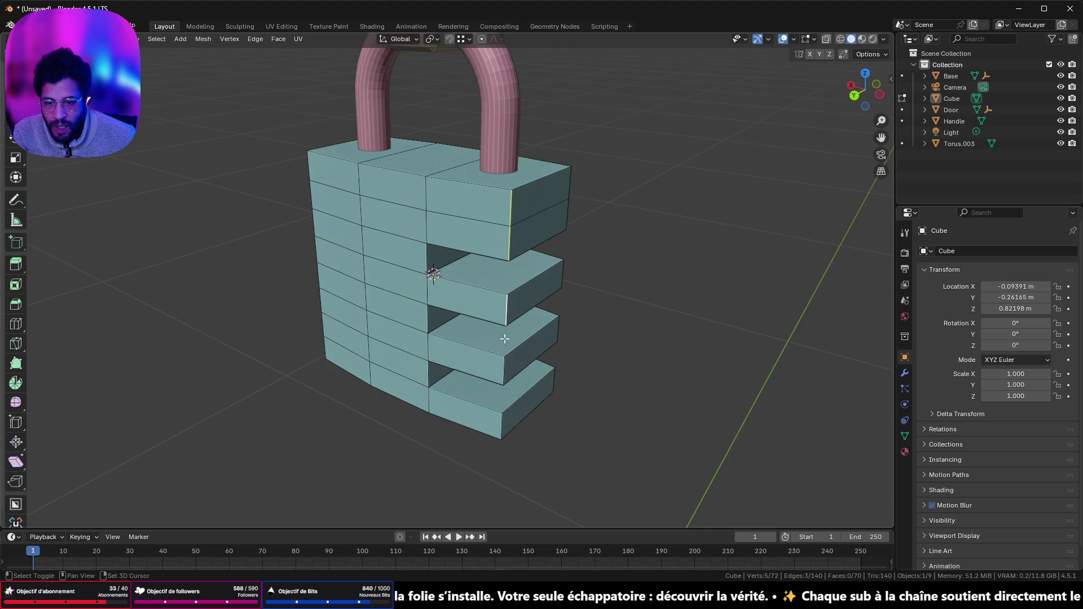
{"action": "mouse_move", "coordinate": [633, 271]}
{"action": "middle_mouse_down"}
{"action": "mouse_move", "coordinate": [609, 244]}
{"action": "mouse_move", "coordinate": [576, 239]}
{"action": "mouse_move", "coordinate": [571, 251]}
{"action": "mouse_move", "coordinate": [515, 263]}
{"action": "mouse_move", "coordinate": [416, 242]}
{"action": "mouse_move", "coordinate": [491, 244]}
{"action": "middle_mouse_up"}
{"action": "scroll", "coordinate": [316, 374], "scroll_direction": "up", "scroll_amount": 1}
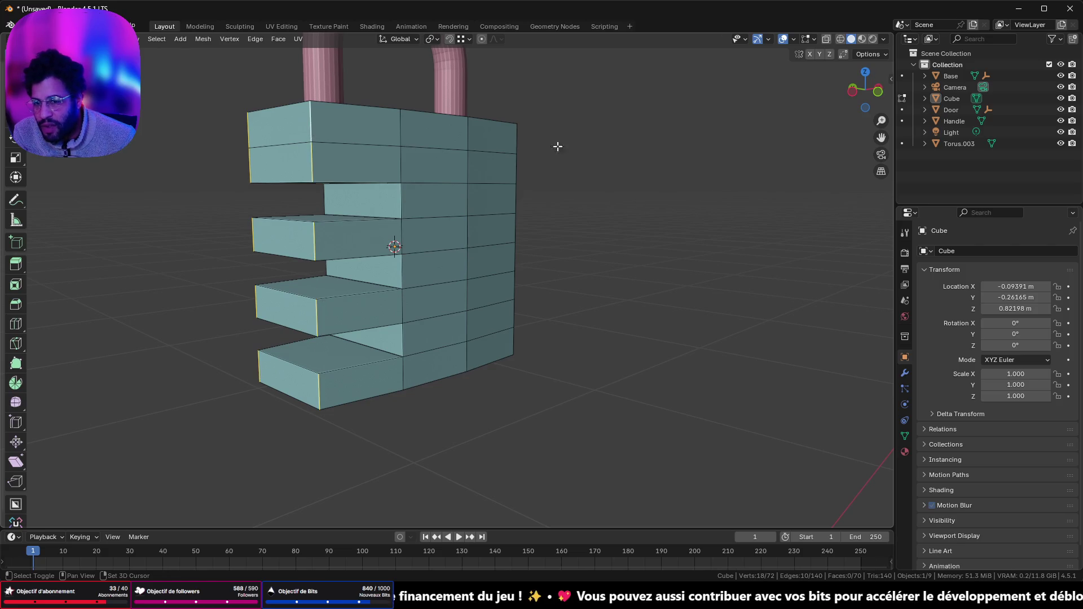
{"action": "middle_click_drag", "start_coordinate": [641, 171], "coordinate": [479, 195]}
{"action": "left_click", "coordinate": [500, 175], "text": "alt+shift"}
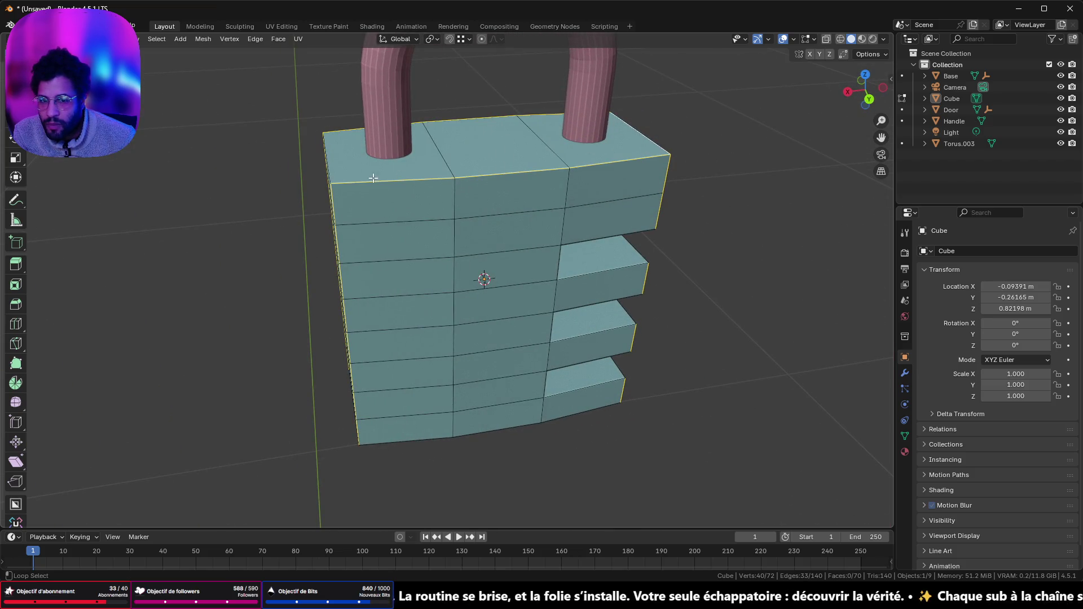
{"action": "mouse_move", "coordinate": [505, 367]}
{"action": "middle_mouse_down"}
{"action": "mouse_move", "coordinate": [537, 278]}
{"action": "mouse_move", "coordinate": [450, 334]}
{"action": "middle_mouse_up"}
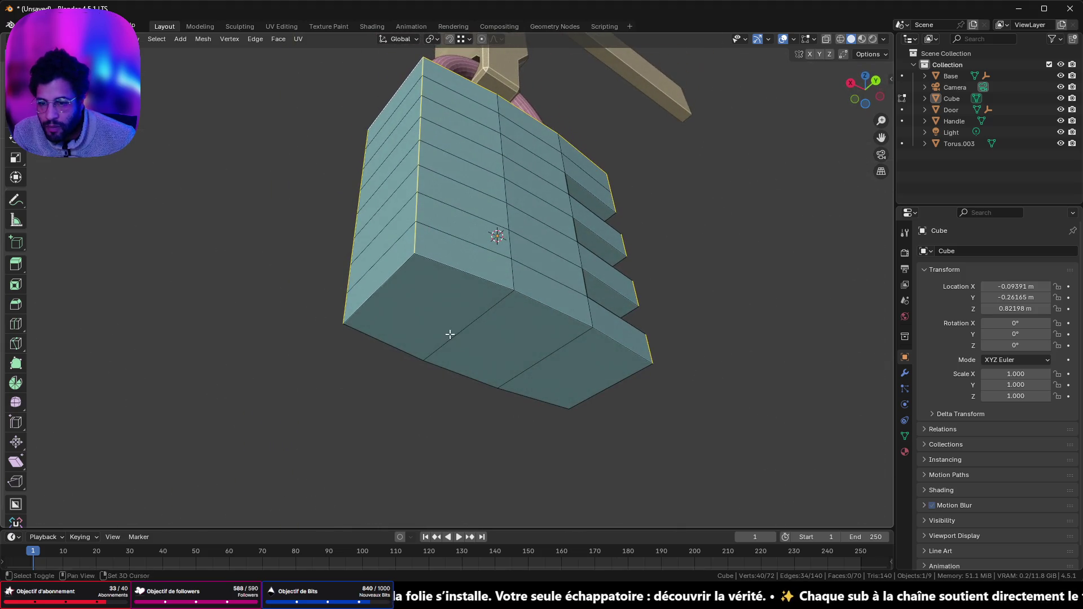
{"action": "left_click", "coordinate": [523, 297], "text": "alt+shift"}
{"action": "left_click", "coordinate": [492, 380], "text": "alt+shift"}
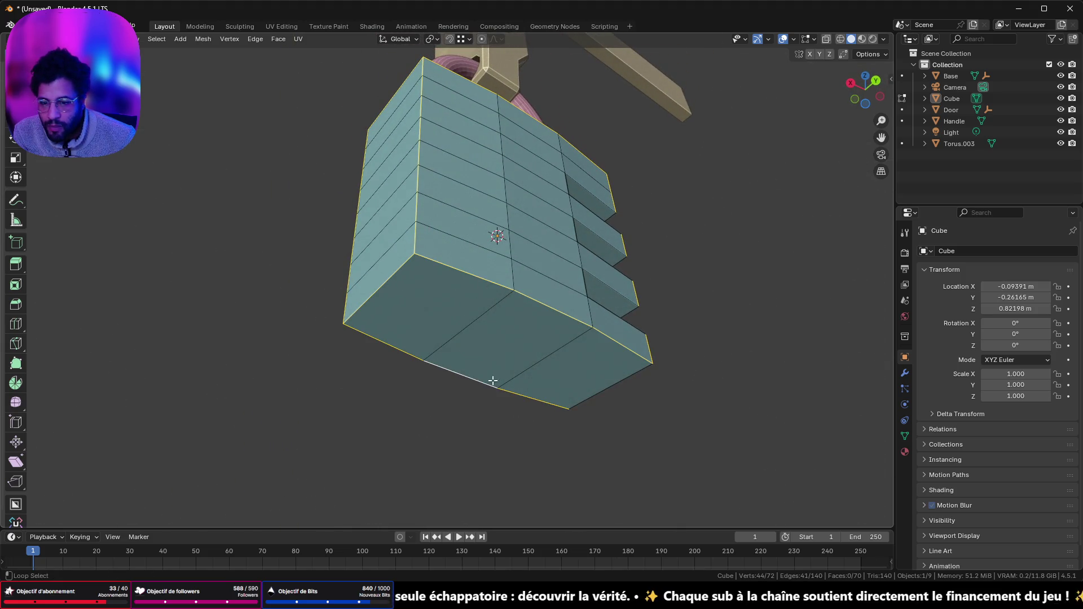
{"action": "mouse_move", "coordinate": [525, 312]}
{"action": "middle_mouse_down"}
{"action": "mouse_move", "coordinate": [472, 237]}
{"action": "mouse_move", "coordinate": [459, 258]}
{"action": "mouse_move", "coordinate": [411, 261]}
{"action": "mouse_move", "coordinate": [293, 383]}
{"action": "mouse_move", "coordinate": [259, 379]}
{"action": "mouse_move", "coordinate": [401, 378]}
{"action": "mouse_move", "coordinate": [545, 410]}
{"action": "middle_mouse_up"}
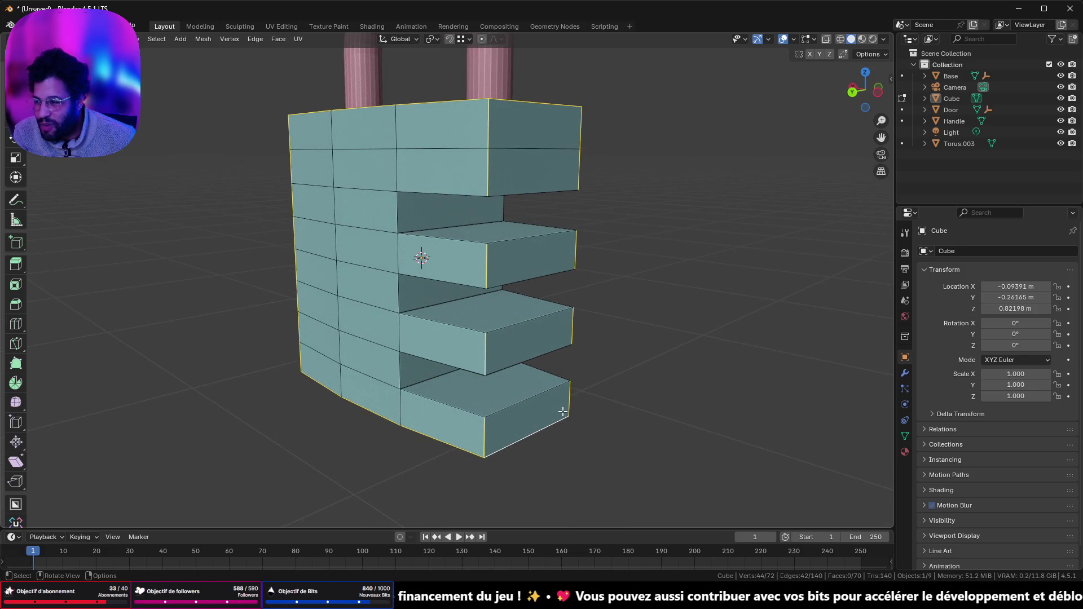
- Apply a Ctrl+B bevel to the selected edge loops and check it against the reference photos
{"action": "key", "text": "ctrl+b"}
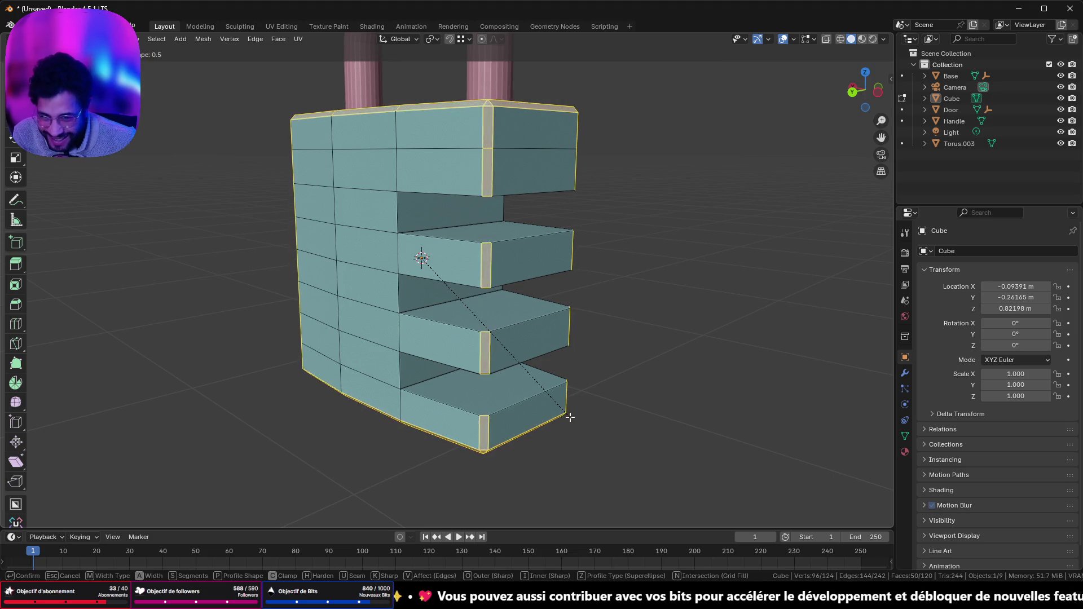
{"action": "left_click", "coordinate": [573, 422]}
{"action": "mouse_move", "coordinate": [573, 422]}
{"action": "middle_mouse_down"}
{"action": "mouse_move", "coordinate": [453, 302]}
{"action": "mouse_move", "coordinate": [506, 252]}
{"action": "mouse_move", "coordinate": [610, 265]}
{"action": "mouse_move", "coordinate": [959, 264]}
{"action": "middle_mouse_up"}
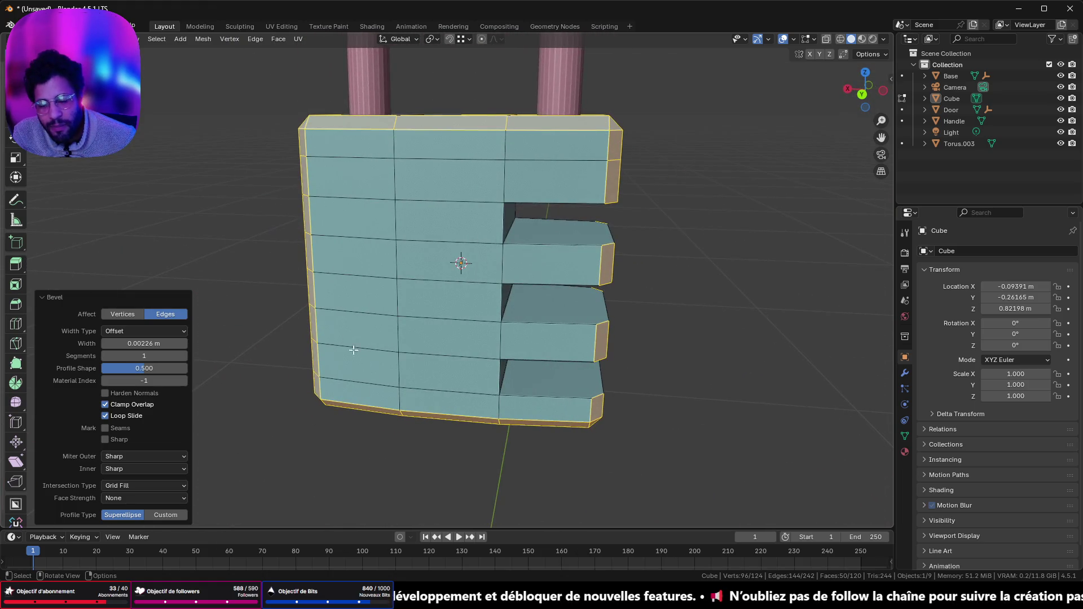
{"action": "key", "text": "alt+Tab"}
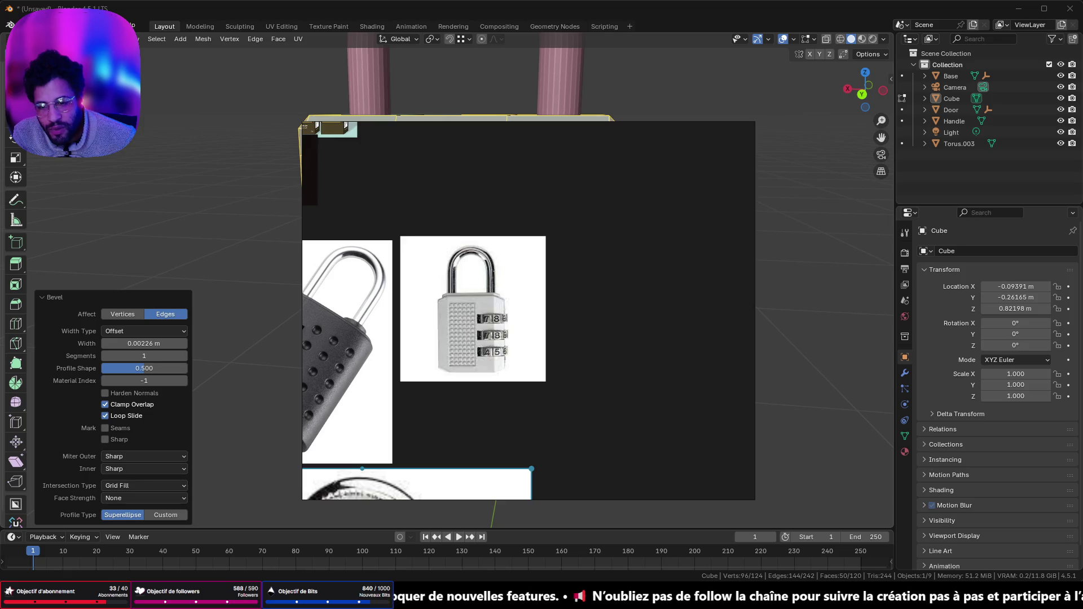
{"action": "key", "text": "alt+Tab"}
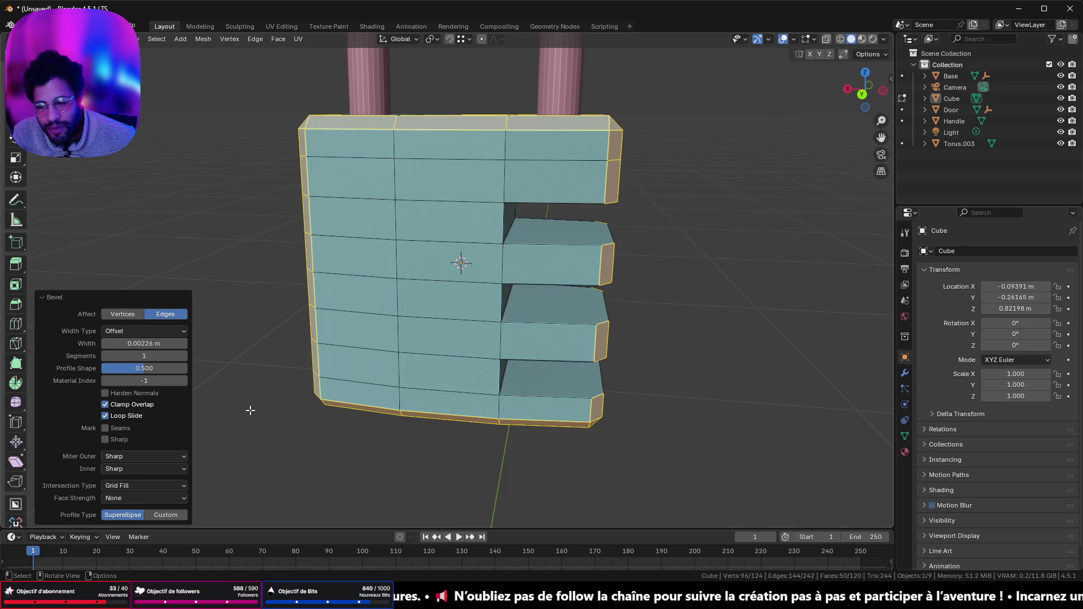
- Try 4 bevel segments, then set width 0.01 m and 1 segment, narrowing toward 0.002 m
{"action": "left_click", "coordinate": [188, 354]}
{"action": "left_click", "coordinate": [188, 354]}
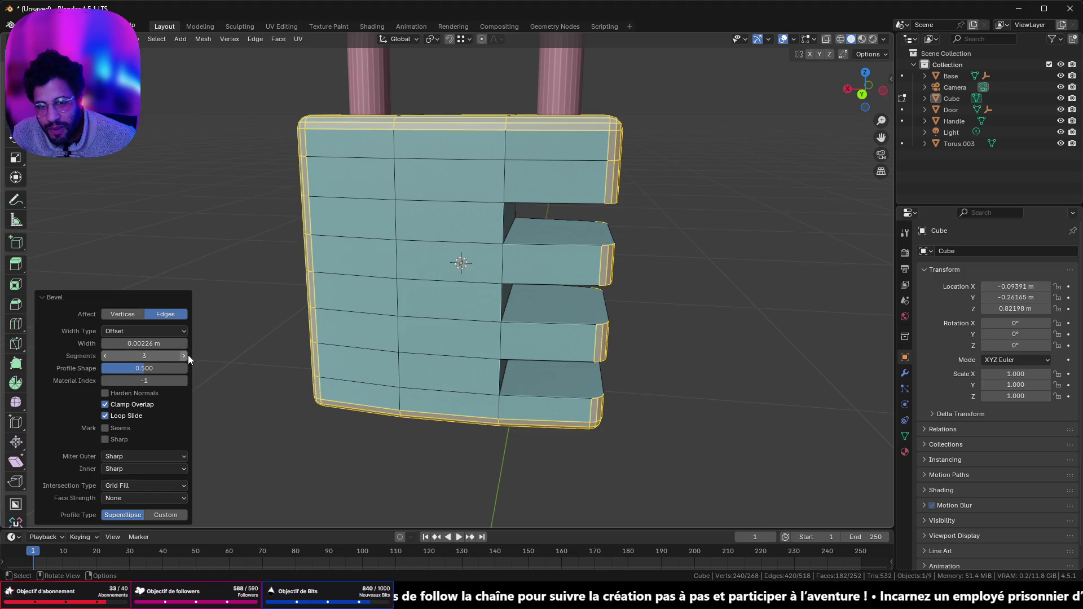
{"action": "left_click", "coordinate": [188, 355]}
{"action": "mouse_move", "coordinate": [462, 265]}
{"action": "middle_mouse_down"}
{"action": "mouse_move", "coordinate": [414, 258]}
{"action": "mouse_move", "coordinate": [445, 264]}
{"action": "middle_mouse_up"}
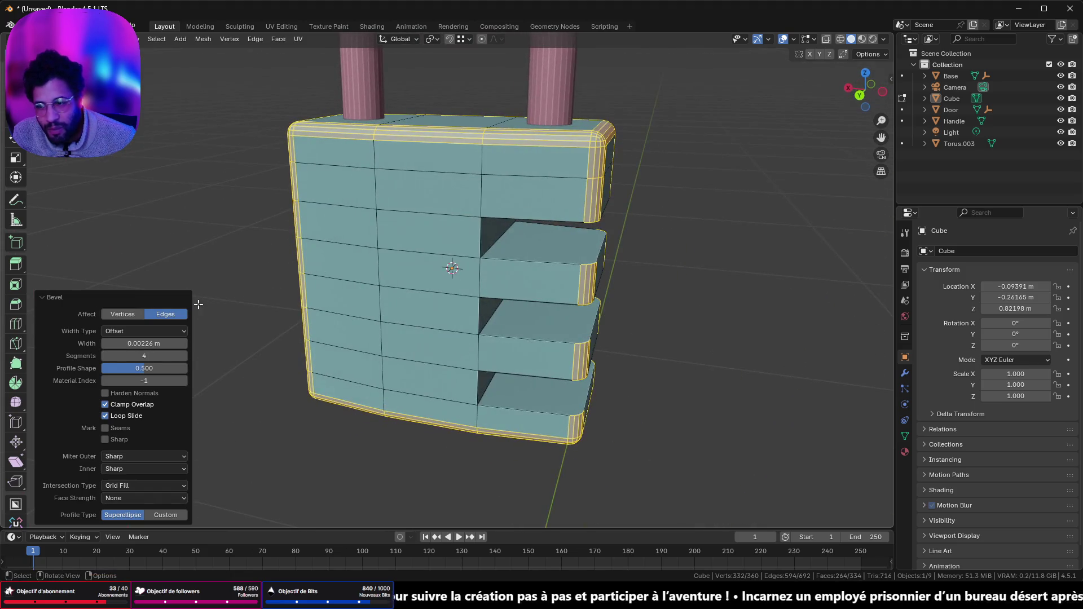
{"action": "left_click", "coordinate": [104, 344]}
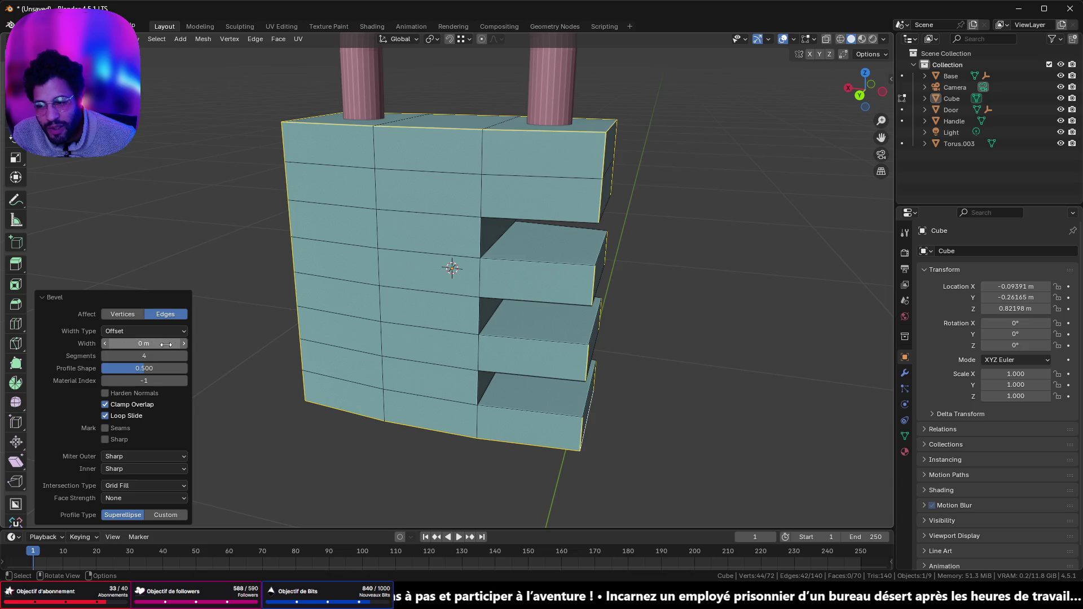
{"action": "left_click", "coordinate": [184, 343]}
{"action": "left_click", "coordinate": [105, 355]}
{"action": "left_click", "coordinate": [106, 356]}
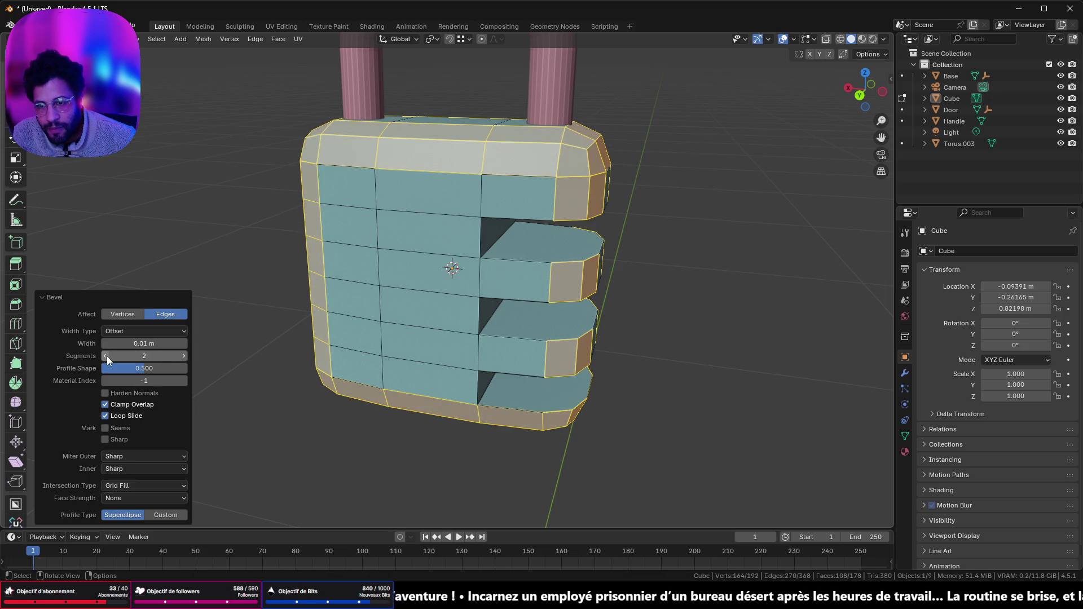
{"action": "left_click", "coordinate": [106, 356]}
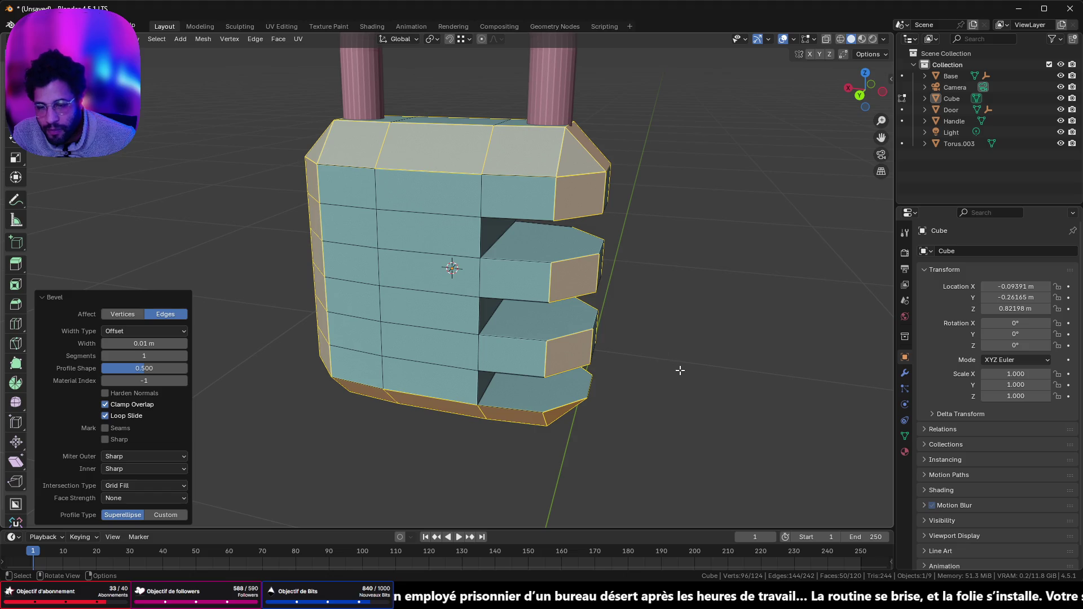
{"action": "left_click_drag", "start_coordinate": [144, 343], "coordinate": [135, 343]}
- Return to Object Mode and apply Shade Auto Smooth to the padlock body
{"action": "mouse_move", "coordinate": [645, 177]}
{"action": "middle_mouse_down"}
{"action": "mouse_move", "coordinate": [566, 121]}
{"action": "mouse_move", "coordinate": [510, 153]}
{"action": "mouse_move", "coordinate": [516, 261]}
{"action": "mouse_move", "coordinate": [474, 233]}
{"action": "mouse_move", "coordinate": [576, 265]}
{"action": "mouse_move", "coordinate": [812, 230]}
{"action": "mouse_move", "coordinate": [60, 230]}
{"action": "mouse_move", "coordinate": [849, 222]}
{"action": "mouse_move", "coordinate": [580, 201]}
{"action": "mouse_move", "coordinate": [409, 220]}
{"action": "middle_mouse_up"}
{"action": "key", "text": "Tab"}
{"action": "right_click", "coordinate": [438, 228]}
{"action": "left_click", "coordinate": [424, 254]}
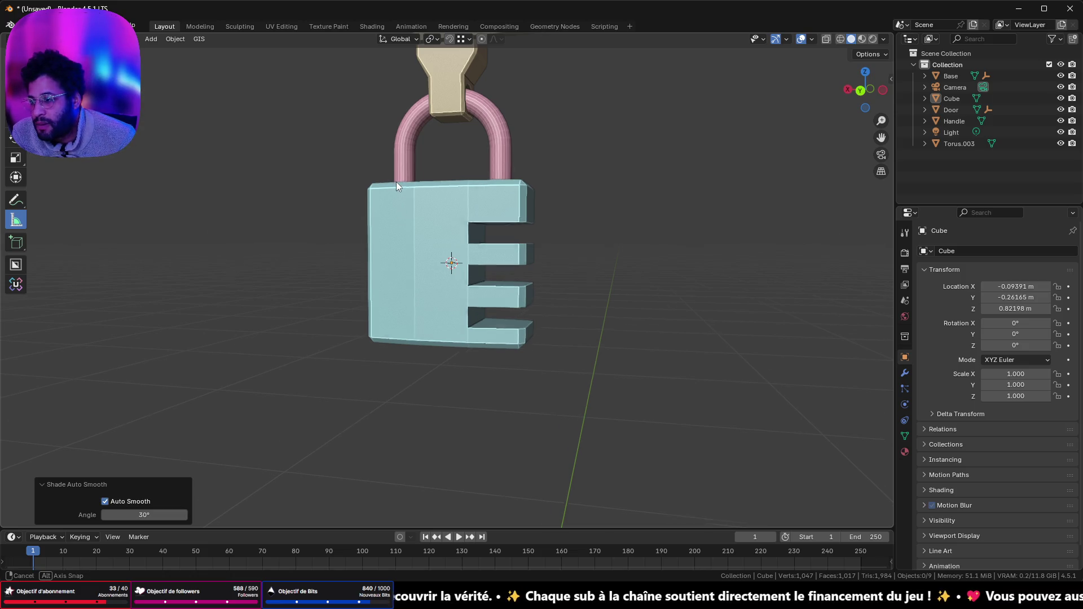
{"action": "middle_click_drag", "start_coordinate": [396, 181], "coordinate": [483, 218]}
{"action": "scroll", "coordinate": [448, 213], "scroll_direction": "up", "scroll_amount": 3}
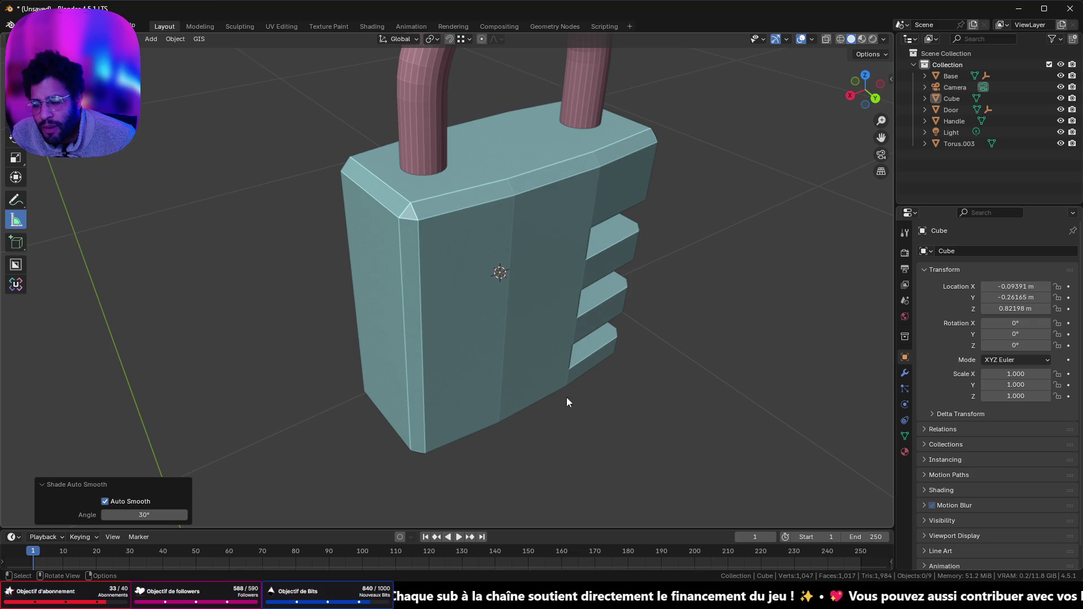
- Compare the padlock with the reference photos, then select the body again
{"action": "key", "text": "alt+Tab"}
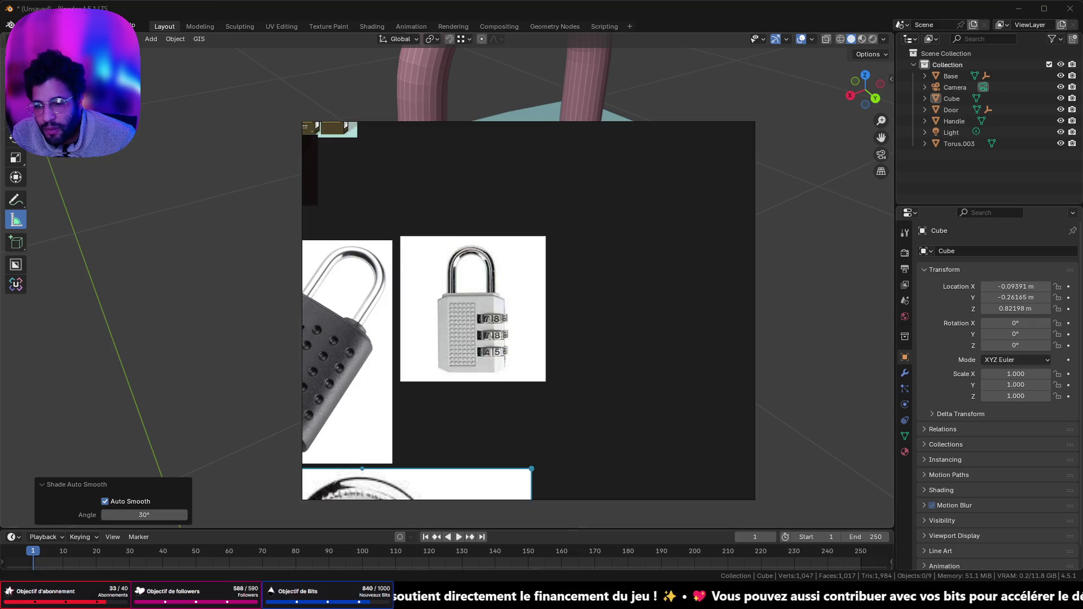
{"action": "scroll", "coordinate": [408, 412], "scroll_direction": "down", "scroll_amount": 2}
{"action": "mouse_move", "coordinate": [409, 412]}
{"action": "middle_mouse_down"}
{"action": "mouse_move", "coordinate": [489, 346]}
{"action": "mouse_move", "coordinate": [509, 277]}
{"action": "mouse_move", "coordinate": [554, 367]}
{"action": "middle_mouse_up"}
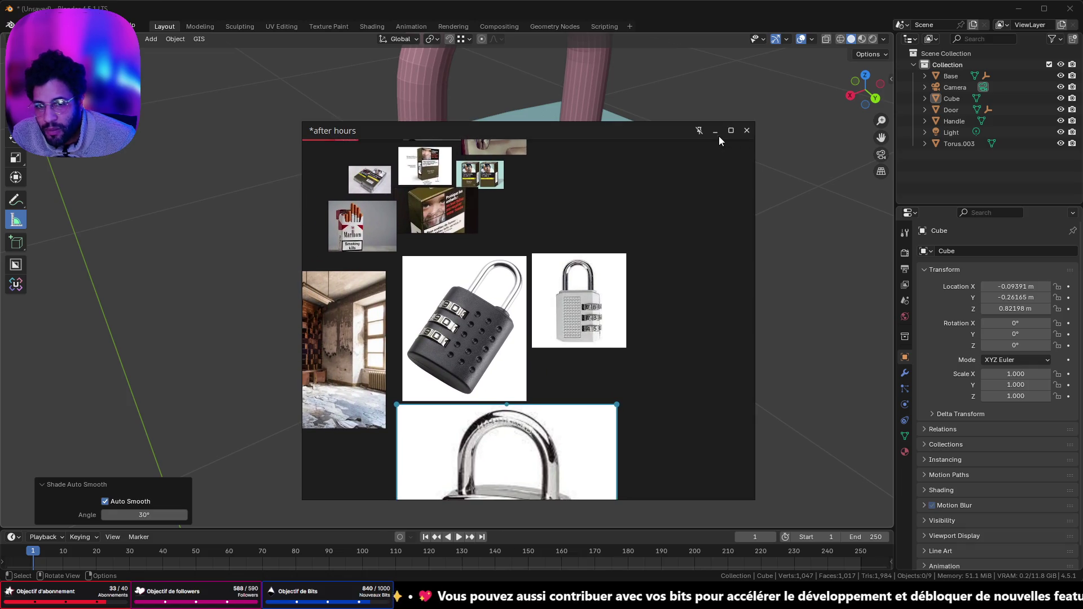
{"action": "left_click", "coordinate": [718, 135]}
{"action": "mouse_move", "coordinate": [576, 219]}
{"action": "middle_mouse_down"}
{"action": "mouse_move", "coordinate": [518, 254]}
{"action": "mouse_move", "coordinate": [527, 233]}
{"action": "mouse_move", "coordinate": [623, 205]}
{"action": "mouse_move", "coordinate": [475, 188]}
{"action": "mouse_move", "coordinate": [507, 191]}
{"action": "middle_mouse_up"}
{"action": "left_click", "coordinate": [506, 190]}
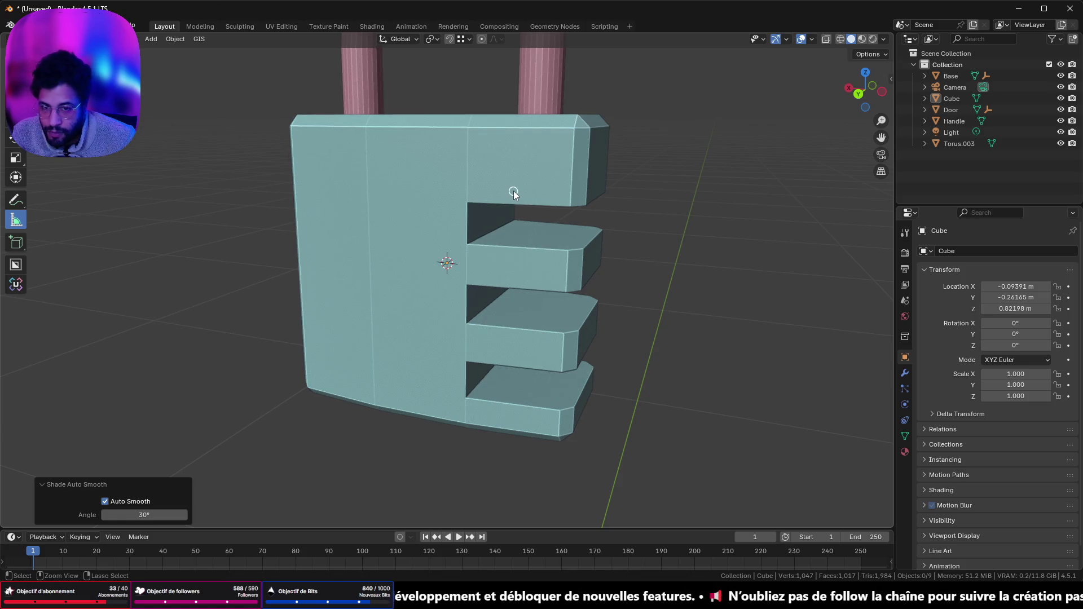
- In Edit Mode, clear the selection and pick two vertical corner edge loops of the body
{"action": "key", "text": "Tab"}
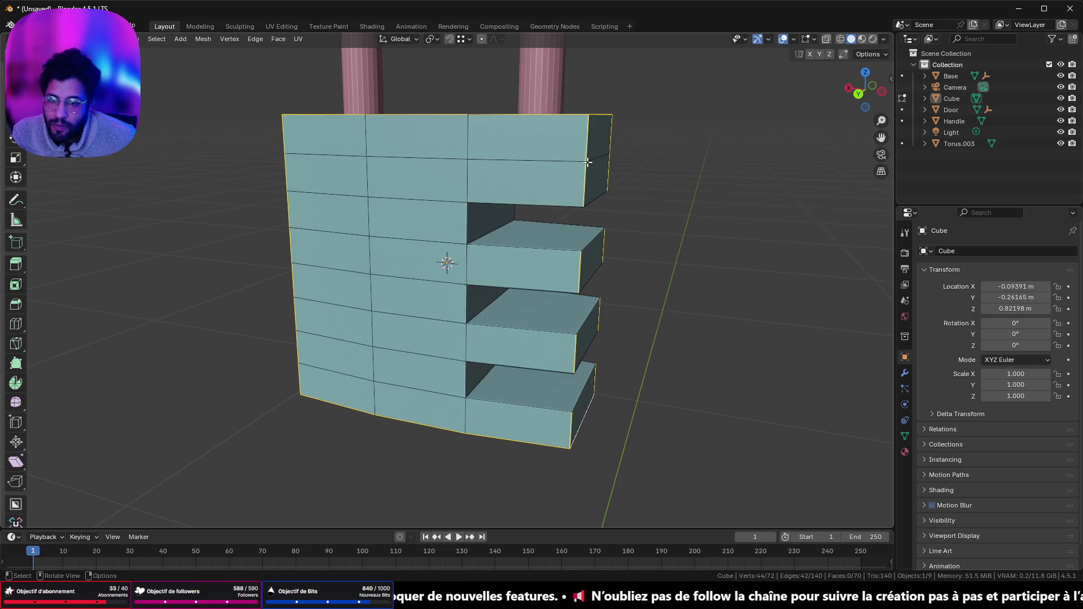
{"action": "middle_click_drag", "start_coordinate": [588, 162], "coordinate": [560, 173]}
{"action": "left_click", "coordinate": [473, 174]}
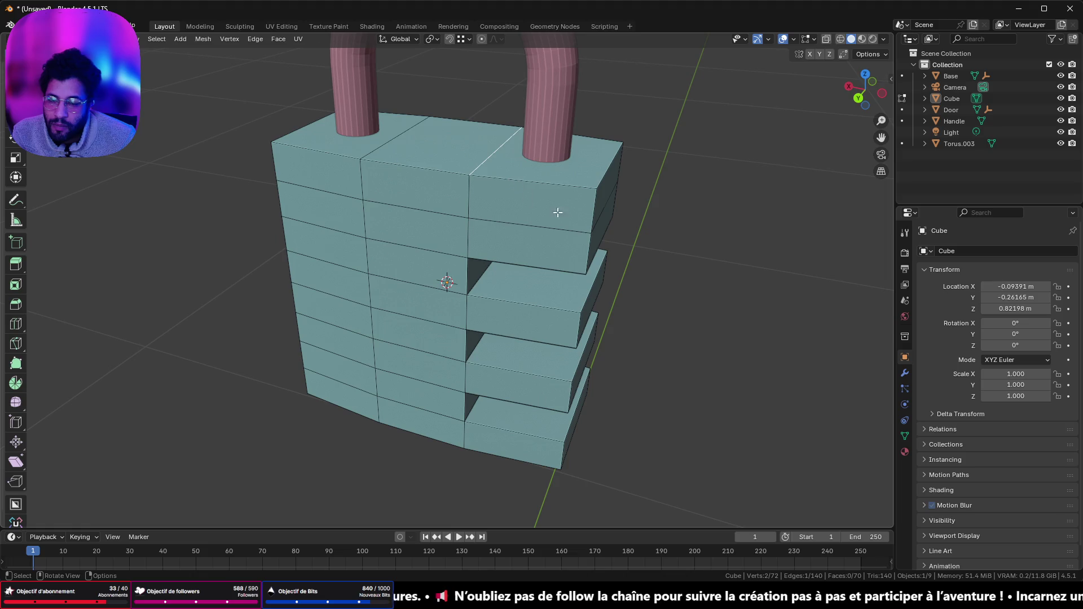
{"action": "key", "text": "alt+a"}
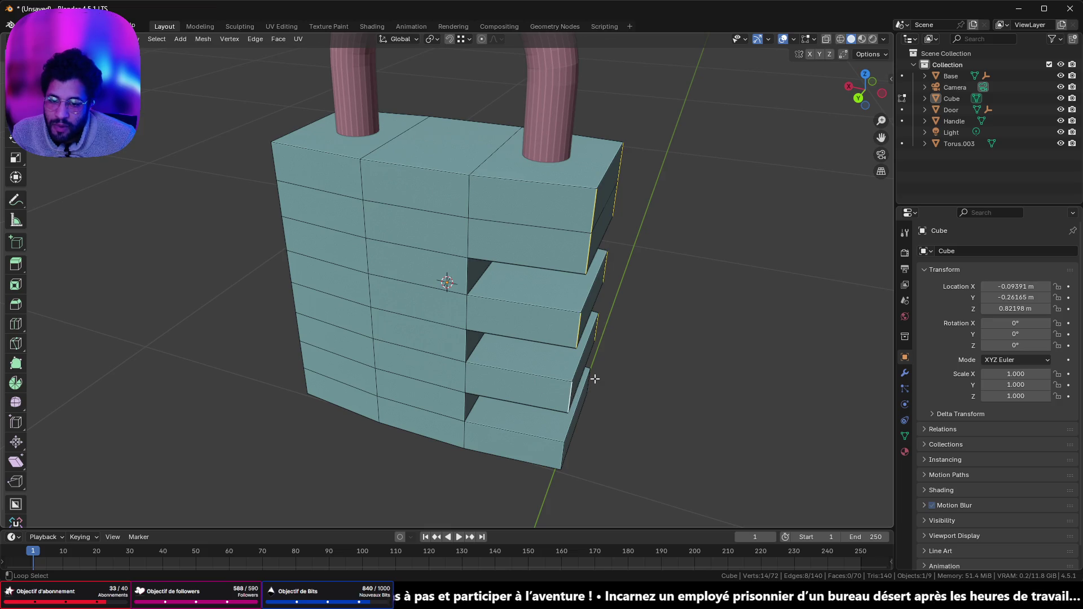
{"action": "mouse_move", "coordinate": [267, 383]}
{"action": "middle_mouse_down"}
{"action": "mouse_move", "coordinate": [340, 353]}
{"action": "mouse_move", "coordinate": [387, 277]}
{"action": "middle_mouse_up"}
{"action": "left_click", "coordinate": [384, 275], "text": "alt+shift"}
{"action": "left_click", "coordinate": [492, 287], "text": "alt+shift"}
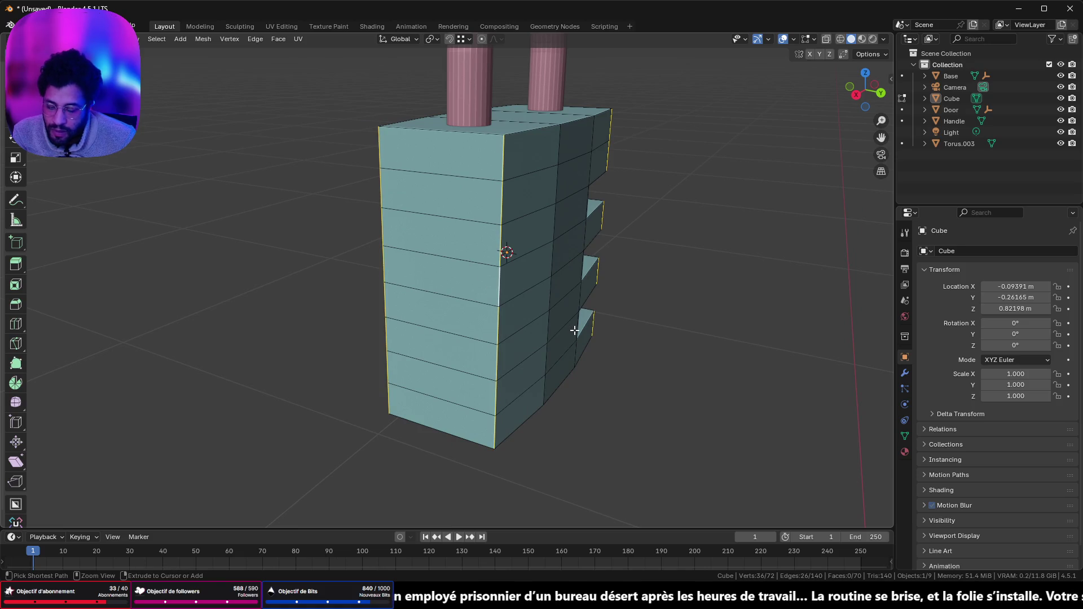
- Test a 3-segment bevel on the corner edges, preview it, then undo it
{"action": "key", "text": "ctrl+b"}
{"action": "left_click", "coordinate": [582, 342]}
{"action": "mouse_move", "coordinate": [582, 342]}
{"action": "middle_mouse_down"}
{"action": "mouse_move", "coordinate": [546, 329]}
{"action": "mouse_move", "coordinate": [524, 338]}
{"action": "middle_mouse_up"}
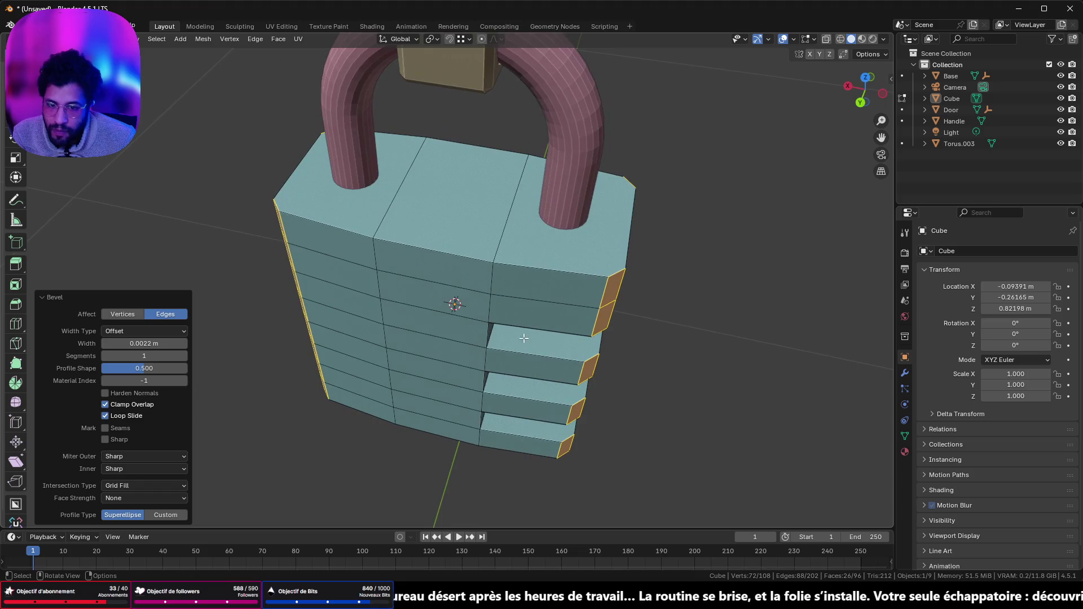
{"action": "left_click", "coordinate": [183, 359]}
{"action": "left_click", "coordinate": [183, 360]}
{"action": "middle_click_drag", "start_coordinate": [395, 452], "coordinate": [579, 246]}
{"action": "key", "text": "Tab"}
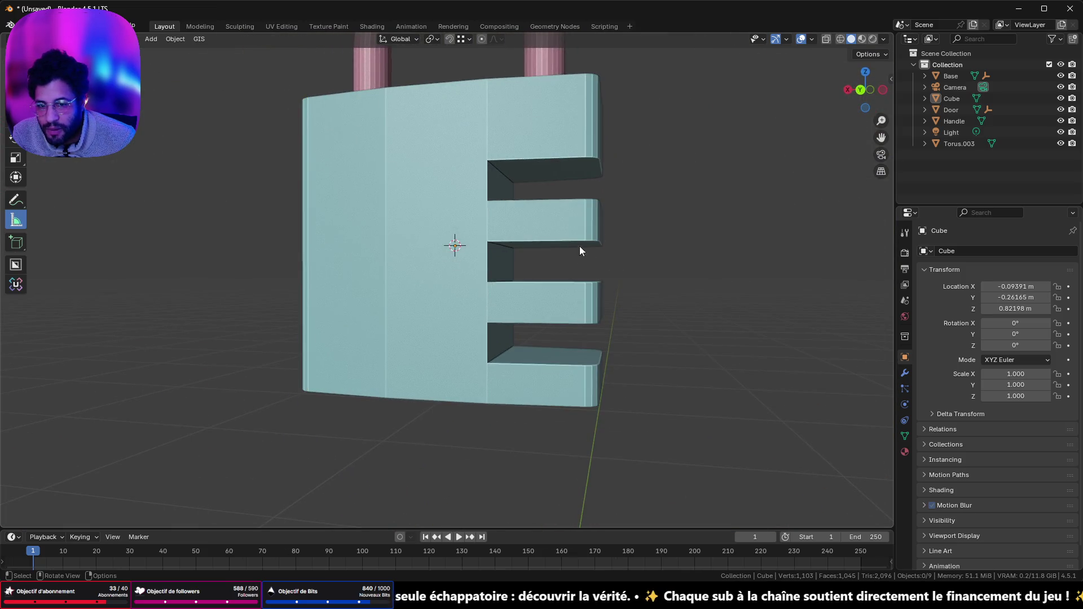
{"action": "key", "text": "Tab"}
{"action": "mouse_move", "coordinate": [441, 208]}
{"action": "middle_mouse_down"}
{"action": "mouse_move", "coordinate": [449, 249]}
{"action": "mouse_move", "coordinate": [394, 348]}
{"action": "mouse_move", "coordinate": [421, 314]}
{"action": "mouse_move", "coordinate": [483, 289]}
{"action": "middle_mouse_up"}
{"action": "key", "text": "ctrl+z"}
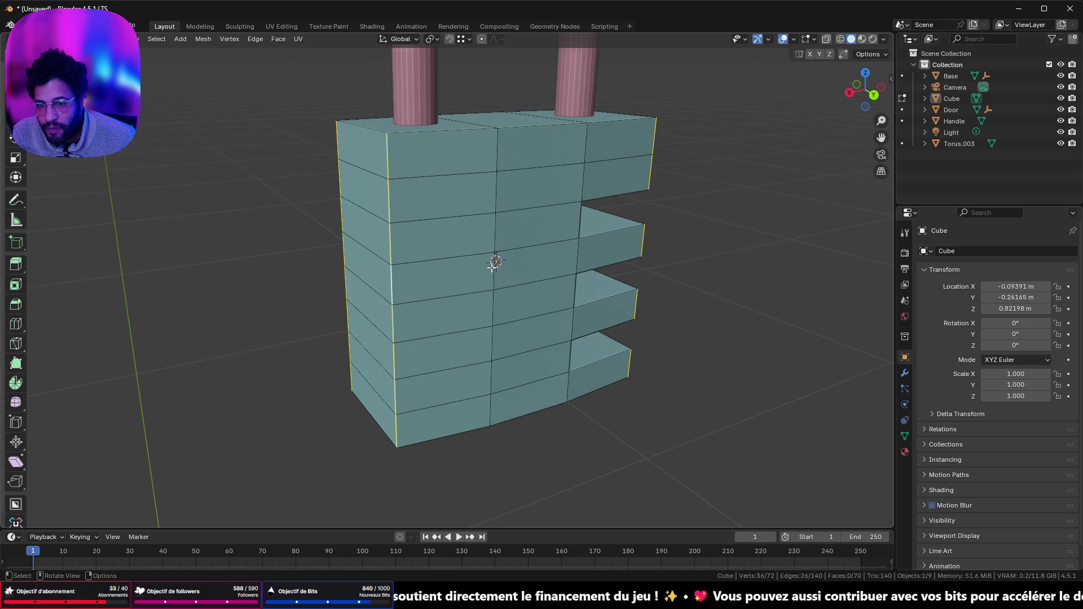
- Add another vertical edge loop and bevel the vertical edges after cancelling a first attempt
{"action": "left_click", "coordinate": [503, 194], "text": "alt+shift"}
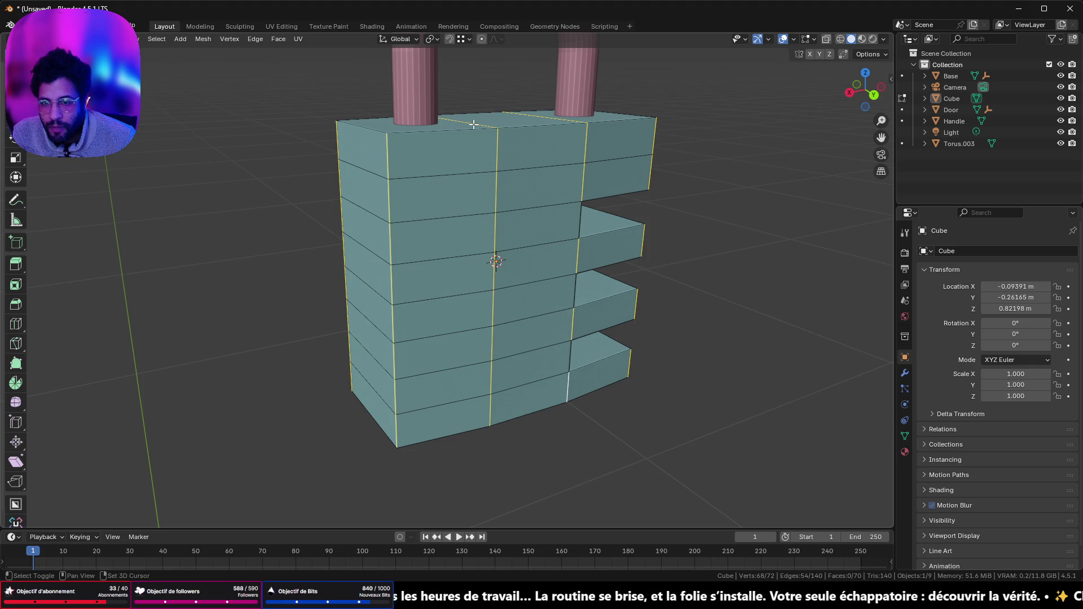
{"action": "left_click", "coordinate": [528, 114], "text": "shift"}
{"action": "mouse_move", "coordinate": [529, 114]}
{"action": "middle_mouse_down"}
{"action": "mouse_move", "coordinate": [549, 244]}
{"action": "mouse_move", "coordinate": [503, 217]}
{"action": "middle_mouse_up"}
{"action": "mouse_move", "coordinate": [409, 312]}
{"action": "middle_mouse_down"}
{"action": "mouse_move", "coordinate": [440, 226]}
{"action": "mouse_move", "coordinate": [425, 290]}
{"action": "mouse_move", "coordinate": [464, 317]}
{"action": "mouse_move", "coordinate": [590, 353]}
{"action": "middle_mouse_up"}
{"action": "key", "text": "ctrl+b"}
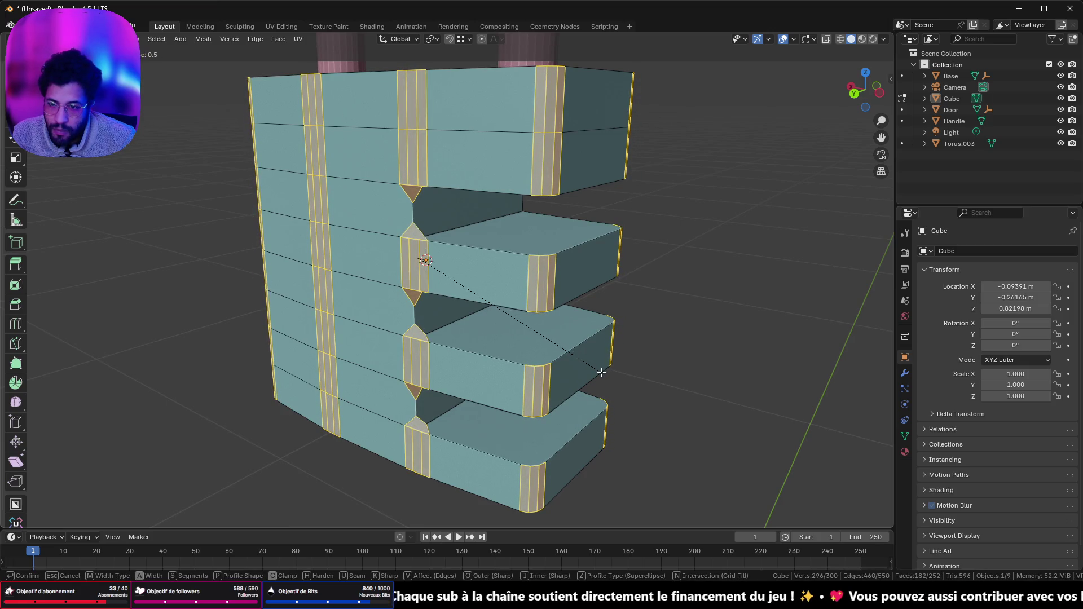
{"action": "key", "text": "Escape"}
{"action": "mouse_move", "coordinate": [580, 358]}
{"action": "middle_mouse_down"}
{"action": "mouse_move", "coordinate": [513, 259]}
{"action": "mouse_move", "coordinate": [591, 244]}
{"action": "mouse_move", "coordinate": [551, 270]}
{"action": "middle_mouse_up"}
{"action": "key", "text": "ctrl+b"}
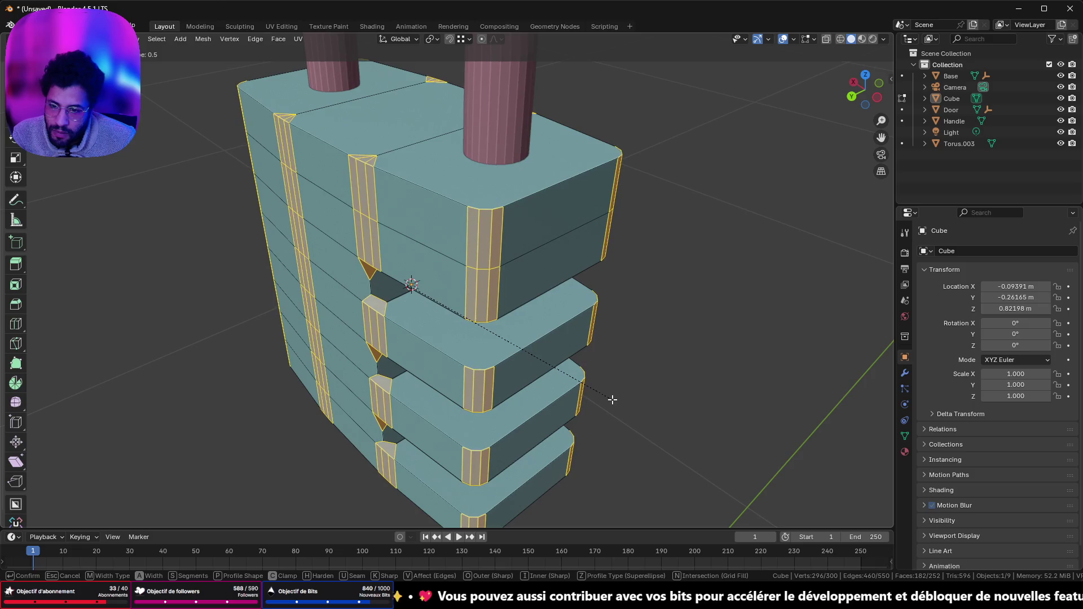
{"action": "left_click", "coordinate": [613, 400]}
- Inspect the bevel in Object Mode, then undo it in Edit Mode and clear the selection
{"action": "key", "text": "Tab"}
{"action": "middle_click_drag", "start_coordinate": [381, 286], "coordinate": [428, 258]}
{"action": "right_click", "coordinate": [430, 249]}
{"action": "left_click", "coordinate": [430, 250]}
{"action": "scroll", "coordinate": [553, 196], "scroll_direction": "up", "scroll_amount": 5}
{"action": "mouse_move", "coordinate": [553, 196]}
{"action": "middle_mouse_down"}
{"action": "mouse_move", "coordinate": [433, 238]}
{"action": "mouse_move", "coordinate": [321, 212]}
{"action": "mouse_move", "coordinate": [362, 235]}
{"action": "mouse_move", "coordinate": [478, 217]}
{"action": "mouse_move", "coordinate": [466, 254]}
{"action": "mouse_move", "coordinate": [499, 150]}
{"action": "mouse_move", "coordinate": [485, 215]}
{"action": "mouse_move", "coordinate": [478, 202]}
{"action": "mouse_move", "coordinate": [478, 289]}
{"action": "mouse_move", "coordinate": [476, 257]}
{"action": "middle_mouse_up"}
{"action": "key", "text": "Tab"}
{"action": "key", "text": "ctrl+z"}
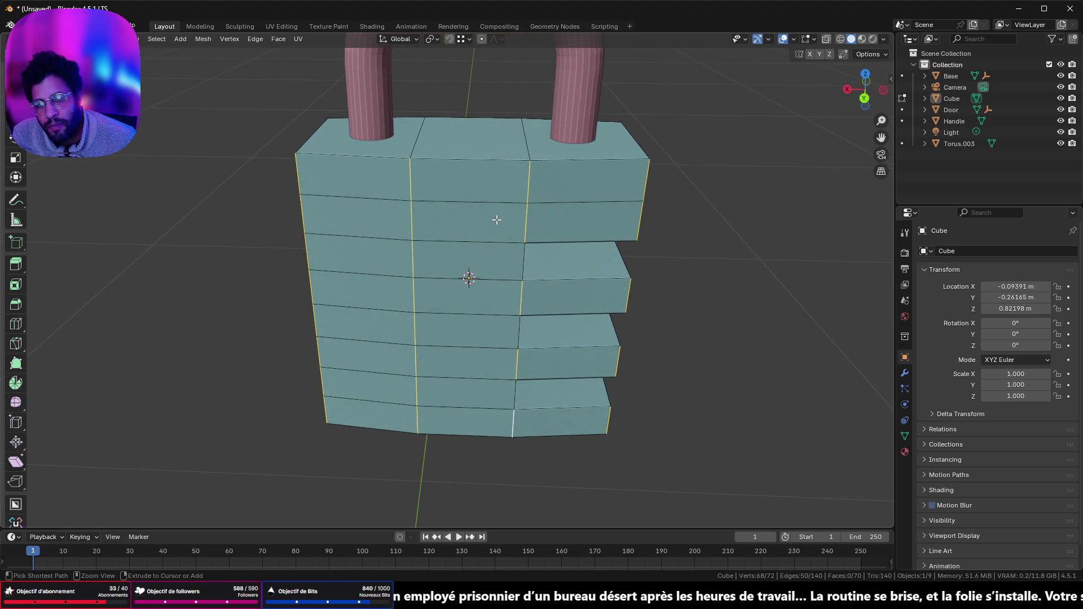
{"action": "left_click", "coordinate": [682, 198]}
{"action": "scroll", "coordinate": [658, 220], "scroll_direction": "up", "scroll_amount": 3}
{"action": "key", "text": "Tab"}
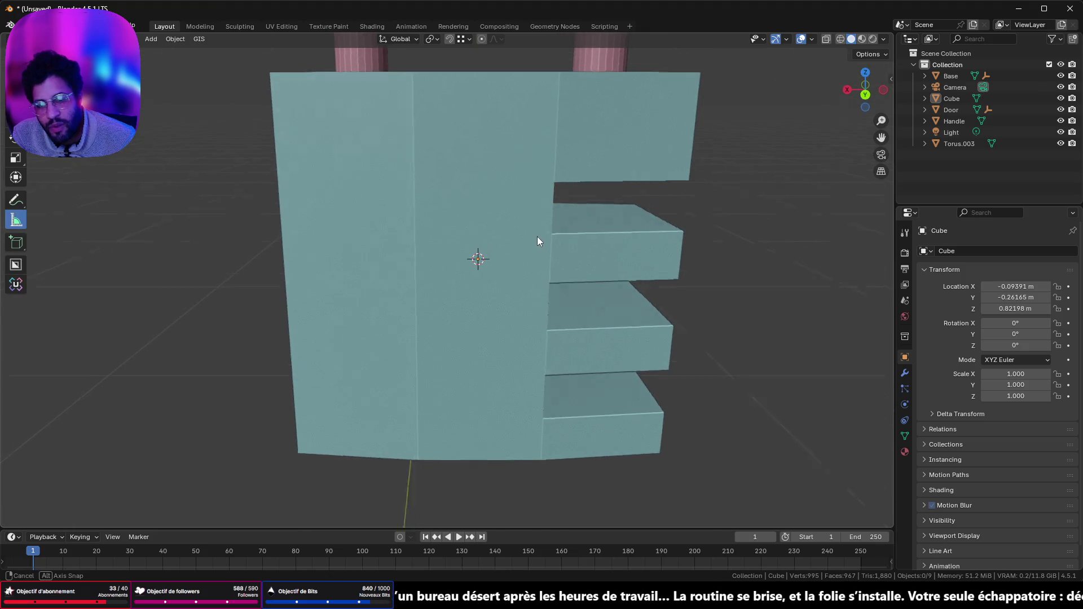
{"action": "middle_click_drag", "start_coordinate": [537, 236], "coordinate": [557, 230]}
{"action": "left_click", "coordinate": [562, 233]}
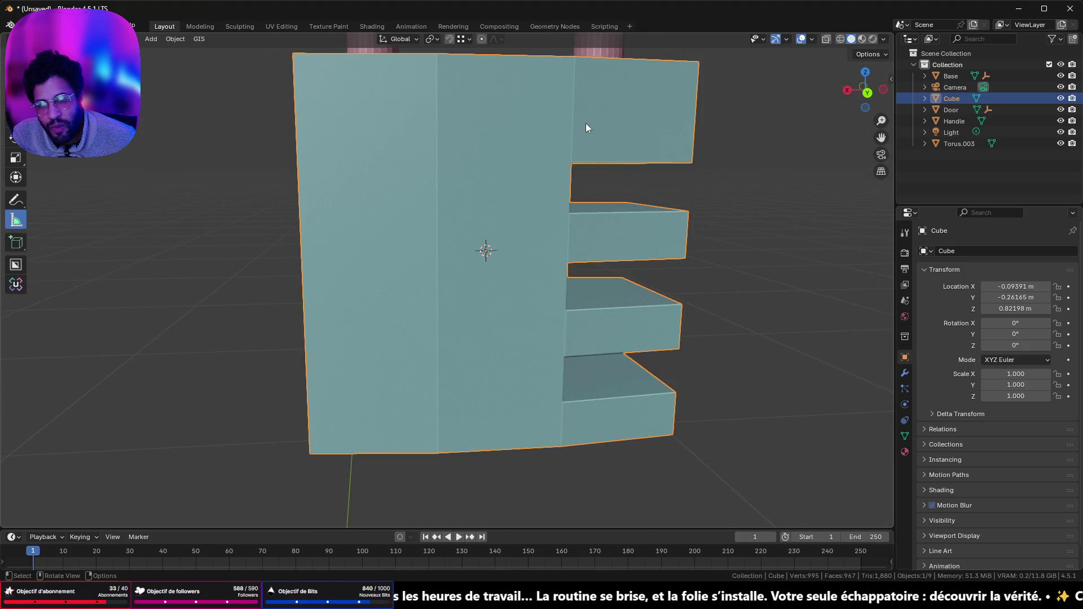
{"action": "scroll", "coordinate": [587, 128], "scroll_direction": "up", "scroll_amount": 3}
{"action": "middle_click_drag", "start_coordinate": [591, 130], "coordinate": [519, 222], "text": "shift"}
{"action": "left_click", "coordinate": [718, 246]}
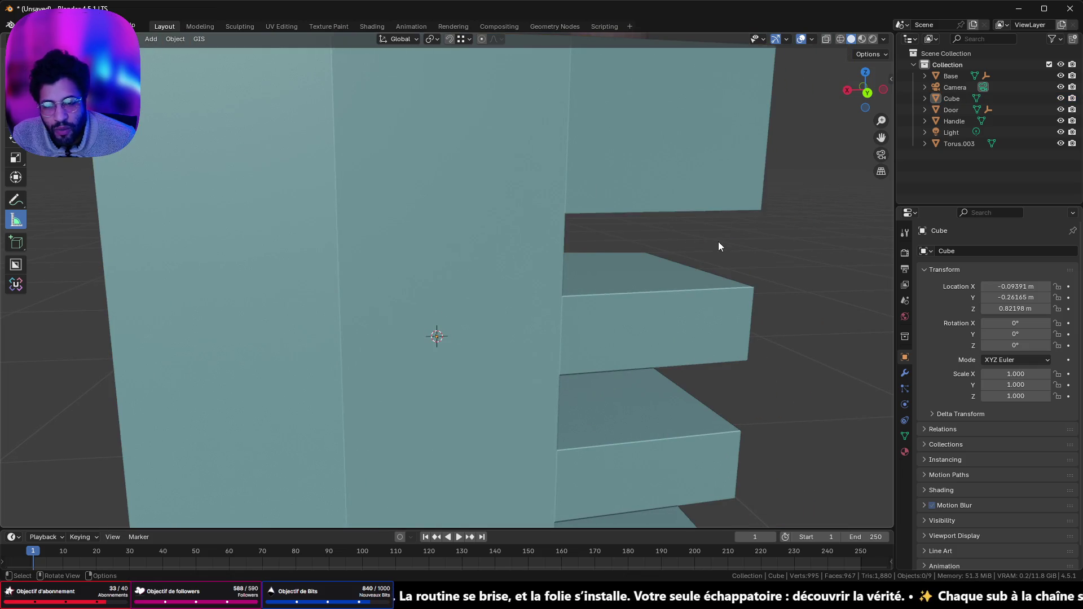
{"action": "scroll", "coordinate": [573, 156], "scroll_direction": "down", "scroll_amount": 5}
{"action": "mouse_move", "coordinate": [570, 154]}
{"action": "middle_mouse_down"}
{"action": "mouse_move", "coordinate": [546, 210]}
{"action": "mouse_move", "coordinate": [538, 276]}
{"action": "mouse_move", "coordinate": [732, 286]}
{"action": "mouse_move", "coordinate": [794, 182]}
{"action": "mouse_move", "coordinate": [853, 167]}
{"action": "mouse_move", "coordinate": [636, 174]}
{"action": "mouse_move", "coordinate": [580, 191]}
{"action": "mouse_move", "coordinate": [562, 164]}
{"action": "middle_mouse_up"}
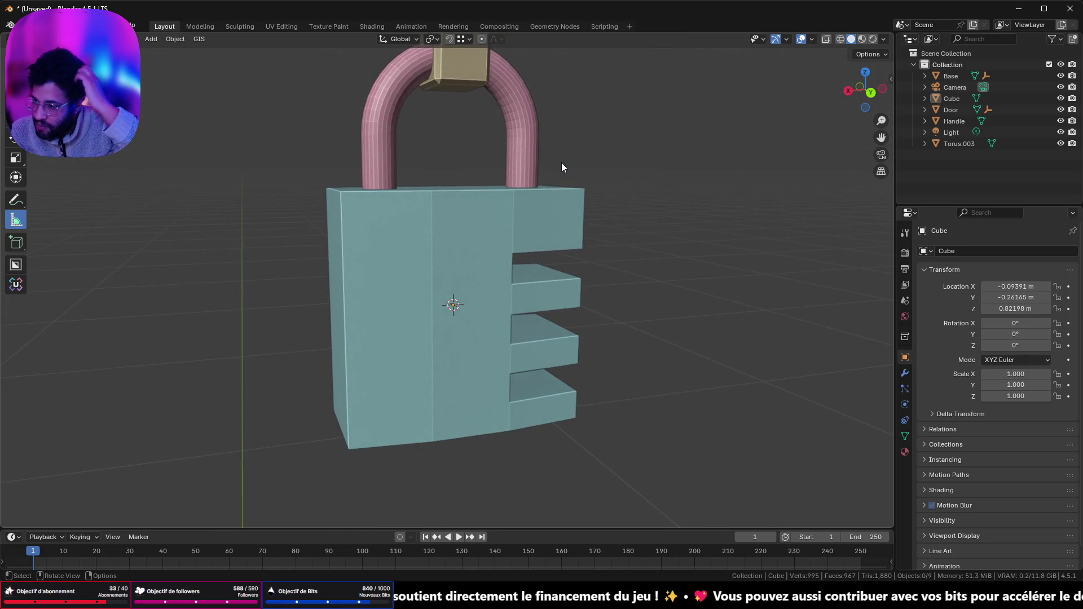
{"action": "key", "text": "Tab"}
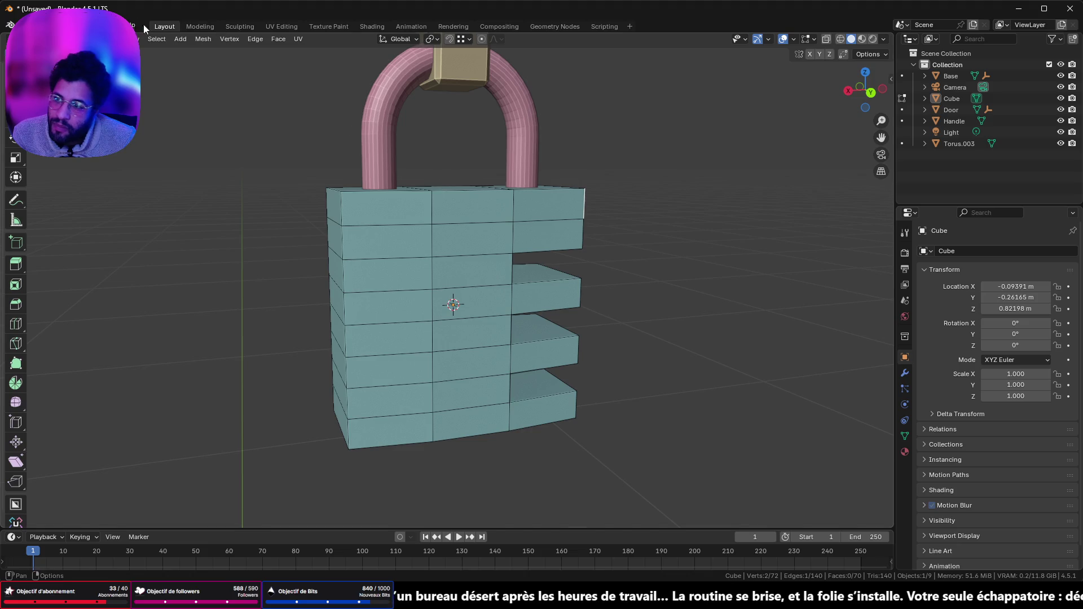
- Add another vertical edge loop of the padlock body to the edge selection
{"action": "middle_click_drag", "start_coordinate": [374, 198], "coordinate": [491, 293]}
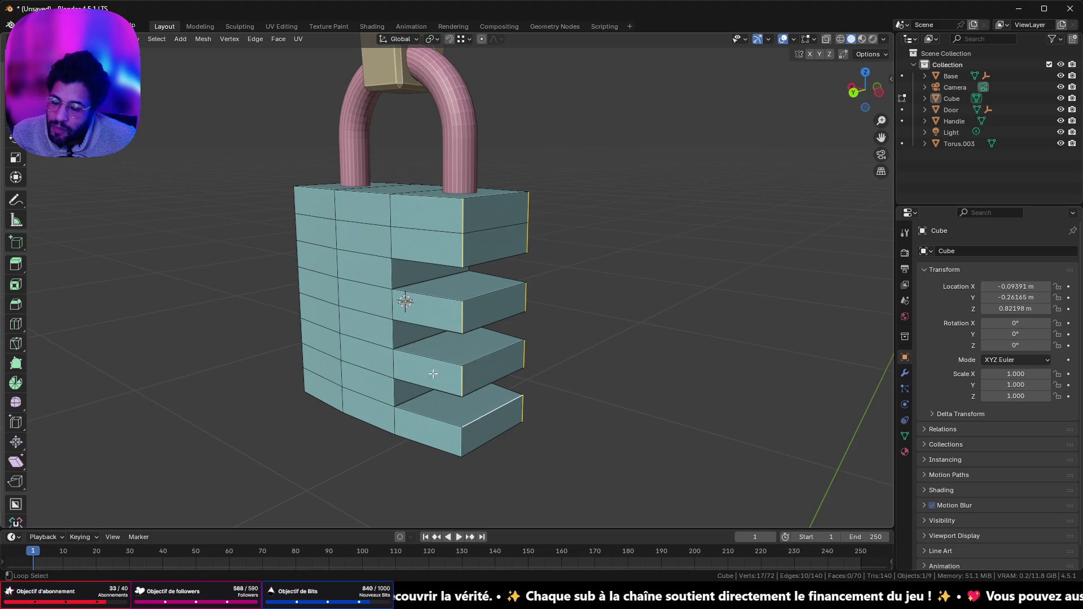
{"action": "mouse_move", "coordinate": [447, 432]}
{"action": "middle_mouse_down"}
{"action": "mouse_move", "coordinate": [340, 353]}
{"action": "mouse_move", "coordinate": [435, 361]}
{"action": "mouse_move", "coordinate": [468, 338]}
{"action": "mouse_move", "coordinate": [464, 290]}
{"action": "middle_mouse_up"}
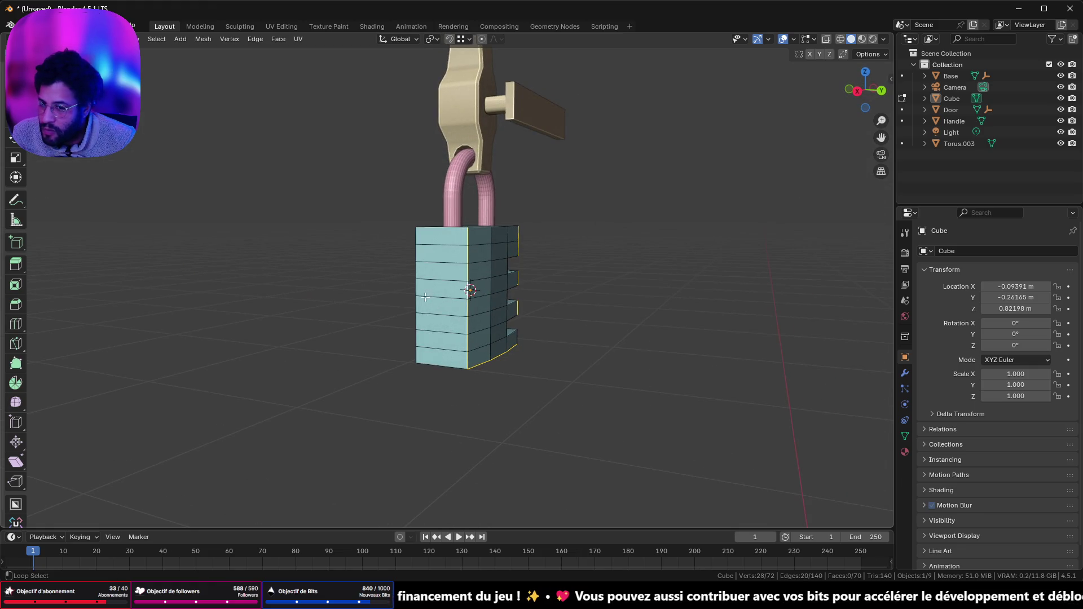
{"action": "mouse_move", "coordinate": [562, 279]}
{"action": "middle_mouse_down"}
{"action": "mouse_move", "coordinate": [435, 290]}
{"action": "mouse_move", "coordinate": [599, 296]}
{"action": "mouse_move", "coordinate": [577, 322]}
{"action": "mouse_move", "coordinate": [824, 317]}
{"action": "mouse_move", "coordinate": [4, 305]}
{"action": "mouse_move", "coordinate": [6, 325]}
{"action": "middle_mouse_up"}
{"action": "scroll", "coordinate": [437, 294], "scroll_direction": "up", "scroll_amount": 6}
{"action": "scroll", "coordinate": [457, 263], "scroll_direction": "down", "scroll_amount": 4}
{"action": "left_click", "coordinate": [378, 290], "text": "alt+shift"}
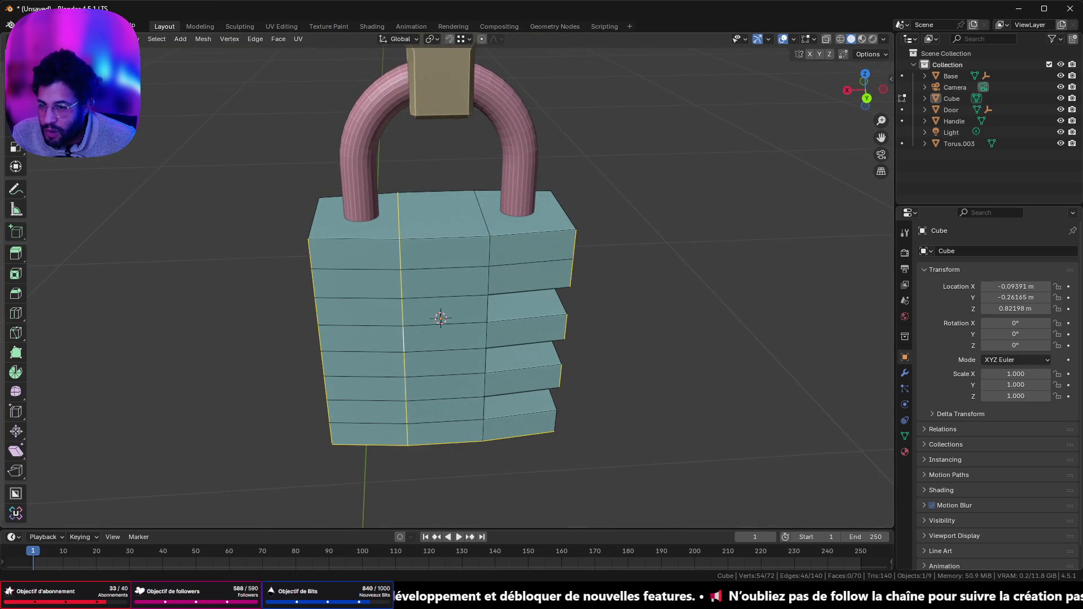
{"action": "mouse_move", "coordinate": [374, 307]}
{"action": "middle_mouse_down"}
{"action": "mouse_move", "coordinate": [394, 271]}
{"action": "mouse_move", "coordinate": [441, 291]}
{"action": "mouse_move", "coordinate": [450, 264]}
{"action": "mouse_move", "coordinate": [431, 286]}
{"action": "mouse_move", "coordinate": [272, 328]}
{"action": "mouse_move", "coordinate": [237, 322]}
{"action": "mouse_move", "coordinate": [295, 320]}
{"action": "middle_mouse_up"}
{"action": "middle_click_drag", "start_coordinate": [382, 459], "coordinate": [616, 431]}
- Bevel the selected vertical edges with several segments and return to Object Mode
{"action": "key", "text": "ctrl+b"}
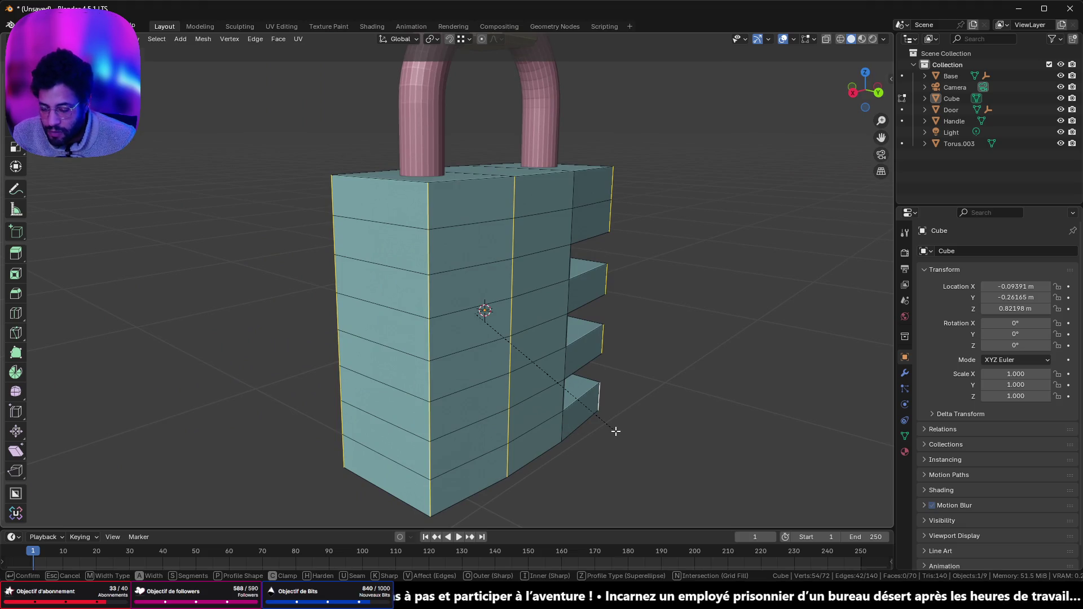
{"action": "scroll", "coordinate": [627, 442], "scroll_direction": "up", "scroll_amount": 2}
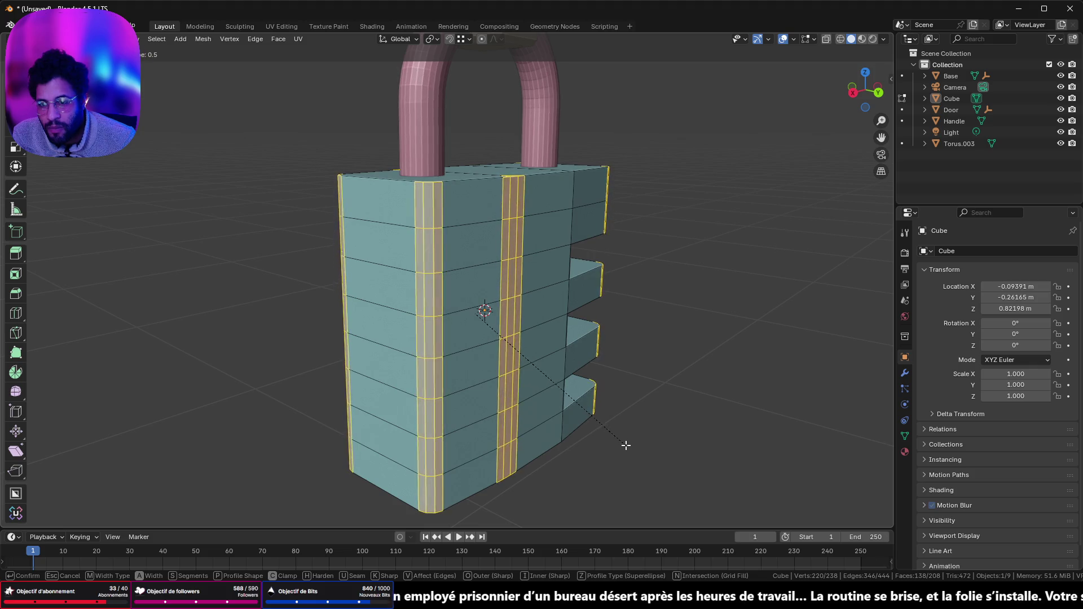
{"action": "left_click", "coordinate": [627, 427]}
{"action": "mouse_move", "coordinate": [626, 427]}
{"action": "middle_mouse_down"}
{"action": "mouse_move", "coordinate": [609, 346]}
{"action": "mouse_move", "coordinate": [551, 356]}
{"action": "mouse_move", "coordinate": [542, 374]}
{"action": "mouse_move", "coordinate": [465, 326]}
{"action": "mouse_move", "coordinate": [341, 323]}
{"action": "mouse_move", "coordinate": [309, 349]}
{"action": "mouse_move", "coordinate": [314, 395]}
{"action": "mouse_move", "coordinate": [587, 335]}
{"action": "mouse_move", "coordinate": [597, 361]}
{"action": "mouse_move", "coordinate": [486, 328]}
{"action": "middle_mouse_up"}
{"action": "key", "text": "Tab"}
- Apply Shade Auto Smooth to the padlock body and inspect its mesh in Edit Mode
{"action": "right_click", "coordinate": [486, 327]}
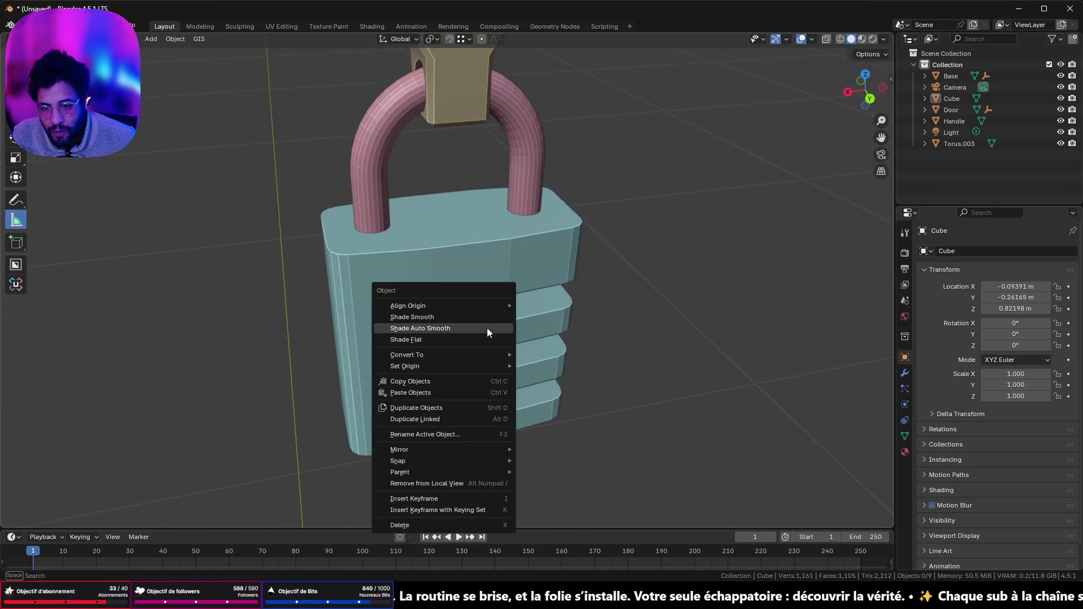
{"action": "left_click", "coordinate": [486, 327]}
{"action": "right_click", "coordinate": [474, 293]}
{"action": "left_click", "coordinate": [473, 291]}
{"action": "right_click", "coordinate": [449, 293]}
{"action": "left_click_drag", "start_coordinate": [144, 515], "coordinate": [148, 515]}
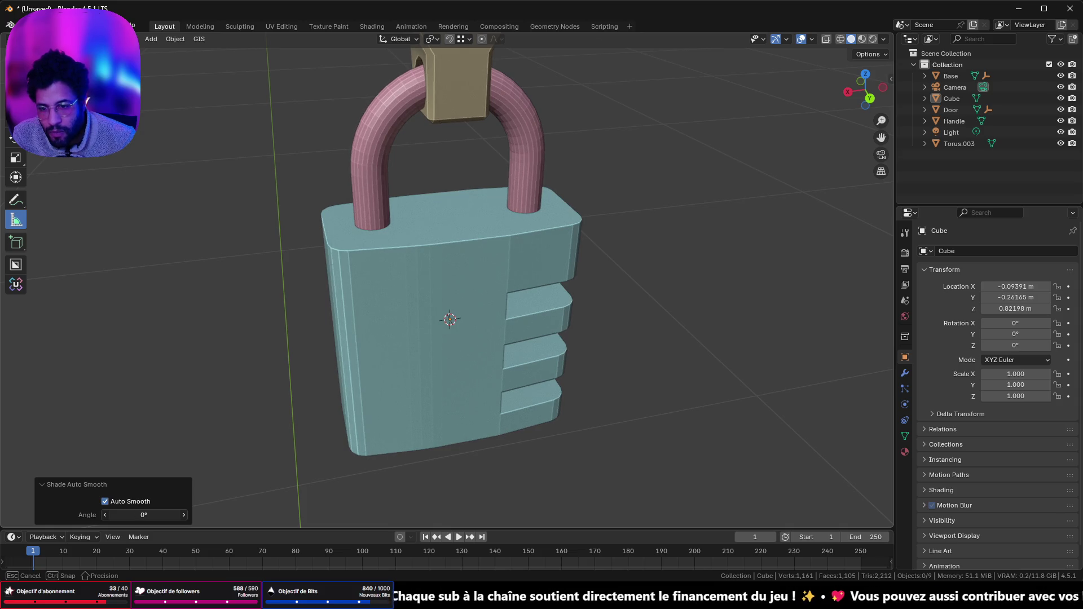
{"action": "key", "text": "Tab"}
{"action": "key", "text": "Tab"}
{"action": "middle_click_drag", "start_coordinate": [334, 233], "coordinate": [433, 225]}
- Reapply Shade Auto Smooth to the Cube body with a 30° angle
{"action": "left_click", "coordinate": [477, 293]}
{"action": "right_click", "coordinate": [476, 292]}
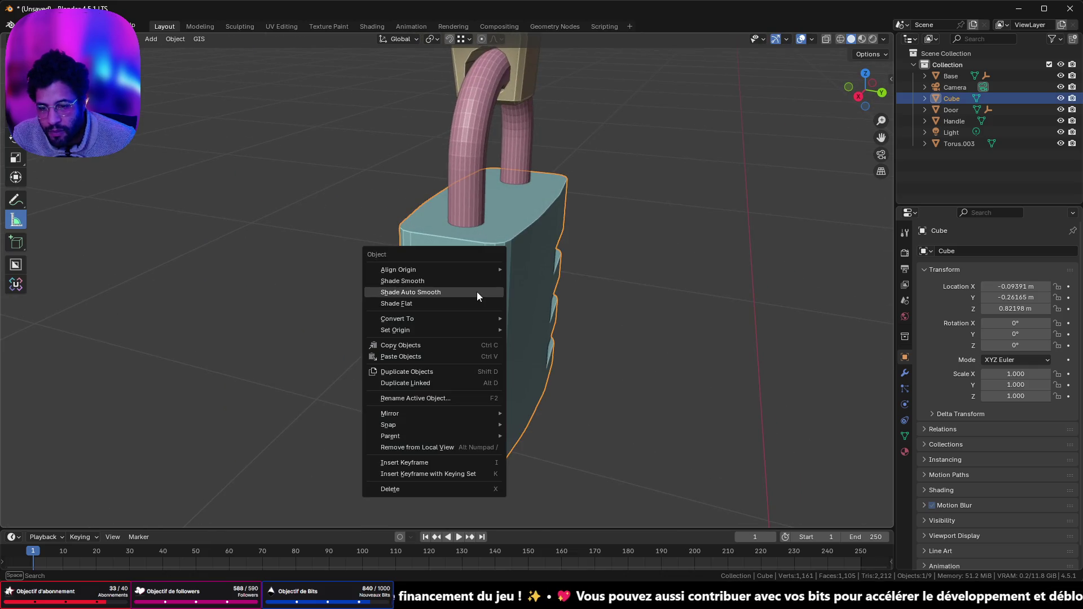
{"action": "left_click", "coordinate": [477, 292]}
{"action": "right_click", "coordinate": [476, 292]}
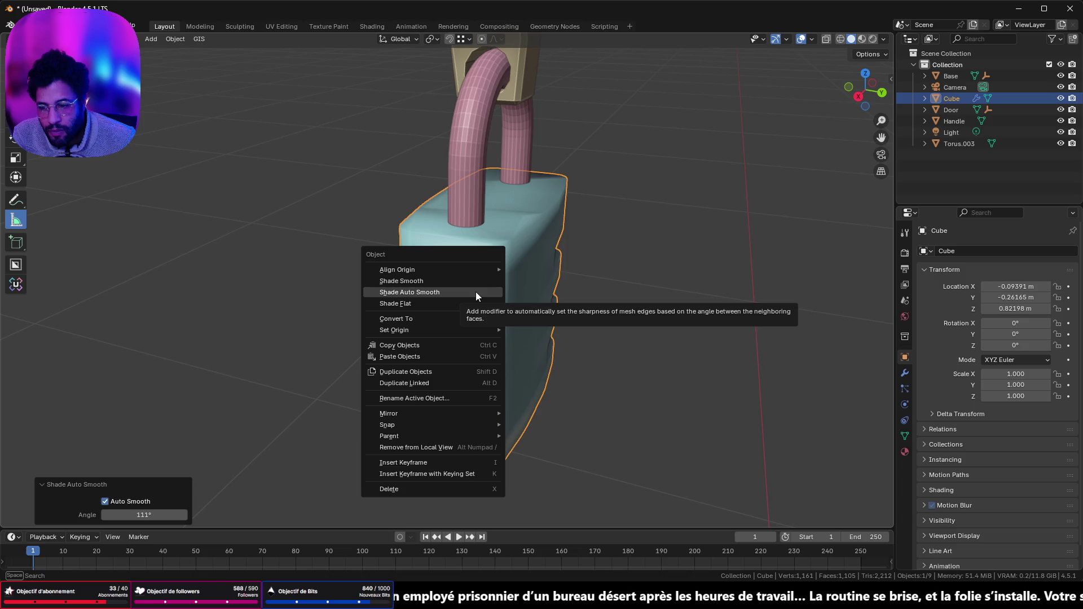
{"action": "left_click", "coordinate": [476, 292]}
{"action": "left_click_drag", "start_coordinate": [145, 512], "coordinate": [146, 512]}
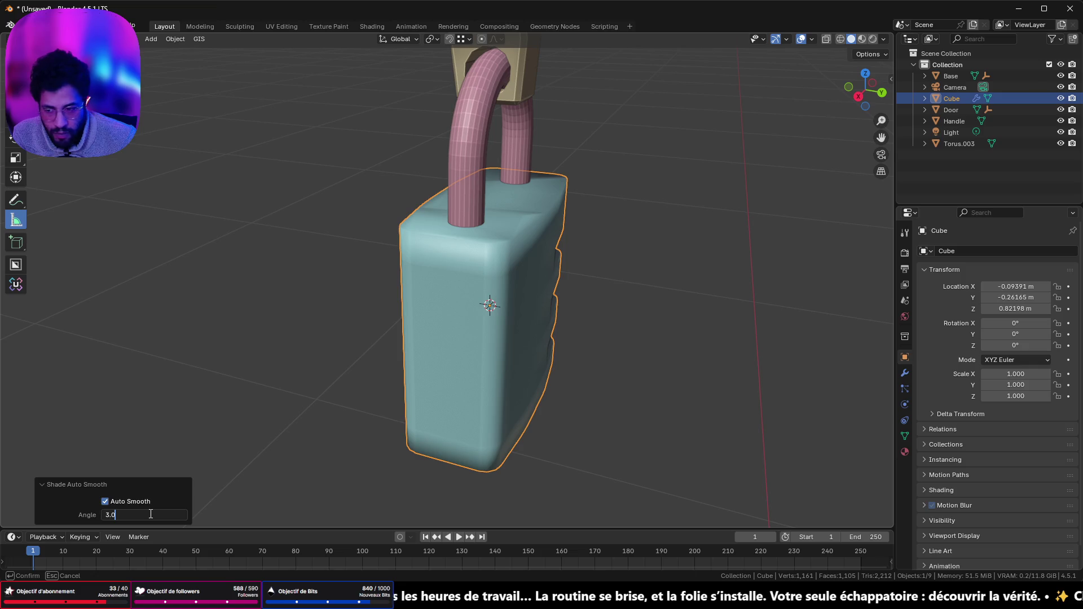
{"action": "type", "text": "0"}
{"action": "key", "text": "Return"}
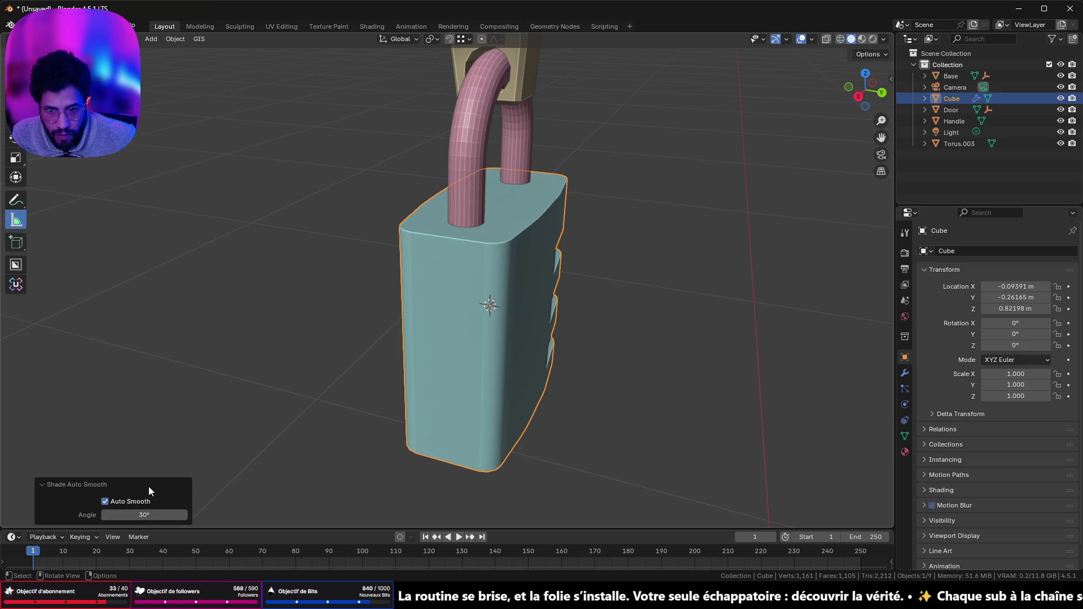
{"action": "mouse_move", "coordinate": [563, 394]}
{"action": "middle_mouse_down"}
{"action": "mouse_move", "coordinate": [460, 352]}
{"action": "mouse_move", "coordinate": [409, 400]}
{"action": "mouse_move", "coordinate": [240, 390]}
{"action": "mouse_move", "coordinate": [142, 354]}
{"action": "mouse_move", "coordinate": [338, 320]}
{"action": "mouse_move", "coordinate": [461, 386]}
{"action": "mouse_move", "coordinate": [541, 385]}
{"action": "middle_mouse_up"}
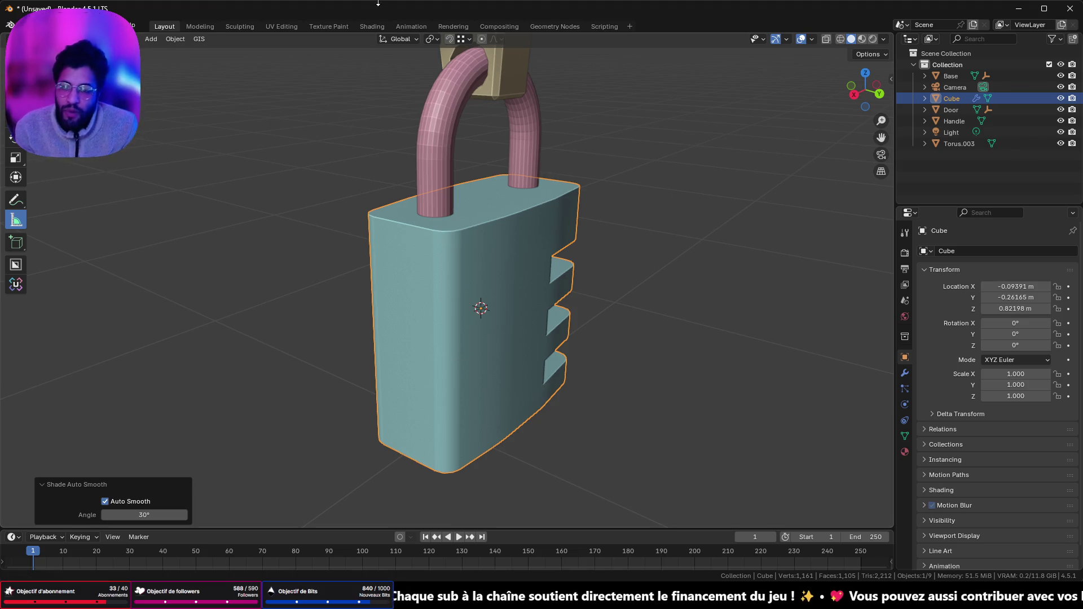
- Apply Shade Auto Smooth to the Torus.003 shackle and open its mesh in Edit Mode
{"action": "left_click", "coordinate": [425, 167]}
{"action": "right_click", "coordinate": [432, 167]}
{"action": "left_click", "coordinate": [432, 167]}
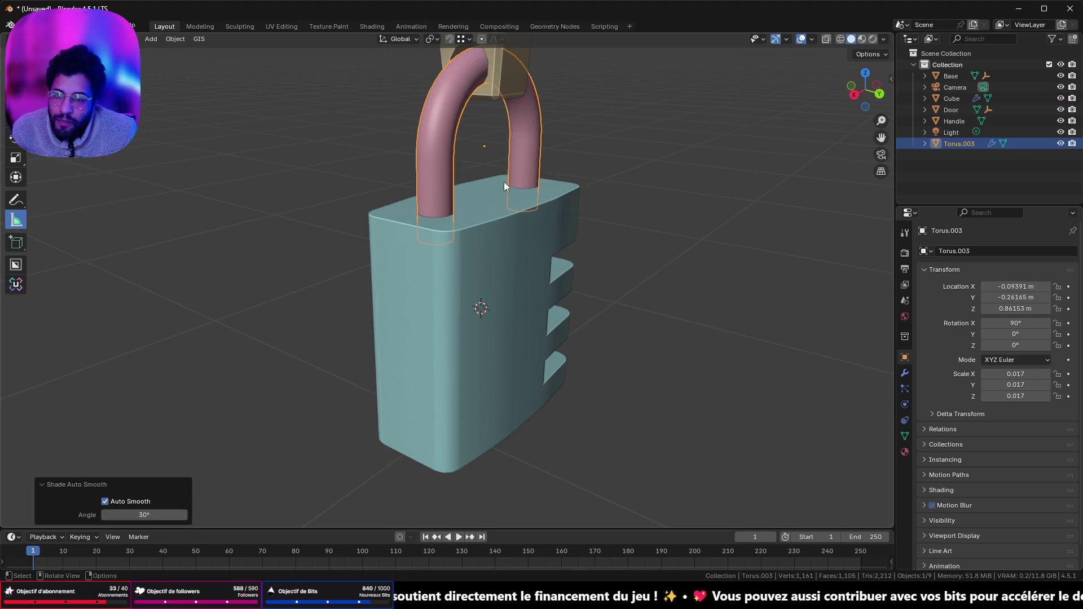
{"action": "middle_click_drag", "start_coordinate": [503, 182], "coordinate": [478, 208]}
{"action": "key", "text": "Tab"}
{"action": "key", "text": "Tab"}
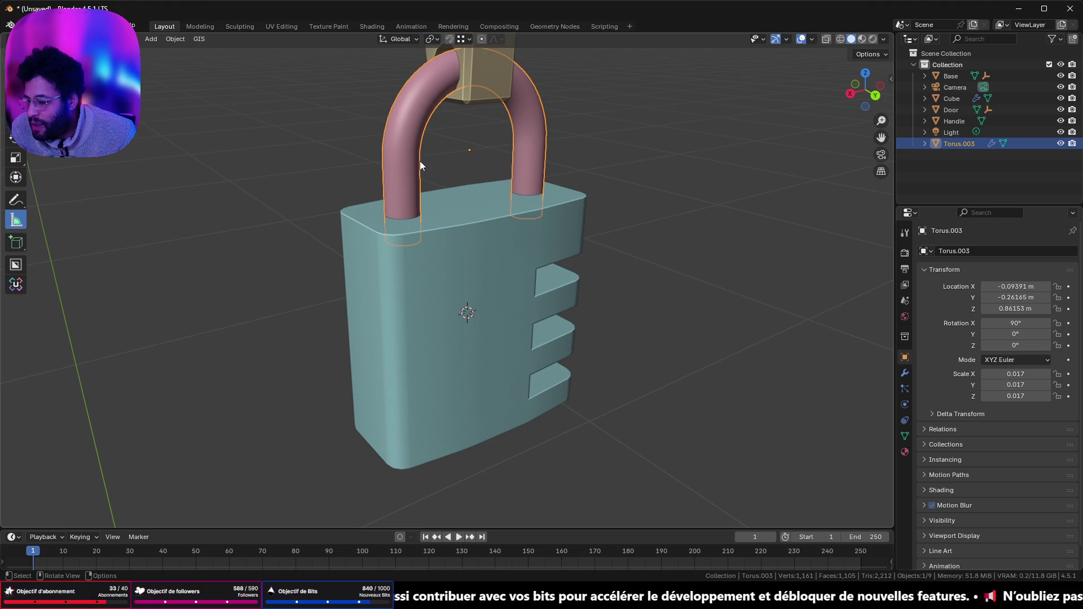
{"action": "mouse_move", "coordinate": [557, 232]}
{"action": "middle_mouse_down"}
{"action": "mouse_move", "coordinate": [296, 194]}
{"action": "mouse_move", "coordinate": [198, 196]}
{"action": "mouse_move", "coordinate": [252, 277]}
{"action": "mouse_move", "coordinate": [471, 260]}
{"action": "mouse_move", "coordinate": [544, 199]}
{"action": "middle_mouse_up"}
{"action": "scroll", "coordinate": [609, 221], "scroll_direction": "up", "scroll_amount": 5}
{"action": "scroll", "coordinate": [583, 228], "scroll_direction": "down", "scroll_amount": 5}
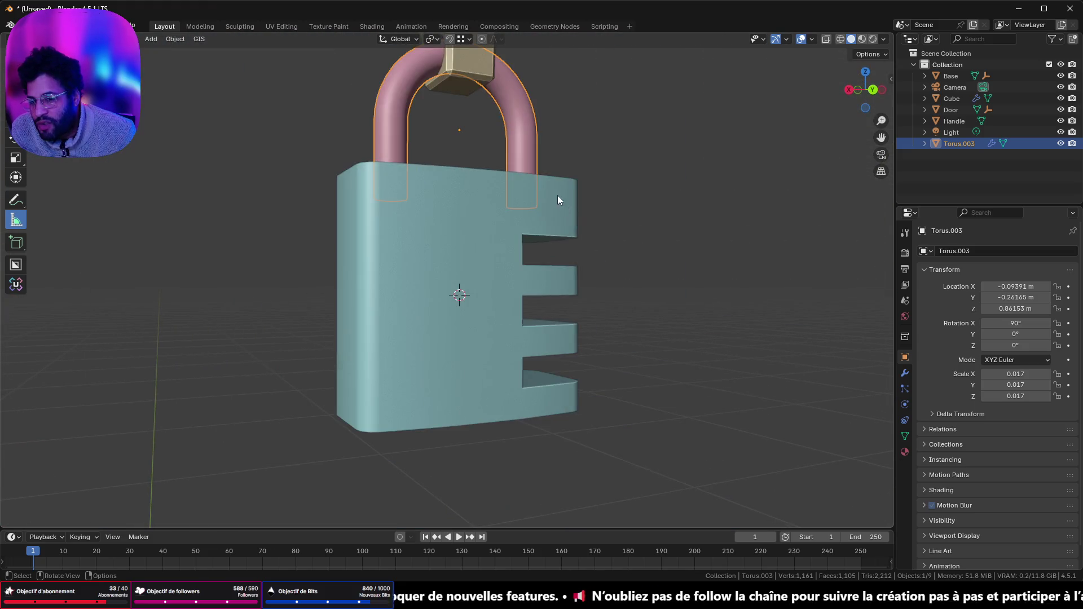
{"action": "key", "text": "Tab"}
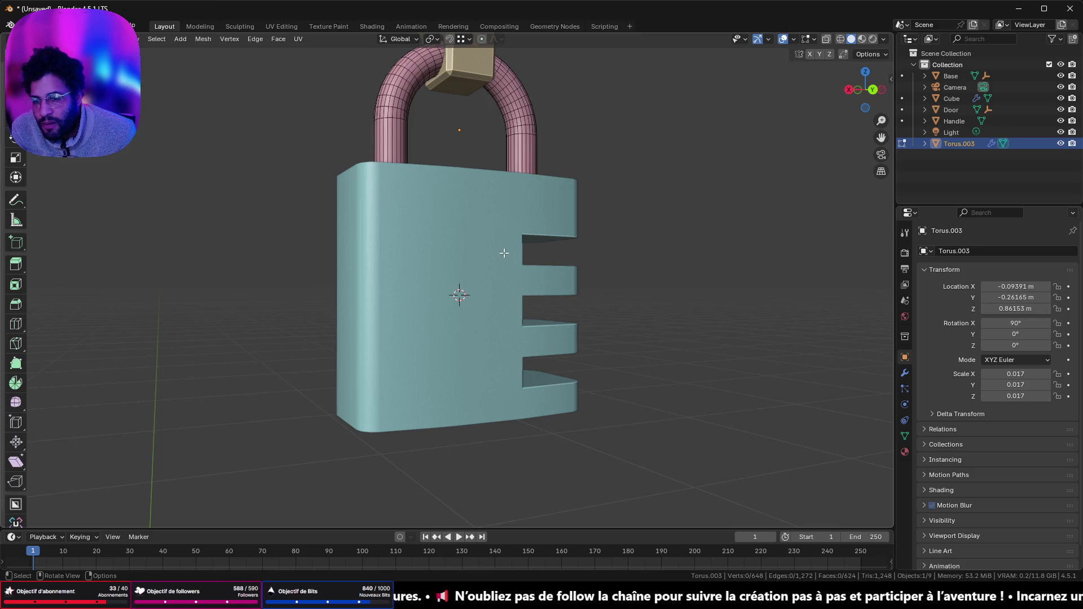
{"action": "key", "text": "Tab"}
{"action": "left_click", "coordinate": [504, 254]}
{"action": "key", "text": "Tab"}
{"action": "middle_click_drag", "start_coordinate": [565, 305], "coordinate": [509, 326]}
{"action": "key", "text": "Tab"}
{"action": "mouse_move", "coordinate": [497, 245]}
{"action": "middle_mouse_down"}
{"action": "mouse_move", "coordinate": [387, 185]}
{"action": "mouse_move", "coordinate": [219, 175]}
{"action": "mouse_move", "coordinate": [179, 202]}
{"action": "mouse_move", "coordinate": [181, 246]}
{"action": "mouse_move", "coordinate": [333, 237]}
{"action": "mouse_move", "coordinate": [350, 249]}
{"action": "mouse_move", "coordinate": [358, 282]}
{"action": "mouse_move", "coordinate": [518, 182]}
{"action": "mouse_move", "coordinate": [513, 290]}
{"action": "mouse_move", "coordinate": [503, 222]}
{"action": "middle_mouse_up"}
{"action": "key", "text": "Tab"}
{"action": "key", "text": "Tab"}
{"action": "key", "text": "Tab"}
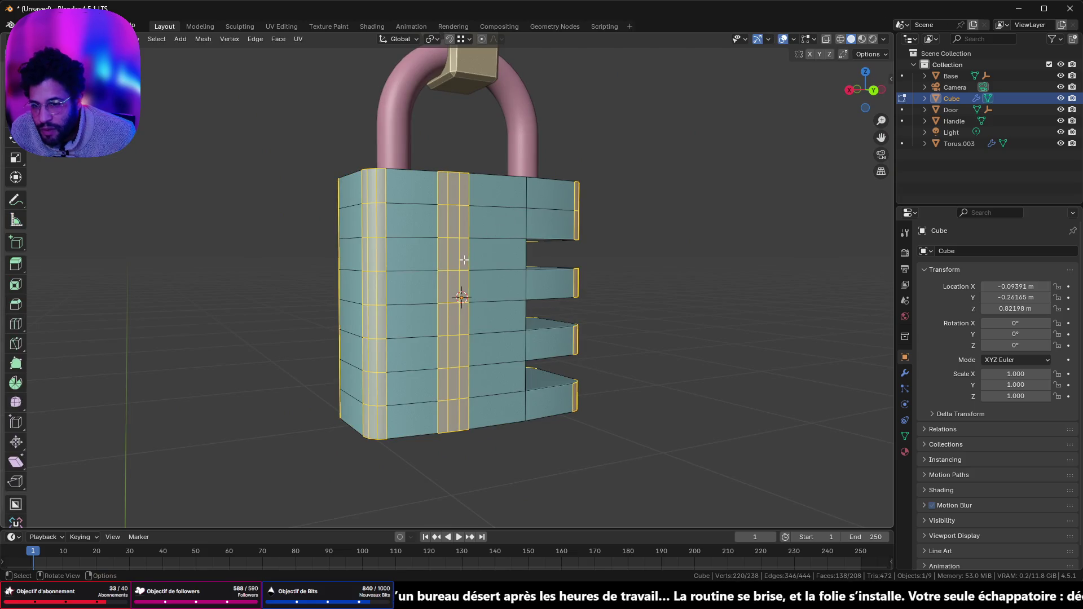
{"action": "mouse_move", "coordinate": [503, 176]}
{"action": "middle_mouse_down"}
{"action": "mouse_move", "coordinate": [503, 263]}
{"action": "mouse_move", "coordinate": [495, 201]}
{"action": "middle_mouse_up"}
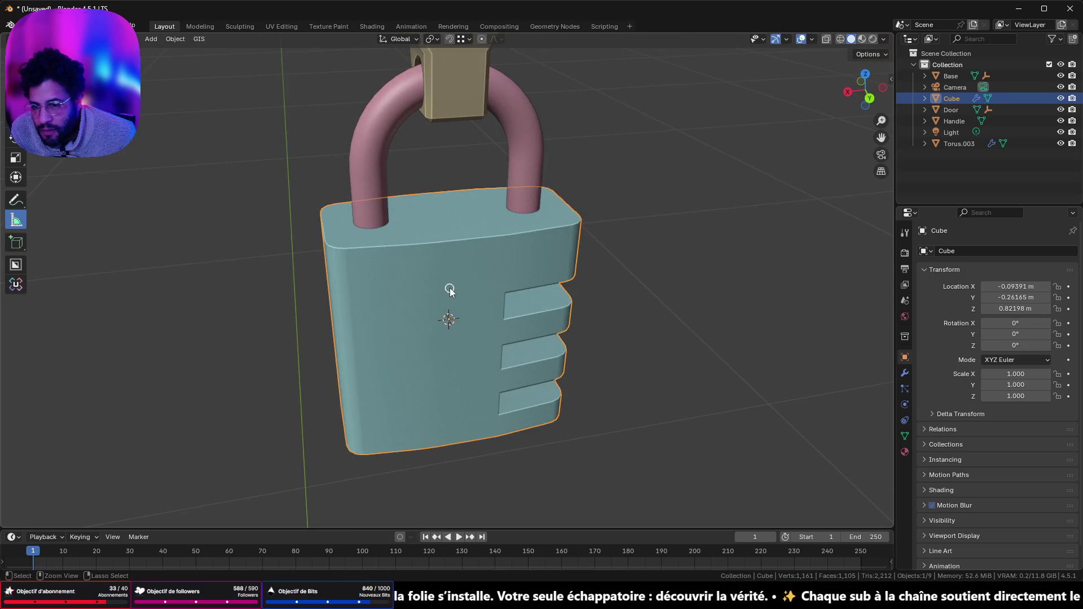
- Undo to the unbevelled body and re-bevel its outer vertical edges with 3 segments
{"action": "key", "text": "ctrl+z"}
{"action": "key", "text": "ctrl+z"}
{"action": "key", "text": "ctrl+z"}
{"action": "key", "text": "ctrl+z"}
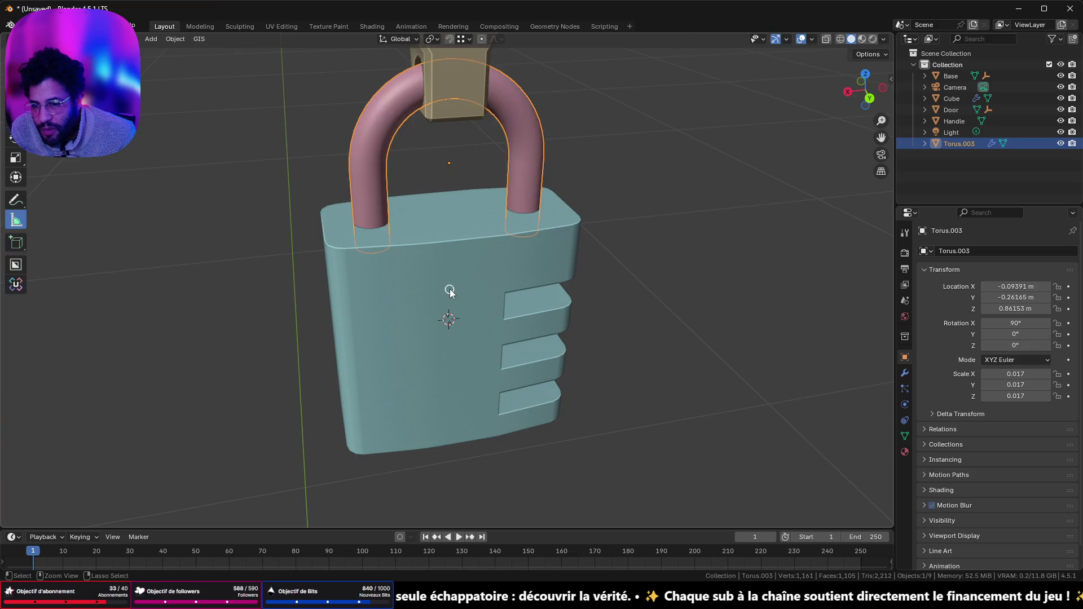
{"action": "key", "text": "ctrl+z"}
{"action": "key", "text": "ctrl+z"}
{"action": "key", "text": "ctrl+z"}
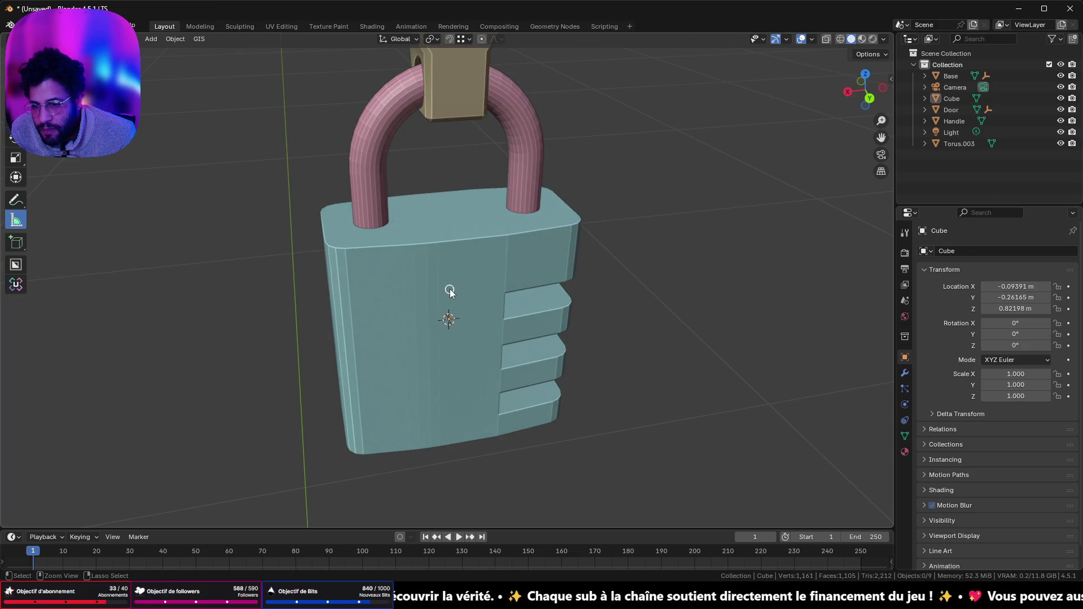
{"action": "key", "text": "ctrl+shift+z"}
{"action": "key", "text": "ctrl+shift+z"}
{"action": "key", "text": "ctrl+shift+z"}
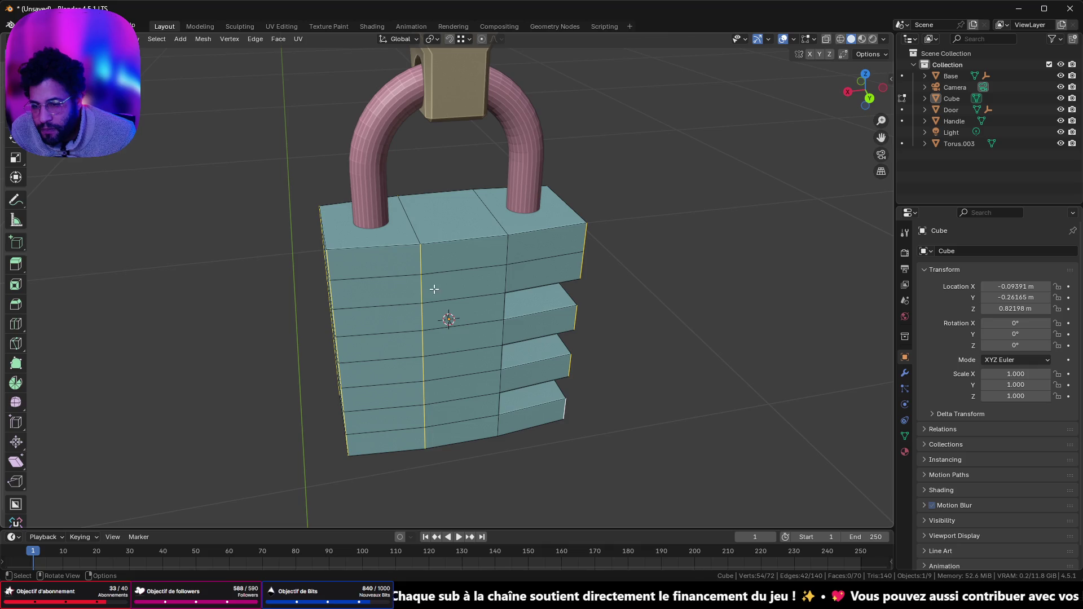
{"action": "mouse_move", "coordinate": [423, 290]}
{"action": "middle_mouse_down"}
{"action": "mouse_move", "coordinate": [624, 302]}
{"action": "mouse_move", "coordinate": [532, 273]}
{"action": "mouse_move", "coordinate": [491, 303]}
{"action": "mouse_move", "coordinate": [380, 233]}
{"action": "middle_mouse_up"}
{"action": "key", "text": "ctrl+b"}
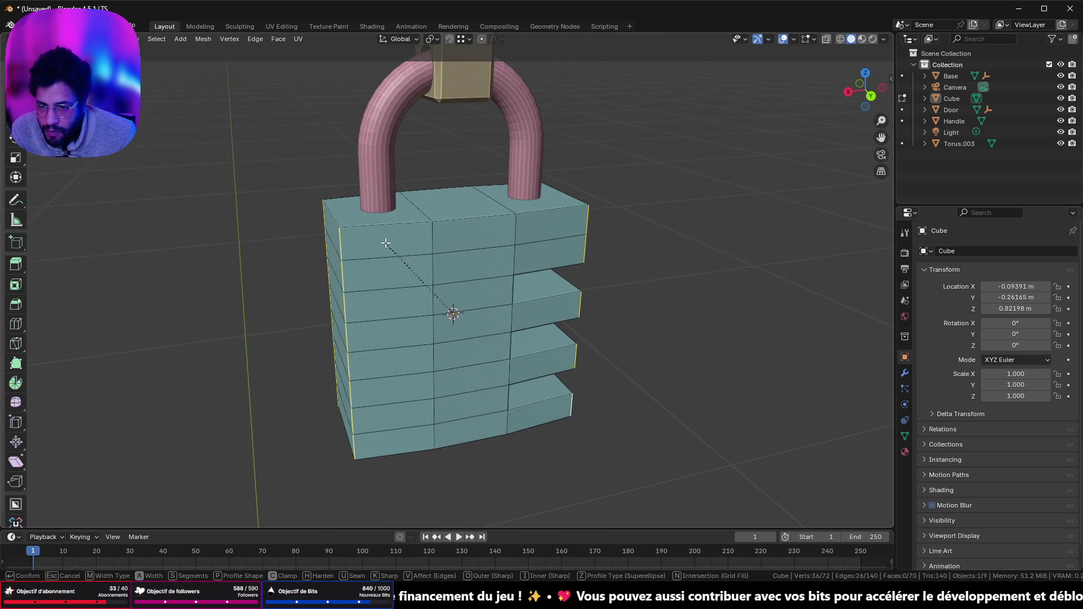
{"action": "left_click", "coordinate": [369, 215]}
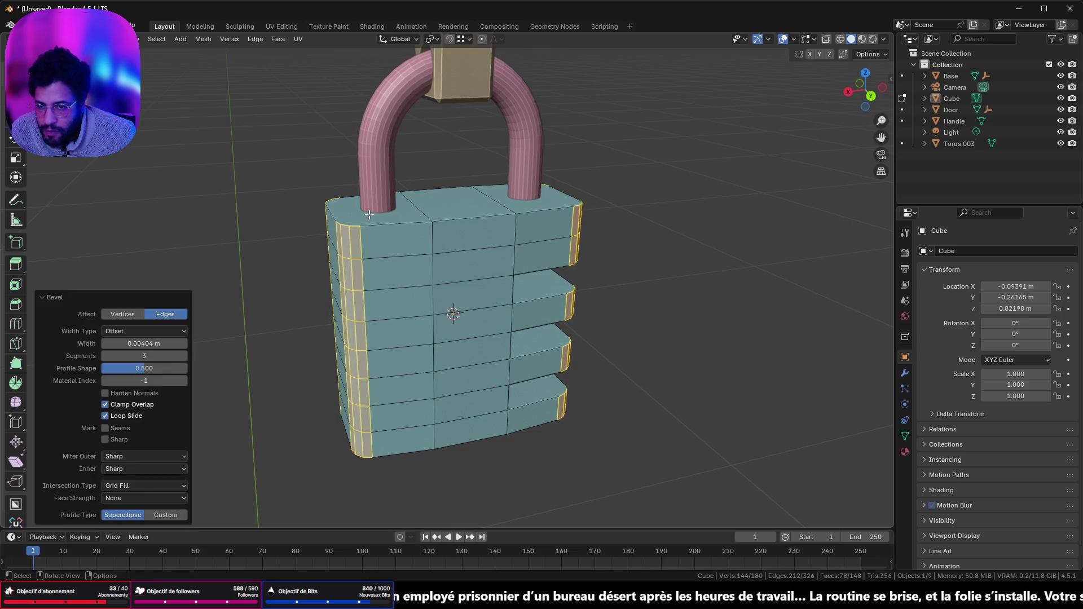
{"action": "key", "text": "Tab"}
- Reapply Shade Auto Smooth to the Cube padlock body
{"action": "right_click", "coordinate": [437, 264]}
{"action": "left_click", "coordinate": [437, 264]}
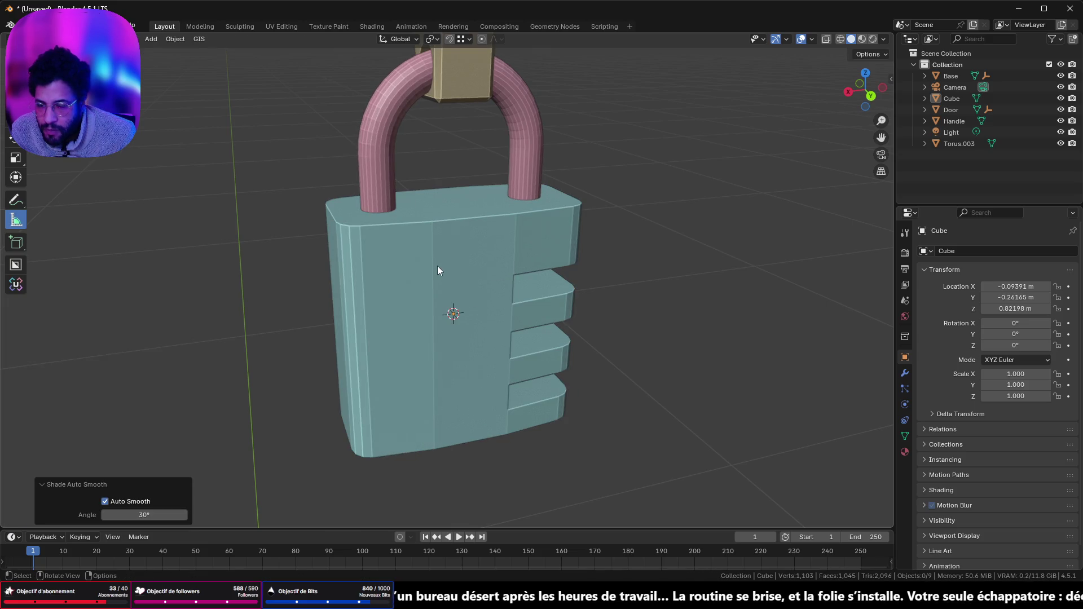
{"action": "left_click", "coordinate": [438, 270]}
{"action": "right_click", "coordinate": [438, 271]}
{"action": "left_click", "coordinate": [438, 271]}
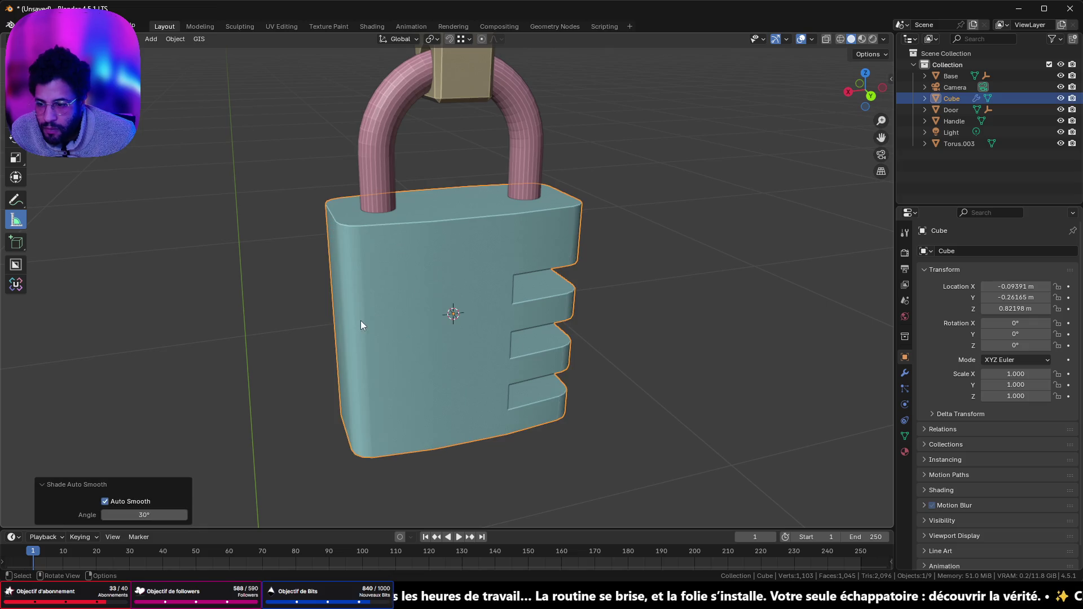
{"action": "key", "text": "Tab"}
{"action": "key", "text": "Tab"}
- Select the whole body mesh and merge overlapping vertices by distance
{"action": "mouse_move", "coordinate": [485, 269]}
{"action": "middle_mouse_down"}
{"action": "mouse_move", "coordinate": [638, 325]}
{"action": "mouse_move", "coordinate": [691, 275]}
{"action": "mouse_move", "coordinate": [433, 268]}
{"action": "mouse_move", "coordinate": [312, 313]}
{"action": "mouse_move", "coordinate": [357, 274]}
{"action": "middle_mouse_up"}
{"action": "key", "text": "Tab"}
{"action": "left_click", "coordinate": [436, 259], "text": "alt"}
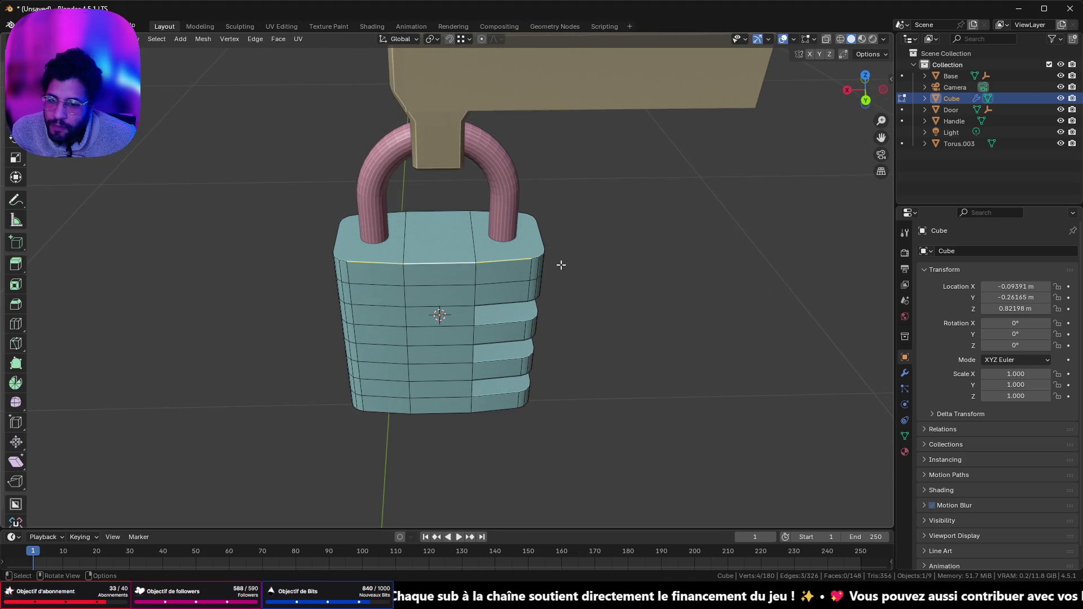
{"action": "middle_click_drag", "start_coordinate": [531, 254], "coordinate": [649, 262]}
{"action": "key", "text": "a"}
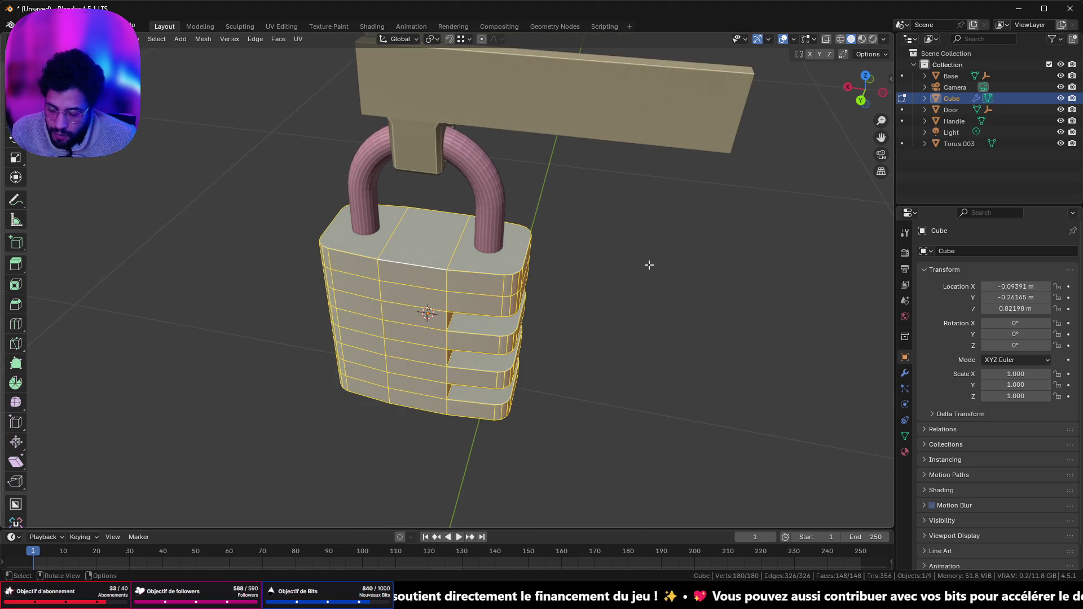
{"action": "key", "text": "m"}
{"action": "left_click", "coordinate": [623, 307]}
{"action": "scroll", "coordinate": [507, 314], "scroll_direction": "up", "scroll_amount": 5}
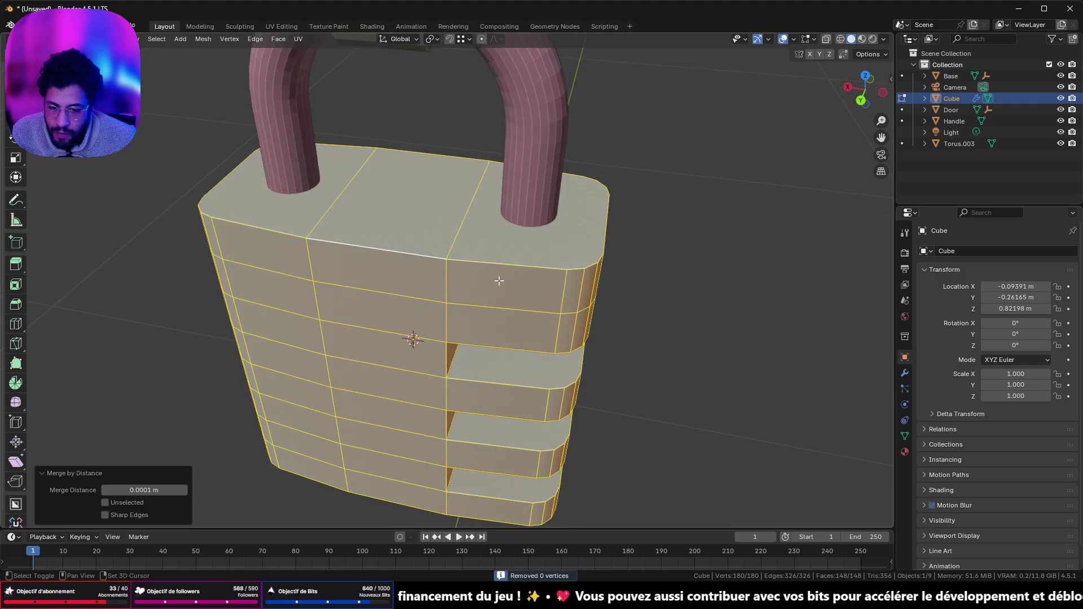
- Bevel the top rim edge loop with 3 segments at 0.00165 m width, then return to Object Mode
{"action": "left_click", "coordinate": [508, 314]}
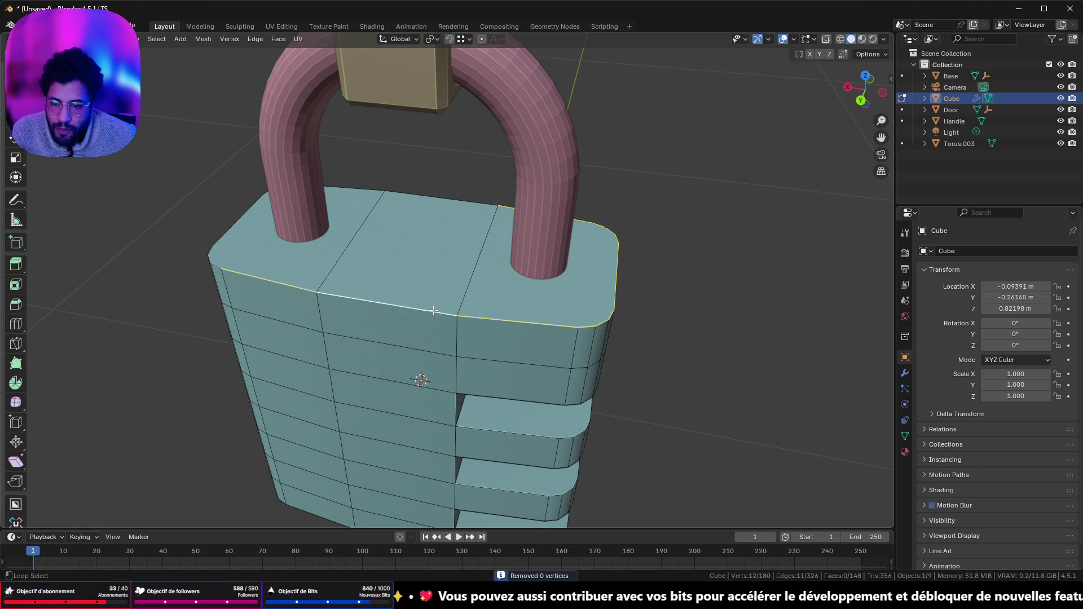
{"action": "mouse_move", "coordinate": [255, 224]}
{"action": "middle_mouse_down"}
{"action": "mouse_move", "coordinate": [286, 249]}
{"action": "mouse_move", "coordinate": [600, 305]}
{"action": "middle_mouse_up"}
{"action": "key", "text": "ctrl+b"}
{"action": "scroll", "coordinate": [602, 312], "scroll_direction": "up", "scroll_amount": 2}
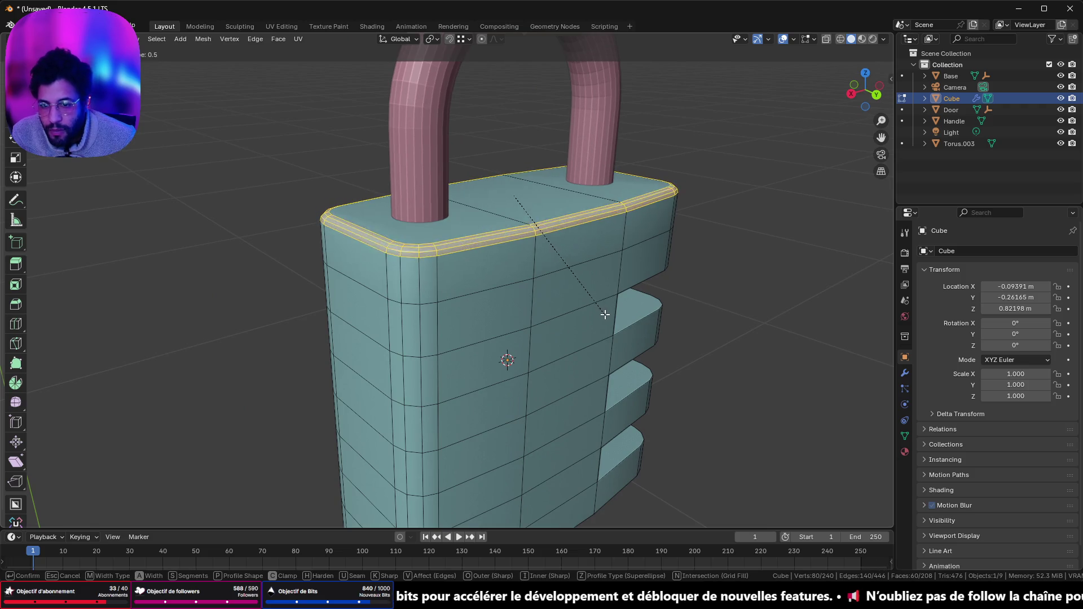
{"action": "left_click", "coordinate": [590, 319]}
{"action": "left_click", "coordinate": [105, 356]}
{"action": "key", "text": "Tab"}
{"action": "scroll", "coordinate": [507, 305], "scroll_direction": "down", "scroll_amount": 5}
{"action": "mouse_move", "coordinate": [555, 303]}
{"action": "middle_mouse_down"}
{"action": "mouse_move", "coordinate": [342, 298]}
{"action": "mouse_move", "coordinate": [243, 322]}
{"action": "mouse_move", "coordinate": [273, 354]}
{"action": "mouse_move", "coordinate": [578, 293]}
{"action": "mouse_move", "coordinate": [699, 289]}
{"action": "mouse_move", "coordinate": [749, 233]}
{"action": "mouse_move", "coordinate": [642, 182]}
{"action": "mouse_move", "coordinate": [489, 236]}
{"action": "mouse_move", "coordinate": [484, 263]}
{"action": "mouse_move", "coordinate": [255, 281]}
{"action": "middle_mouse_up"}
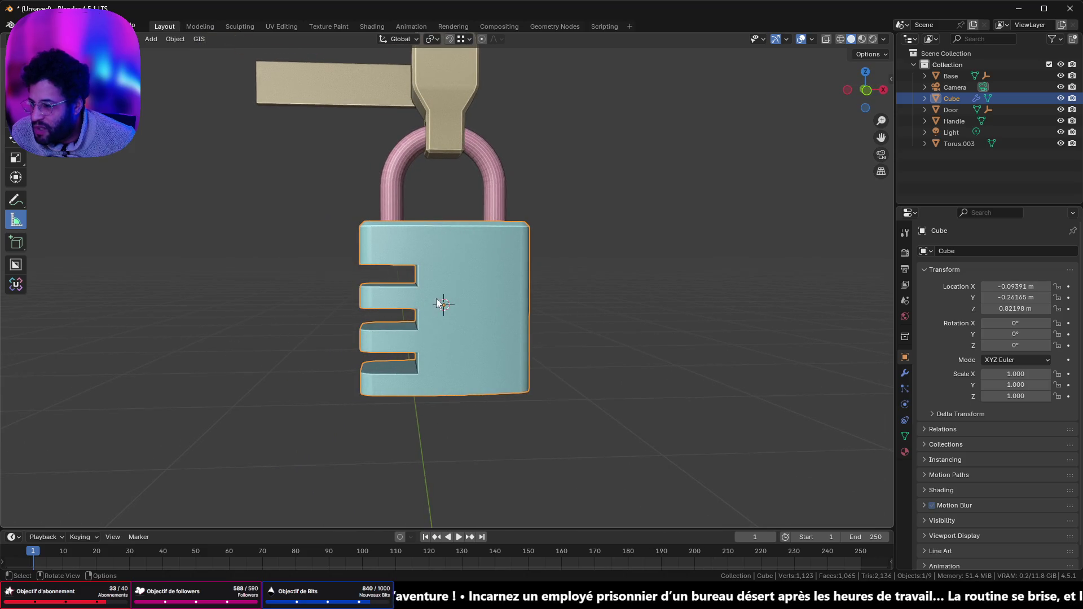
- Apply Shade Auto Smooth to the pink Torus.003 shackle
{"action": "mouse_move", "coordinate": [456, 355]}
{"action": "middle_mouse_down"}
{"action": "mouse_move", "coordinate": [163, 347]}
{"action": "mouse_move", "coordinate": [846, 382]}
{"action": "mouse_move", "coordinate": [25, 375]}
{"action": "mouse_move", "coordinate": [470, 263]}
{"action": "middle_mouse_up"}
{"action": "scroll", "coordinate": [471, 263], "scroll_direction": "down", "scroll_amount": 5}
{"action": "scroll", "coordinate": [335, 306], "scroll_direction": "up", "scroll_amount": 6}
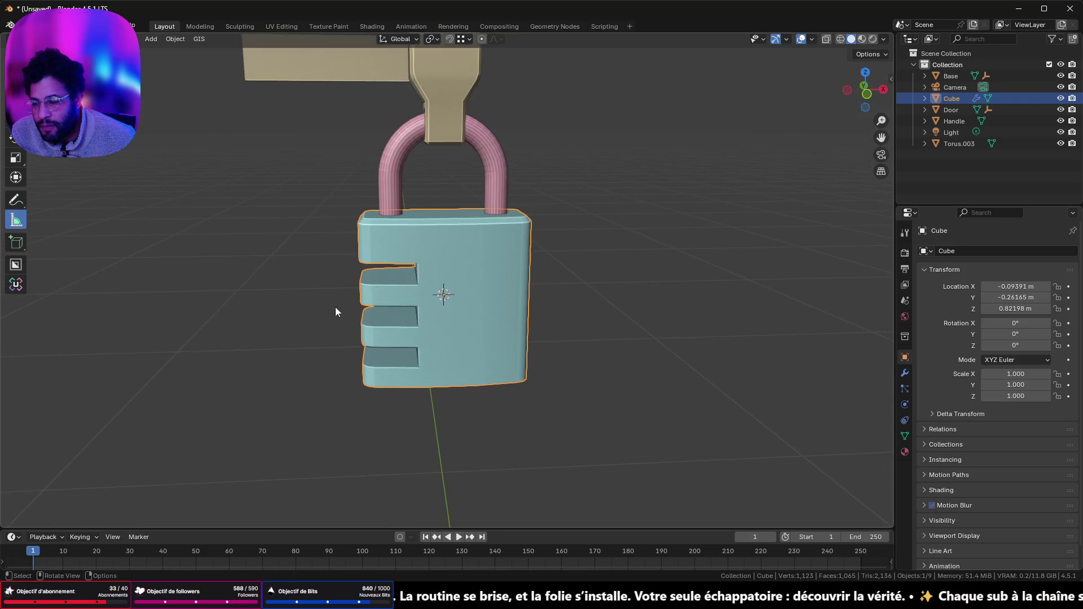
{"action": "scroll", "coordinate": [330, 296], "scroll_direction": "down", "scroll_amount": 5}
{"action": "scroll", "coordinate": [387, 305], "scroll_direction": "up", "scroll_amount": 5}
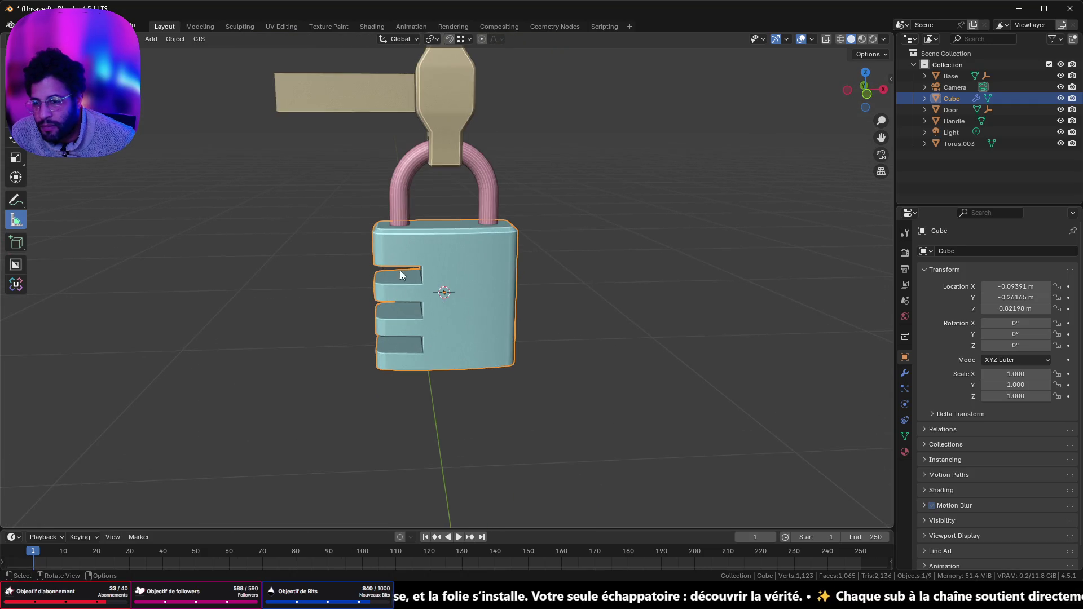
{"action": "left_click", "coordinate": [405, 204]}
{"action": "right_click", "coordinate": [405, 204]}
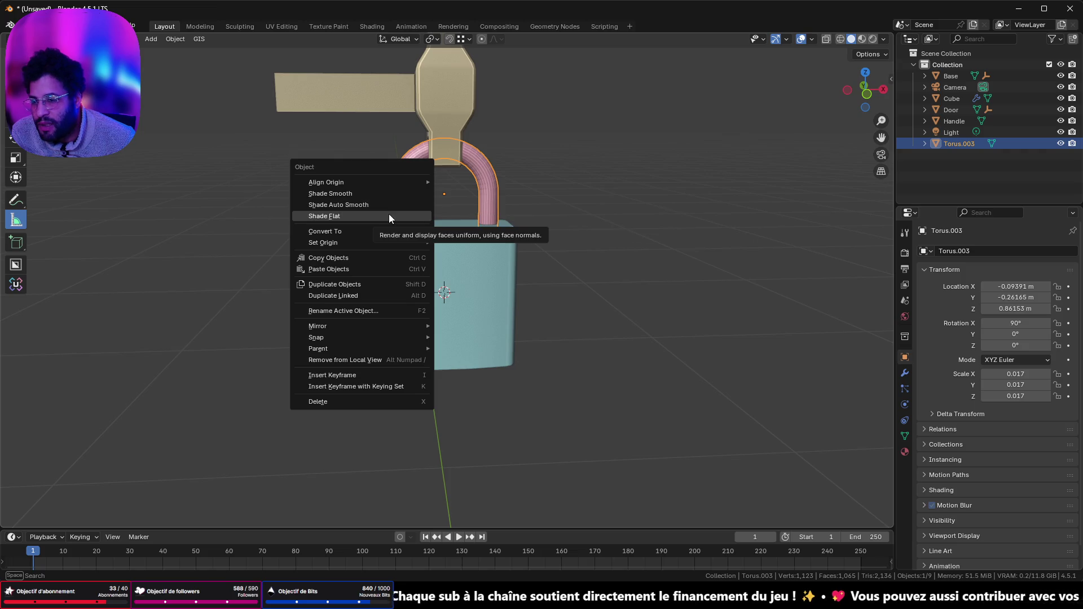
{"action": "left_click", "coordinate": [385, 205]}
- Deselect the shackle and reselect the Cube padlock body
{"action": "mouse_move", "coordinate": [385, 205]}
{"action": "middle_mouse_down"}
{"action": "mouse_move", "coordinate": [407, 218]}
{"action": "mouse_move", "coordinate": [587, 225]}
{"action": "mouse_move", "coordinate": [416, 215]}
{"action": "mouse_move", "coordinate": [409, 191]}
{"action": "mouse_move", "coordinate": [599, 185]}
{"action": "mouse_move", "coordinate": [655, 195]}
{"action": "mouse_move", "coordinate": [647, 203]}
{"action": "middle_mouse_up"}
{"action": "middle_click_drag", "start_coordinate": [603, 314], "coordinate": [377, 314]}
{"action": "scroll", "coordinate": [377, 315], "scroll_direction": "up", "scroll_amount": 3}
{"action": "left_click", "coordinate": [355, 278]}
{"action": "left_click", "coordinate": [371, 314]}
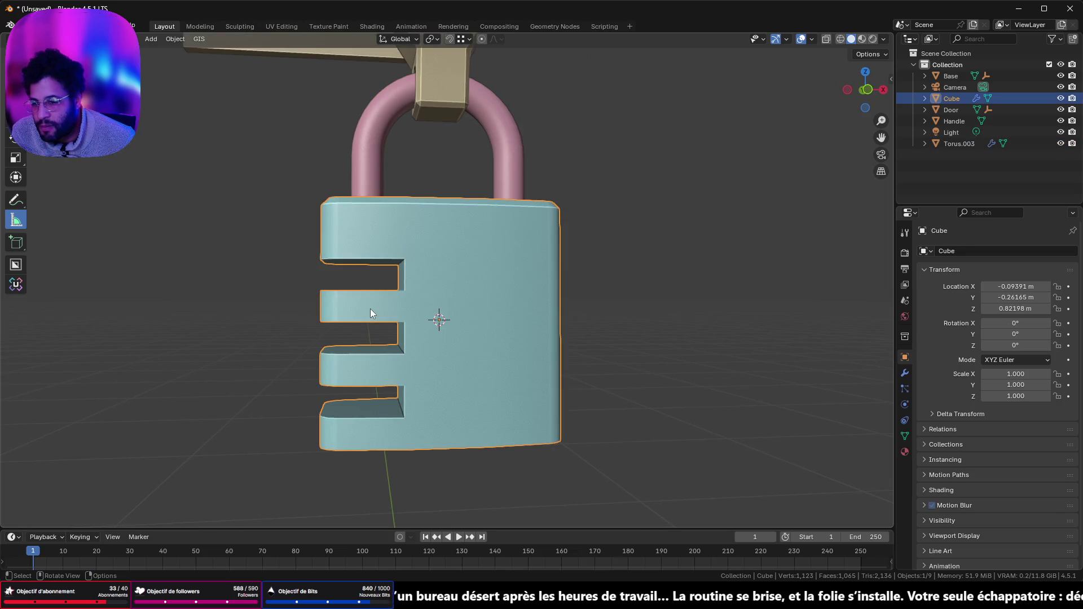
- In Edit Mode, select the face loop inside the body's middle notch
{"action": "key", "text": "Tab"}
{"action": "middle_click_drag", "start_coordinate": [377, 287], "coordinate": [370, 339]}
{"action": "left_click", "coordinate": [364, 334]}
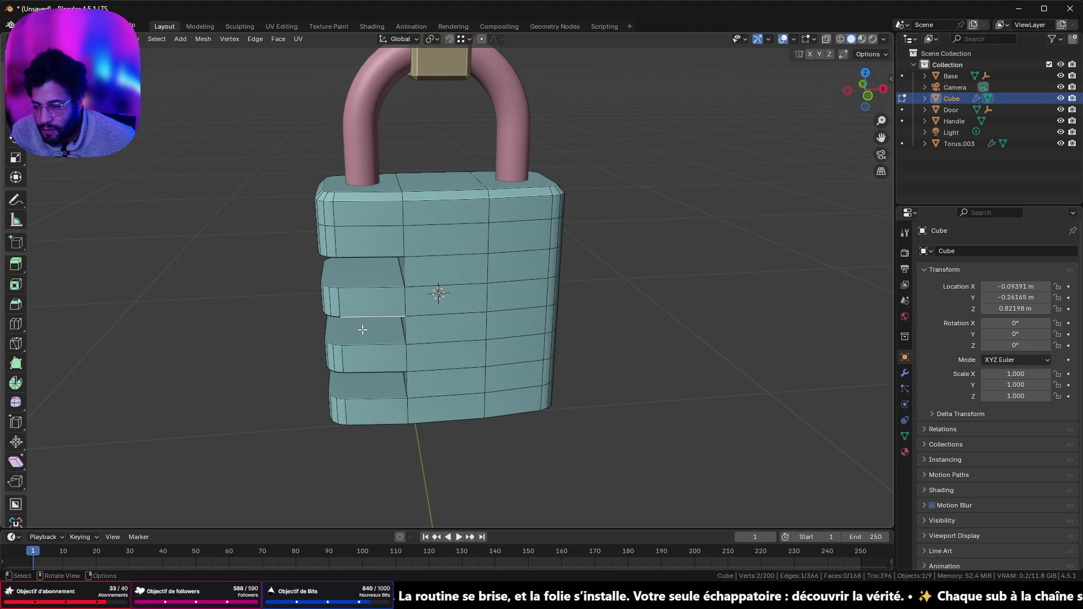
{"action": "left_click", "coordinate": [358, 343]}
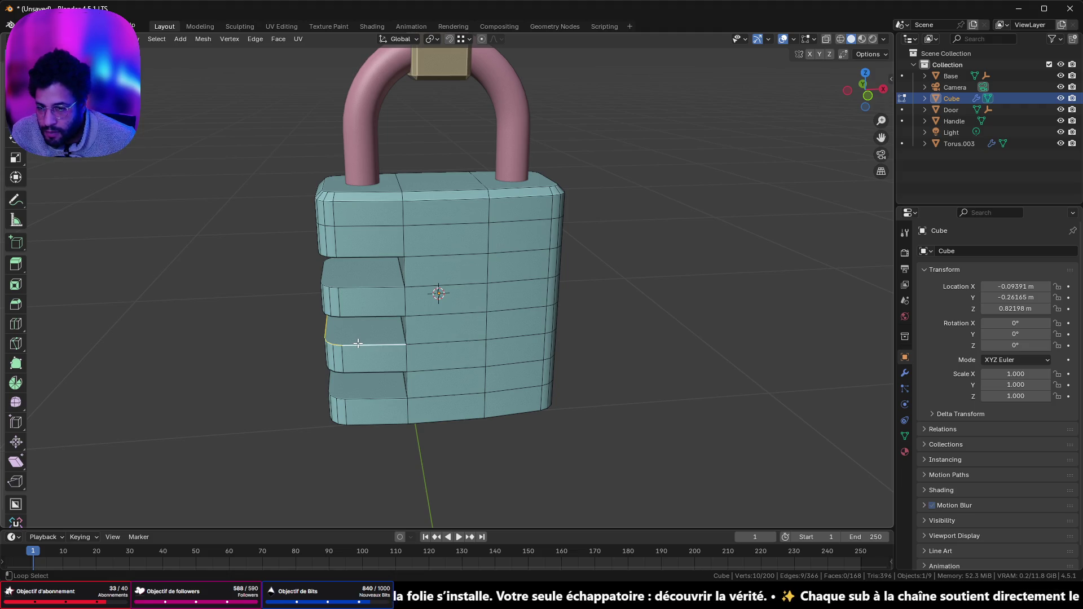
{"action": "middle_click_drag", "start_coordinate": [357, 342], "coordinate": [270, 222]}
{"action": "left_click", "coordinate": [271, 222]}
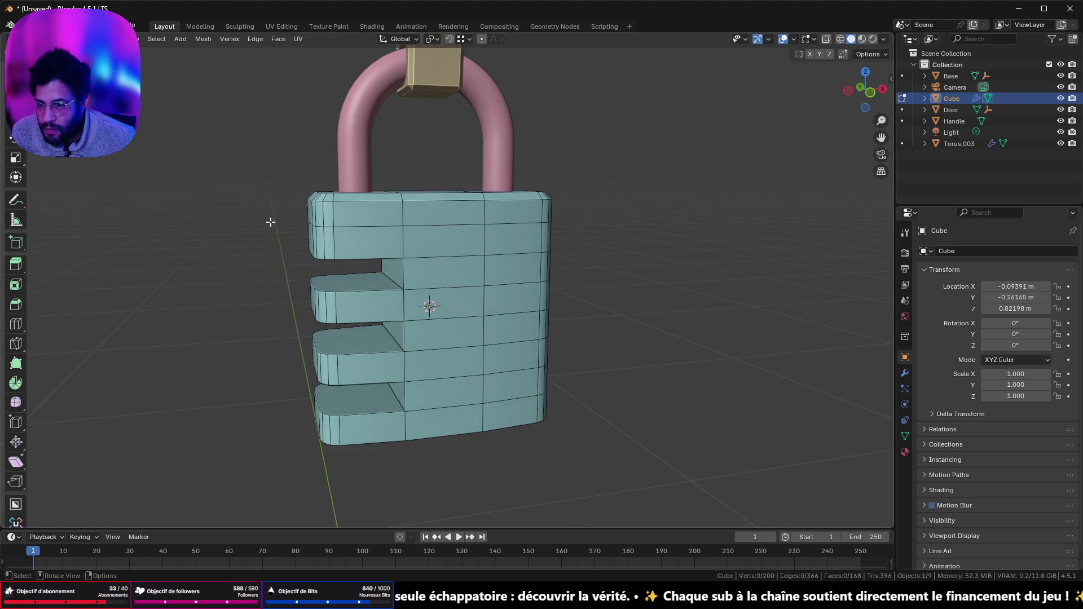
{"action": "left_click", "coordinate": [330, 345], "text": "alt"}
{"action": "middle_click_drag", "start_coordinate": [330, 344], "coordinate": [355, 314]}
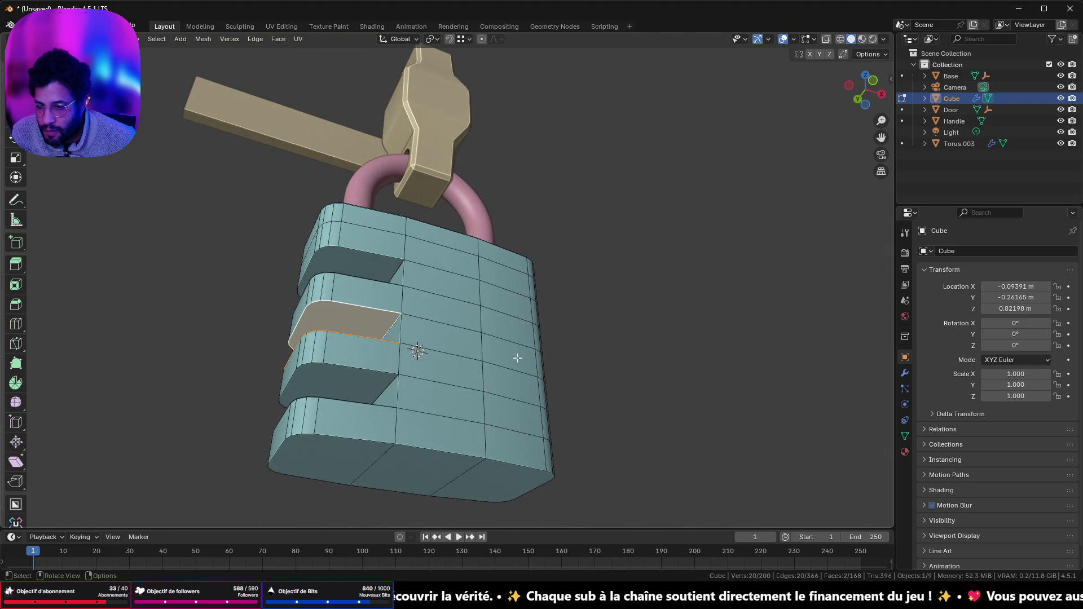
- Snap the 3D cursor to the selected notch, return to Object Mode in back orthographic view, and open the Add menu
{"action": "key", "text": "shift+s"}
{"action": "left_click", "coordinate": [601, 452]}
{"action": "middle_click_drag", "start_coordinate": [602, 453], "coordinate": [471, 406]}
{"action": "key", "text": "Tab"}
{"action": "key", "text": "ctrl+KP_1"}
{"action": "key", "text": "shift+a"}
- Add a cylinder at the notch and shrink it down to a thin pin
{"action": "mouse_move", "coordinate": [610, 294]}
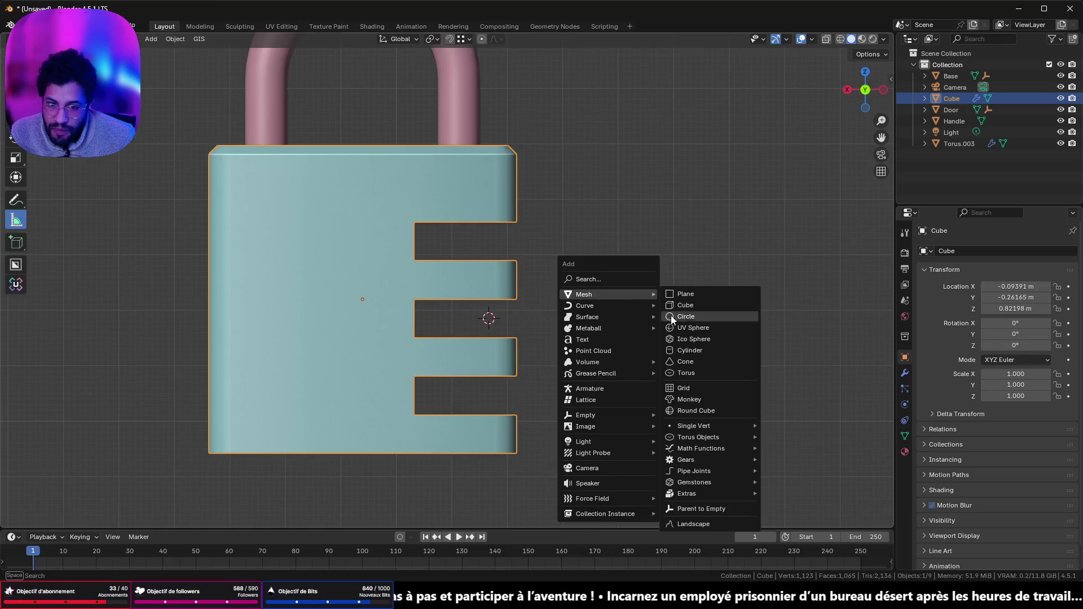
{"action": "left_click", "coordinate": [718, 350]}
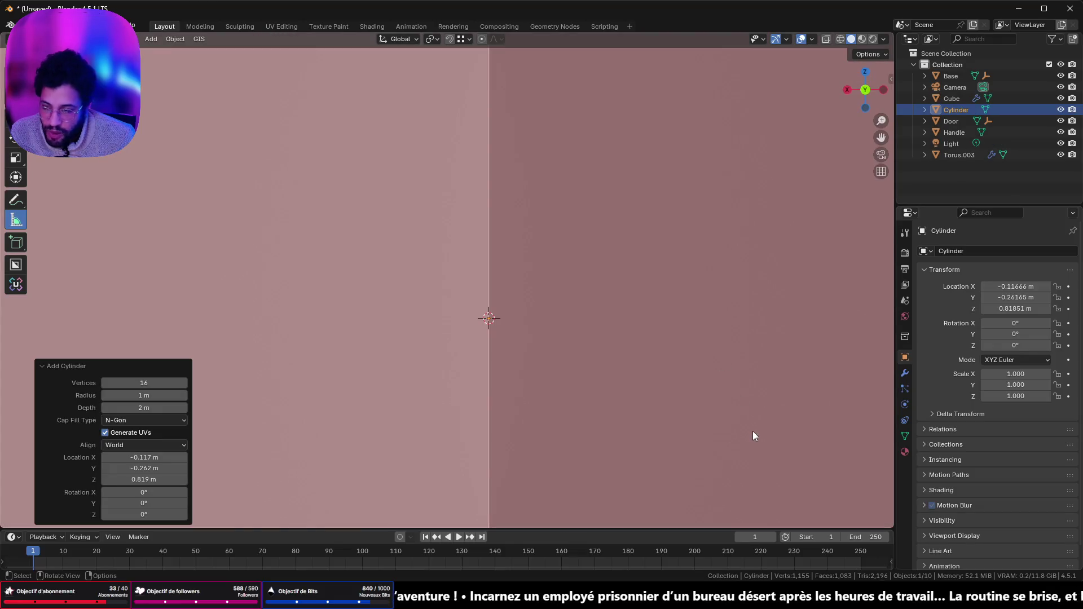
{"action": "key", "text": "s"}
{"action": "left_click", "coordinate": [551, 363]}
{"action": "key", "text": "s"}
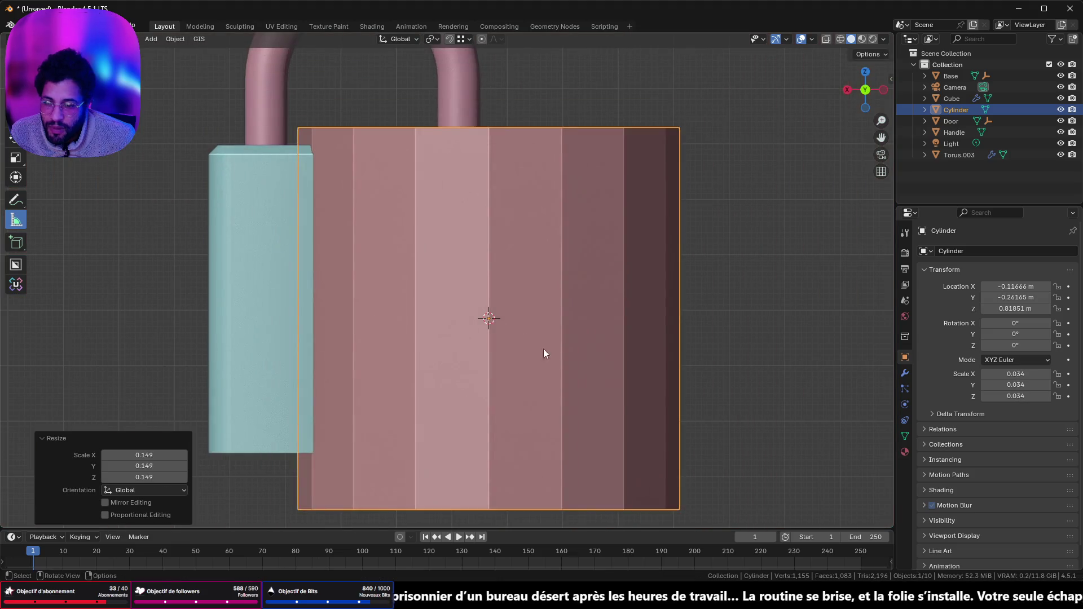
{"action": "left_click", "coordinate": [525, 336]}
{"action": "key", "text": "s"}
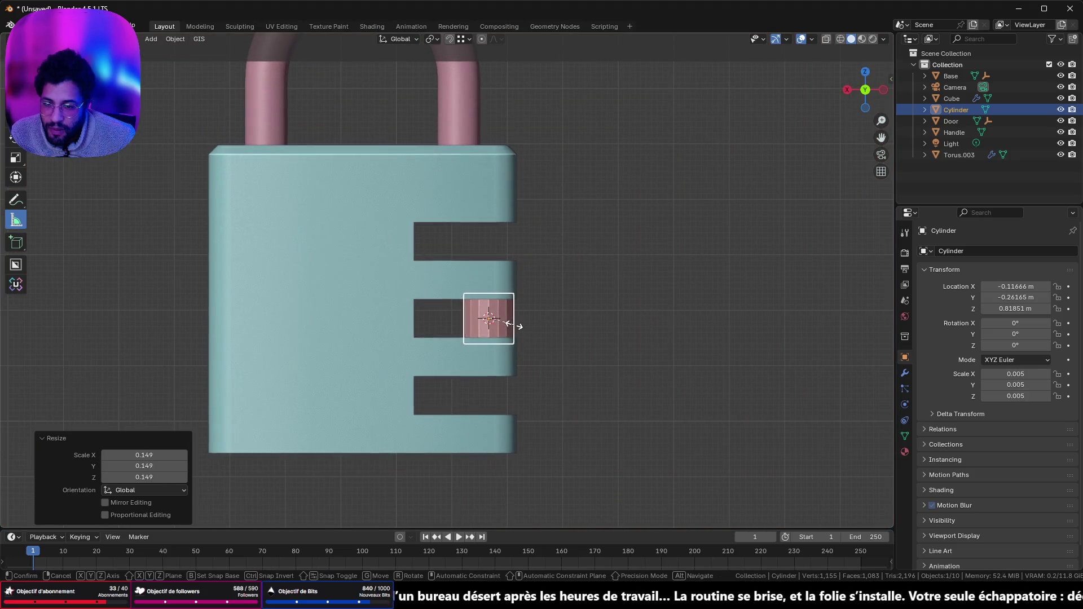
{"action": "left_click", "coordinate": [501, 322]}
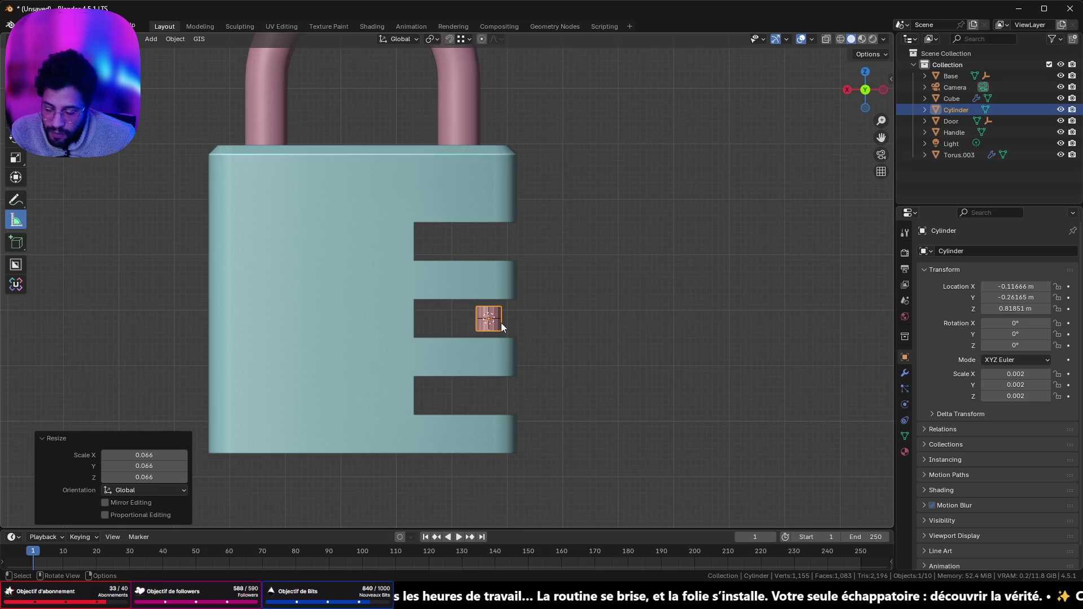
- Shift the pin along X and stretch it vertically to span all three notches
{"action": "key", "text": "s"}
{"action": "left_click", "coordinate": [487, 326]}
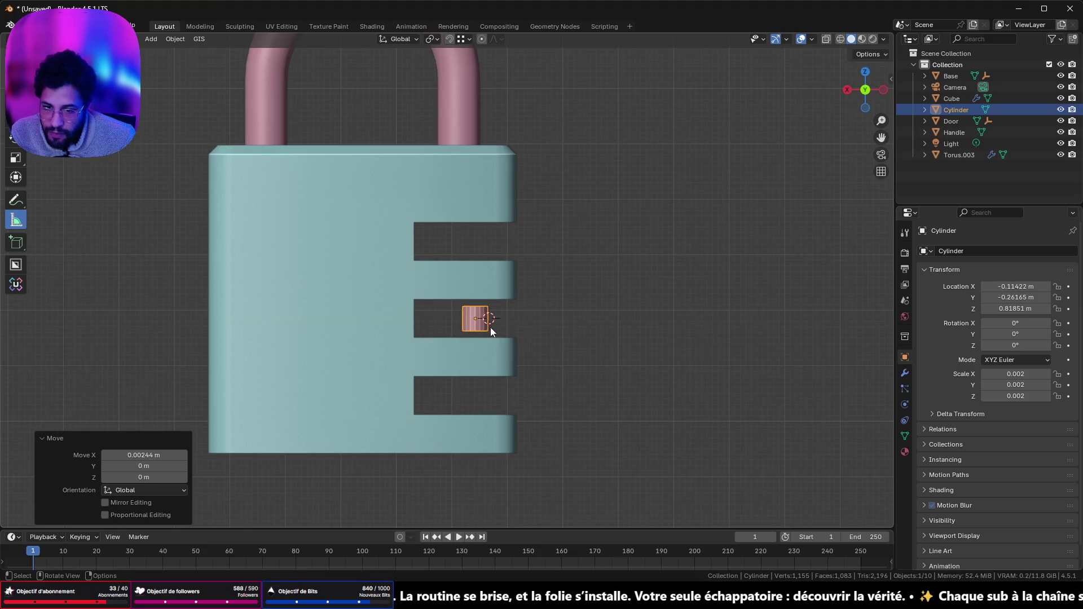
{"action": "key", "text": "s"}
{"action": "key", "text": "z"}
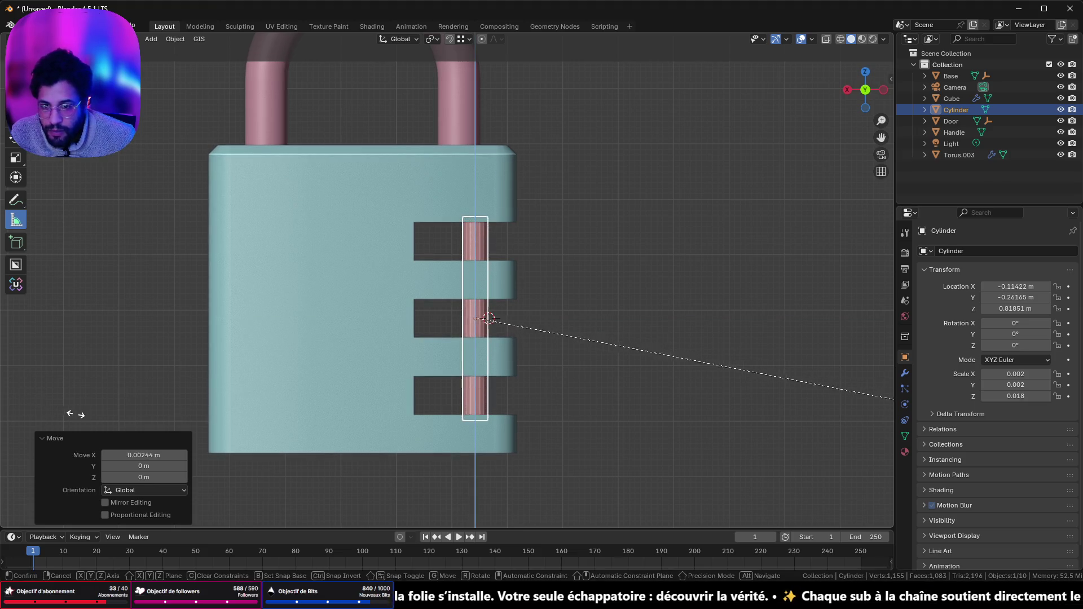
{"action": "left_click", "coordinate": [80, 420]}
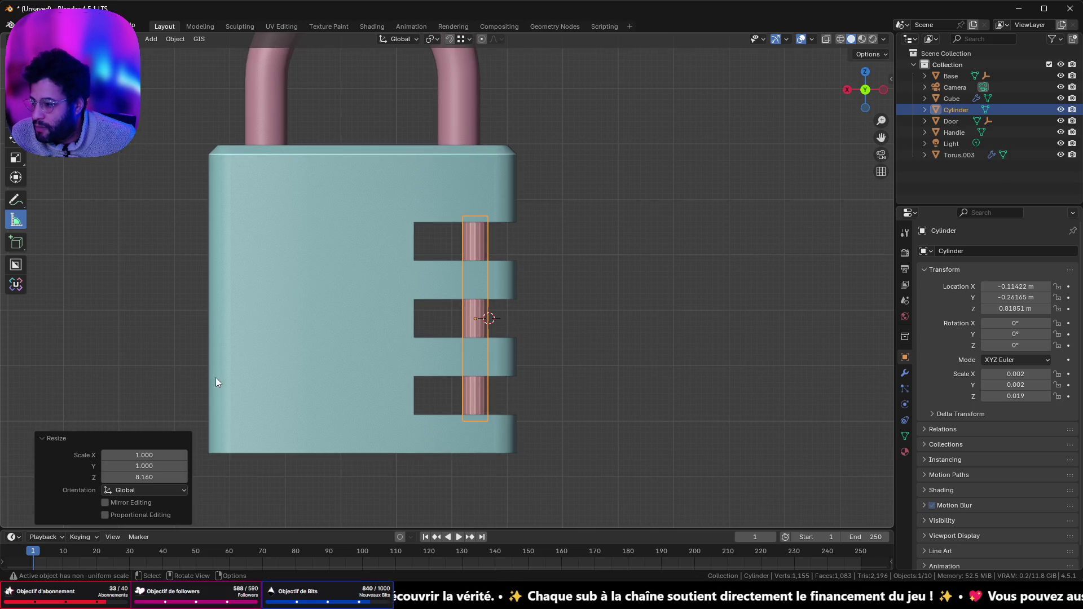
- Apply Shade Auto Smooth to the cylinder pin
{"action": "mouse_move", "coordinate": [378, 321]}
{"action": "middle_mouse_down"}
{"action": "mouse_move", "coordinate": [446, 322]}
{"action": "mouse_move", "coordinate": [180, 343]}
{"action": "mouse_move", "coordinate": [464, 330]}
{"action": "mouse_move", "coordinate": [455, 316]}
{"action": "middle_mouse_up"}
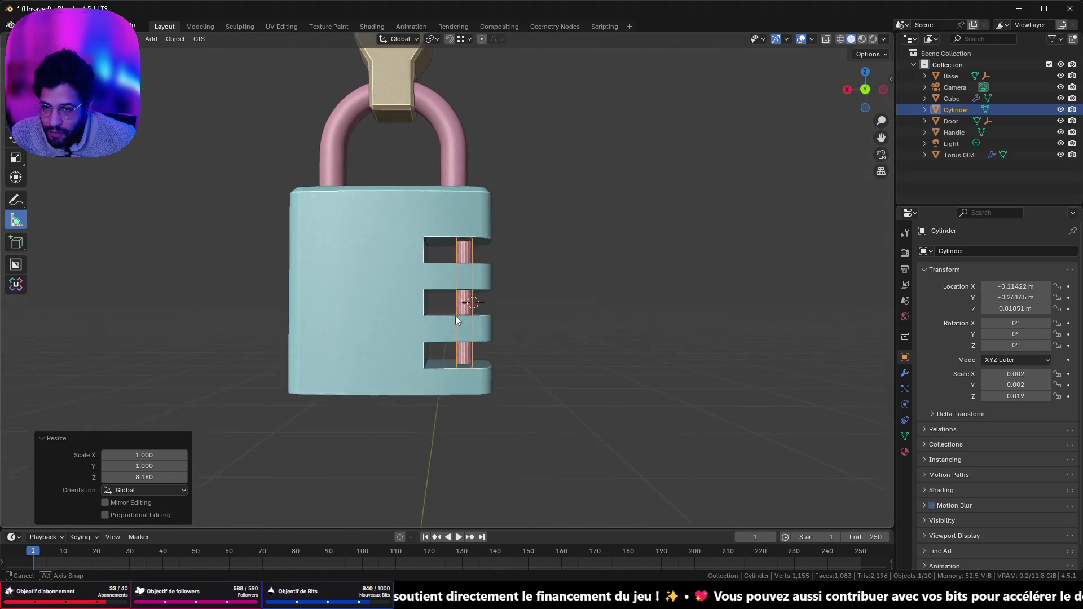
{"action": "scroll", "coordinate": [459, 318], "scroll_direction": "up", "scroll_amount": 8}
{"action": "right_click", "coordinate": [497, 360]}
{"action": "left_click", "coordinate": [497, 360]}
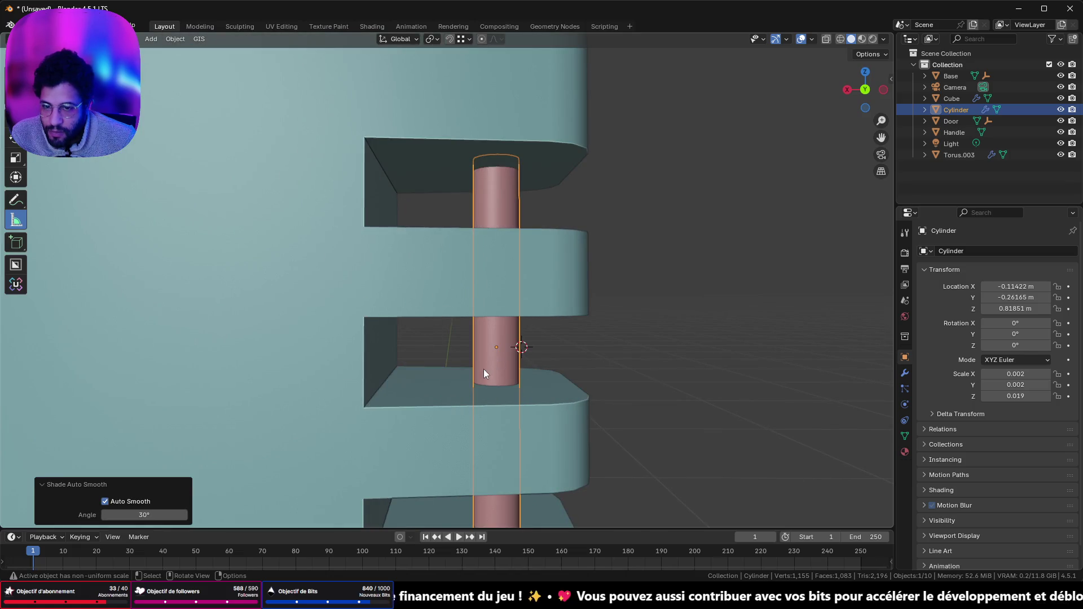
- Snap the 3D cursor to the pin's centre in an orthographic view and open the Add menu
{"action": "left_click", "coordinate": [869, 89]}
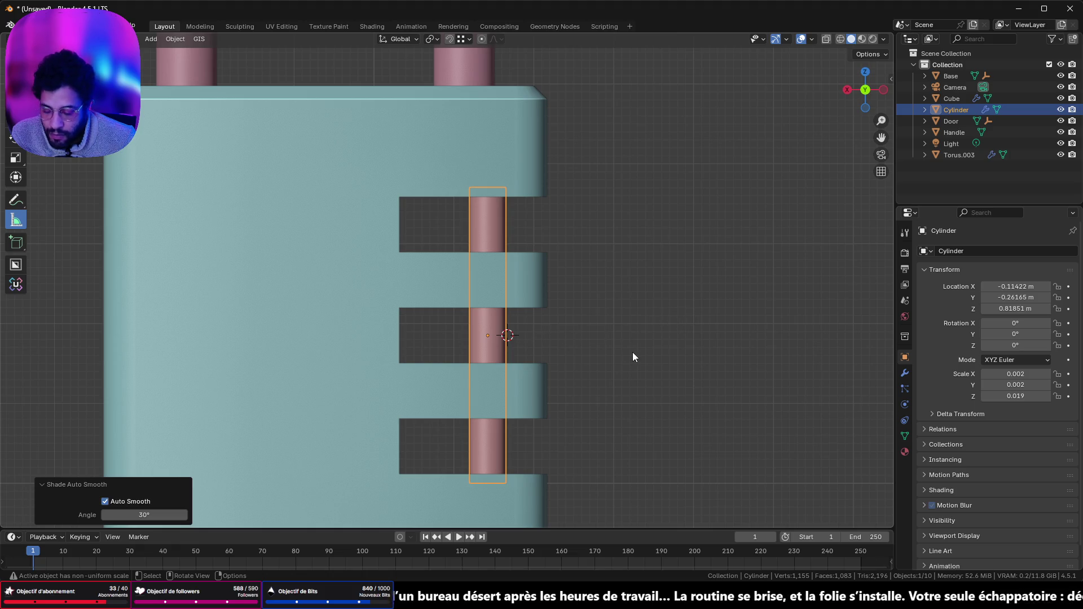
{"action": "key", "text": "shift+s"}
{"action": "left_click", "coordinate": [632, 418]}
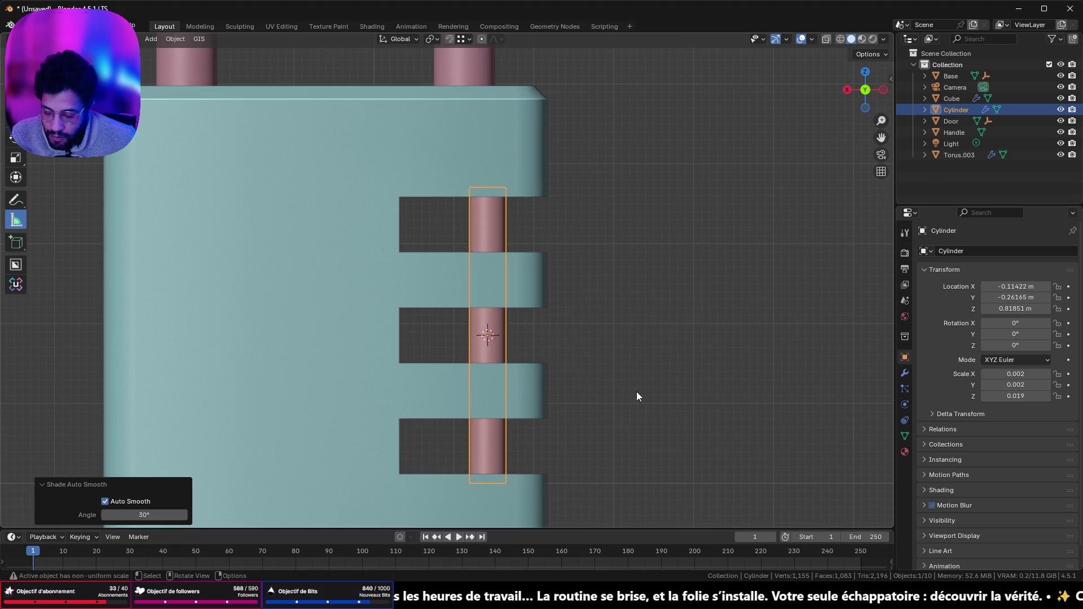
{"action": "key", "text": "shift+a"}
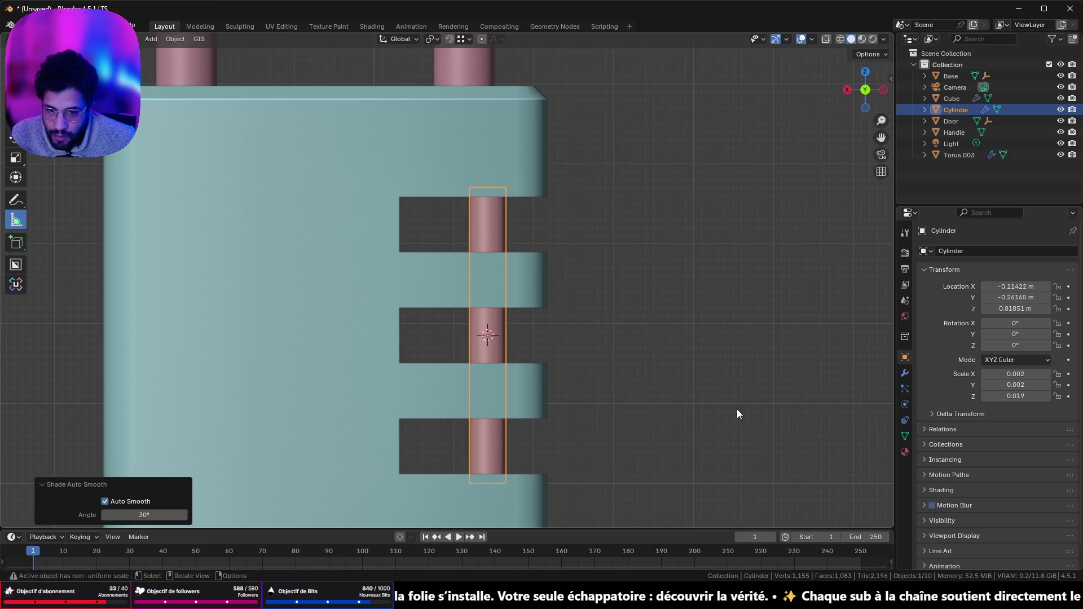
{"action": "key", "text": "shift+a"}
{"action": "mouse_move", "coordinate": [730, 356]}
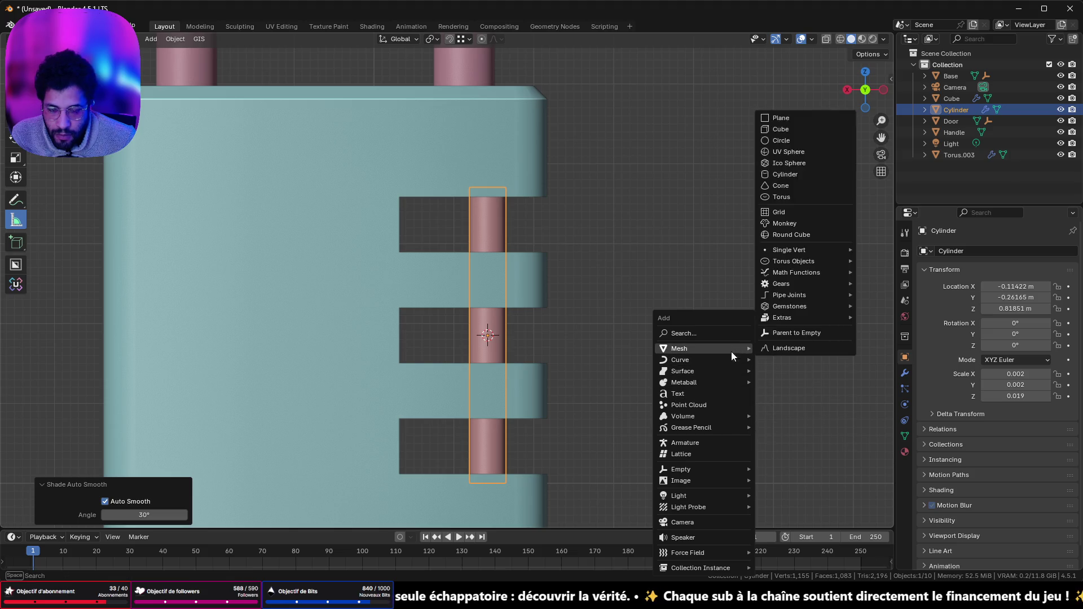
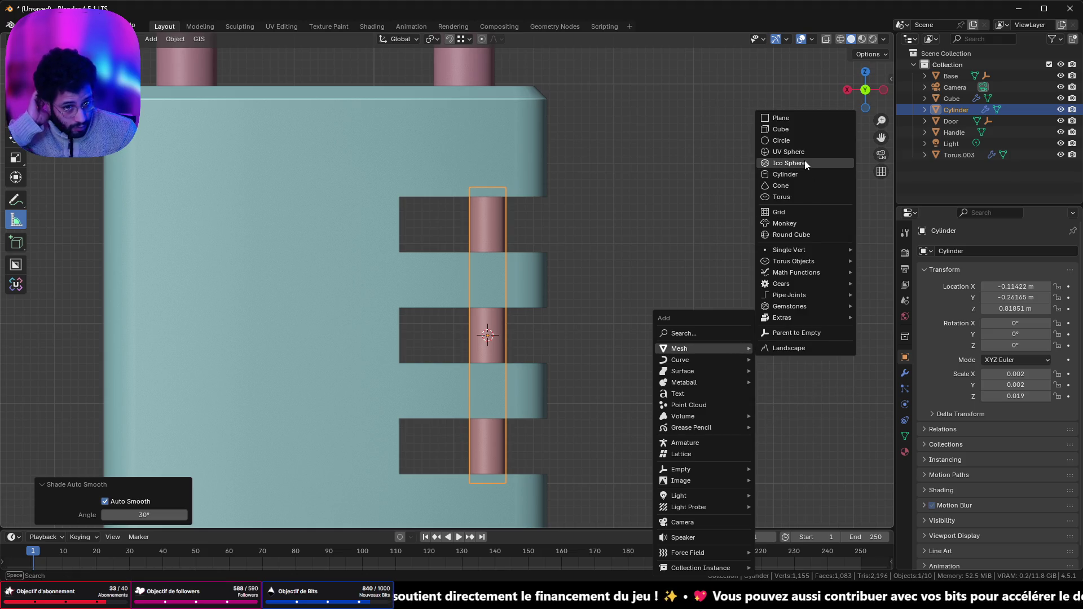
- Add a torus at the shackle and scale it down to 0.15, then to about 0.012
{"action": "left_click", "coordinate": [807, 197]}
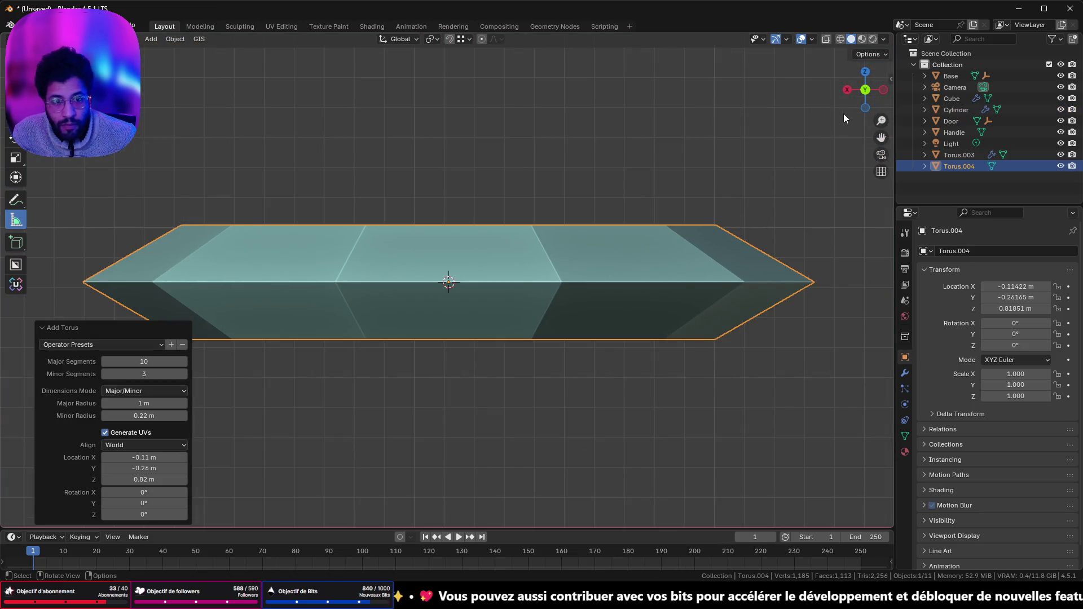
{"action": "type", "text": "s.15"}
{"action": "key", "text": "Return"}
{"action": "scroll", "coordinate": [529, 341], "scroll_direction": "up", "scroll_amount": 10}
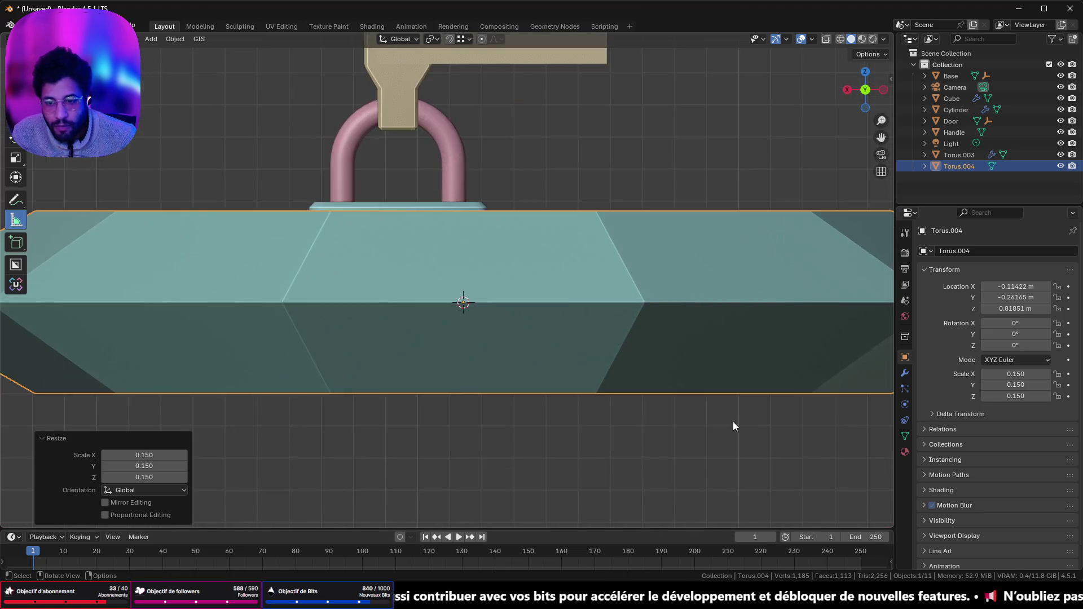
{"action": "key", "text": "s"}
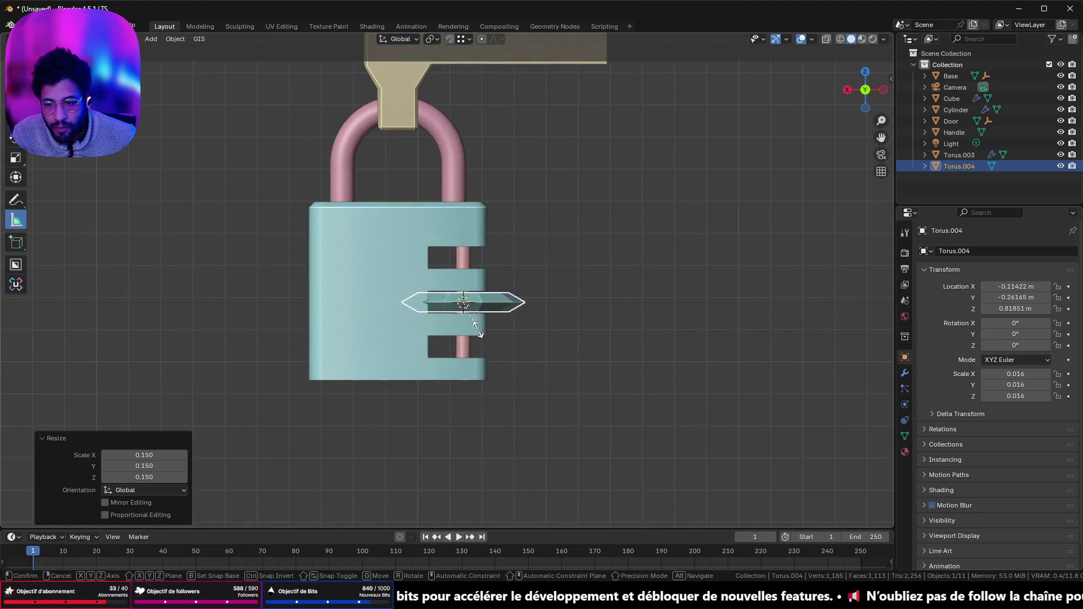
{"action": "left_click", "coordinate": [471, 323]}
{"action": "scroll", "coordinate": [472, 330], "scroll_direction": "up", "scroll_amount": 6}
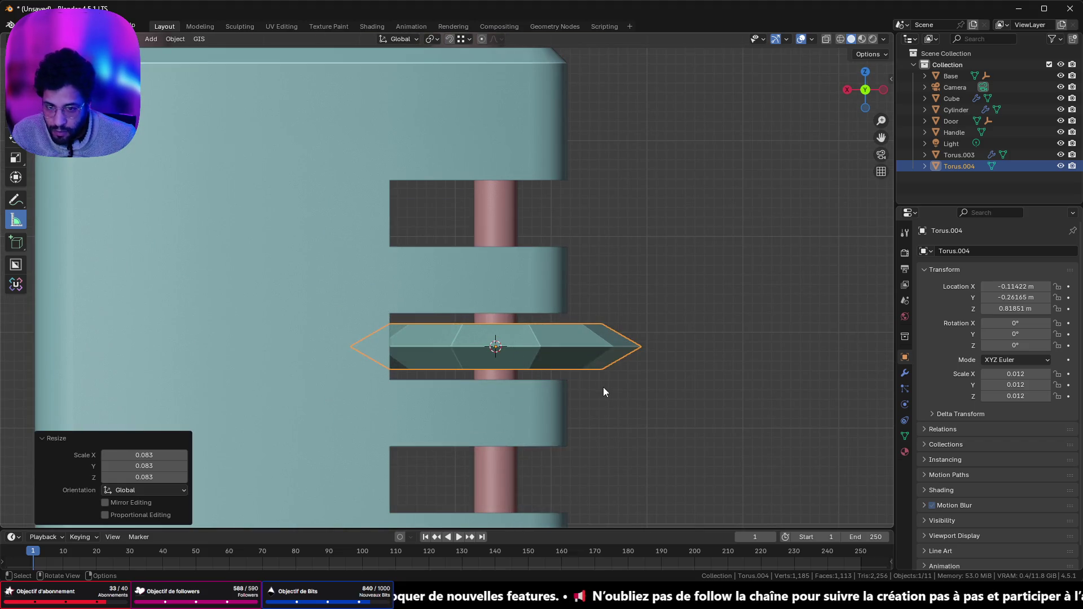
- Pick a face of the torus in Edit Mode, return to Object Mode and bring up the Apply menu
{"action": "key", "text": "Tab"}
{"action": "left_click", "coordinate": [577, 347]}
{"action": "key", "text": "Tab"}
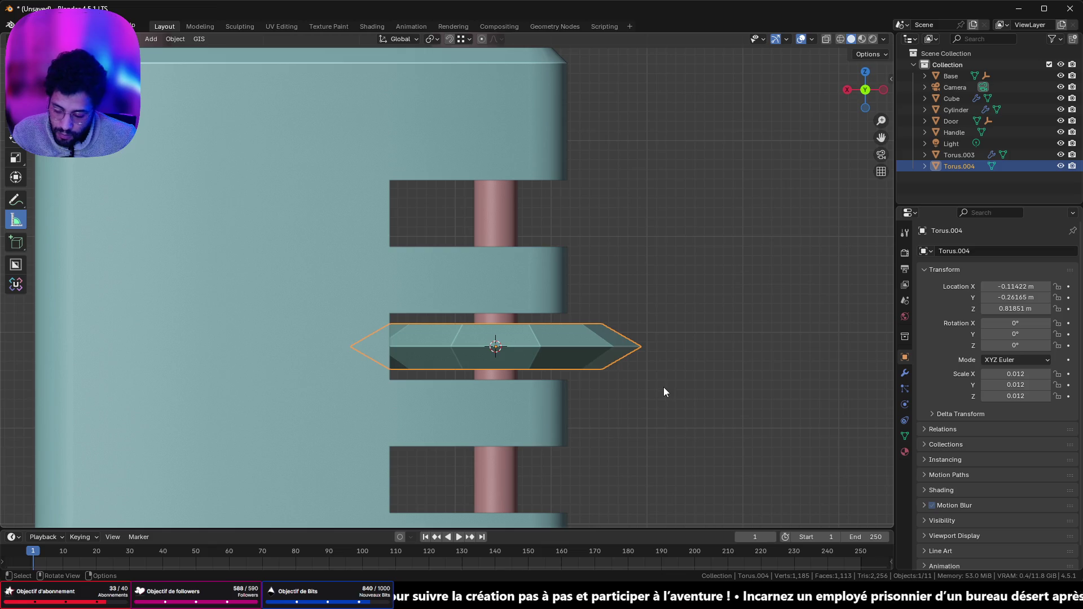
{"action": "key", "text": "ctrl+a"}
- Apply the torus scale and bevel its middle edge loop at a narrow width
{"action": "left_click", "coordinate": [662, 387]}
{"action": "key", "text": "Tab"}
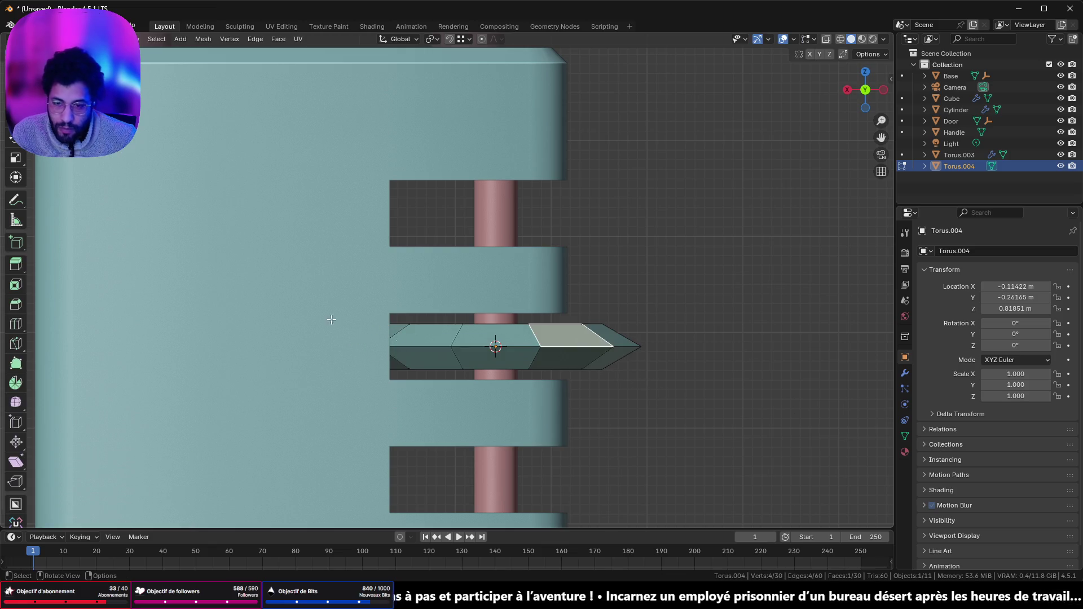
{"action": "key", "text": "2"}
{"action": "left_click", "coordinate": [503, 347]}
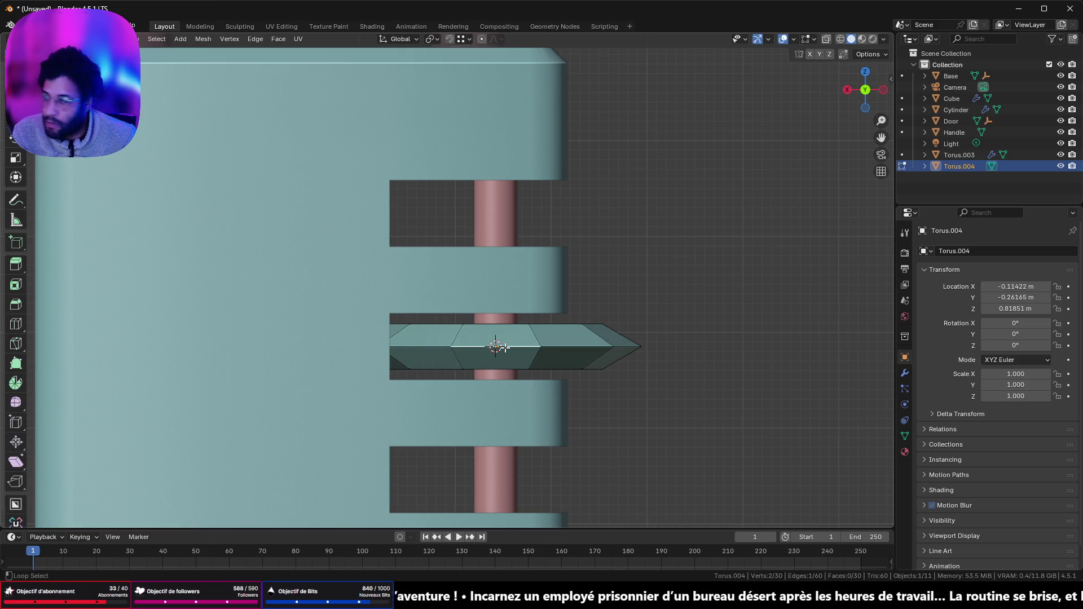
{"action": "key", "text": "ctrl+b"}
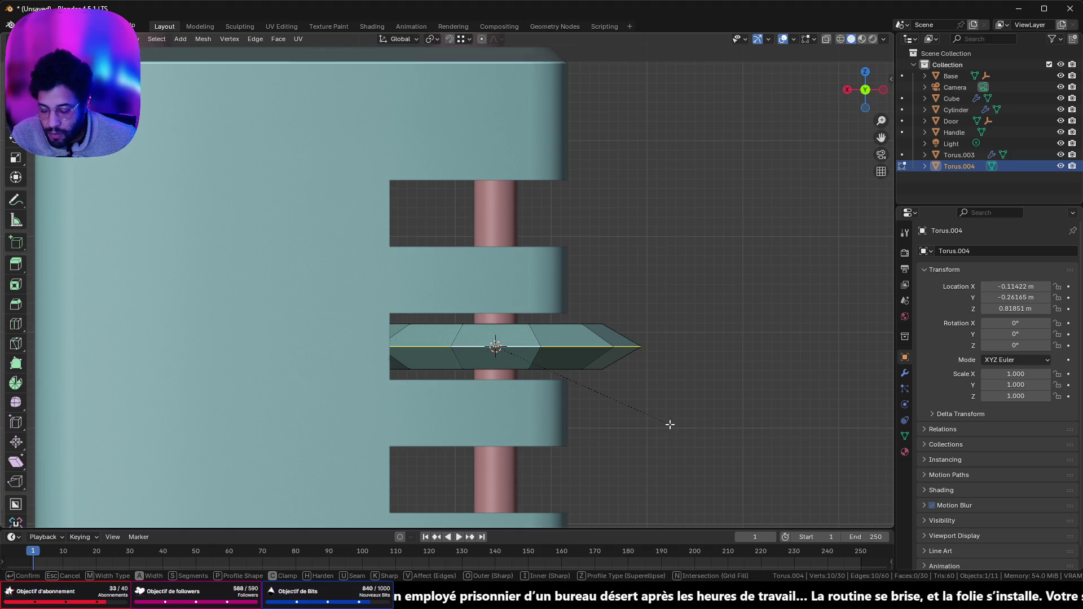
{"action": "left_click", "coordinate": [702, 452]}
{"action": "scroll", "coordinate": [622, 360], "scroll_direction": "up", "scroll_amount": 3}
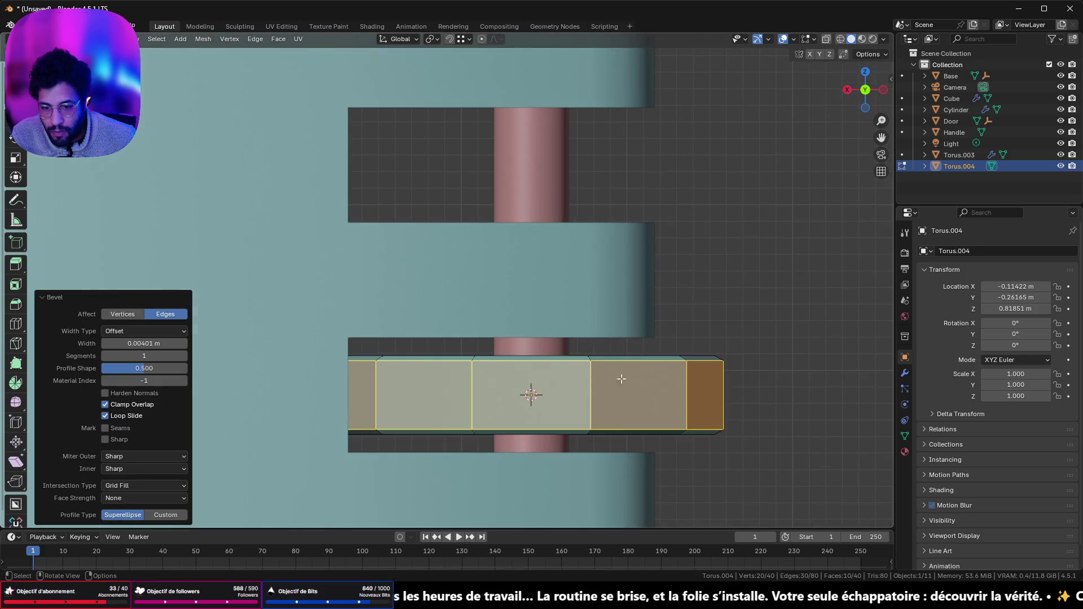
{"action": "scroll", "coordinate": [644, 397], "scroll_direction": "up", "scroll_amount": 2}
{"action": "left_click", "coordinate": [578, 339]}
{"action": "key", "text": "ctrl+z"}
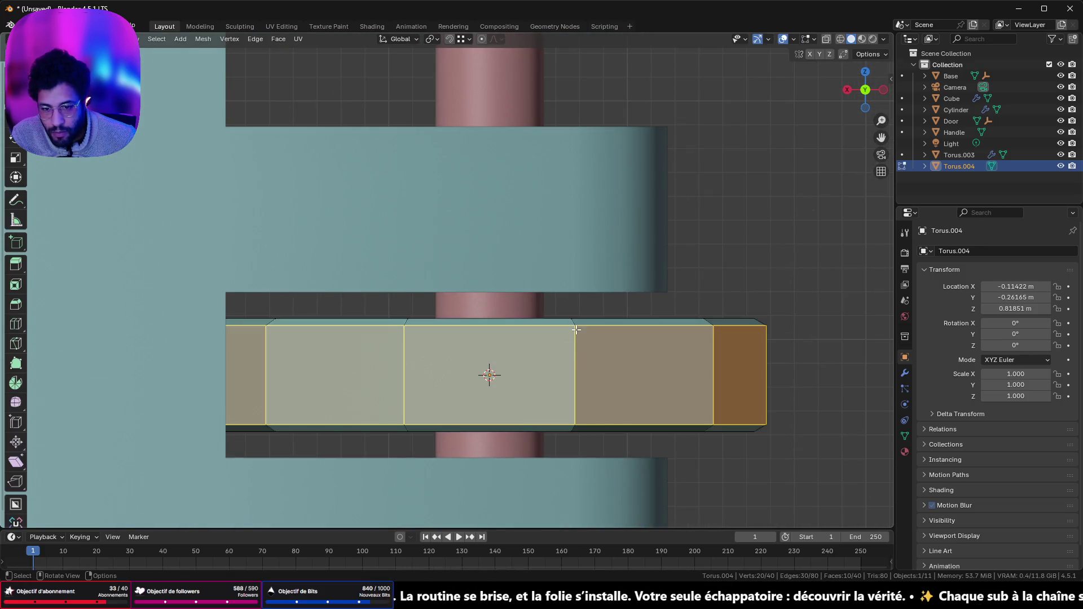
- Select the inner top ring of faces on the torus
{"action": "middle_click_drag", "start_coordinate": [603, 336], "coordinate": [598, 350]}
{"action": "left_click", "coordinate": [617, 345]}
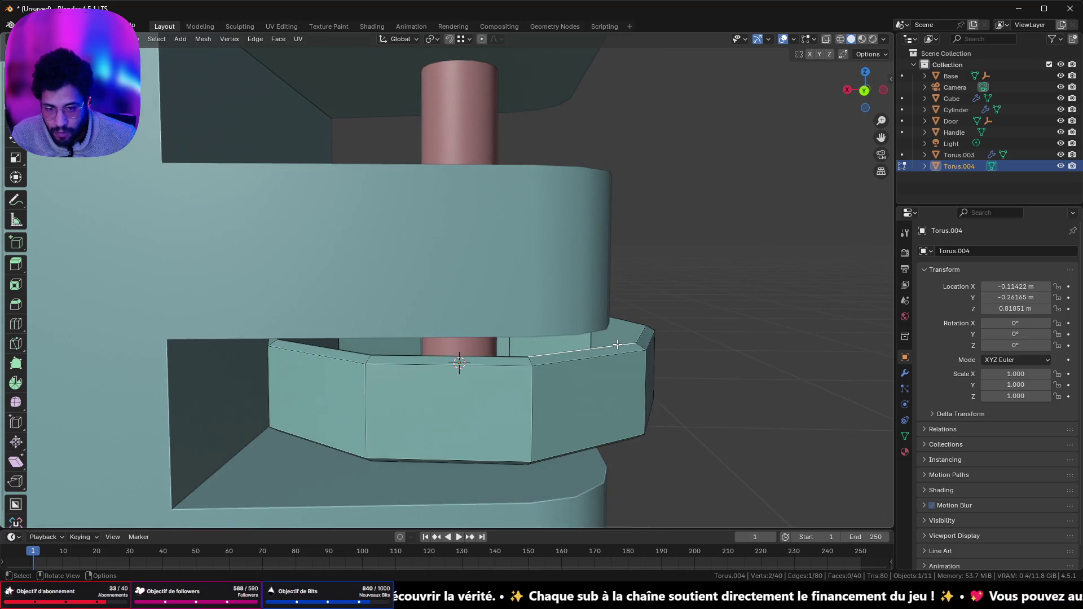
{"action": "middle_click_drag", "start_coordinate": [625, 362], "coordinate": [308, 268]}
{"action": "left_click", "coordinate": [515, 269]}
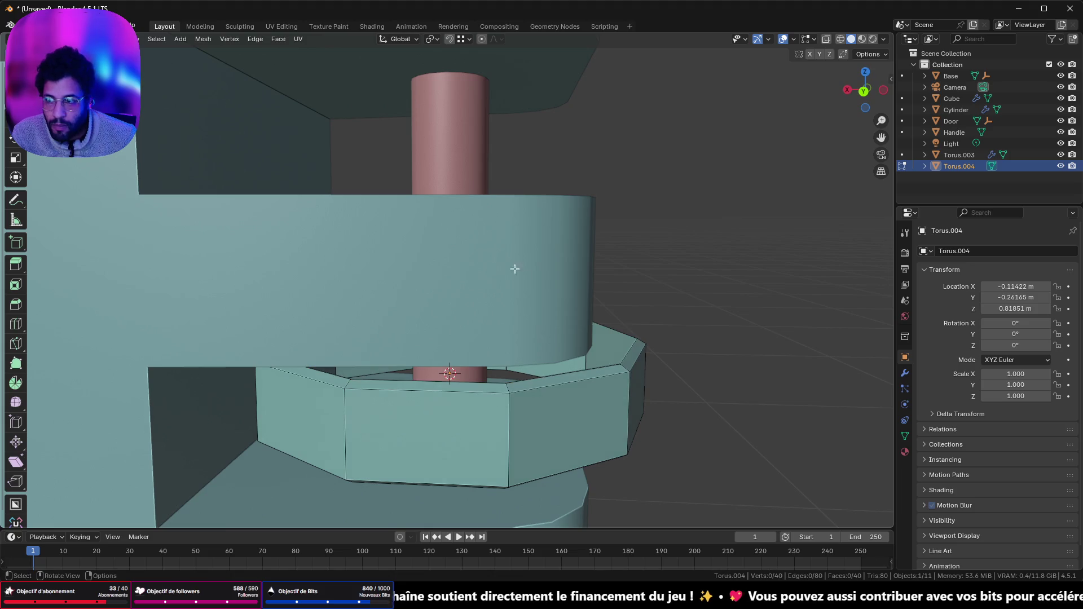
{"action": "left_click", "coordinate": [608, 347], "text": "alt"}
{"action": "middle_click_drag", "start_coordinate": [602, 354], "coordinate": [581, 352], "text": "shift"}
{"action": "left_click", "coordinate": [570, 349]}
{"action": "key", "text": "alt+a"}
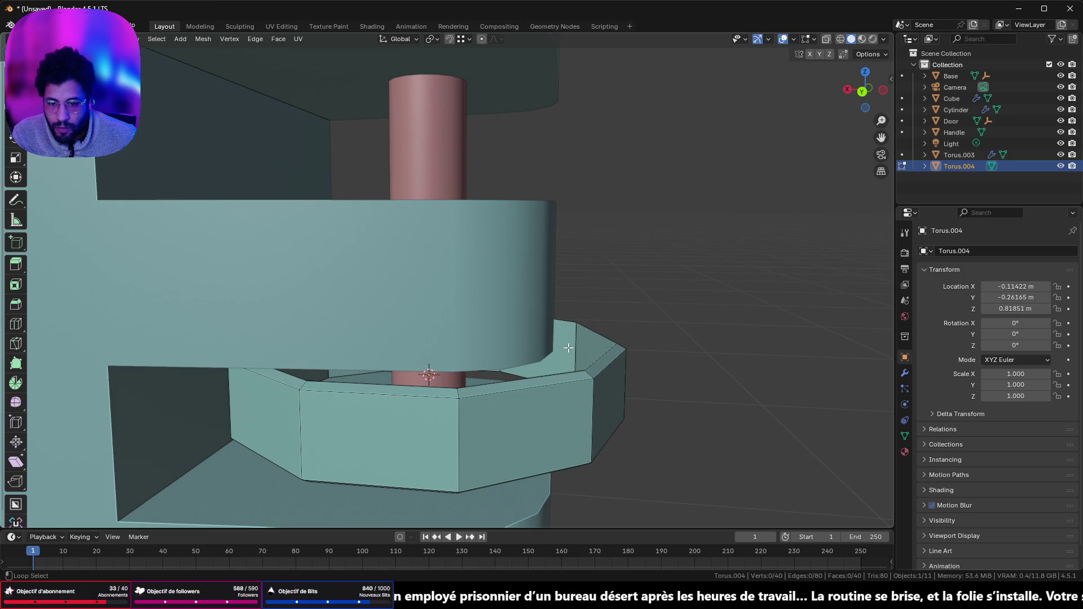
{"action": "left_click", "coordinate": [575, 349], "text": "alt"}
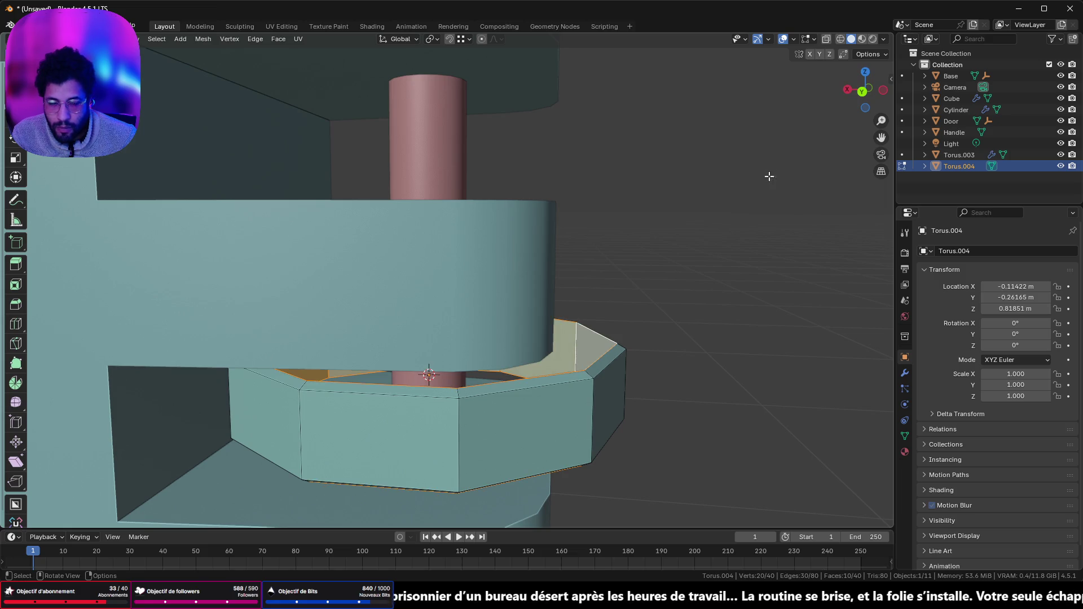
- From front view, flatten the selected face ring to 0.866 along Z and leave Edit Mode
{"action": "left_click", "coordinate": [865, 96]}
{"action": "key", "text": "s"}
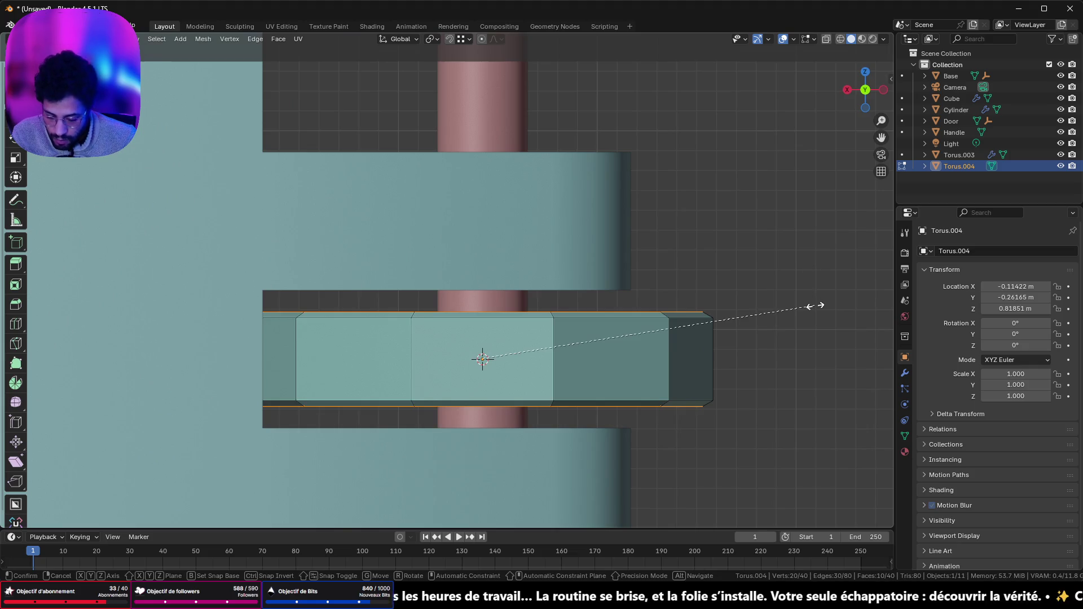
{"action": "left_click", "coordinate": [770, 313]}
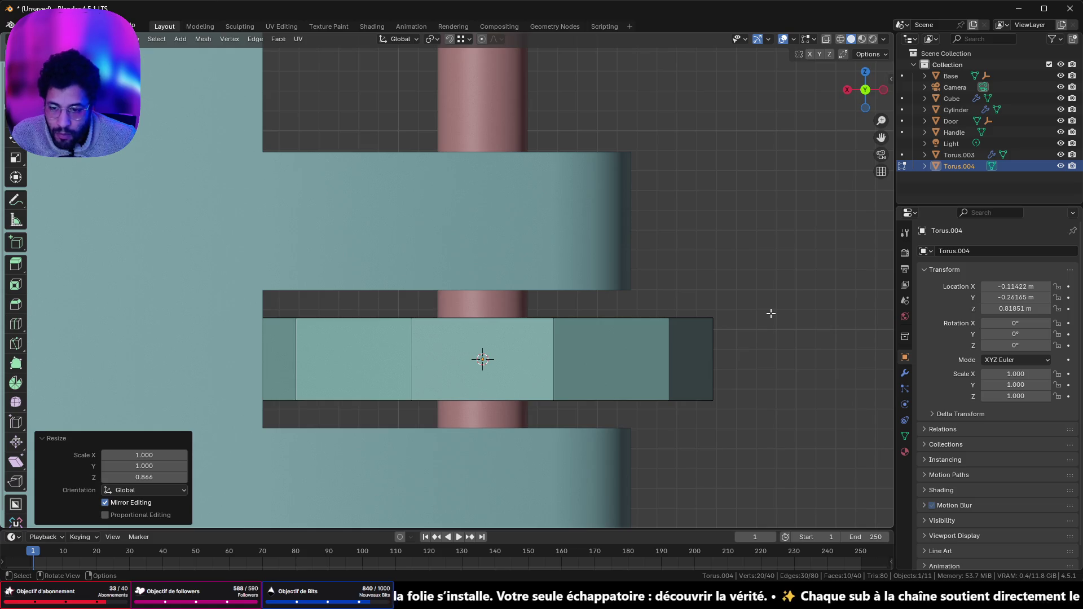
{"action": "scroll", "coordinate": [770, 313], "scroll_direction": "down", "scroll_amount": 1}
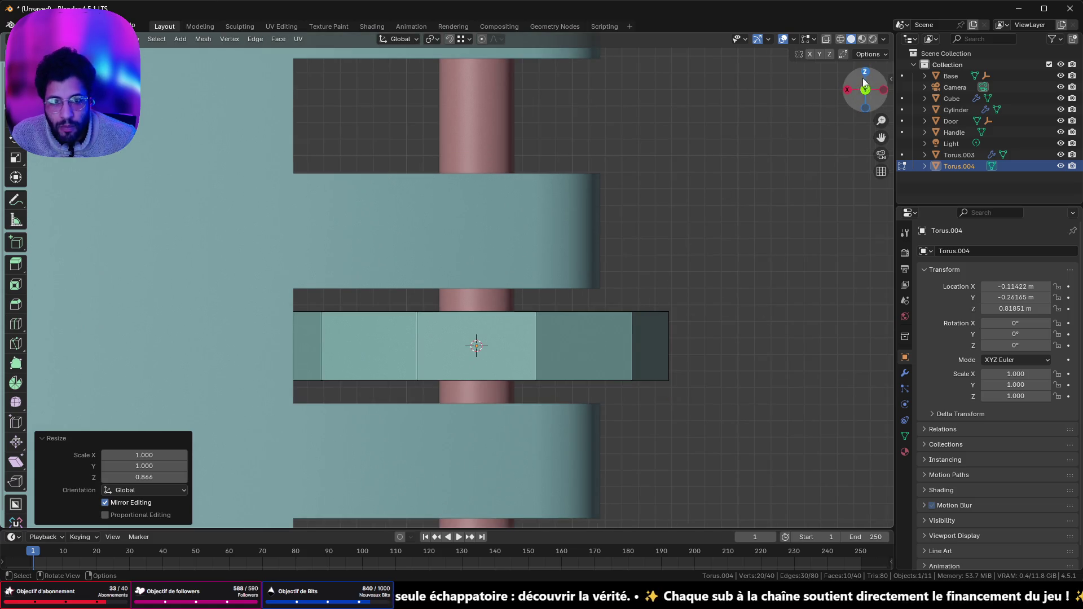
{"action": "key", "text": "Tab"}
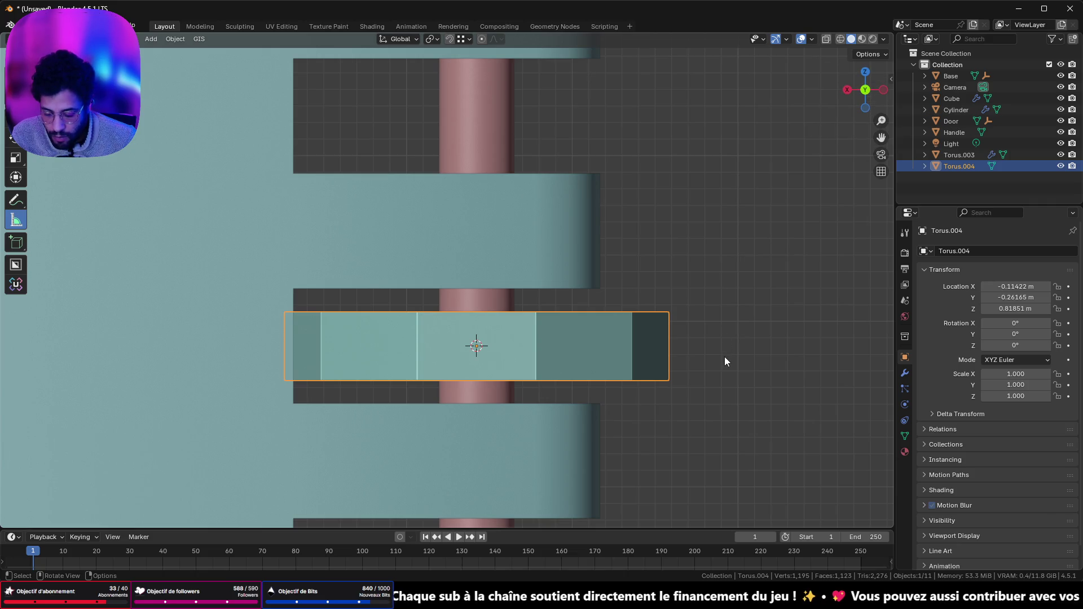
- Scale the ring to 0.918, then stretch it along Z to 1.587
{"action": "key", "text": "s"}
{"action": "left_click", "coordinate": [700, 355]}
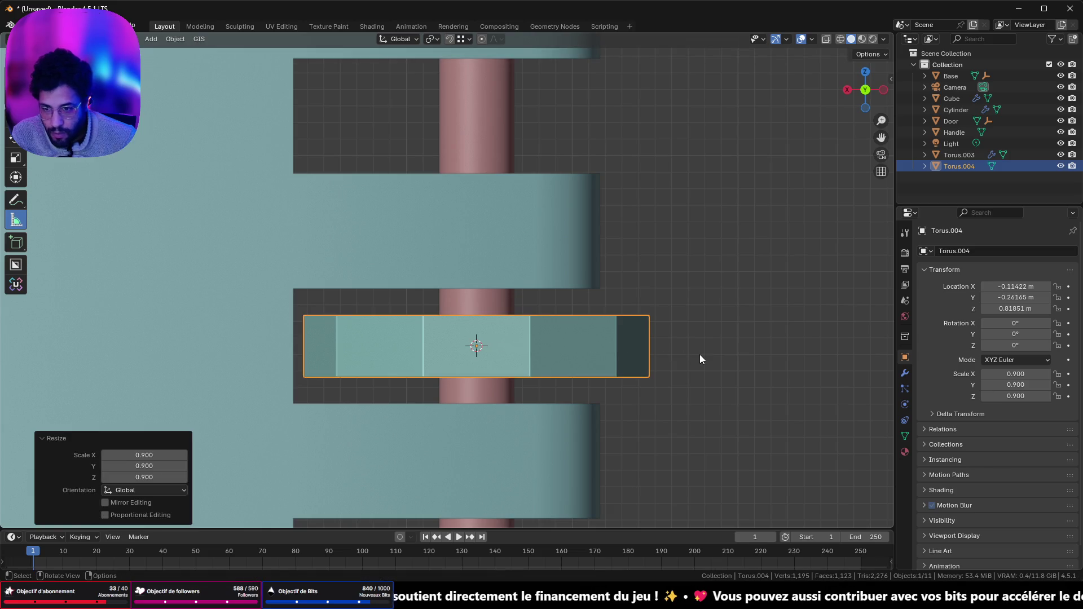
{"action": "key", "text": "s"}
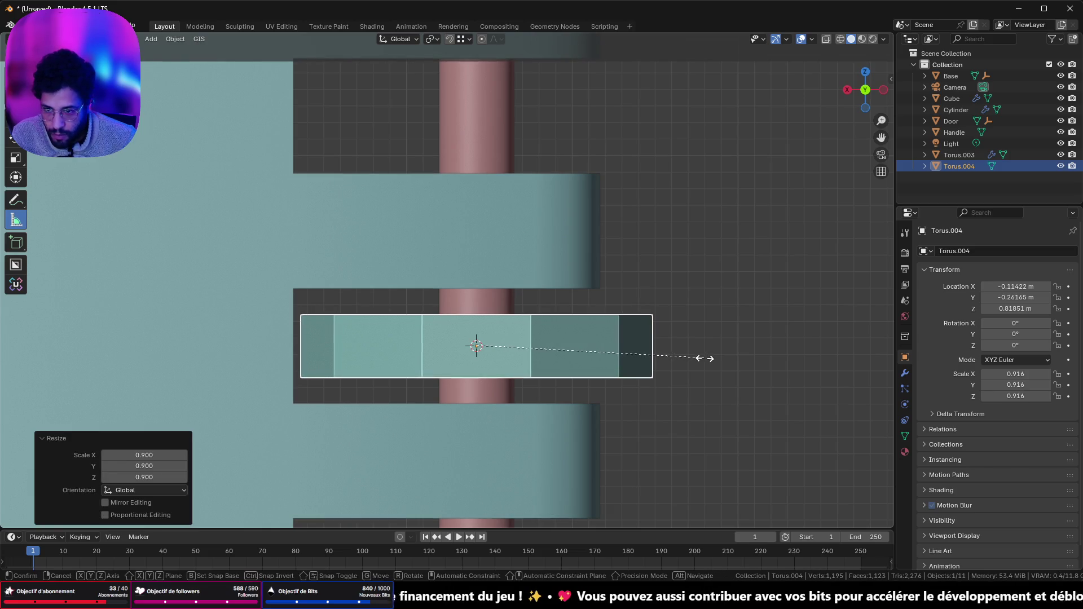
{"action": "key", "text": "z"}
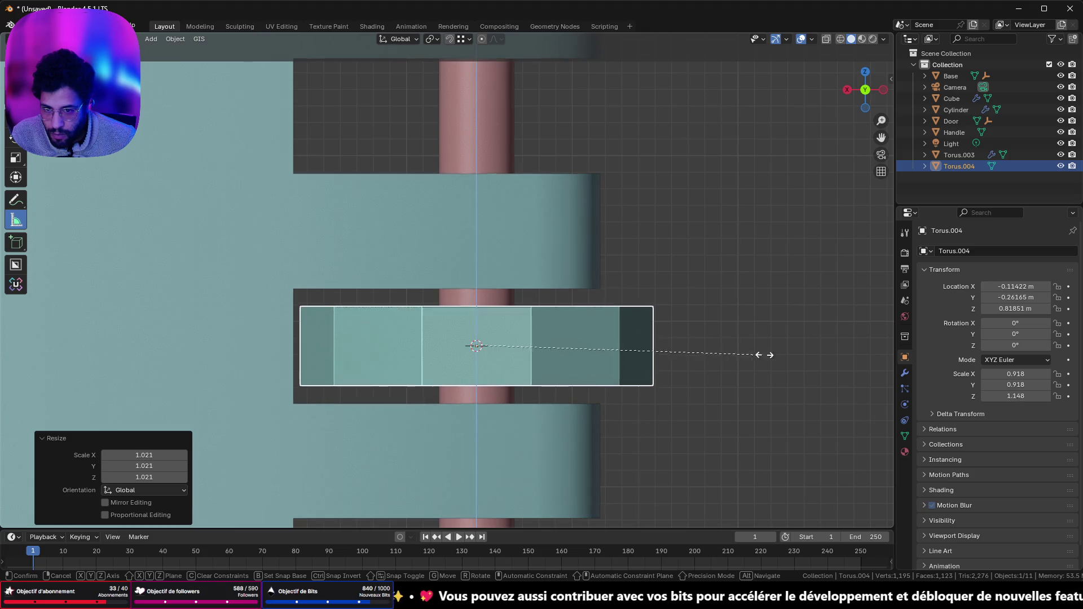
{"action": "left_click", "coordinate": [872, 343]}
- Inspect the stretched ring from a side perspective view
{"action": "left_click", "coordinate": [847, 89]}
{"action": "scroll", "coordinate": [469, 274], "scroll_direction": "down", "scroll_amount": 3}
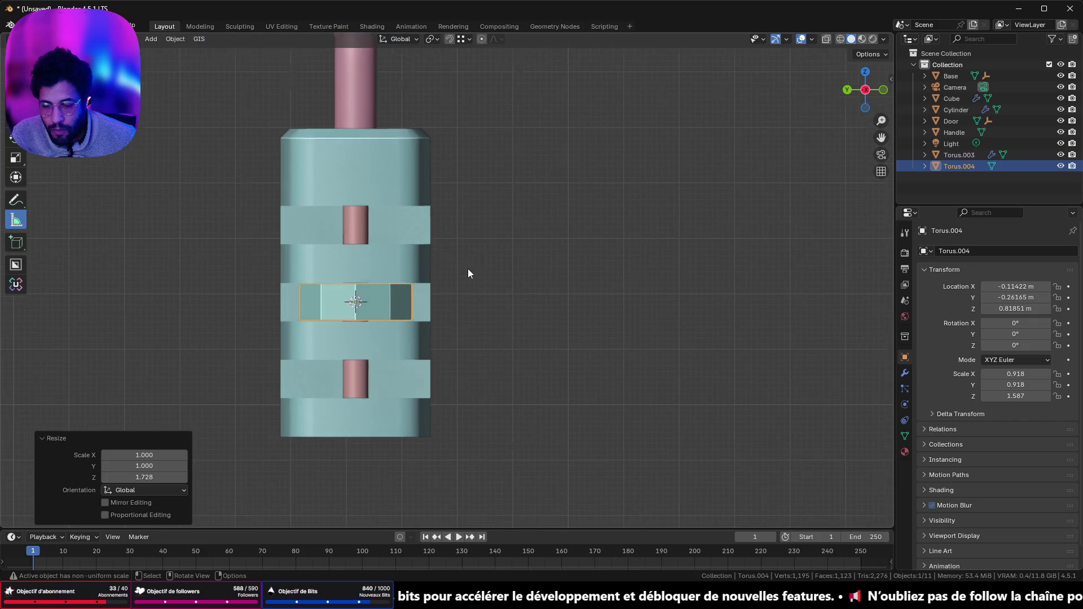
{"action": "key", "text": "Tab"}
{"action": "mouse_move", "coordinate": [406, 324]}
{"action": "middle_mouse_down"}
{"action": "mouse_move", "coordinate": [502, 322]}
{"action": "mouse_move", "coordinate": [266, 333]}
{"action": "mouse_move", "coordinate": [370, 319]}
{"action": "middle_mouse_up"}
{"action": "key", "text": "Tab"}
{"action": "key", "text": "Tab"}
{"action": "key", "text": "Tab"}
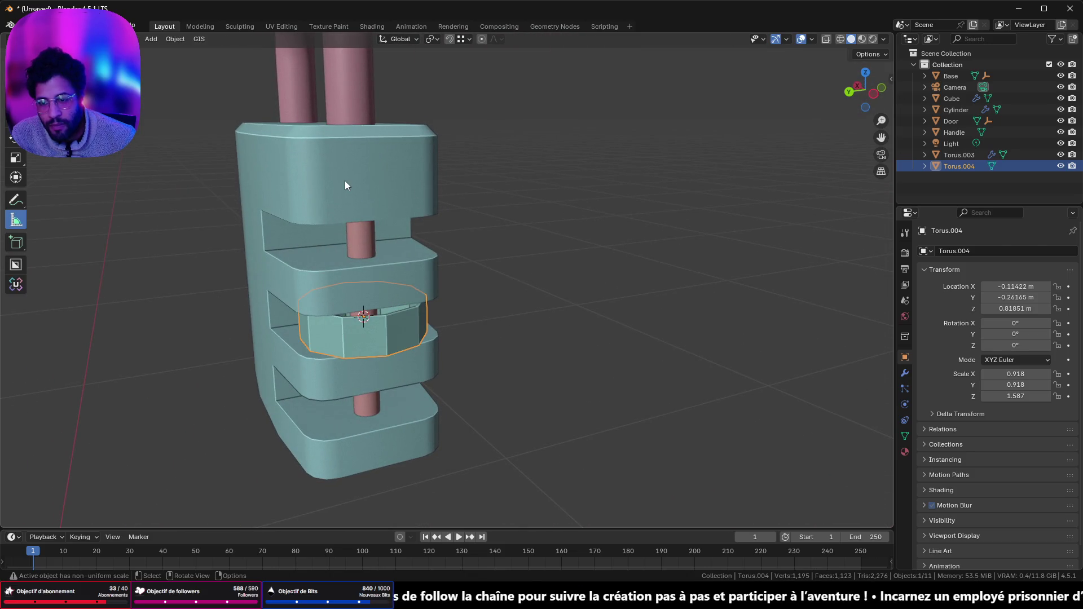
- Select the padlock body and begin scaling it along Y
{"action": "left_click", "coordinate": [344, 180]}
{"action": "key", "text": "s"}
{"action": "key", "text": "x"}
{"action": "key", "text": "y"}
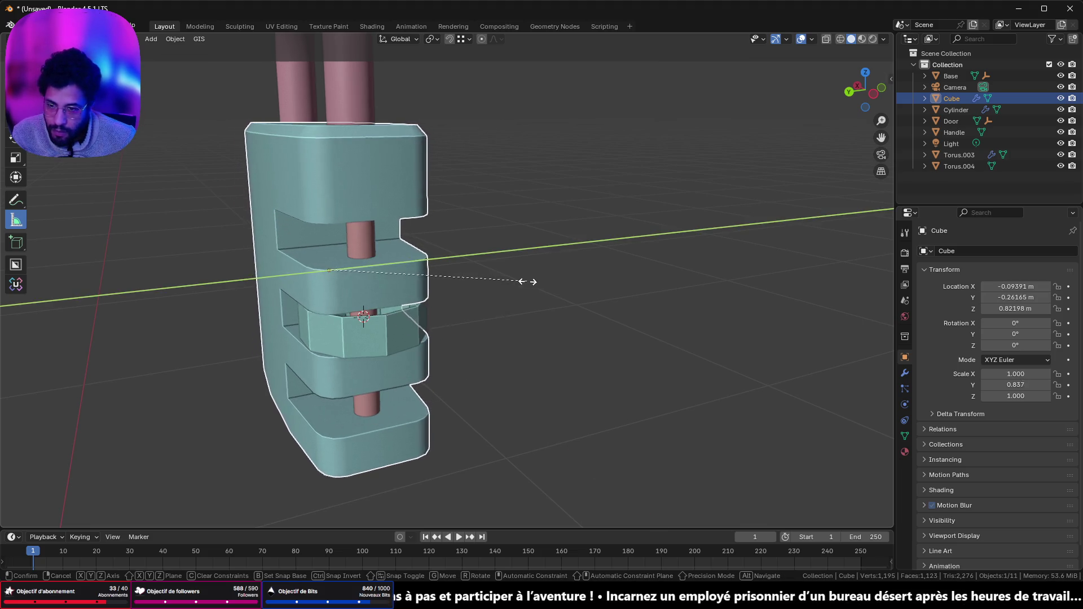
{"action": "left_click", "coordinate": [410, 309]}
{"action": "mouse_move", "coordinate": [410, 310]}
{"action": "middle_mouse_down"}
{"action": "mouse_move", "coordinate": [485, 308]}
{"action": "mouse_move", "coordinate": [616, 232]}
{"action": "mouse_move", "coordinate": [519, 270]}
{"action": "mouse_move", "coordinate": [471, 340]}
{"action": "mouse_move", "coordinate": [360, 369]}
{"action": "mouse_move", "coordinate": [358, 398]}
{"action": "mouse_move", "coordinate": [503, 302]}
{"action": "mouse_move", "coordinate": [479, 347]}
{"action": "middle_mouse_up"}
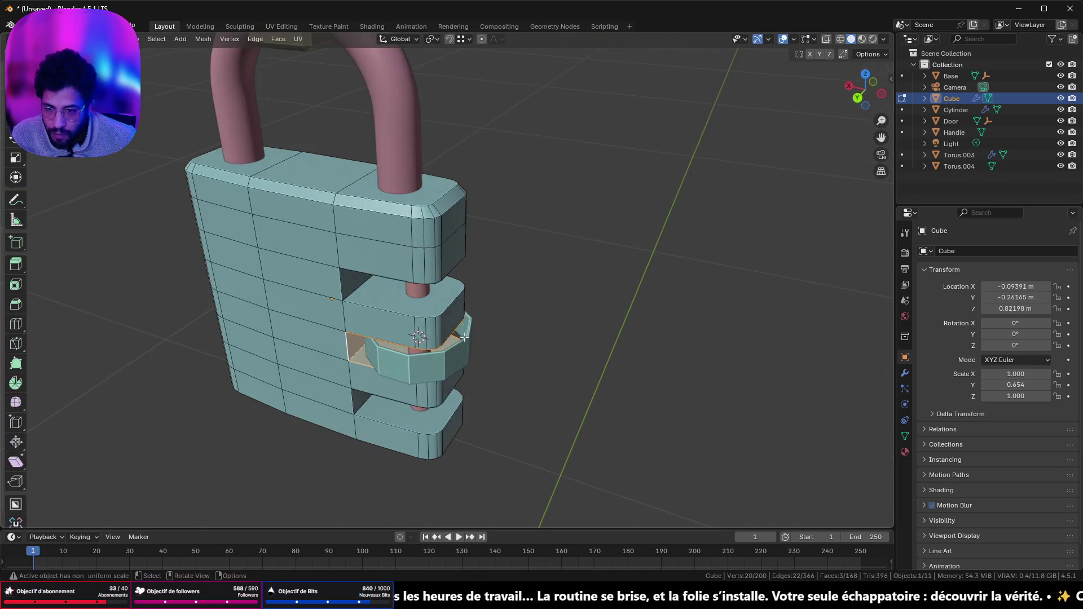
{"action": "scroll", "coordinate": [478, 351], "scroll_direction": "up", "scroll_amount": 3}
{"action": "left_click", "coordinate": [476, 351]}
{"action": "key", "text": "Tab"}
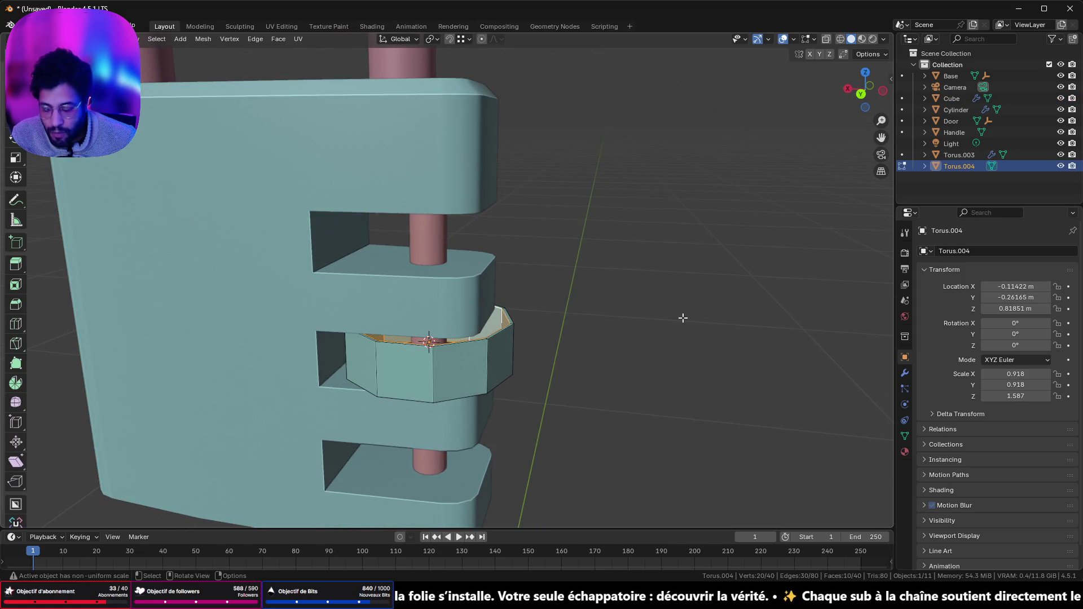
{"action": "key", "text": "s"}
{"action": "key", "text": "shift+z"}
{"action": "left_click", "coordinate": [598, 329]}
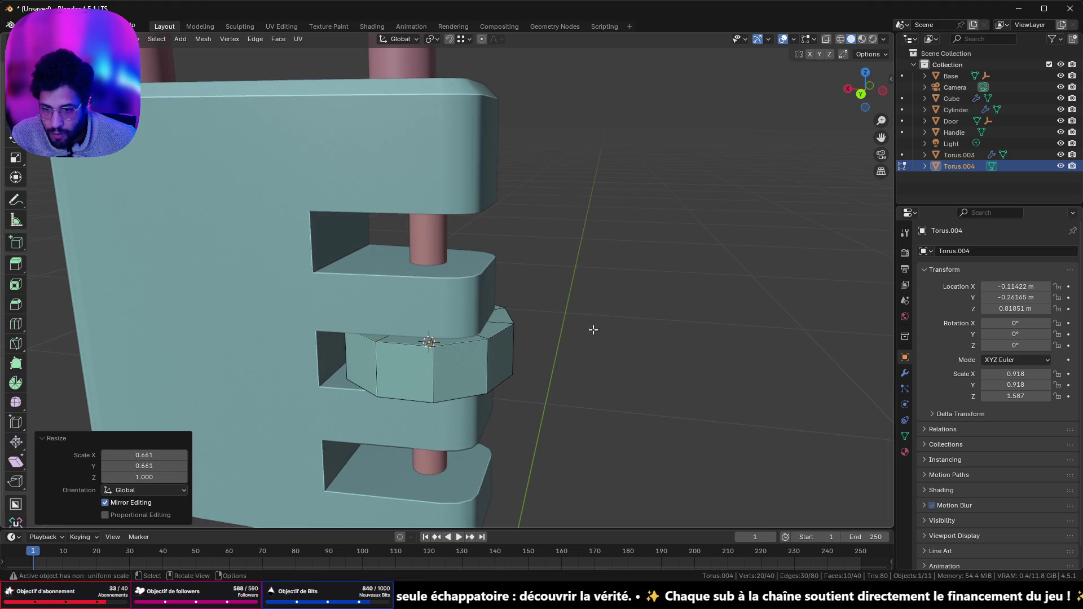
{"action": "mouse_move", "coordinate": [435, 338]}
{"action": "middle_mouse_down"}
{"action": "mouse_move", "coordinate": [508, 338]}
{"action": "mouse_move", "coordinate": [511, 305]}
{"action": "mouse_move", "coordinate": [476, 333]}
{"action": "mouse_move", "coordinate": [486, 261]}
{"action": "mouse_move", "coordinate": [482, 287]}
{"action": "mouse_move", "coordinate": [449, 283]}
{"action": "mouse_move", "coordinate": [459, 357]}
{"action": "mouse_move", "coordinate": [508, 356]}
{"action": "mouse_move", "coordinate": [480, 363]}
{"action": "middle_mouse_up"}
{"action": "key", "text": "Tab"}
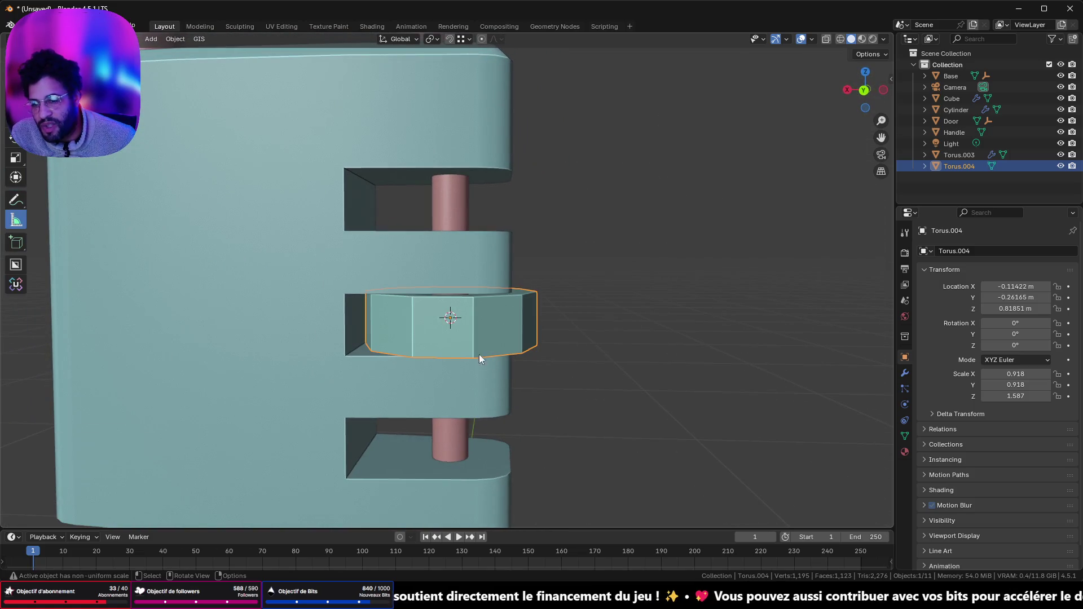
{"action": "mouse_move", "coordinate": [404, 325]}
{"action": "middle_mouse_down"}
{"action": "mouse_move", "coordinate": [431, 294]}
{"action": "mouse_move", "coordinate": [410, 316]}
{"action": "mouse_move", "coordinate": [464, 308]}
{"action": "middle_mouse_up"}
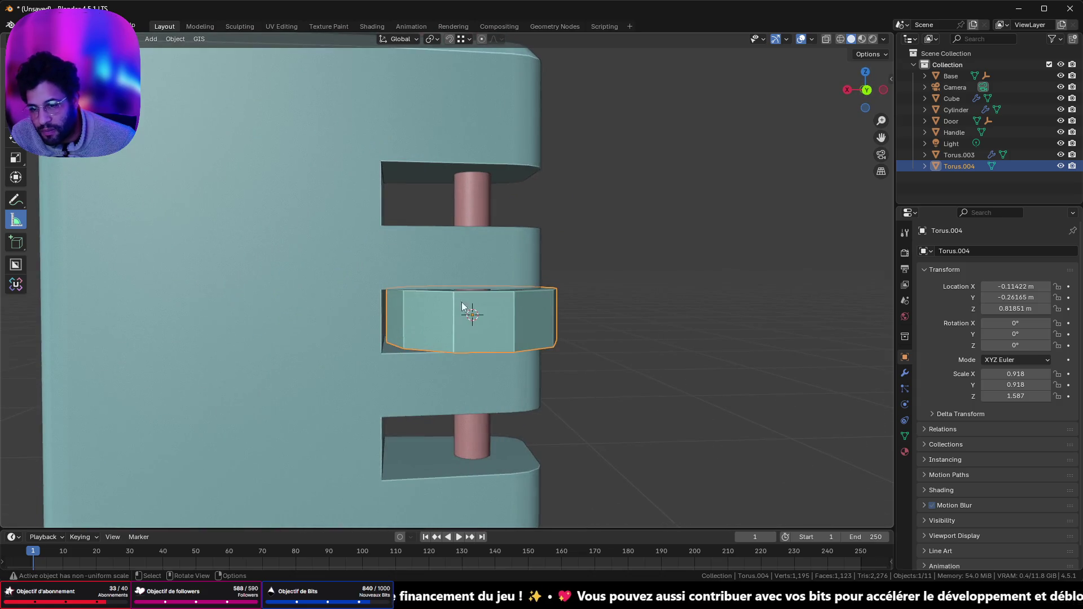
{"action": "left_click", "coordinate": [864, 91]}
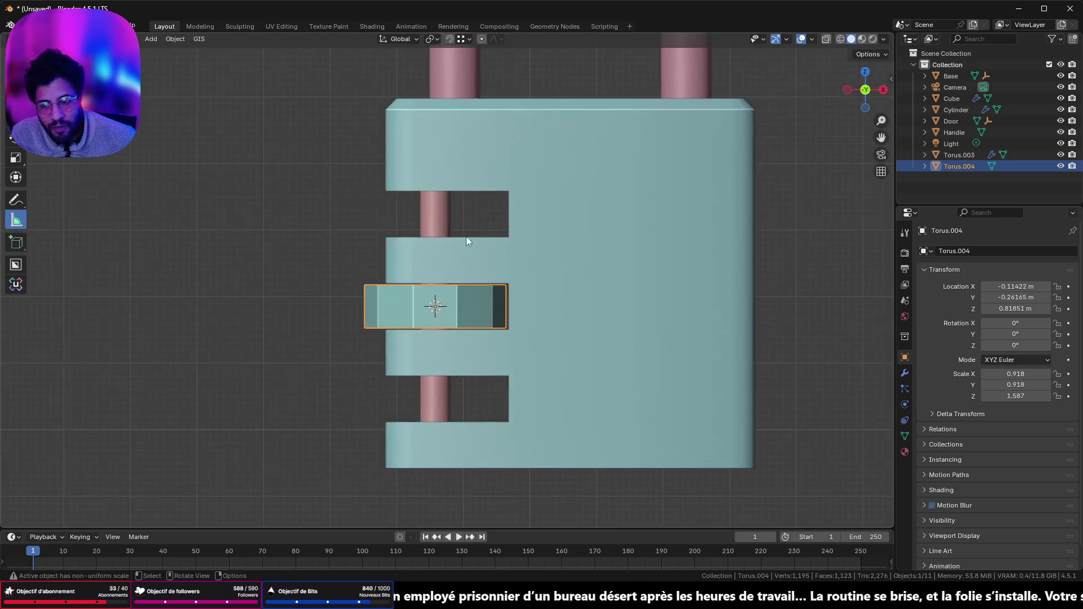
{"action": "scroll", "coordinate": [474, 265], "scroll_direction": "up", "scroll_amount": 5}
{"action": "scroll", "coordinate": [440, 319], "scroll_direction": "down", "scroll_amount": 5}
{"action": "mouse_move", "coordinate": [394, 320]}
{"action": "middle_mouse_down"}
{"action": "mouse_move", "coordinate": [665, 339]}
{"action": "mouse_move", "coordinate": [675, 474]}
{"action": "mouse_move", "coordinate": [667, 448]}
{"action": "mouse_move", "coordinate": [619, 401]}
{"action": "mouse_move", "coordinate": [524, 408]}
{"action": "middle_mouse_up"}
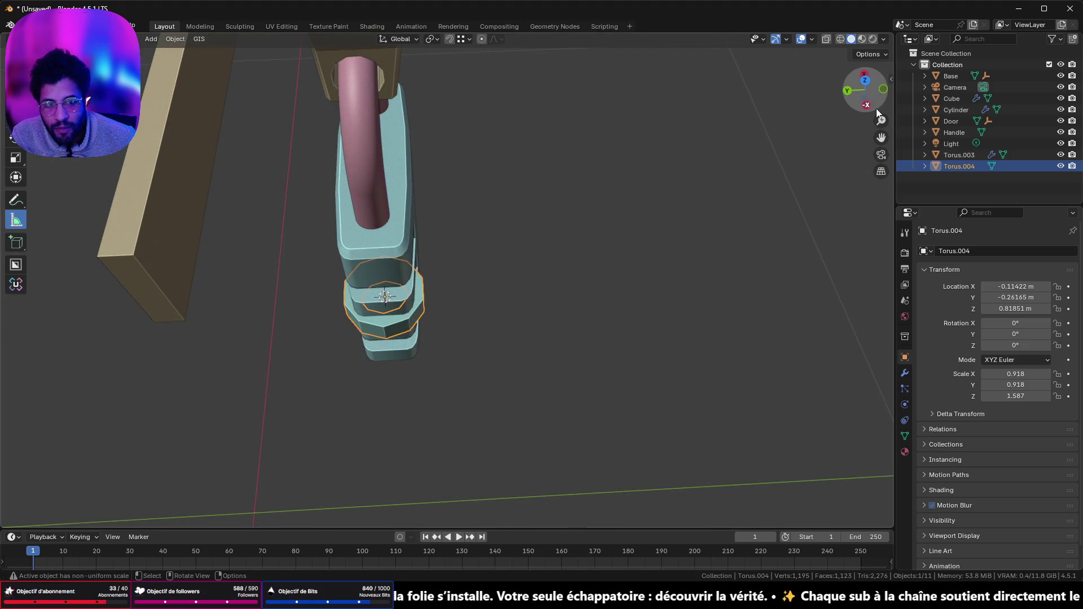
- From top view, scale the lock body along Y by about 1.17 to deepen it
{"action": "left_click", "coordinate": [867, 82]}
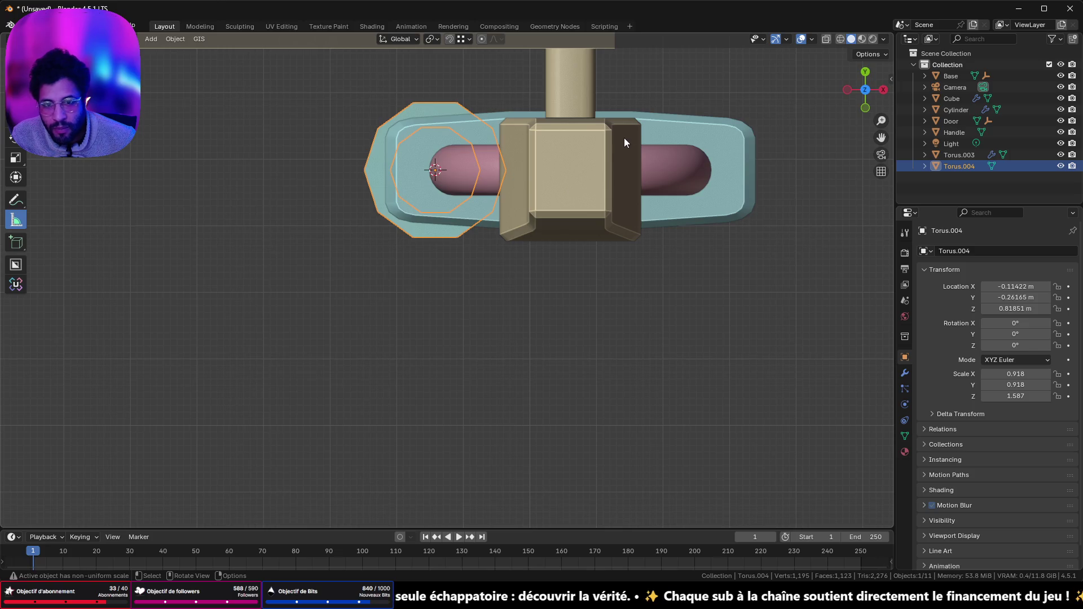
{"action": "left_click", "coordinate": [624, 142]}
{"action": "key", "text": "s"}
{"action": "key", "text": "x"}
{"action": "key", "text": "y"}
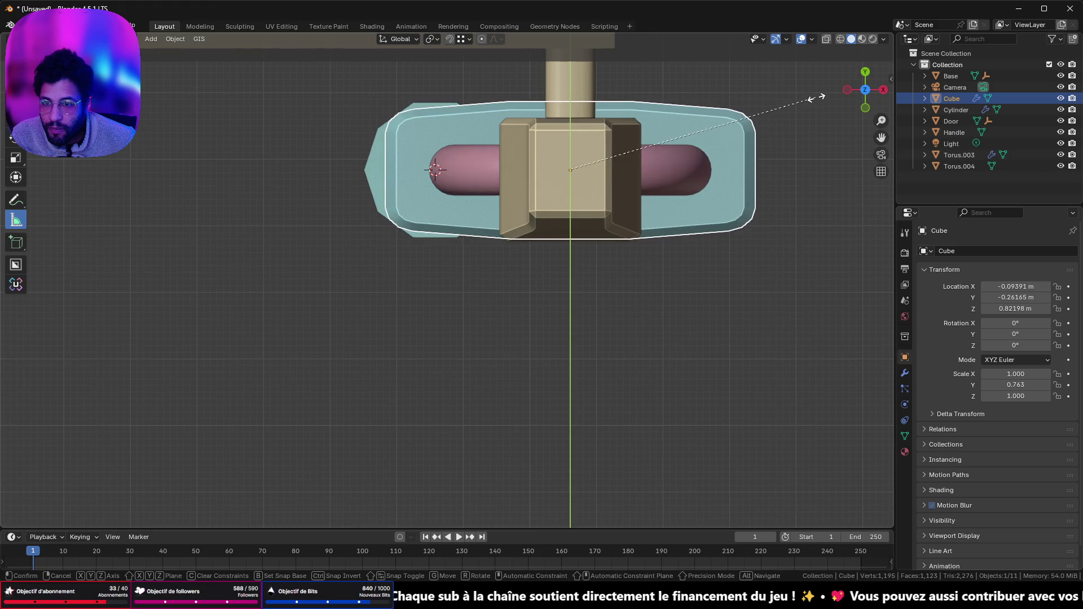
{"action": "left_click", "coordinate": [816, 97]}
- From a front view, select the dial ring and duplicate it
{"action": "mouse_move", "coordinate": [638, 242]}
{"action": "middle_mouse_down"}
{"action": "mouse_move", "coordinate": [727, 152]}
{"action": "mouse_move", "coordinate": [834, 123]}
{"action": "middle_mouse_up"}
{"action": "scroll", "coordinate": [787, 263], "scroll_direction": "up", "scroll_amount": 5}
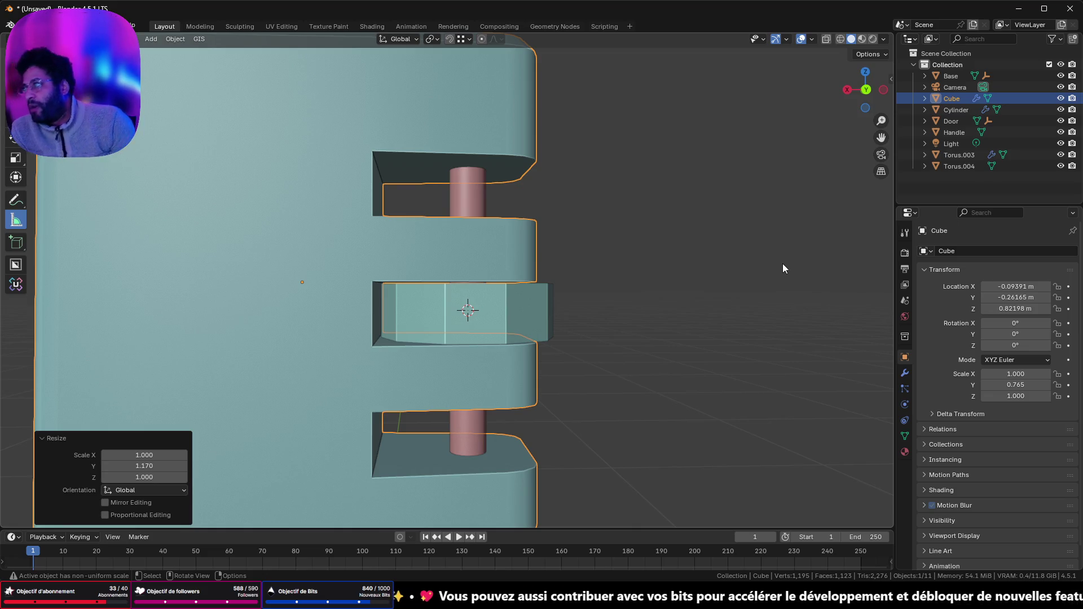
{"action": "mouse_move", "coordinate": [584, 291]}
{"action": "middle_mouse_down"}
{"action": "mouse_move", "coordinate": [452, 307]}
{"action": "mouse_move", "coordinate": [591, 298]}
{"action": "middle_mouse_up"}
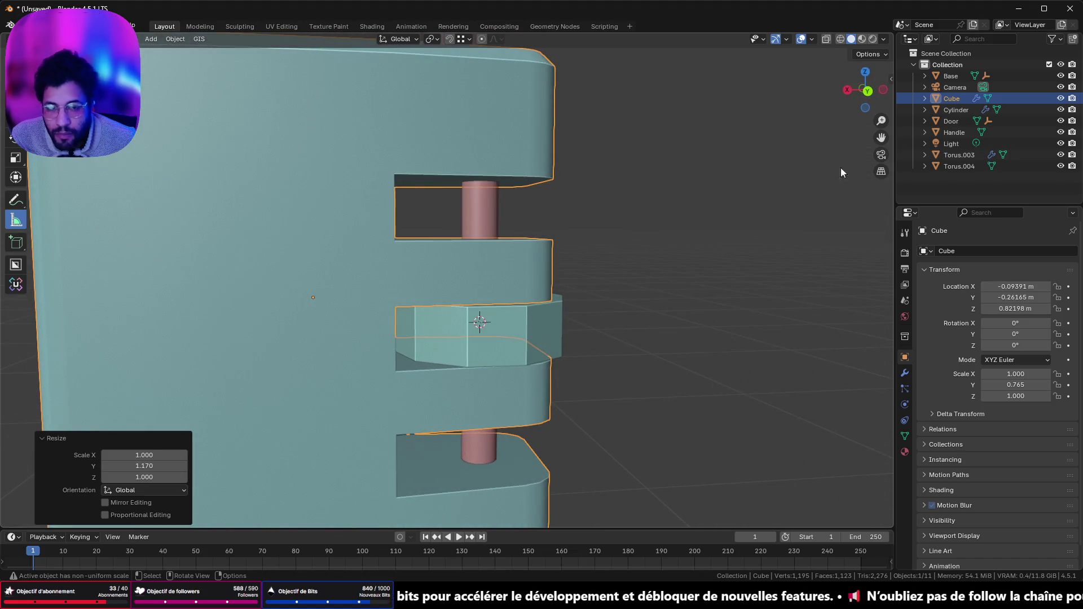
{"action": "left_click", "coordinate": [864, 91]}
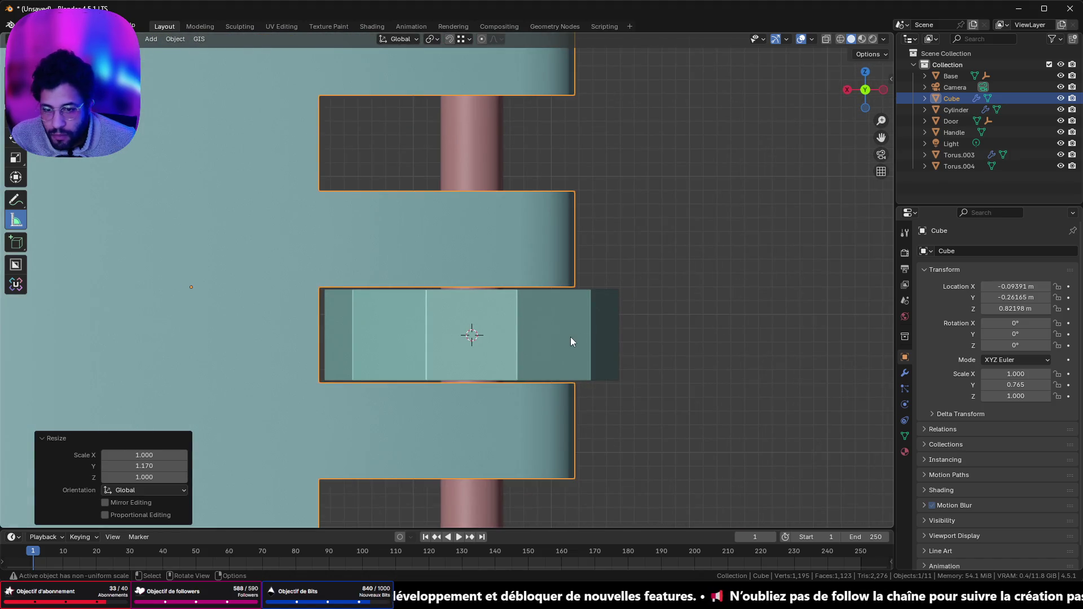
{"action": "left_click", "coordinate": [571, 336]}
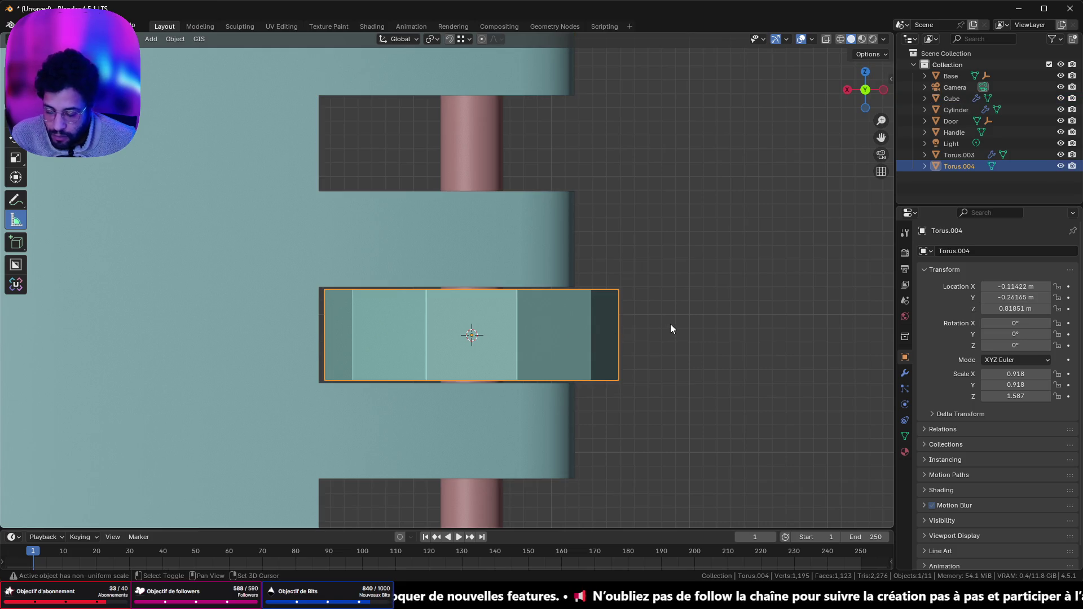
{"action": "middle_click_drag", "start_coordinate": [668, 314], "coordinate": [630, 341], "text": "shift"}
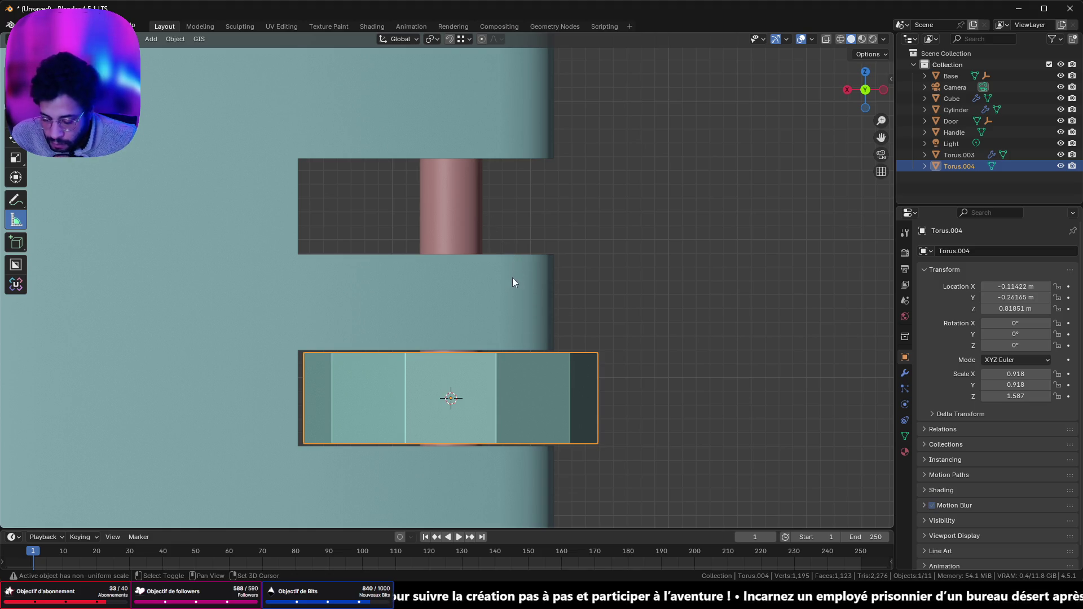
{"action": "key", "text": "shift+d"}
- Move the first ring copy into the upper slot and a second copy into the lower slot
{"action": "key", "text": "z"}
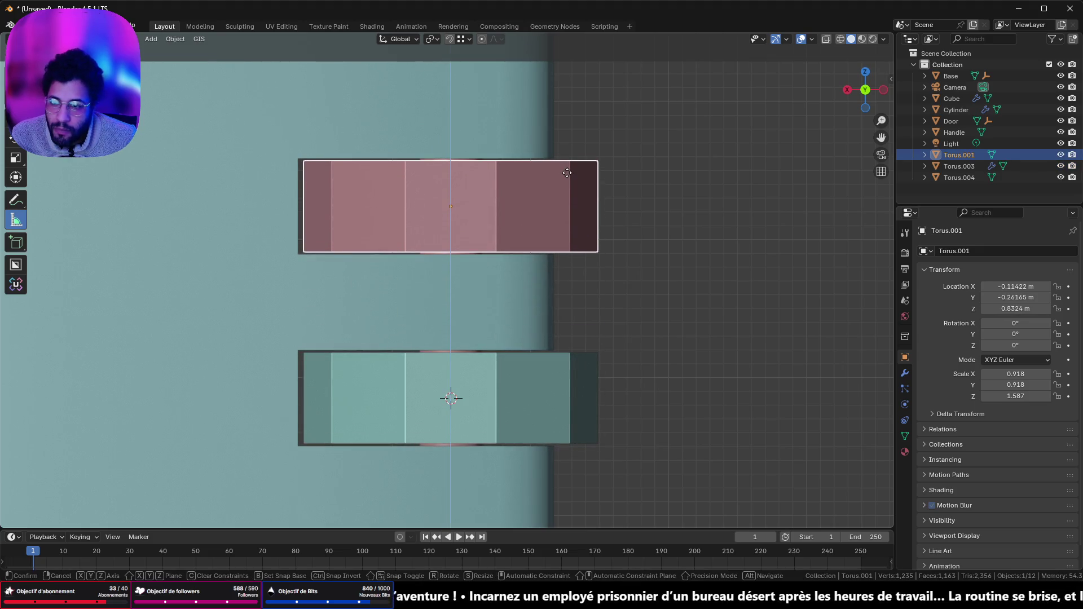
{"action": "left_click", "coordinate": [567, 173]}
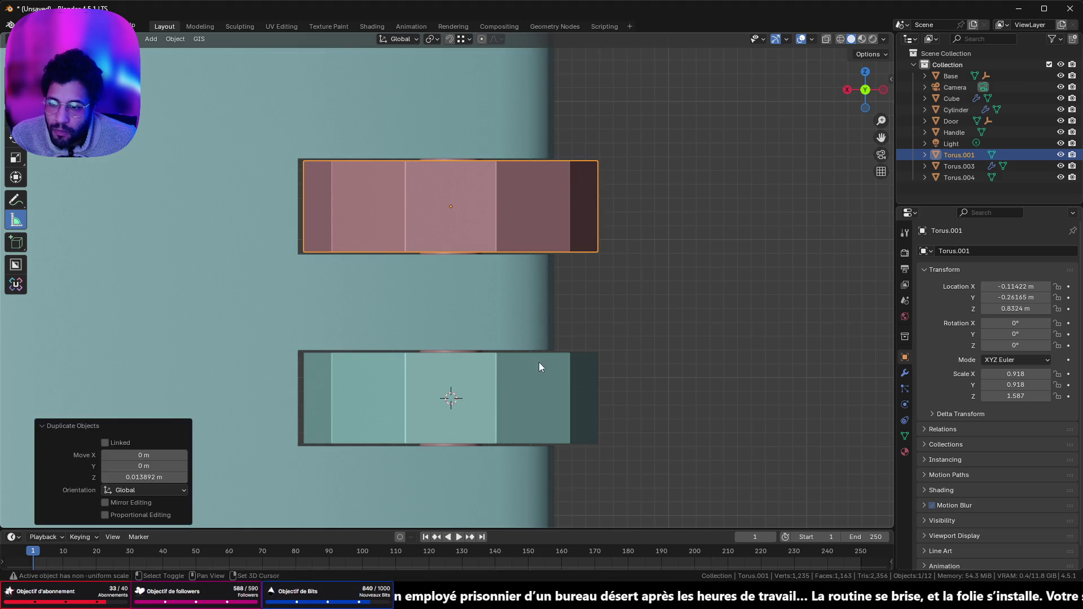
{"action": "middle_click_drag", "start_coordinate": [539, 362], "coordinate": [530, 168], "text": "shift"}
{"action": "key", "text": "shift+d"}
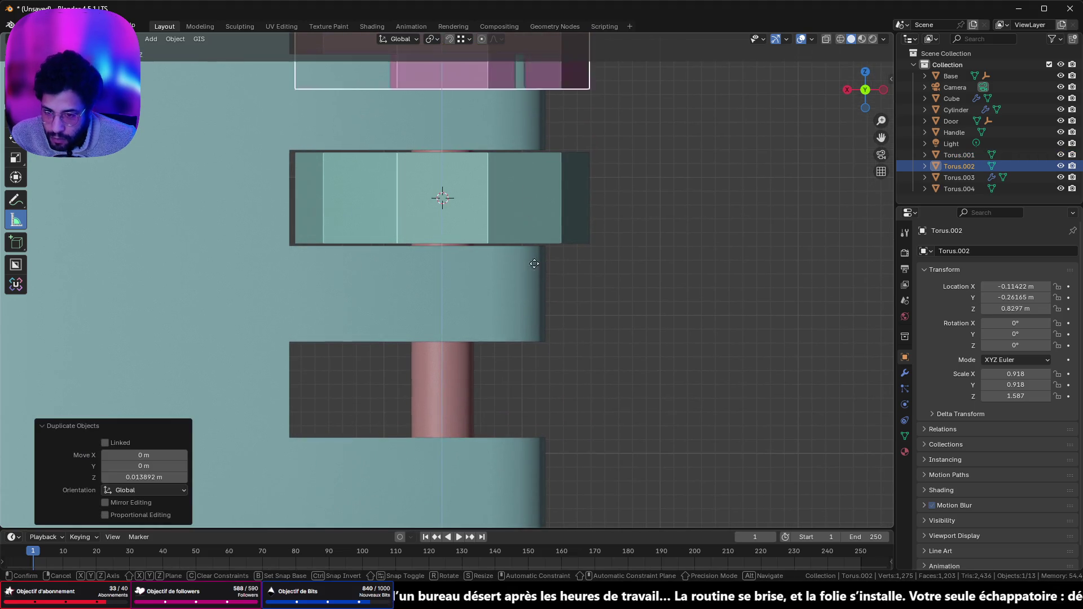
{"action": "key", "text": "z"}
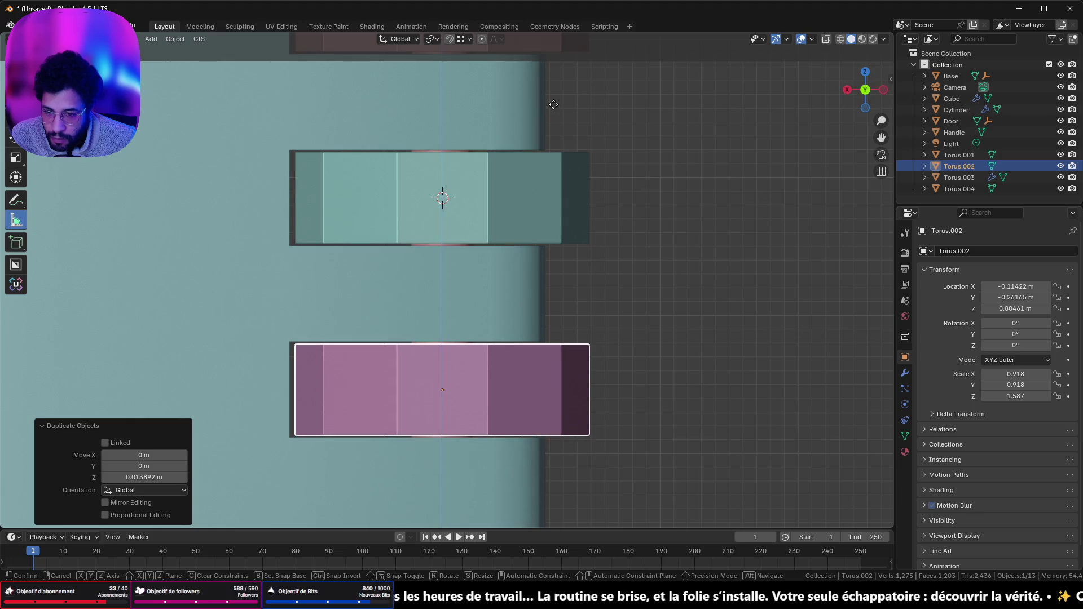
{"action": "left_click", "coordinate": [553, 103]}
- Review the three rings from below, then switch mesh editing to the lock body
{"action": "mouse_move", "coordinate": [553, 104]}
{"action": "middle_mouse_down"}
{"action": "mouse_move", "coordinate": [526, 182]}
{"action": "mouse_move", "coordinate": [407, 260]}
{"action": "mouse_move", "coordinate": [633, 264]}
{"action": "mouse_move", "coordinate": [865, 209]}
{"action": "mouse_move", "coordinate": [138, 218]}
{"action": "mouse_move", "coordinate": [155, 220]}
{"action": "mouse_move", "coordinate": [69, 230]}
{"action": "mouse_move", "coordinate": [317, 187]}
{"action": "mouse_move", "coordinate": [141, 164]}
{"action": "middle_mouse_up"}
{"action": "scroll", "coordinate": [332, 162], "scroll_direction": "up", "scroll_amount": 6}
{"action": "mouse_move", "coordinate": [332, 162]}
{"action": "middle_mouse_down", "text": "shift"}
{"action": "mouse_move", "coordinate": [117, 432]}
{"action": "mouse_move", "coordinate": [120, 479]}
{"action": "middle_mouse_up", "text": "shift"}
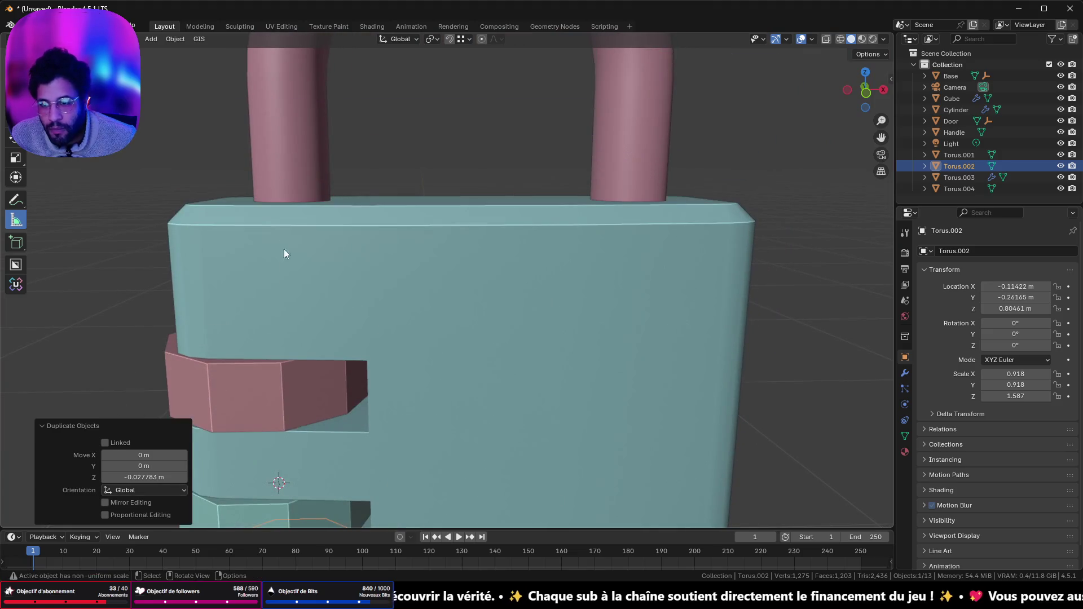
{"action": "scroll", "coordinate": [283, 249], "scroll_direction": "down", "scroll_amount": 3}
{"action": "mouse_move", "coordinate": [499, 246]}
{"action": "middle_mouse_down"}
{"action": "mouse_move", "coordinate": [564, 255]}
{"action": "mouse_move", "coordinate": [537, 336]}
{"action": "mouse_move", "coordinate": [714, 315]}
{"action": "mouse_move", "coordinate": [536, 307]}
{"action": "middle_mouse_up"}
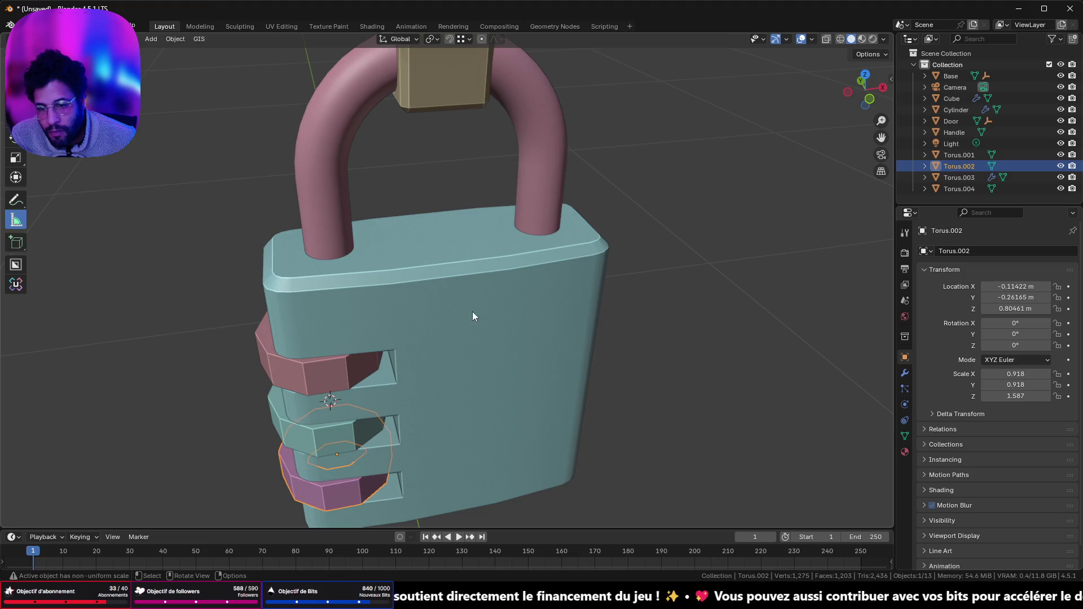
{"action": "key", "text": "Tab"}
{"action": "key", "text": "alt+q"}
{"action": "middle_click_drag", "start_coordinate": [424, 307], "coordinate": [557, 296]}
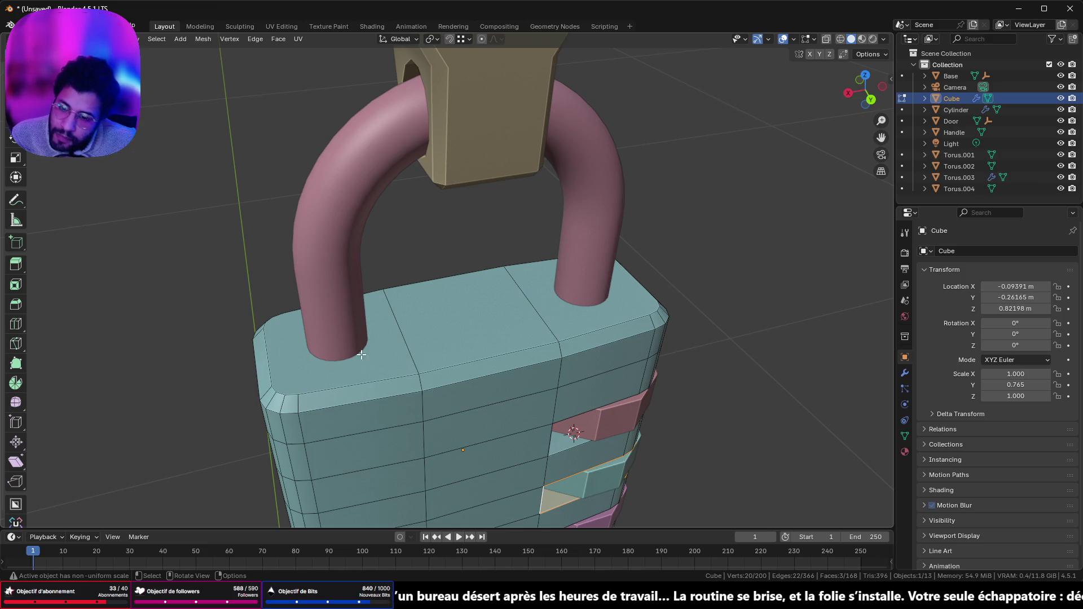
- Try subdividing the two top faces of the lock body, then undo it
{"action": "left_click", "coordinate": [389, 361]}
{"action": "left_click", "coordinate": [622, 317], "text": "shift"}
{"action": "key", "text": "ctrl+f"}
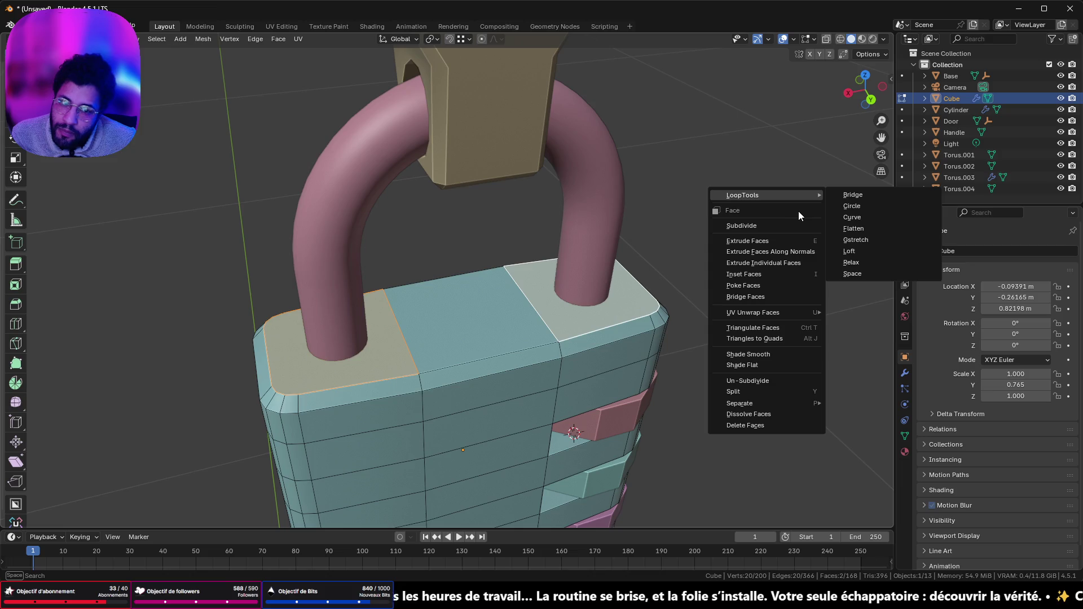
{"action": "right_click", "coordinate": [774, 165]}
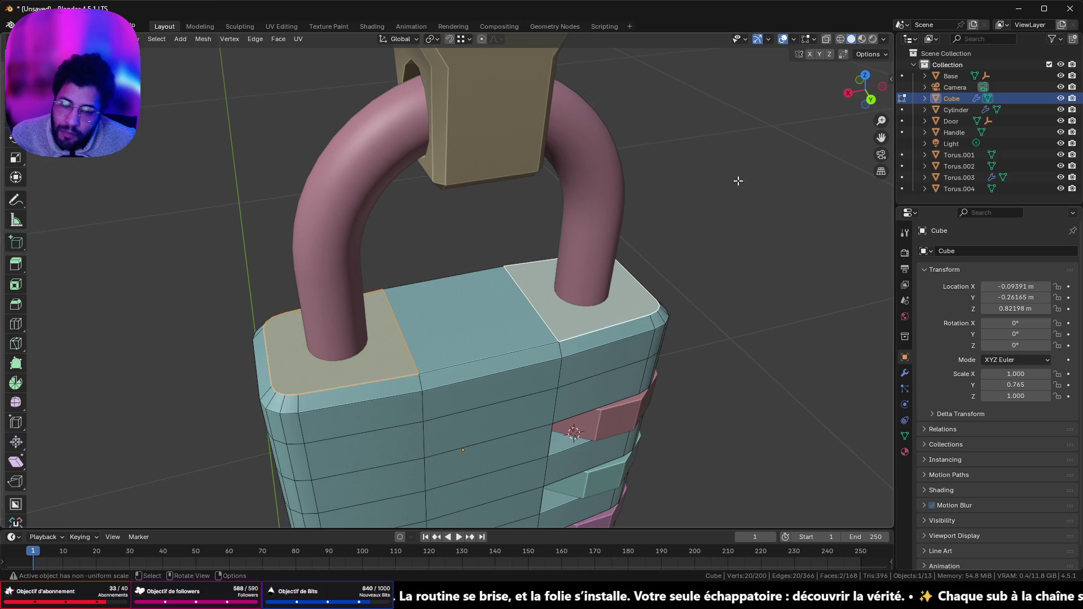
{"action": "right_click", "coordinate": [740, 201]}
{"action": "mouse_move", "coordinate": [751, 186]}
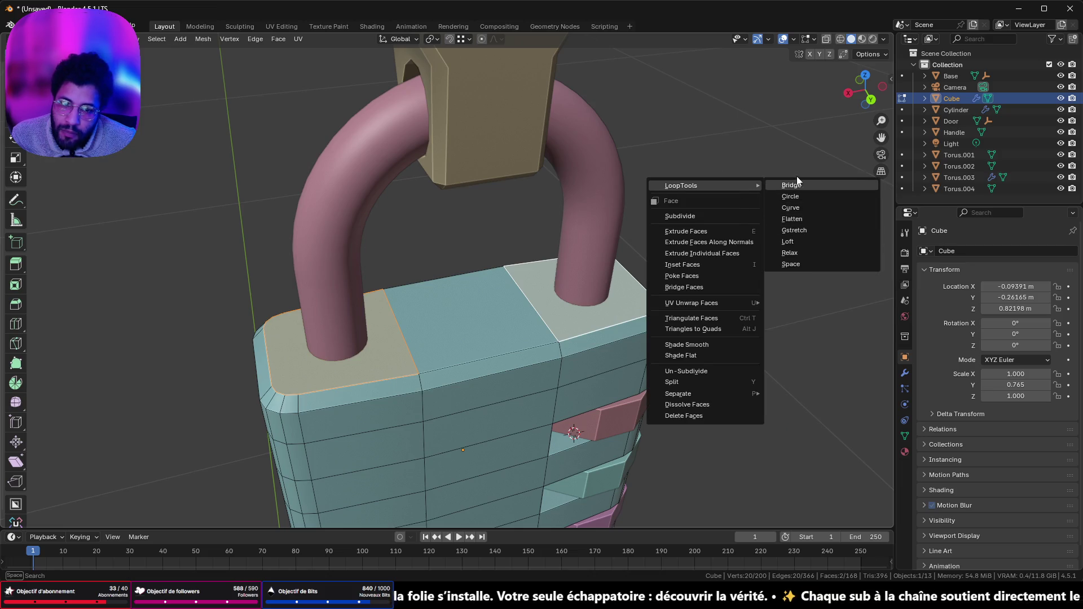
{"action": "left_click", "coordinate": [718, 215]}
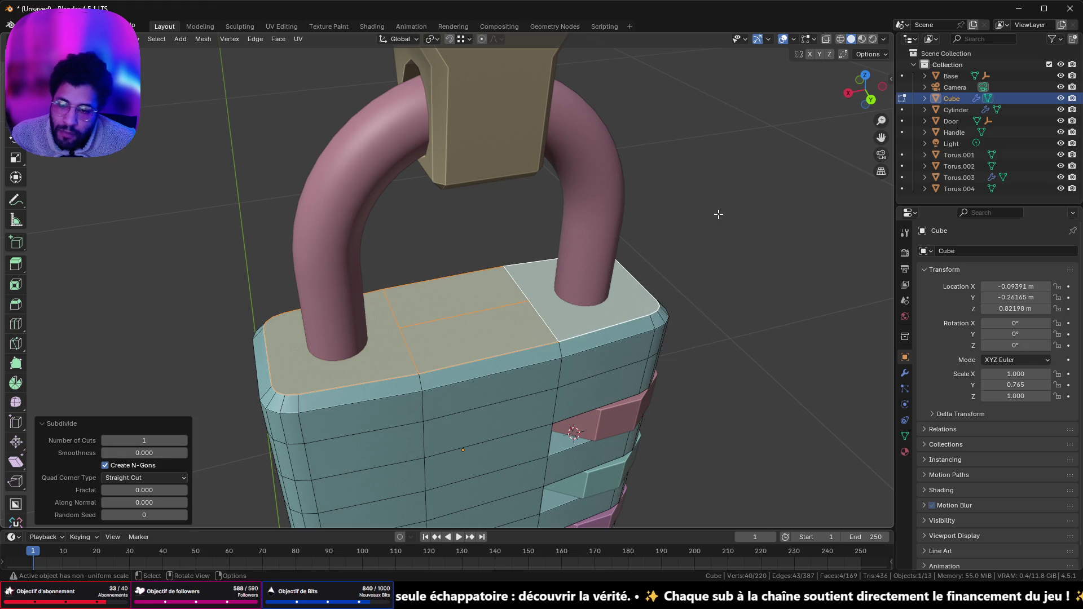
{"action": "key", "text": "ctrl+z"}
- Pick rim vertices and edges across the top of the lock body
{"action": "mouse_move", "coordinate": [716, 218]}
{"action": "middle_mouse_down"}
{"action": "mouse_move", "coordinate": [643, 218]}
{"action": "mouse_move", "coordinate": [666, 212]}
{"action": "middle_mouse_up"}
{"action": "key", "text": "Tab"}
{"action": "key", "text": "Tab"}
{"action": "scroll", "coordinate": [556, 248], "scroll_direction": "up", "scroll_amount": 6}
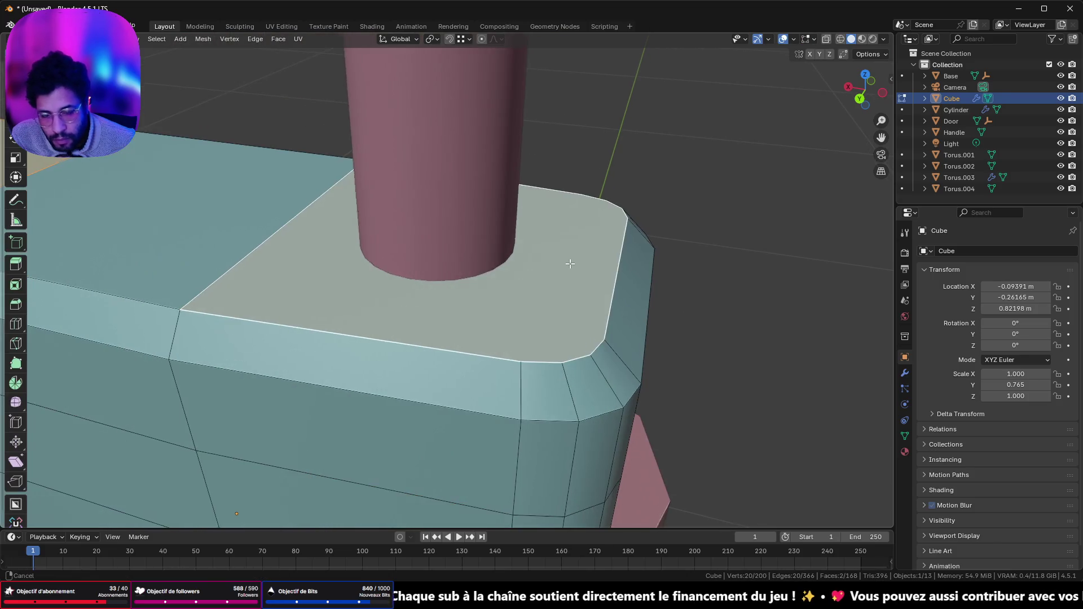
{"action": "middle_click_drag", "start_coordinate": [569, 264], "coordinate": [524, 271], "text": "shift"}
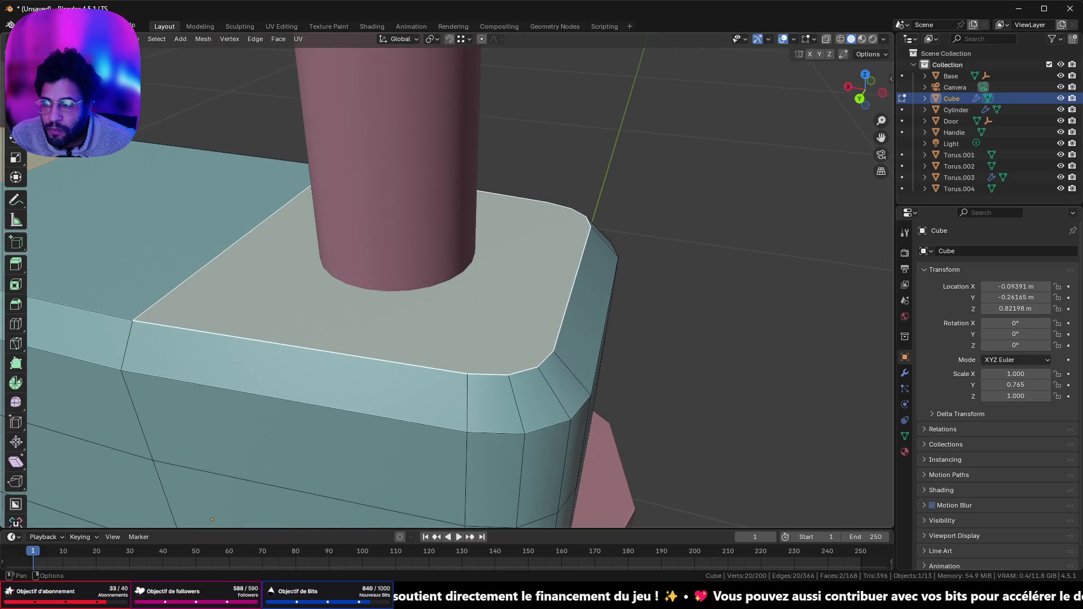
{"action": "left_click", "coordinate": [303, 345], "text": "shift"}
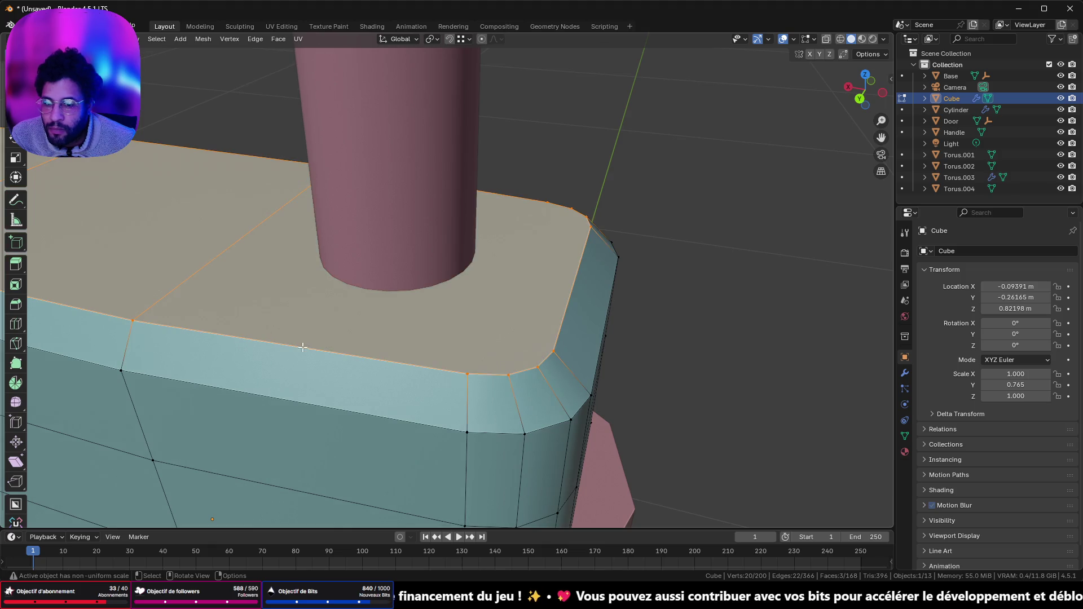
{"action": "left_click", "coordinate": [468, 373]}
{"action": "left_click", "coordinate": [554, 351], "text": "shift"}
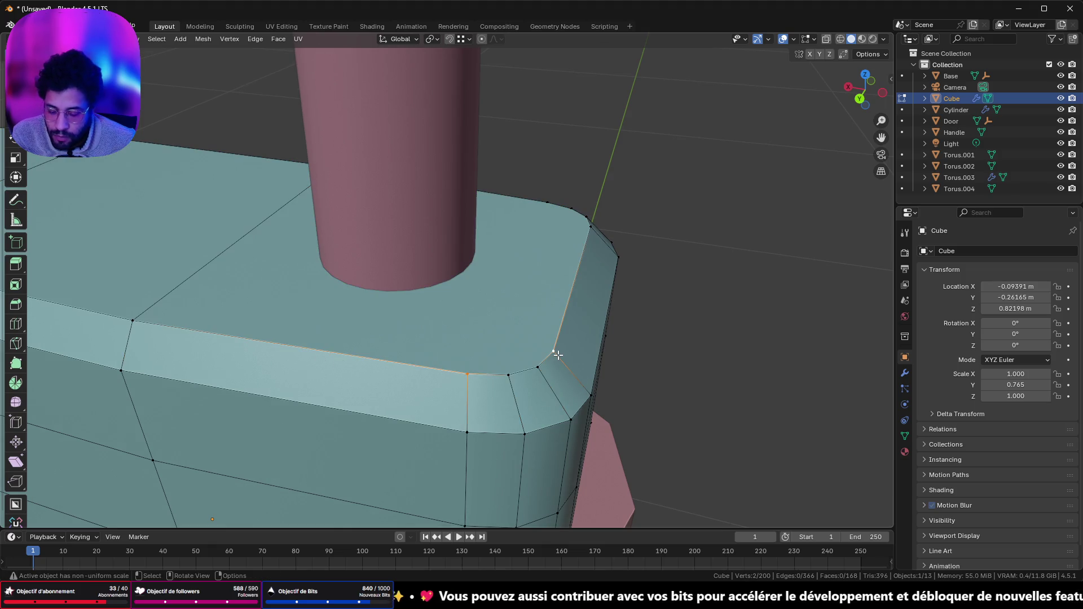
{"action": "left_click", "coordinate": [585, 235]}
{"action": "left_click", "coordinate": [558, 211], "text": "shift"}
{"action": "left_click", "coordinate": [585, 228], "text": "shift"}
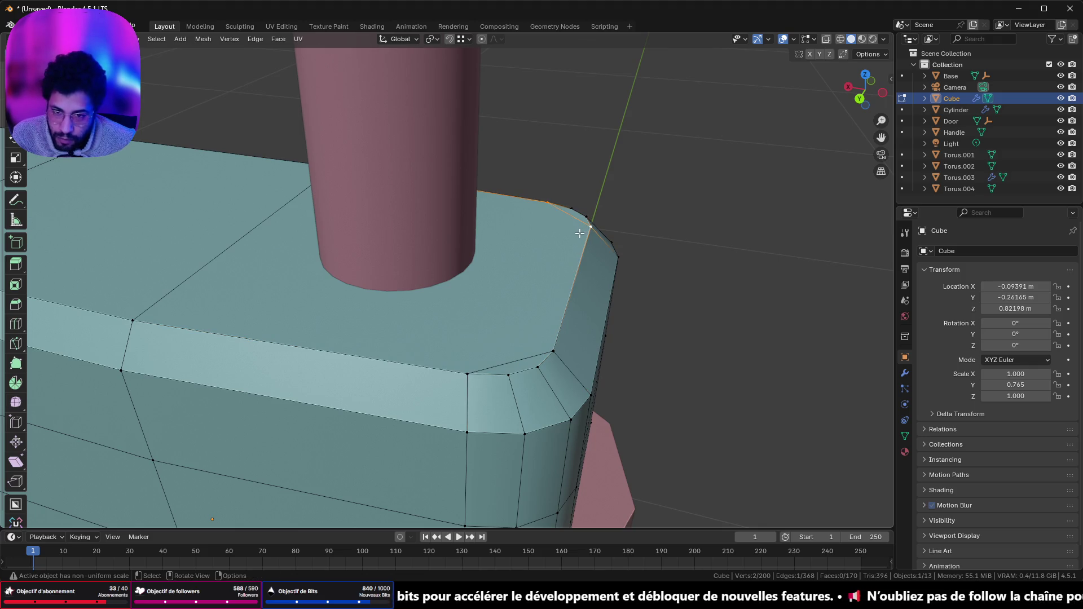
- Join pairs of top-rim vertices to add three new edges across the top face
{"action": "left_click", "coordinate": [473, 372]}
{"action": "left_click", "coordinate": [549, 204], "text": "shift"}
{"action": "scroll", "coordinate": [529, 304], "scroll_direction": "down", "scroll_amount": 3}
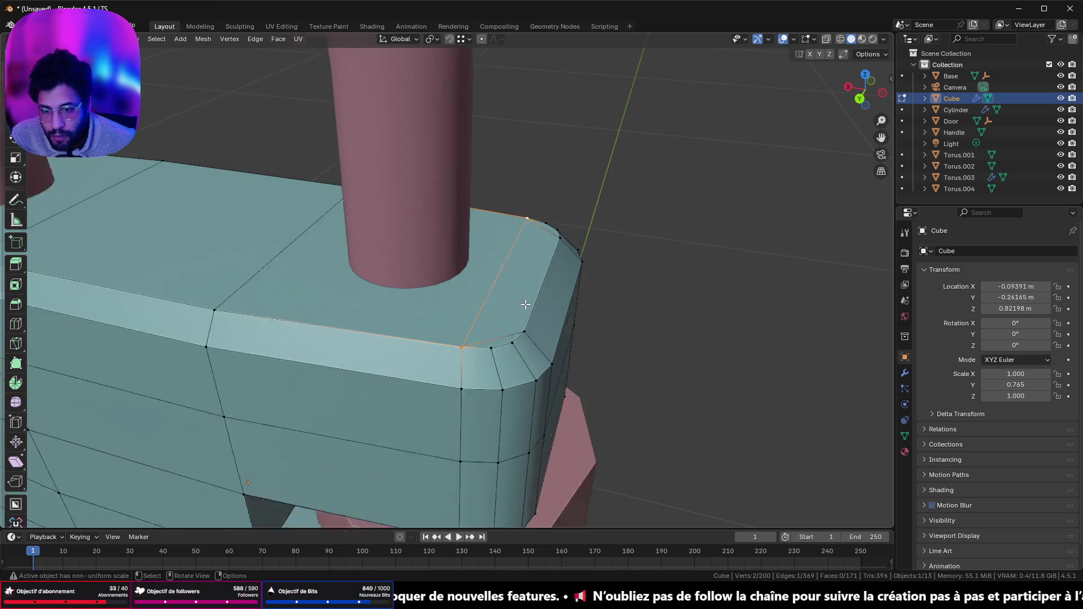
{"action": "mouse_move", "coordinate": [269, 288]}
{"action": "middle_mouse_down"}
{"action": "mouse_move", "coordinate": [350, 321]}
{"action": "mouse_move", "coordinate": [406, 373]}
{"action": "mouse_move", "coordinate": [439, 443]}
{"action": "middle_mouse_up"}
{"action": "left_click", "coordinate": [439, 443]}
{"action": "left_click", "coordinate": [489, 429], "text": "shift"}
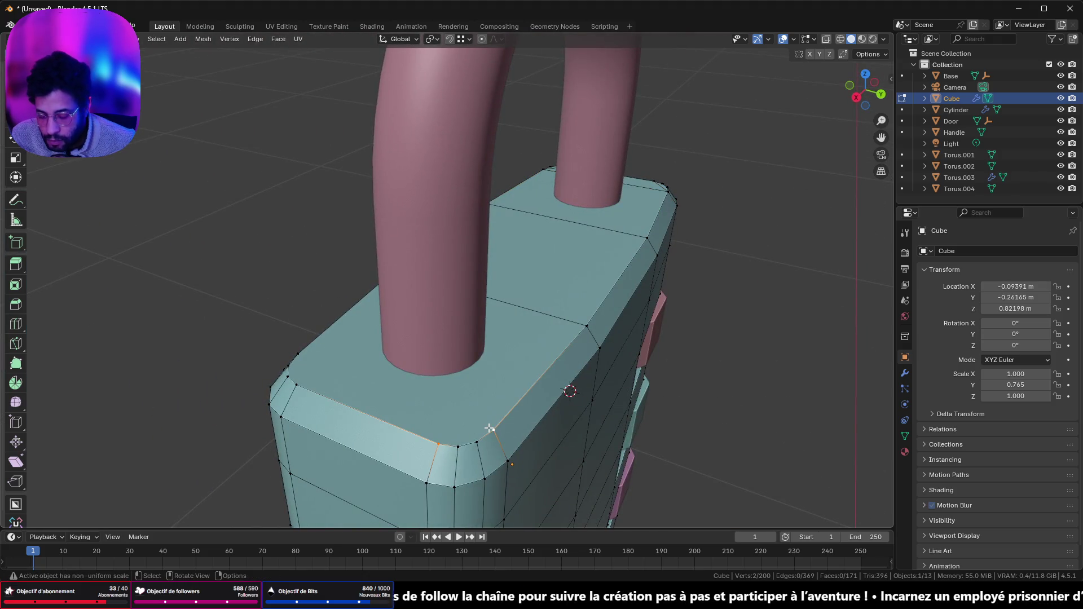
{"action": "left_click", "coordinate": [302, 383]}
{"action": "left_click", "coordinate": [305, 361], "text": "shift"}
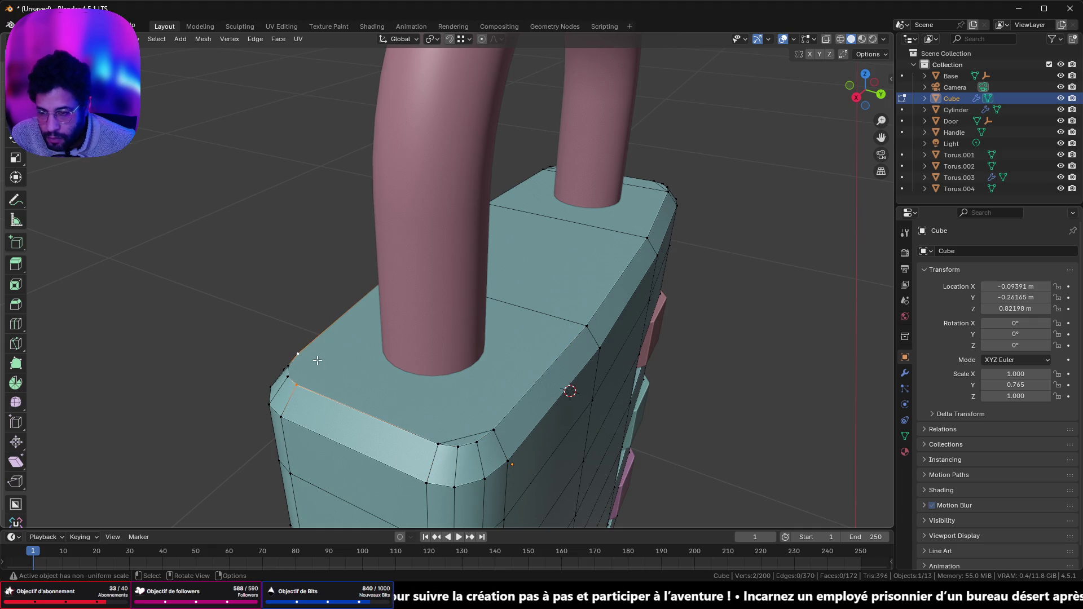
{"action": "left_click", "coordinate": [493, 427], "text": "shift"}
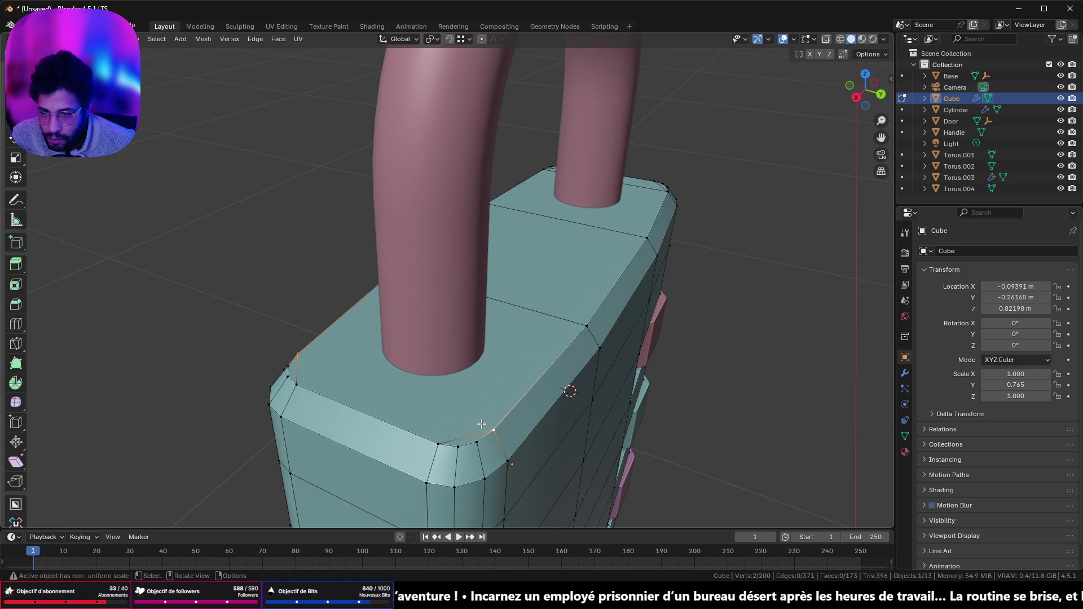
{"action": "middle_click_drag", "start_coordinate": [483, 422], "coordinate": [361, 324]}
{"action": "key", "text": "alt+a"}
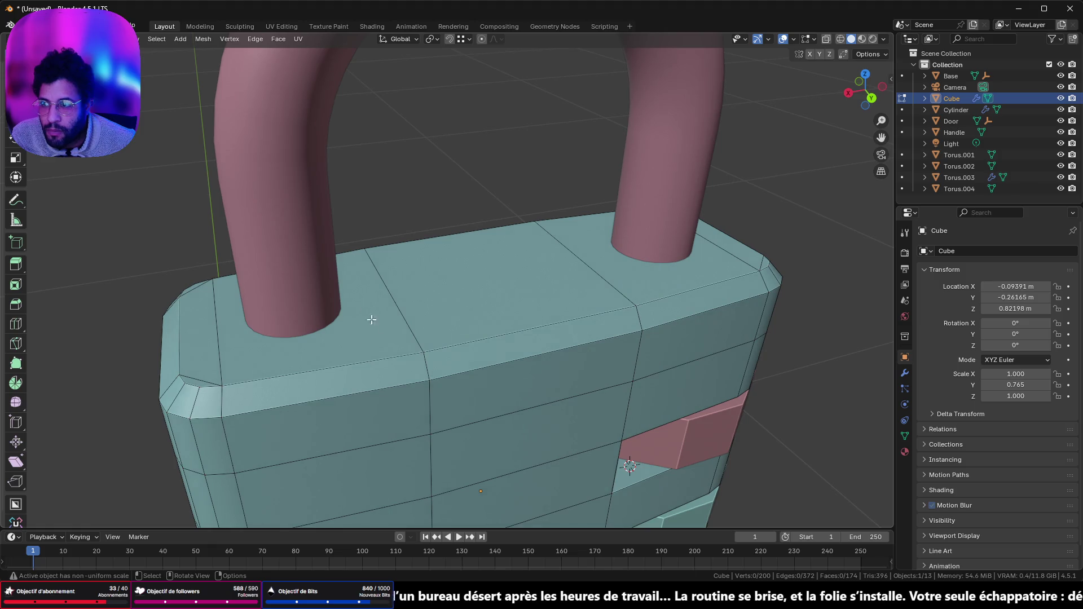
- Select the left and right top faces of the lock body and subdivide them
{"action": "left_click", "coordinate": [386, 327]}
{"action": "left_click", "coordinate": [555, 295], "text": "shift"}
{"action": "left_click", "coordinate": [294, 334]}
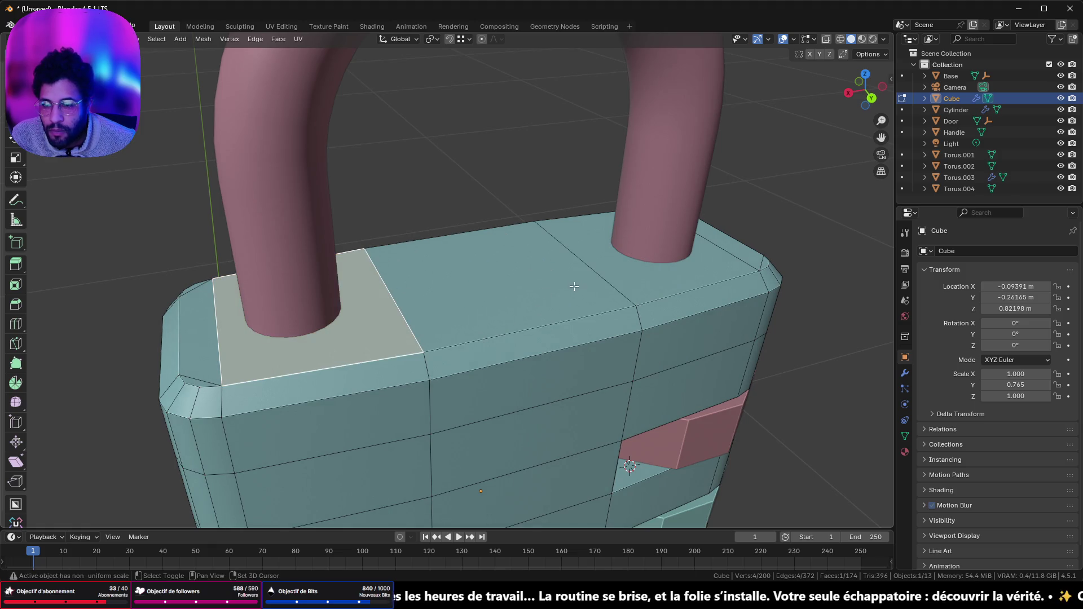
{"action": "left_click", "coordinate": [716, 265], "text": "shift"}
{"action": "right_click", "coordinate": [538, 165]}
{"action": "left_click", "coordinate": [539, 165]}
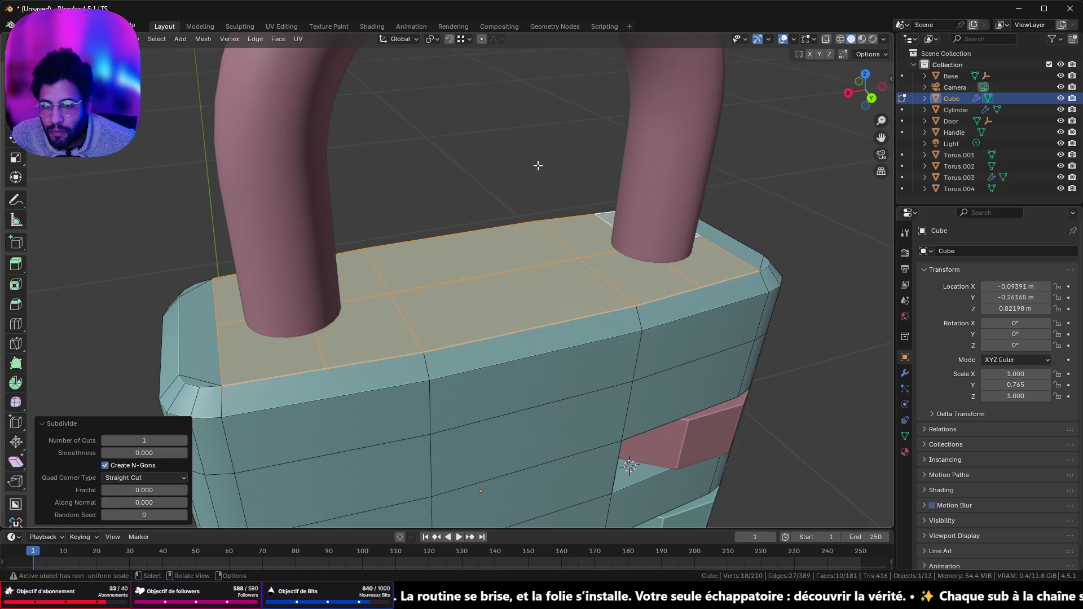
- Raise the subdivision to 5 cuts, then view the lock from the front and deselect all
{"action": "mouse_move", "coordinate": [519, 233]}
{"action": "middle_mouse_down"}
{"action": "mouse_move", "coordinate": [568, 251]}
{"action": "mouse_move", "coordinate": [759, 249]}
{"action": "mouse_move", "coordinate": [764, 265]}
{"action": "mouse_move", "coordinate": [829, 254]}
{"action": "mouse_move", "coordinate": [79, 252]}
{"action": "mouse_move", "coordinate": [164, 249]}
{"action": "middle_mouse_up"}
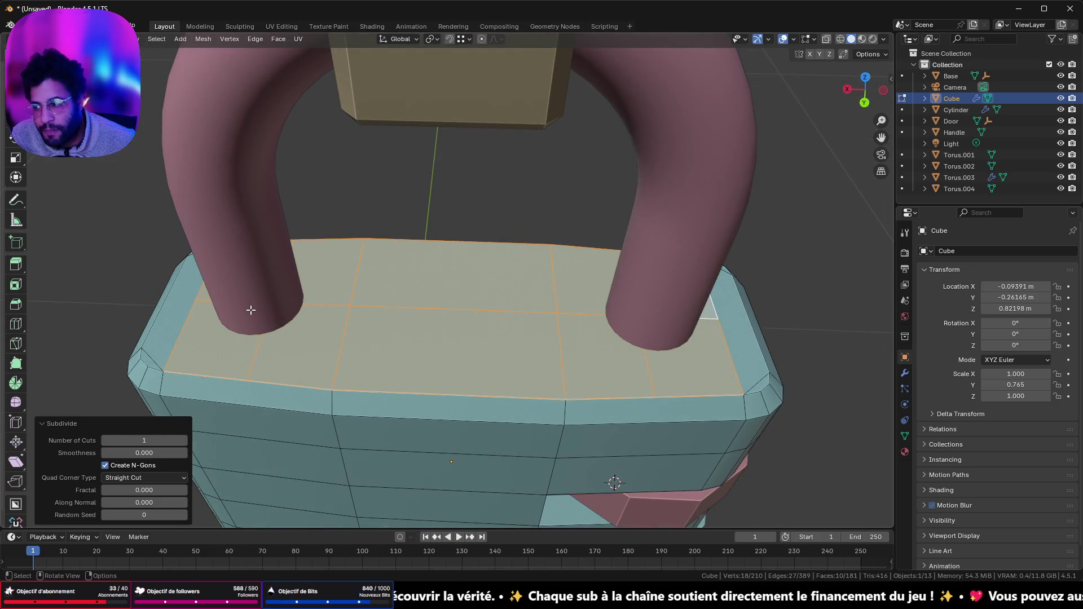
{"action": "scroll", "coordinate": [251, 310], "scroll_direction": "down", "scroll_amount": 4}
{"action": "mouse_move", "coordinate": [314, 295]}
{"action": "middle_mouse_down"}
{"action": "mouse_move", "coordinate": [351, 295]}
{"action": "mouse_move", "coordinate": [330, 278]}
{"action": "mouse_move", "coordinate": [333, 290]}
{"action": "middle_mouse_up"}
{"action": "left_click", "coordinate": [183, 441]}
{"action": "left_click", "coordinate": [183, 441]}
{"action": "left_click", "coordinate": [183, 440]}
{"action": "left_click", "coordinate": [183, 440]}
{"action": "middle_click_drag", "start_coordinate": [479, 266], "coordinate": [516, 263]}
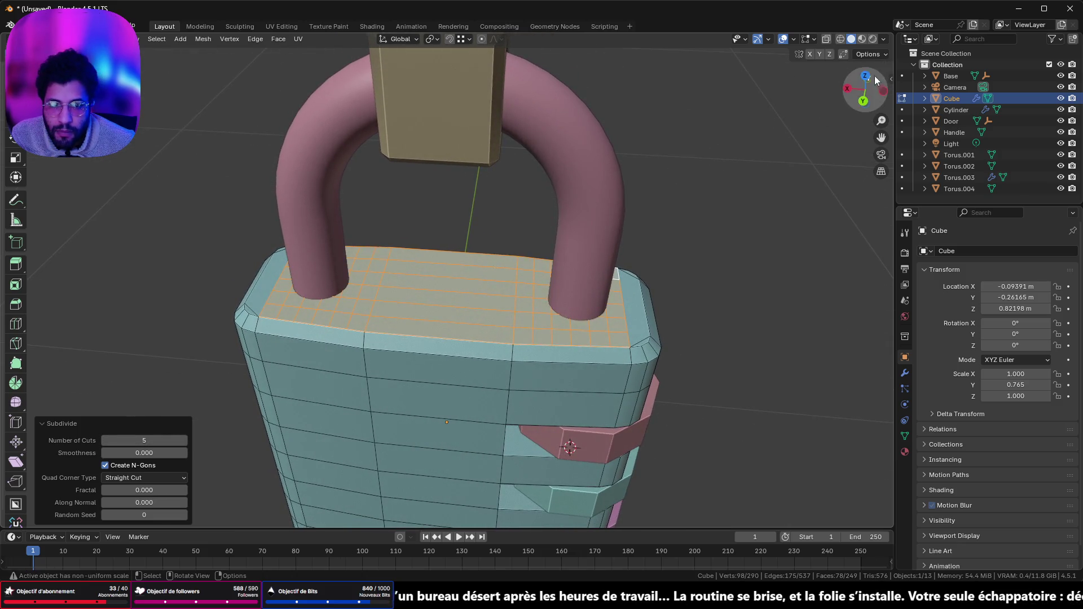
{"action": "left_click", "coordinate": [858, 78]}
{"action": "key", "text": "alt+a"}
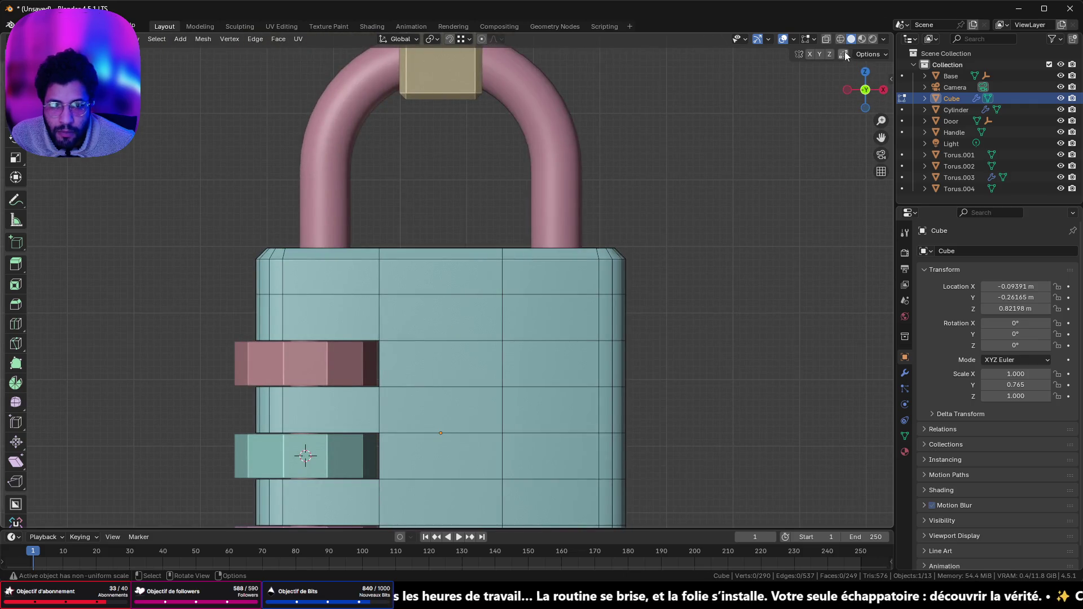
- In top orthographic X-ray view, box-select face blocks under the right and left shackle legs
{"action": "left_click", "coordinate": [862, 71]}
{"action": "left_click", "coordinate": [840, 40]}
{"action": "scroll", "coordinate": [715, 142], "scroll_direction": "up", "scroll_amount": 2}
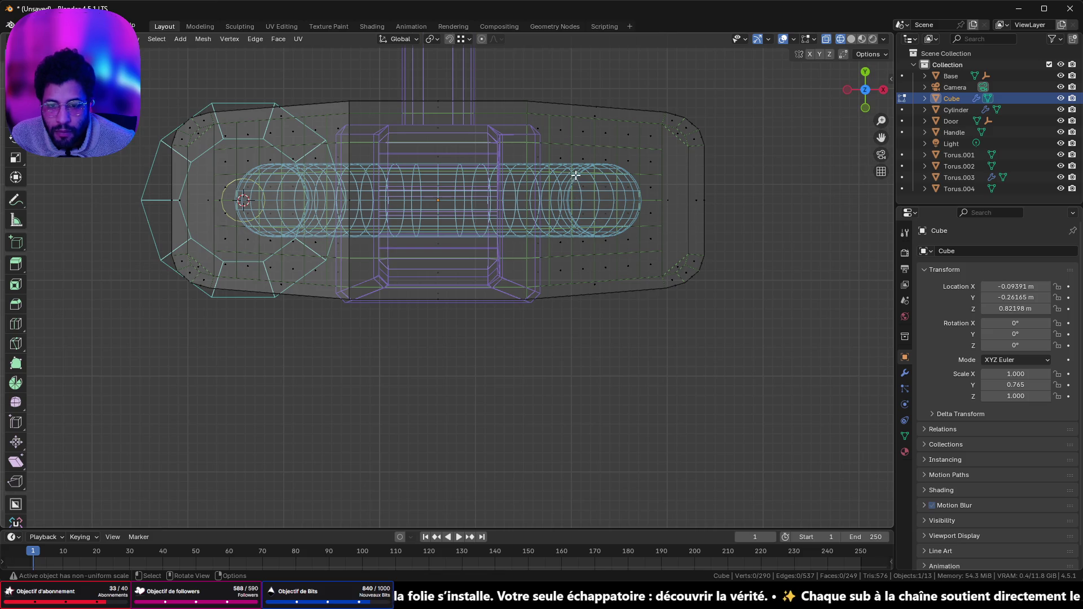
{"action": "left_click_drag", "start_coordinate": [566, 161], "coordinate": [635, 243]}
{"action": "left_click_drag", "start_coordinate": [558, 160], "coordinate": [629, 243]}
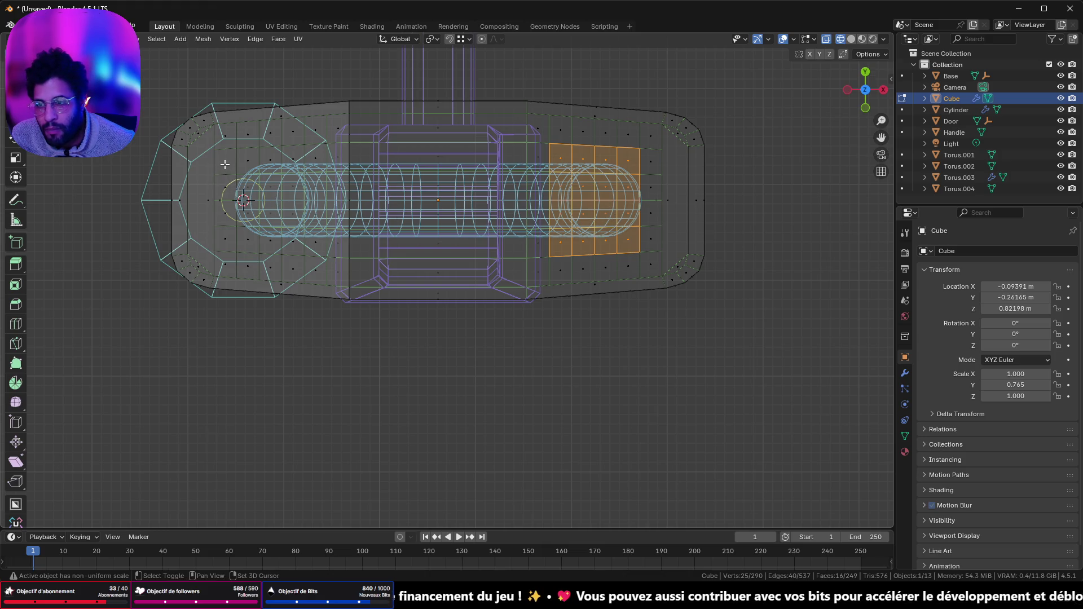
{"action": "mouse_move", "coordinate": [247, 164]}
{"action": "left_mouse_down", "text": "shift"}
{"action": "mouse_move", "coordinate": [312, 245]}
{"action": "mouse_move", "coordinate": [326, 246]}
{"action": "left_mouse_up", "text": "shift"}
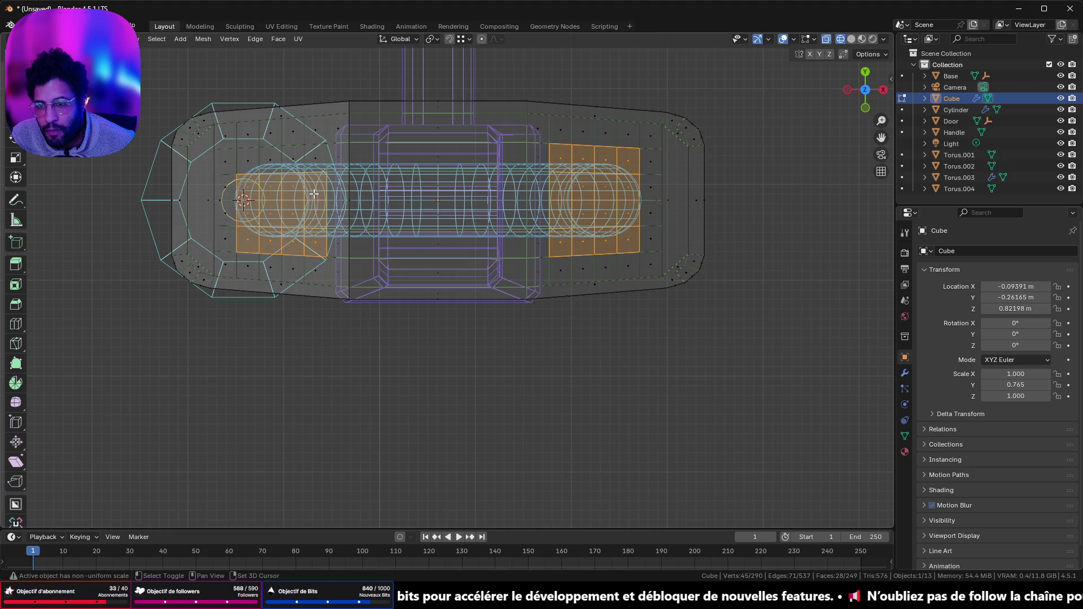
{"action": "mouse_move", "coordinate": [314, 193]}
{"action": "left_mouse_down", "text": "shift"}
{"action": "mouse_move", "coordinate": [251, 162]}
{"action": "mouse_move", "coordinate": [291, 219]}
{"action": "left_mouse_up", "text": "shift"}
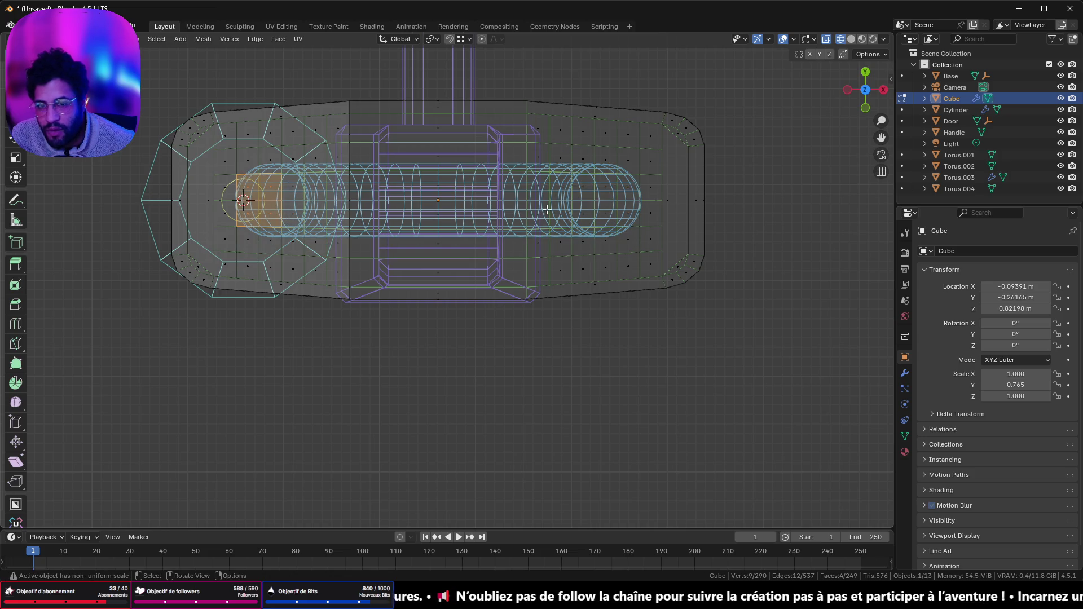
{"action": "left_click_drag", "start_coordinate": [603, 184], "coordinate": [637, 230], "text": "shift"}
- Orbit into a tilted view and add faces beside the left leg to the selection
{"action": "mouse_move", "coordinate": [637, 230]}
{"action": "middle_mouse_down"}
{"action": "mouse_move", "coordinate": [537, 182]}
{"action": "mouse_move", "coordinate": [734, 101]}
{"action": "middle_mouse_up"}
{"action": "left_click", "coordinate": [826, 39]}
{"action": "mouse_move", "coordinate": [598, 169]}
{"action": "middle_mouse_down"}
{"action": "mouse_move", "coordinate": [518, 145]}
{"action": "mouse_move", "coordinate": [494, 160]}
{"action": "middle_mouse_up"}
{"action": "key", "text": "Tab"}
{"action": "key", "text": "Tab"}
{"action": "left_click", "coordinate": [827, 40]}
{"action": "mouse_move", "coordinate": [462, 154]}
{"action": "middle_mouse_down"}
{"action": "mouse_move", "coordinate": [444, 172]}
{"action": "mouse_move", "coordinate": [466, 259]}
{"action": "mouse_move", "coordinate": [474, 229]}
{"action": "mouse_move", "coordinate": [442, 239]}
{"action": "middle_mouse_up"}
{"action": "left_click", "coordinate": [378, 279], "text": "shift"}
{"action": "left_click", "coordinate": [377, 278], "text": "shift"}
- Add the remaining faces under the other shackle leg, undoing two stray additions
{"action": "mouse_move", "coordinate": [646, 295]}
{"action": "middle_mouse_down"}
{"action": "mouse_move", "coordinate": [750, 314]}
{"action": "mouse_move", "coordinate": [584, 297]}
{"action": "mouse_move", "coordinate": [624, 416]}
{"action": "mouse_move", "coordinate": [559, 380]}
{"action": "middle_mouse_up"}
{"action": "left_click", "coordinate": [624, 423], "text": "shift"}
{"action": "left_click", "coordinate": [592, 403], "text": "shift"}
{"action": "key", "text": "ctrl+z"}
{"action": "key", "text": "ctrl+z"}
{"action": "mouse_move", "coordinate": [401, 362]}
{"action": "middle_mouse_down"}
{"action": "mouse_move", "coordinate": [551, 401]}
{"action": "mouse_move", "coordinate": [502, 383]}
{"action": "middle_mouse_up"}
{"action": "mouse_move", "coordinate": [690, 339]}
{"action": "middle_mouse_down"}
{"action": "mouse_move", "coordinate": [699, 280]}
{"action": "mouse_move", "coordinate": [563, 474]}
{"action": "mouse_move", "coordinate": [693, 321]}
{"action": "mouse_move", "coordinate": [736, 334]}
{"action": "mouse_move", "coordinate": [746, 359]}
{"action": "middle_mouse_up"}
{"action": "left_click", "coordinate": [698, 283], "text": "shift"}
{"action": "left_click", "coordinate": [698, 277], "text": "shift"}
- Make the selected face patches circular with LoopTools Circle
{"action": "key", "text": "ctrl+f"}
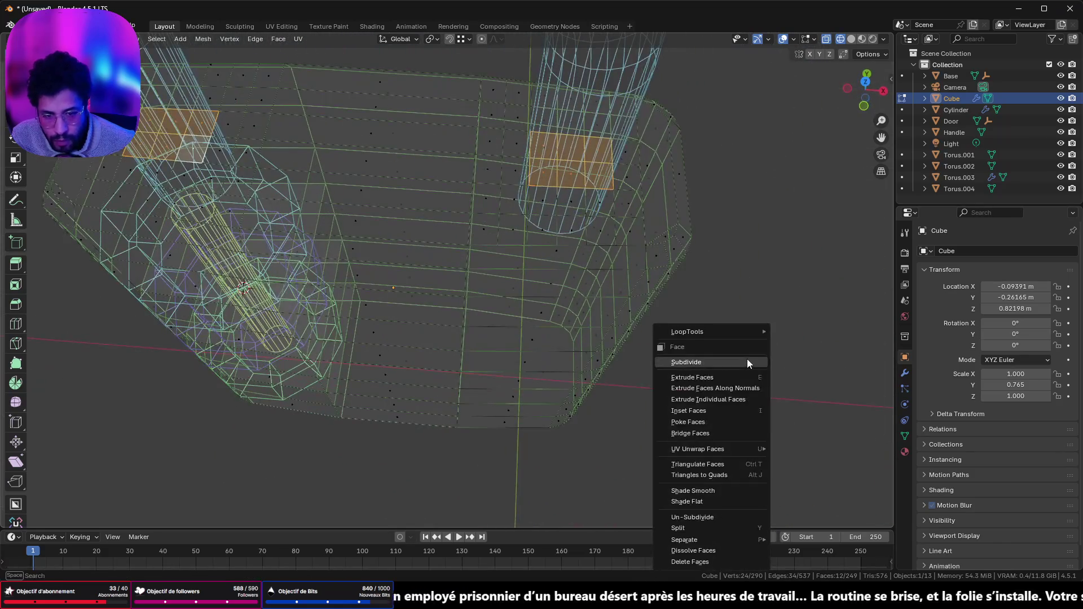
{"action": "mouse_move", "coordinate": [757, 332]}
{"action": "left_click", "coordinate": [801, 344]}
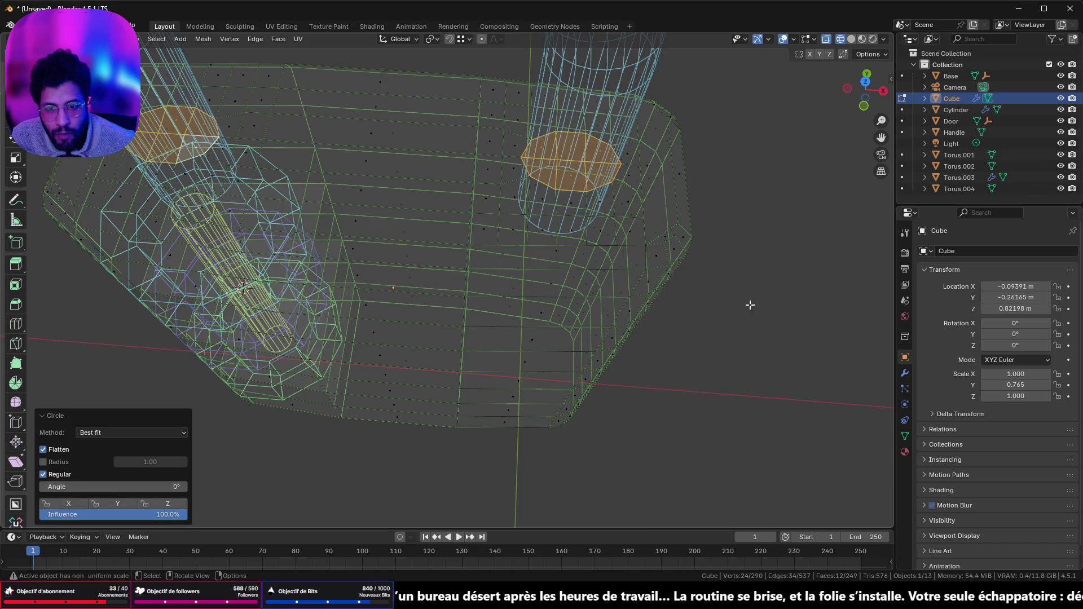
{"action": "middle_click_drag", "start_coordinate": [781, 145], "coordinate": [780, 98]}
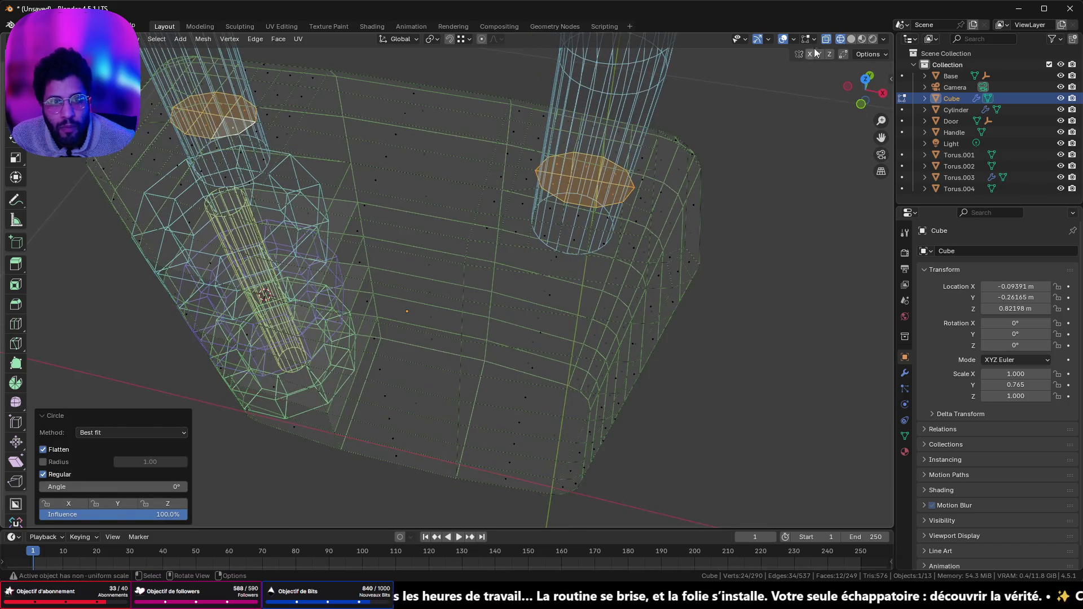
- Return to solid shading and isolate the lock body in local view
{"action": "left_click", "coordinate": [852, 40]}
{"action": "mouse_move", "coordinate": [655, 125]}
{"action": "middle_mouse_down"}
{"action": "mouse_move", "coordinate": [573, 242]}
{"action": "mouse_move", "coordinate": [508, 217]}
{"action": "mouse_move", "coordinate": [500, 255]}
{"action": "middle_mouse_up"}
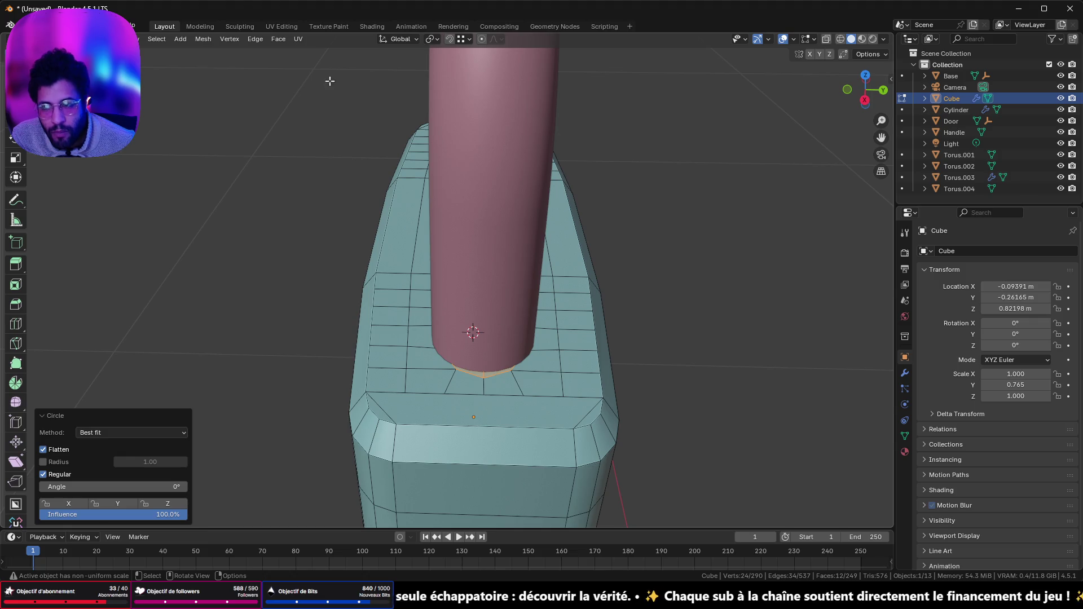
{"action": "scroll", "coordinate": [619, 399], "scroll_direction": "down", "scroll_amount": 4}
{"action": "middle_click_drag", "start_coordinate": [619, 399], "coordinate": [382, 206]}
{"action": "key", "text": "KP_Divide"}
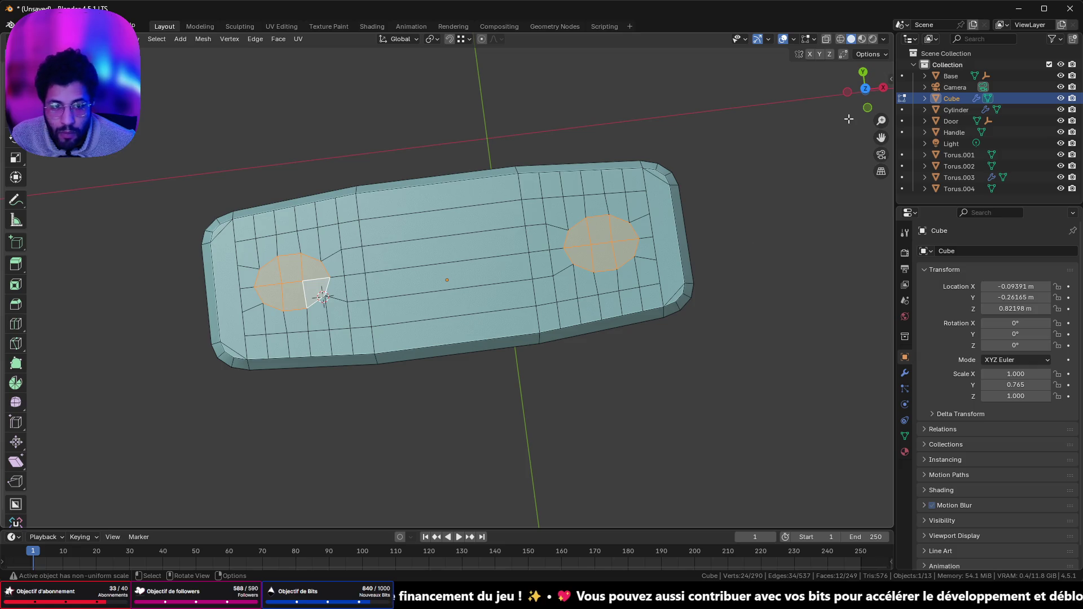
- Exit local view and stretch the circular patches to 1.364 along Y
{"action": "key", "text": "KP_Divide"}
{"action": "mouse_move", "coordinate": [677, 327]}
{"action": "middle_mouse_down"}
{"action": "mouse_move", "coordinate": [631, 364]}
{"action": "mouse_move", "coordinate": [578, 358]}
{"action": "mouse_move", "coordinate": [443, 286]}
{"action": "middle_mouse_up"}
{"action": "scroll", "coordinate": [577, 357], "scroll_direction": "up", "scroll_amount": 3}
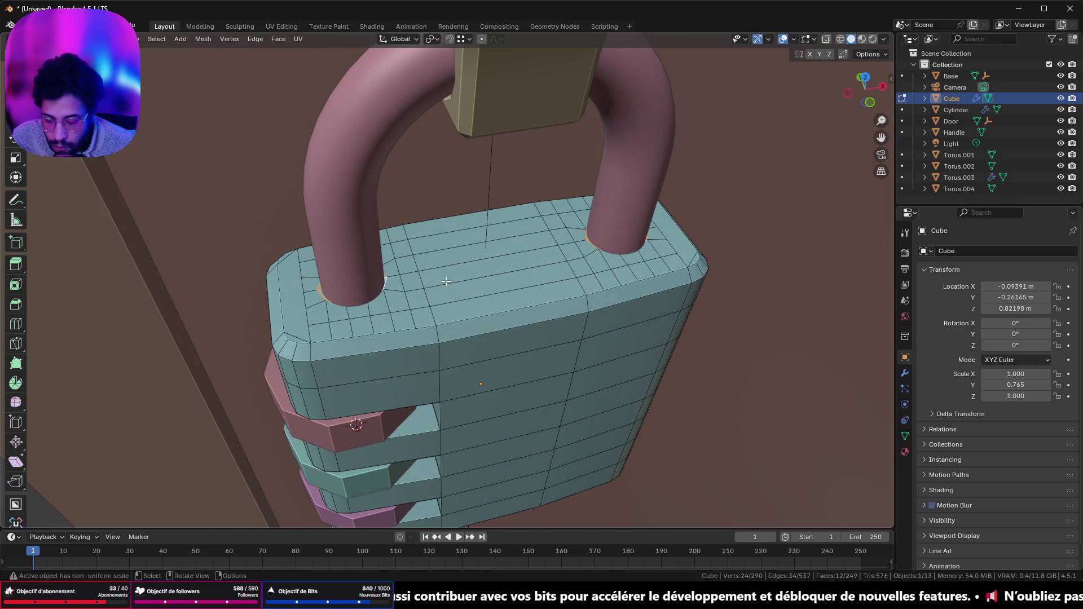
{"action": "key", "text": "s"}
{"action": "key", "text": "y"}
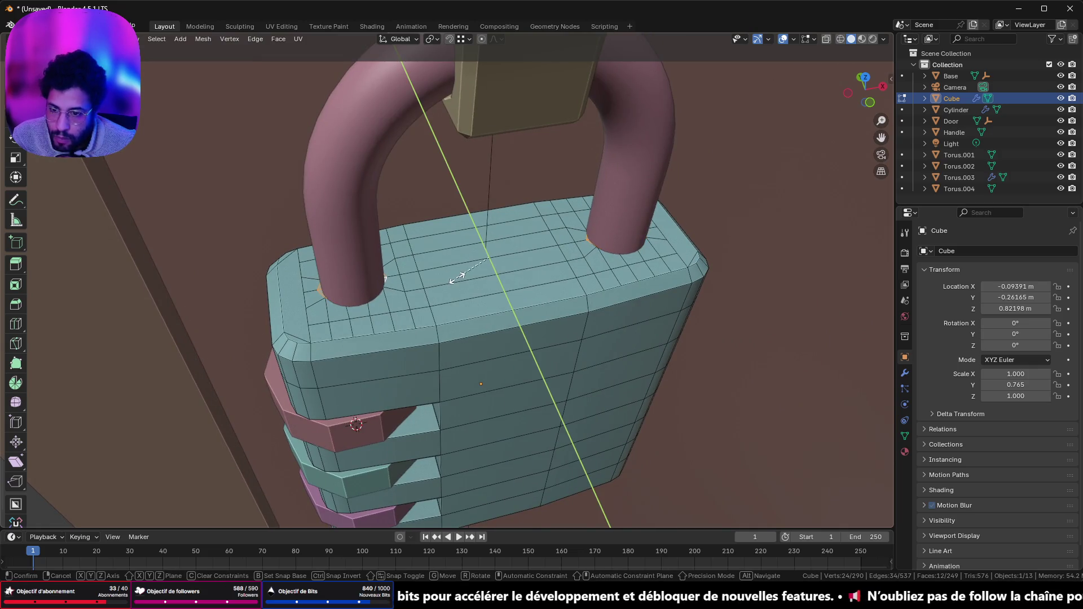
{"action": "left_click", "coordinate": [427, 283]}
- Extrude the patches slightly below the top and switch to wireframe display
{"action": "mouse_move", "coordinate": [427, 282]}
{"action": "middle_mouse_down"}
{"action": "mouse_move", "coordinate": [399, 314]}
{"action": "mouse_move", "coordinate": [435, 331]}
{"action": "mouse_move", "coordinate": [438, 309]}
{"action": "middle_mouse_up"}
{"action": "scroll", "coordinate": [544, 303], "scroll_direction": "up", "scroll_amount": 2}
{"action": "mouse_move", "coordinate": [544, 303]}
{"action": "middle_mouse_down"}
{"action": "mouse_move", "coordinate": [560, 273]}
{"action": "mouse_move", "coordinate": [507, 261]}
{"action": "mouse_move", "coordinate": [513, 249]}
{"action": "mouse_move", "coordinate": [641, 281]}
{"action": "middle_mouse_up"}
{"action": "key", "text": "e"}
{"action": "left_click", "coordinate": [714, 214]}
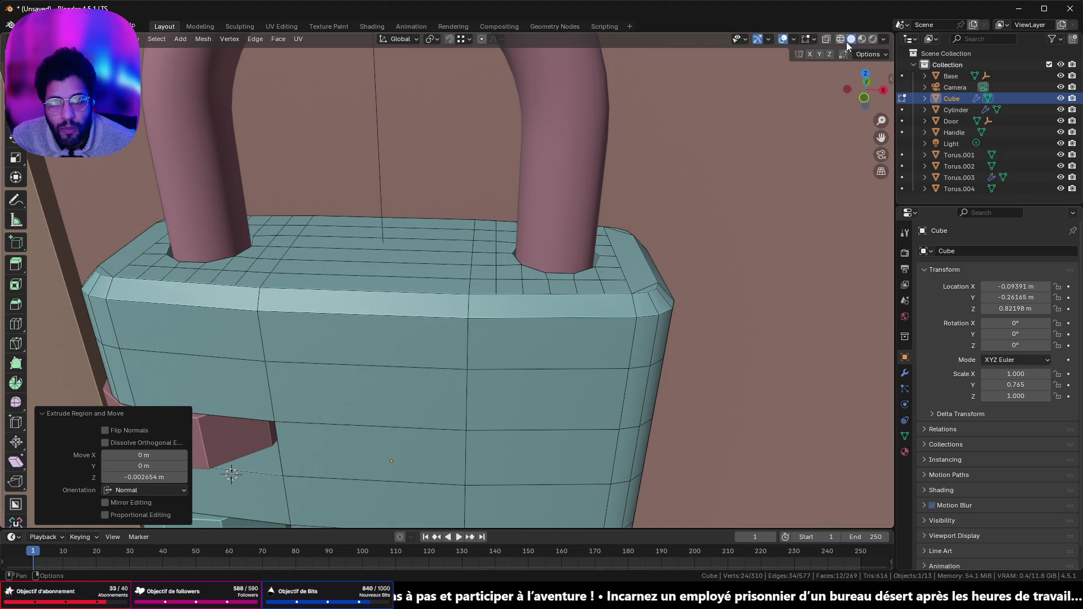
{"action": "left_click", "coordinate": [840, 39]}
{"action": "mouse_move", "coordinate": [651, 153]}
{"action": "middle_mouse_down"}
{"action": "mouse_move", "coordinate": [575, 177]}
{"action": "mouse_move", "coordinate": [580, 167]}
{"action": "middle_mouse_up"}
- Move the extruded patches down along Z to sink the holes into the top
{"action": "key", "text": "g"}
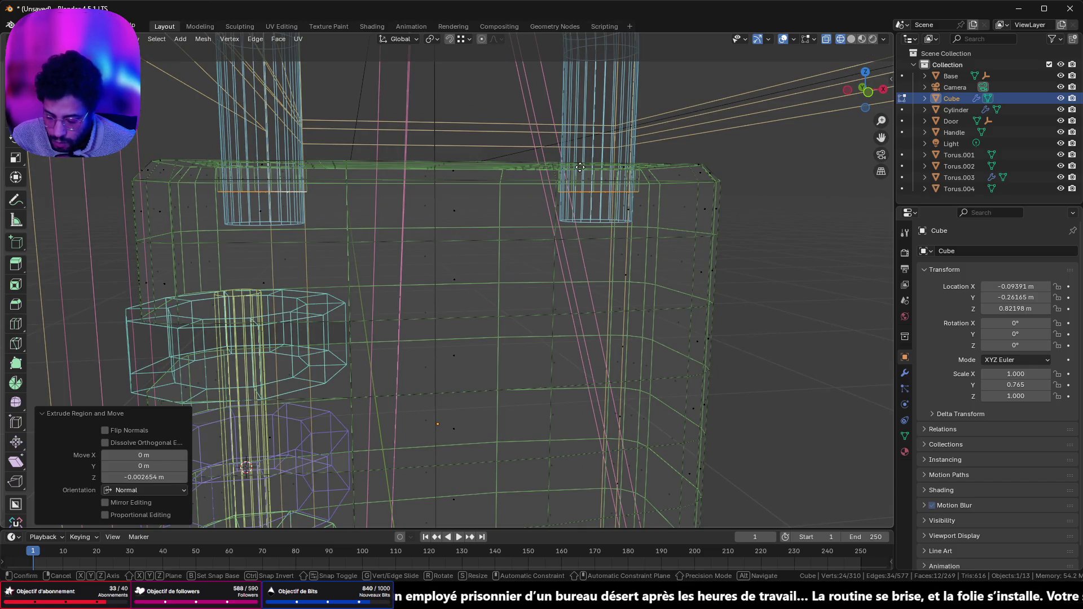
{"action": "key", "text": "z"}
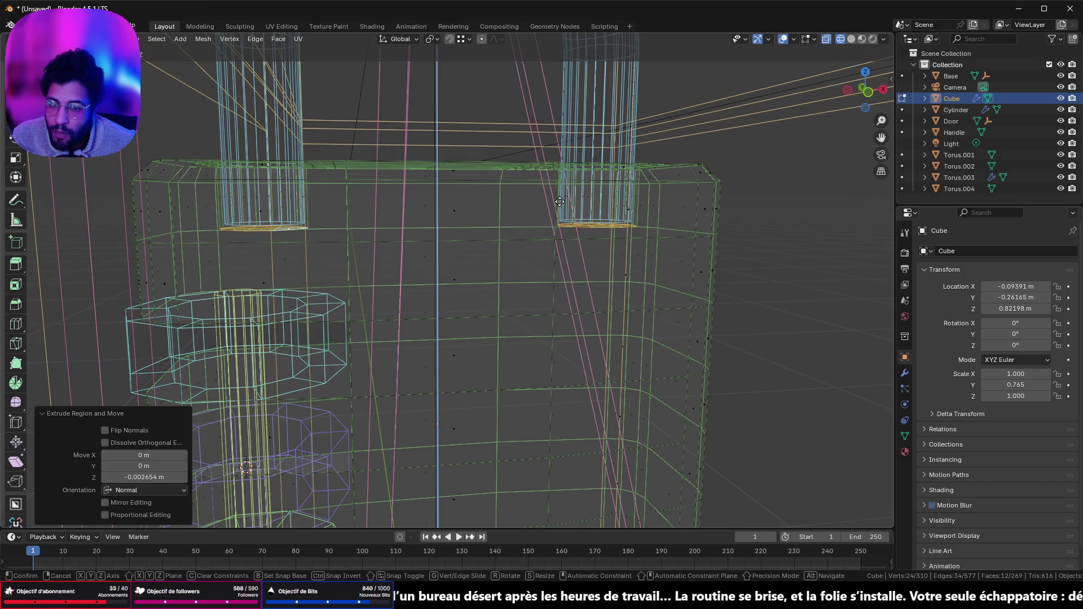
{"action": "left_click", "coordinate": [559, 201]}
{"action": "scroll", "coordinate": [503, 226], "scroll_direction": "down", "scroll_amount": 8}
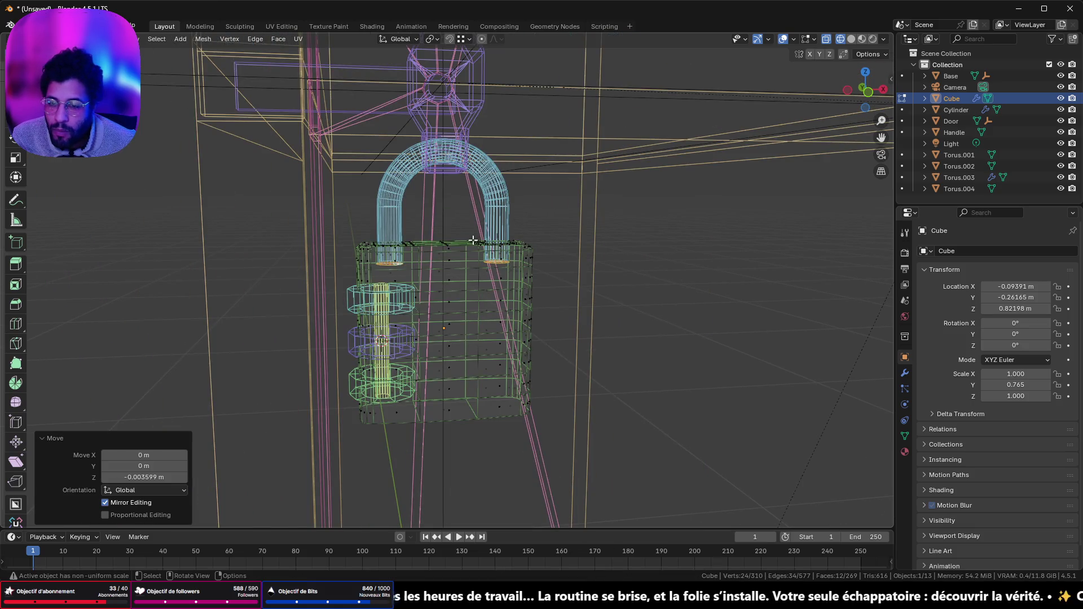
{"action": "scroll", "coordinate": [525, 256], "scroll_direction": "up", "scroll_amount": 3}
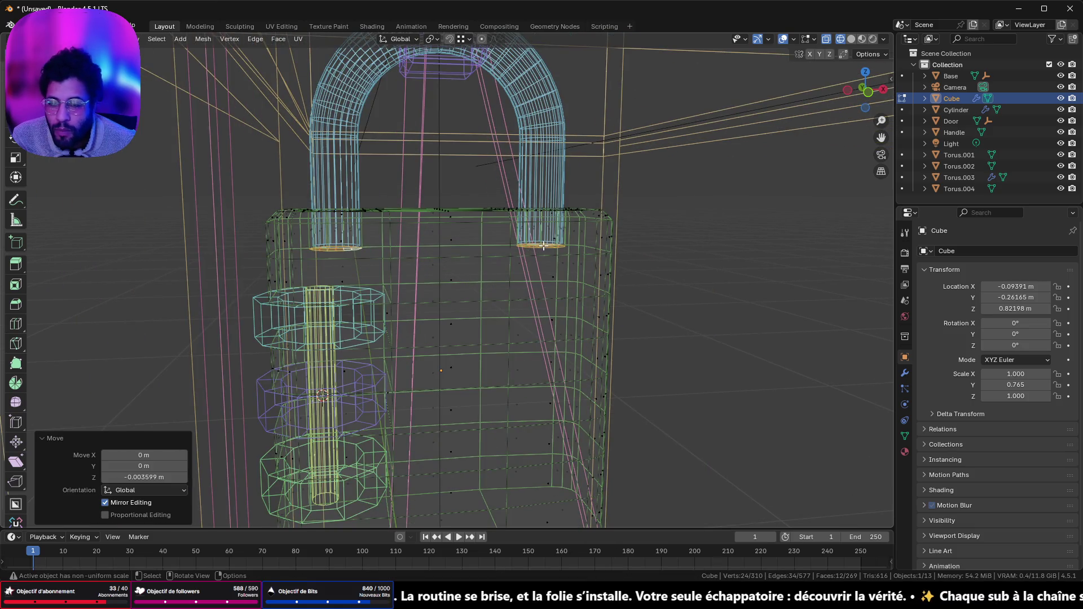
{"action": "key", "text": "Tab"}
{"action": "key", "text": "Tab"}
{"action": "scroll", "coordinate": [540, 252], "scroll_direction": "up", "scroll_amount": 3}
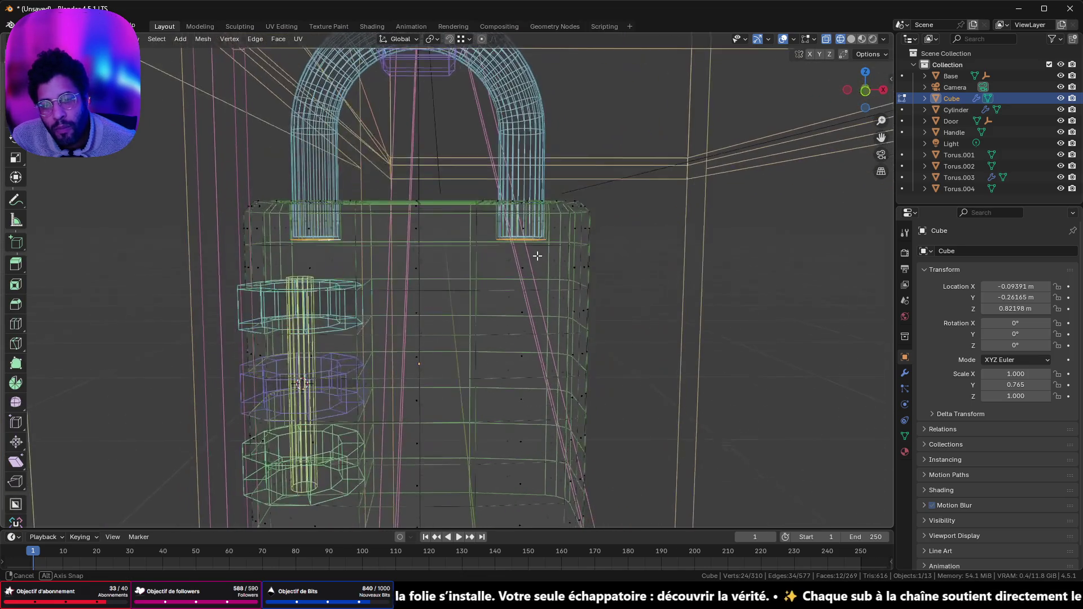
- Select five floor faces of the hole beneath a shackle leg
{"action": "mouse_move", "coordinate": [540, 252]}
{"action": "middle_mouse_down"}
{"action": "mouse_move", "coordinate": [481, 307]}
{"action": "mouse_move", "coordinate": [483, 249]}
{"action": "mouse_move", "coordinate": [442, 350]}
{"action": "mouse_move", "coordinate": [451, 338]}
{"action": "middle_mouse_up"}
{"action": "middle_click_drag", "start_coordinate": [467, 301], "coordinate": [470, 347]}
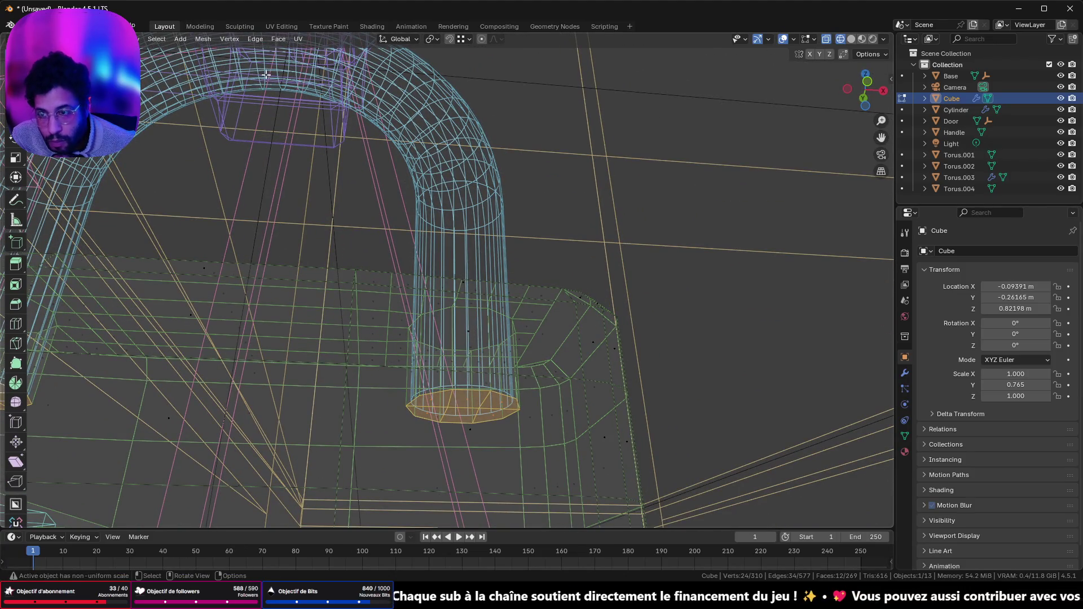
{"action": "left_click", "coordinate": [469, 402]}
{"action": "left_click", "coordinate": [496, 402], "text": "shift"}
{"action": "left_click", "coordinate": [449, 413], "text": "shift"}
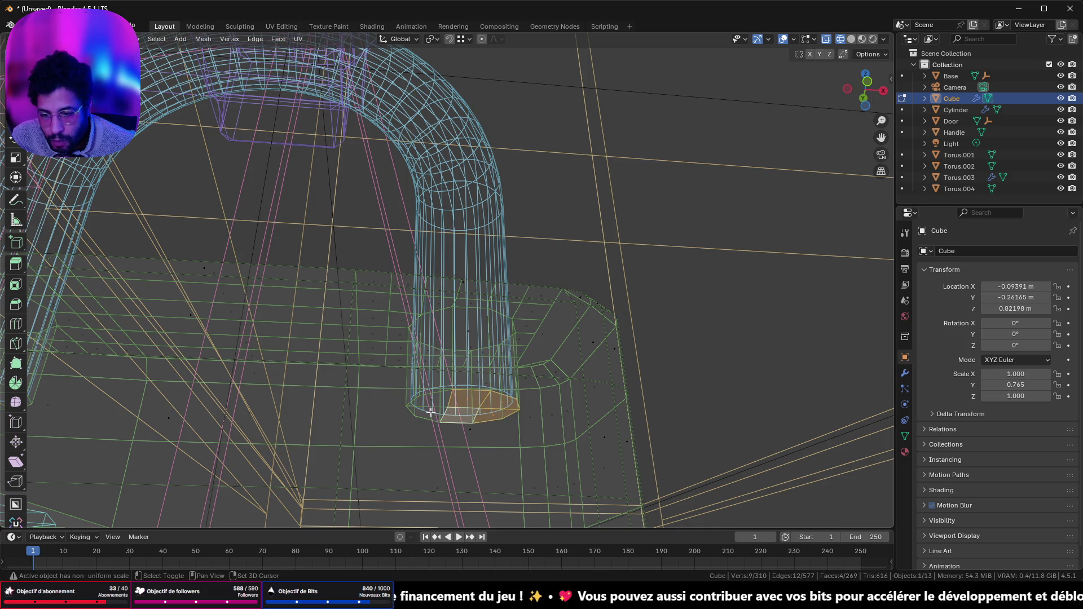
{"action": "left_click", "coordinate": [431, 412], "text": "shift"}
{"action": "left_click", "coordinate": [438, 399], "text": "shift"}
{"action": "middle_click_drag", "start_coordinate": [562, 349], "coordinate": [547, 375]}
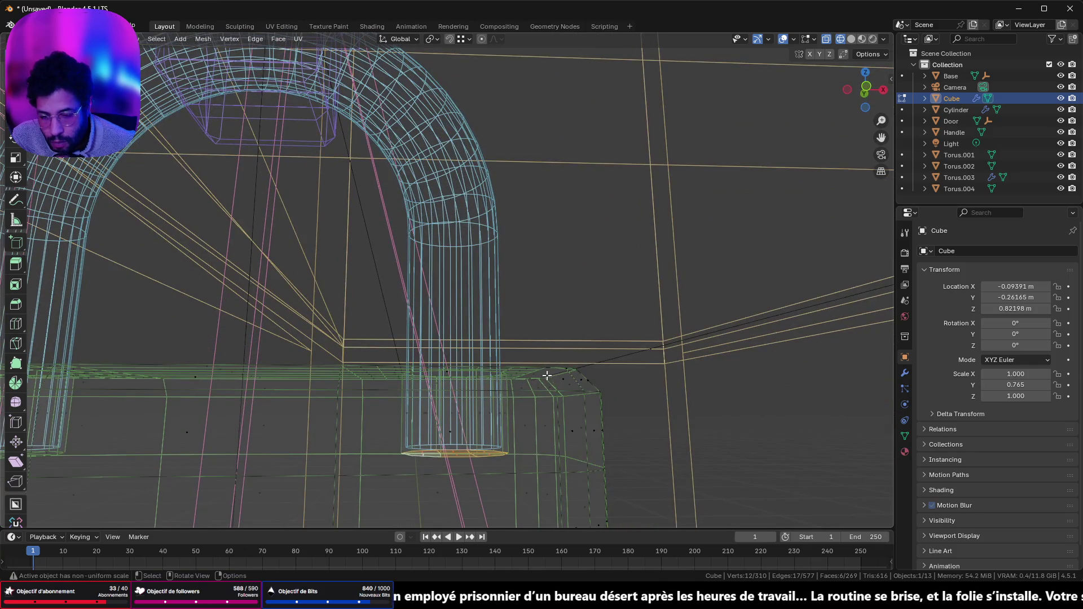
{"action": "key", "text": "Tab"}
- Select the shackle Torus.003 with the lock body and edit both meshes together
{"action": "left_click", "coordinate": [493, 312]}
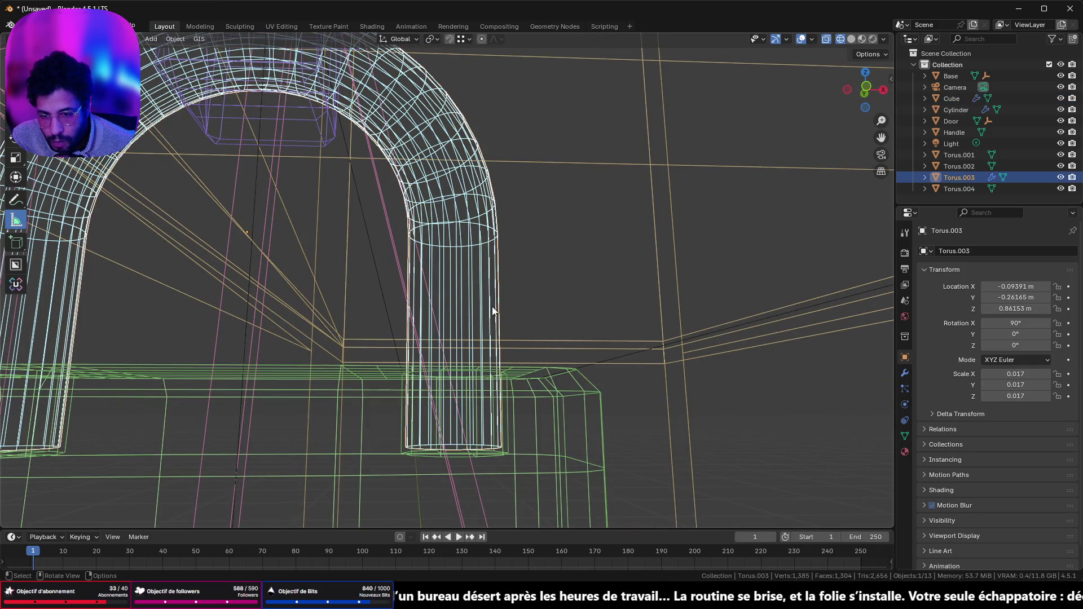
{"action": "left_click", "coordinate": [583, 390], "text": "shift"}
{"action": "key", "text": "Tab"}
{"action": "mouse_move", "coordinate": [540, 437]}
{"action": "middle_mouse_down"}
{"action": "mouse_move", "coordinate": [556, 399]}
{"action": "mouse_move", "coordinate": [563, 428]}
{"action": "mouse_move", "coordinate": [611, 431]}
{"action": "mouse_move", "coordinate": [620, 412]}
{"action": "middle_mouse_up"}
{"action": "scroll", "coordinate": [530, 331], "scroll_direction": "up", "scroll_amount": 6}
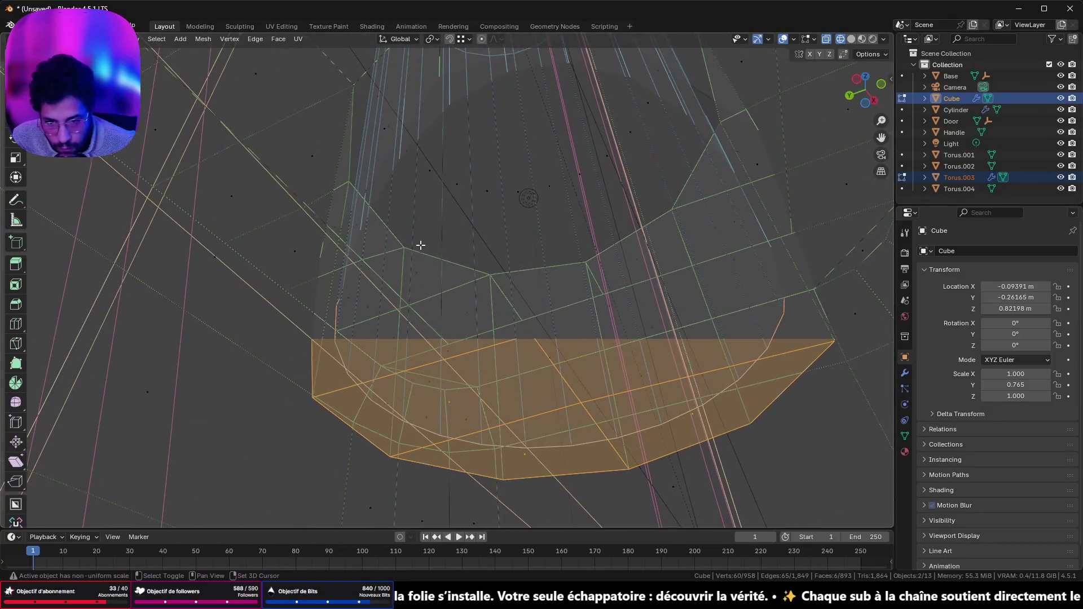
{"action": "mouse_move", "coordinate": [544, 242]}
{"action": "middle_mouse_down"}
{"action": "mouse_move", "coordinate": [581, 341]}
{"action": "mouse_move", "coordinate": [513, 227]}
{"action": "mouse_move", "coordinate": [559, 249]}
{"action": "middle_mouse_up"}
{"action": "mouse_move", "coordinate": [537, 297]}
{"action": "middle_mouse_down"}
{"action": "mouse_move", "coordinate": [536, 334]}
{"action": "mouse_move", "coordinate": [474, 476]}
{"action": "mouse_move", "coordinate": [467, 447]}
{"action": "middle_mouse_up"}
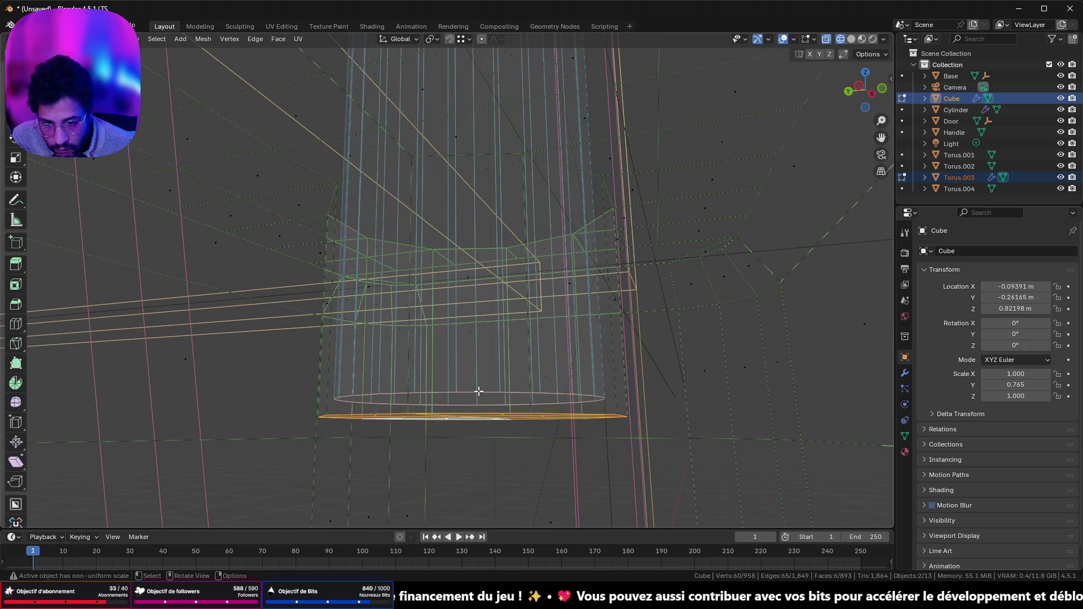
- Select two edge loops of the shackle ring and snap to a straight front view
{"action": "left_click", "coordinate": [490, 389], "text": "alt"}
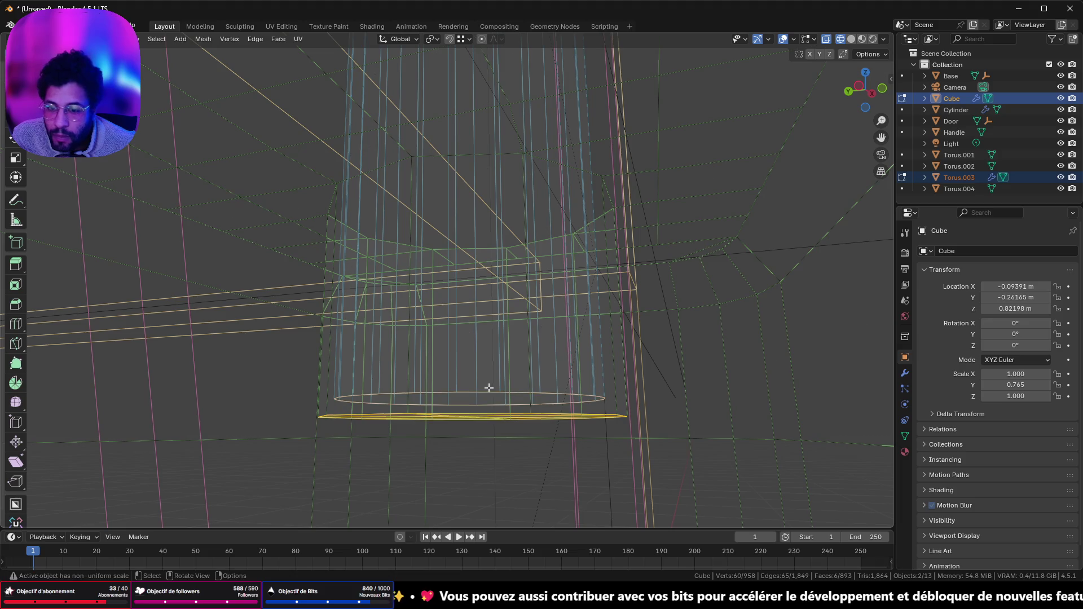
{"action": "left_click", "coordinate": [493, 390], "text": "alt+shift"}
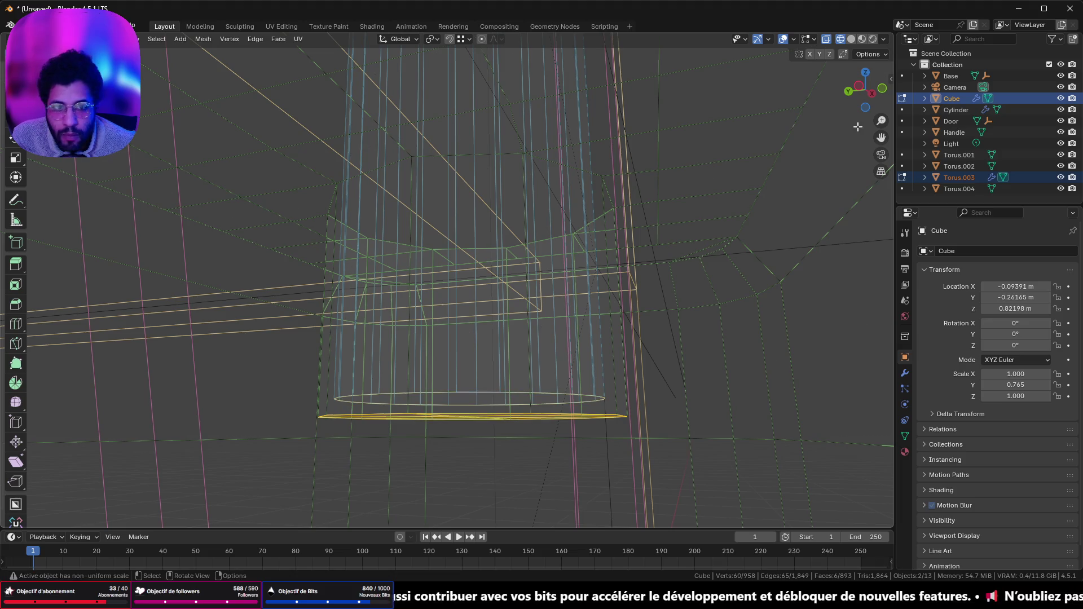
{"action": "left_click", "coordinate": [882, 88]}
{"action": "scroll", "coordinate": [669, 238], "scroll_direction": "down", "scroll_amount": 5}
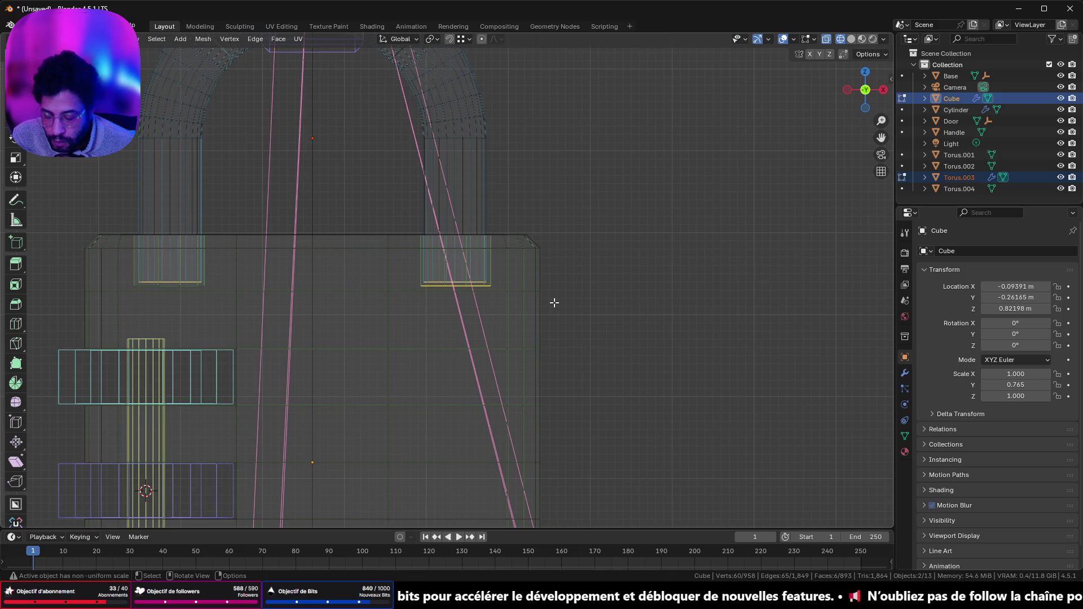
- Box-select the right shackle ring, lower it 0.007765 m on Z, and switch to the browser
{"action": "left_click_drag", "start_coordinate": [406, 276], "coordinate": [510, 314]}
{"action": "scroll", "coordinate": [508, 311], "scroll_direction": "up", "scroll_amount": 7}
{"action": "mouse_move", "coordinate": [503, 310]}
{"action": "middle_mouse_down"}
{"action": "mouse_move", "coordinate": [520, 286]}
{"action": "mouse_move", "coordinate": [517, 298]}
{"action": "middle_mouse_up"}
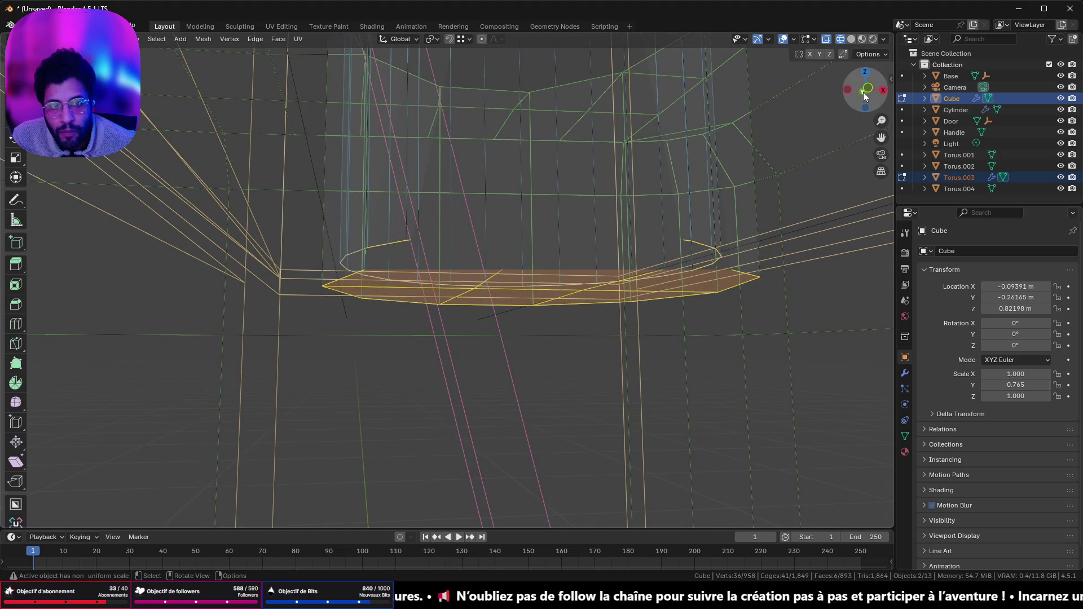
{"action": "left_click", "coordinate": [867, 91]}
{"action": "scroll", "coordinate": [590, 273], "scroll_direction": "down", "scroll_amount": 5}
{"action": "scroll", "coordinate": [563, 293], "scroll_direction": "up", "scroll_amount": 7}
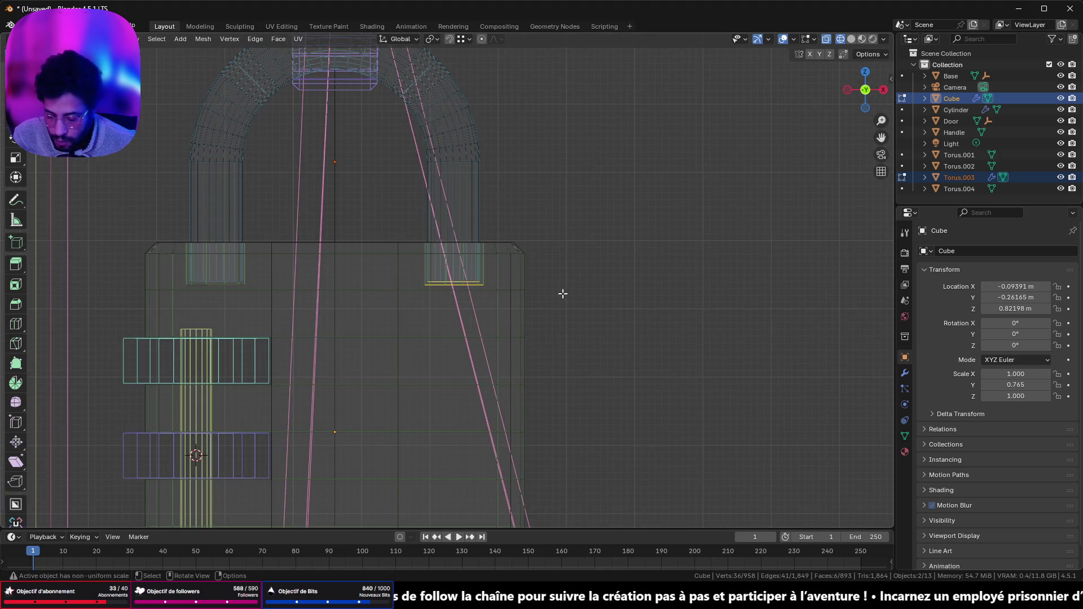
{"action": "key", "text": "g"}
{"action": "key", "text": "z"}
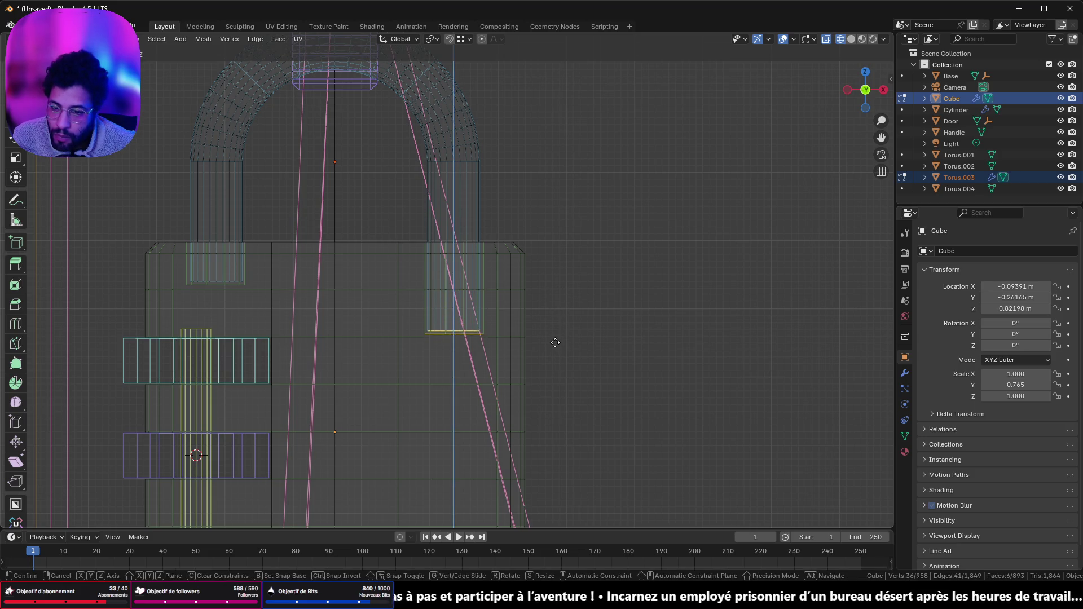
{"action": "left_click", "coordinate": [556, 346]}
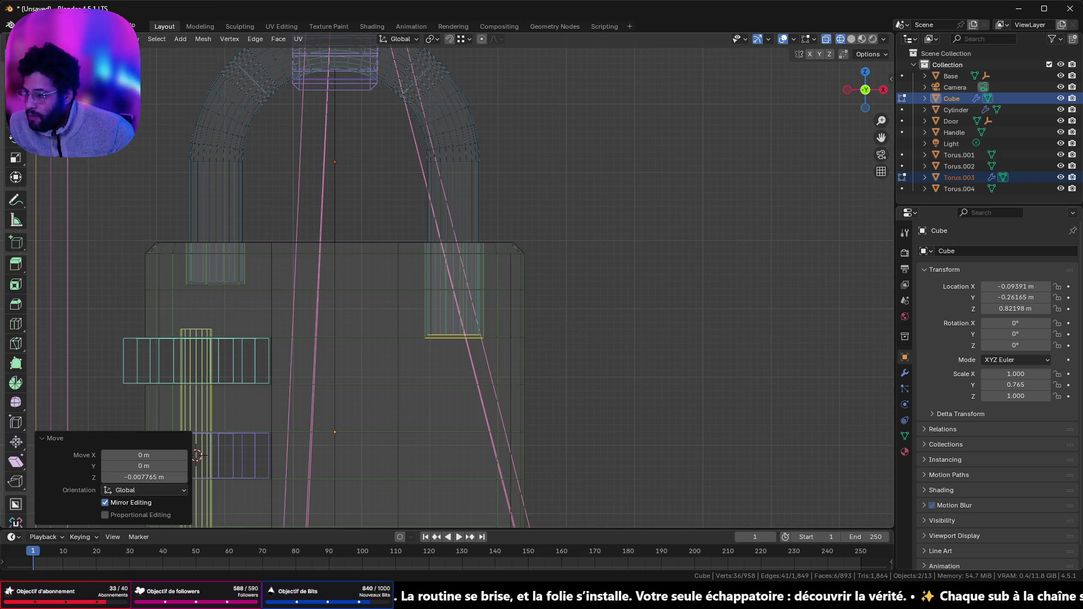
{"action": "key", "text": "alt+Tab"}
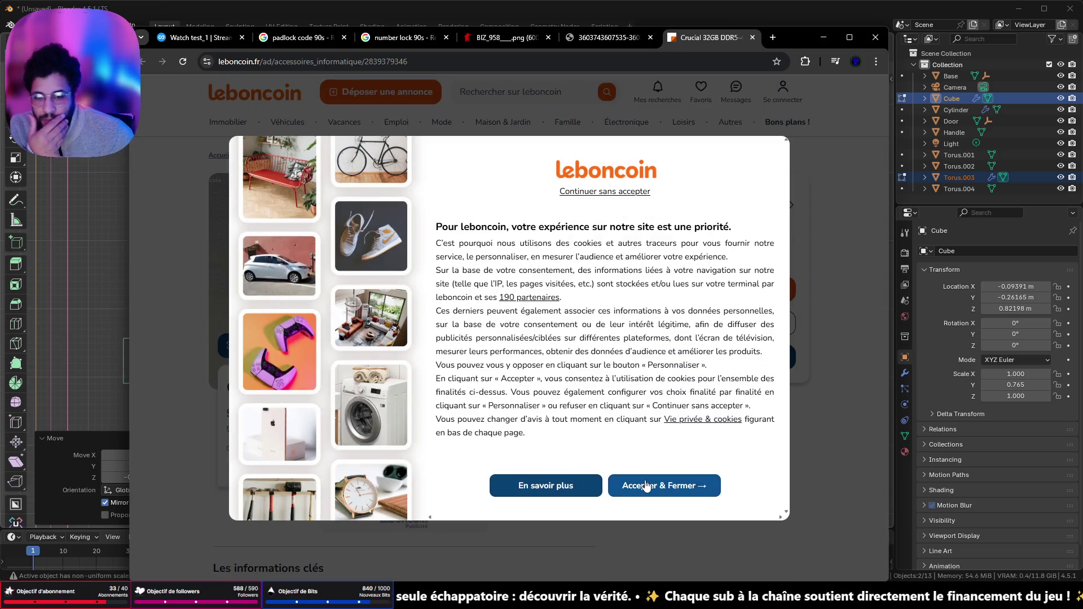
- Accept cookies with 'Accepter & Fermer' and scroll through the Crucial 32GB DDR5-4800 UDIMM listing
{"action": "left_click", "coordinate": [647, 485]}
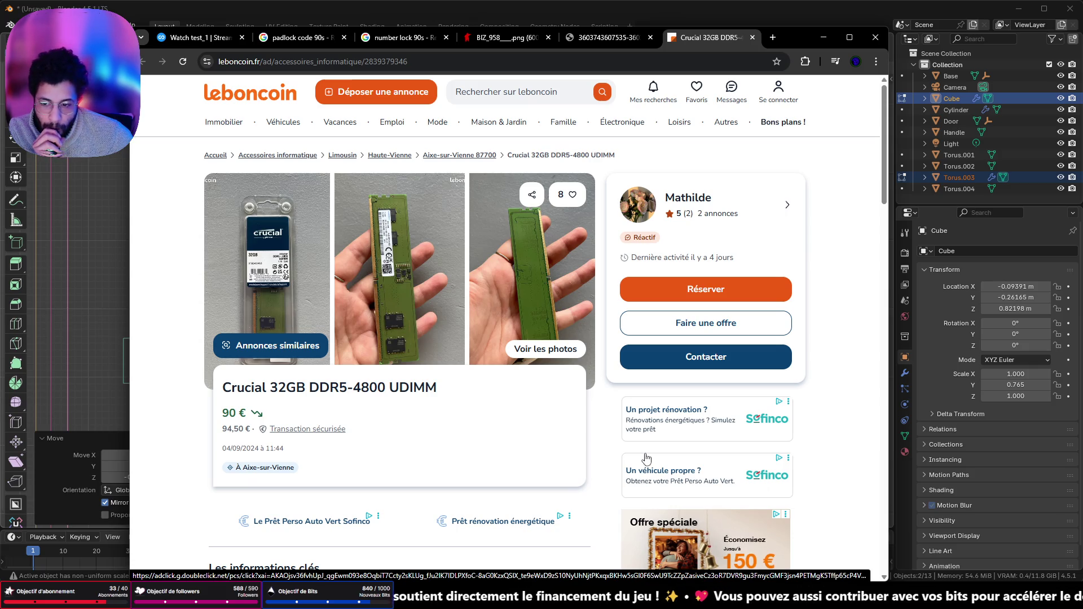
{"action": "scroll", "coordinate": [646, 458], "scroll_direction": "down", "scroll_amount": 6}
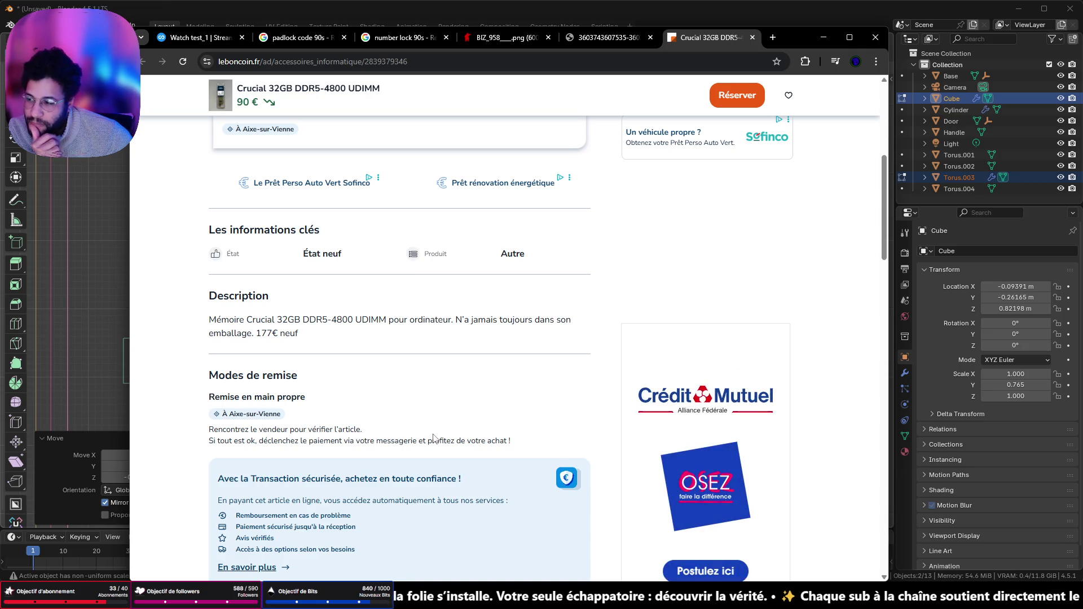
{"action": "scroll", "coordinate": [439, 390], "scroll_direction": "up", "scroll_amount": 5}
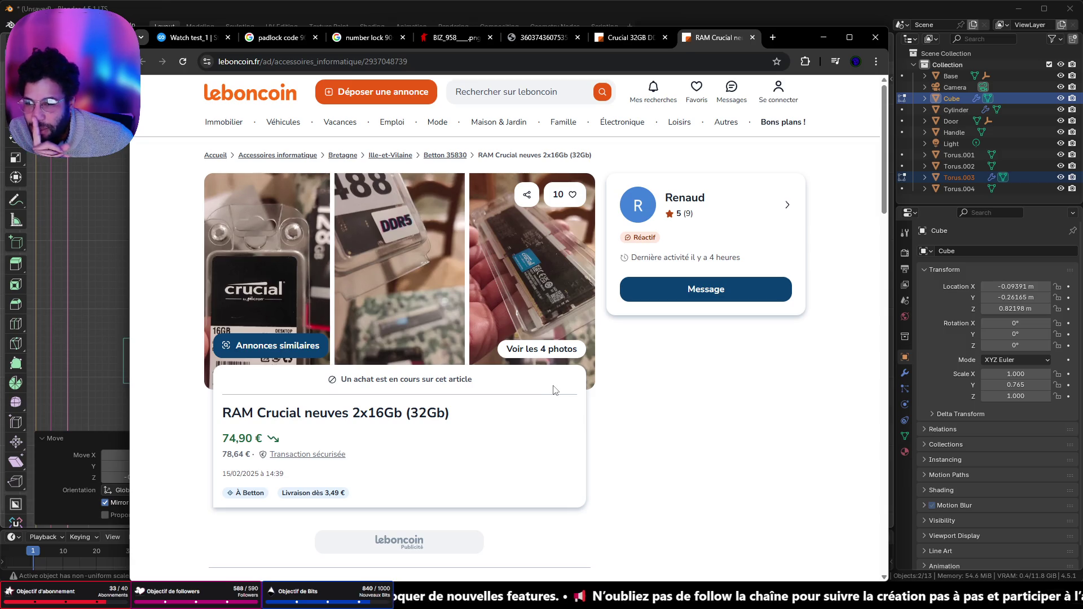
- Scroll the RAM listing and select the purchase-in-progress notice text
{"action": "scroll", "coordinate": [553, 390], "scroll_direction": "down", "scroll_amount": 3}
{"action": "scroll", "coordinate": [538, 401], "scroll_direction": "up", "scroll_amount": 3}
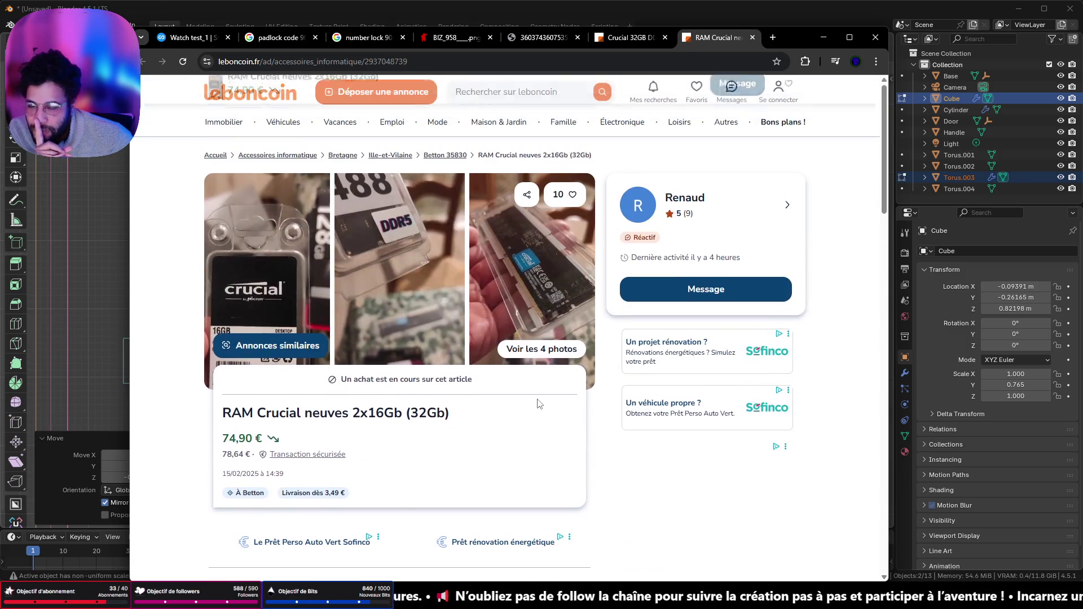
{"action": "scroll", "coordinate": [543, 400], "scroll_direction": "down", "scroll_amount": 4}
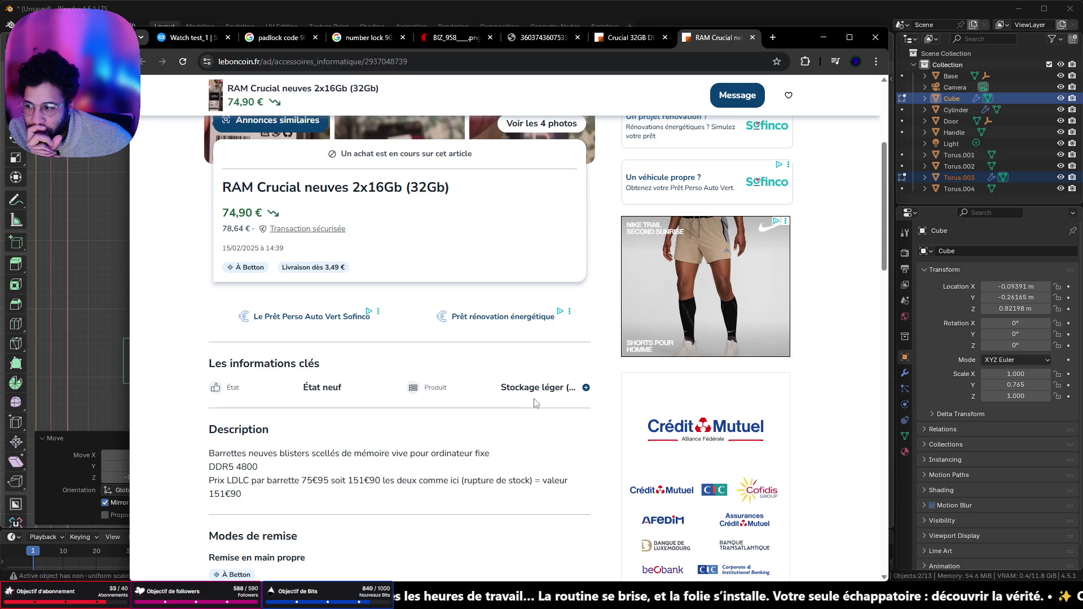
{"action": "scroll", "coordinate": [535, 402], "scroll_direction": "up", "scroll_amount": 2}
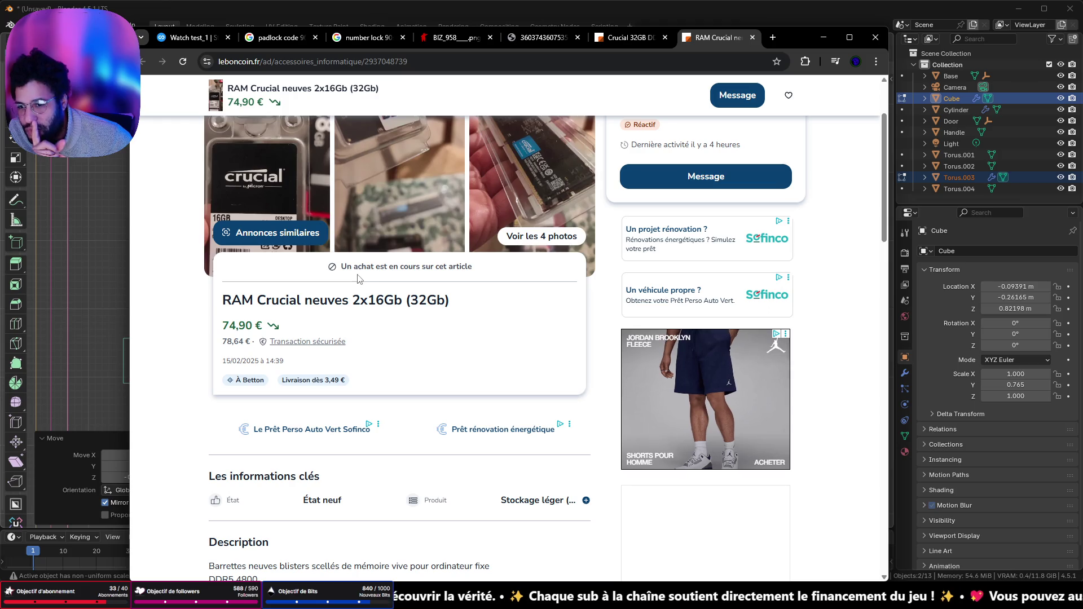
{"action": "left_click_drag", "start_coordinate": [359, 278], "coordinate": [480, 285]}
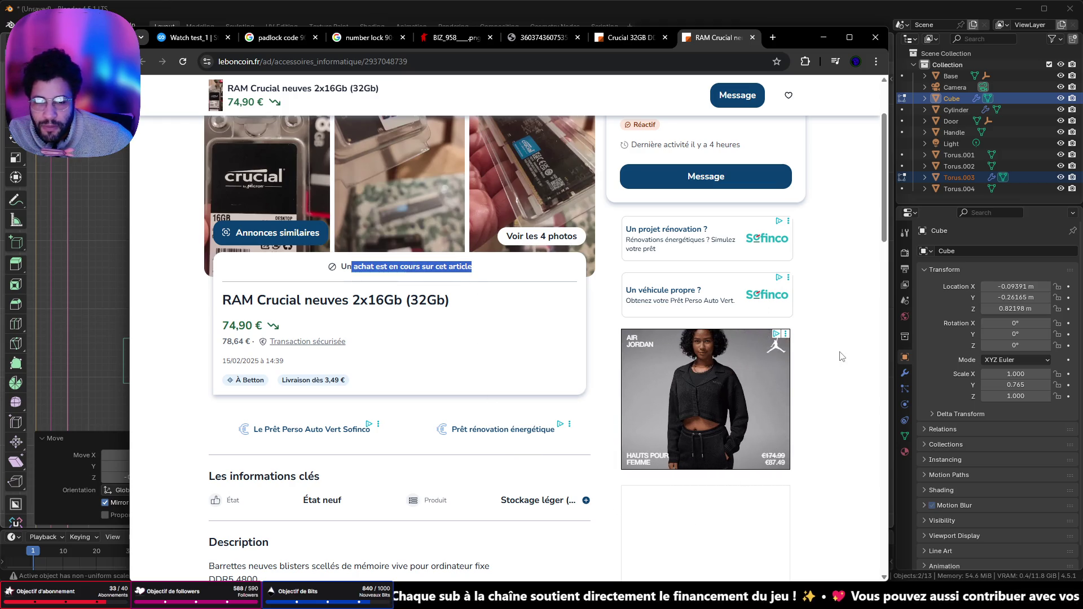
{"action": "left_click", "coordinate": [842, 357]}
- Read the description, highlight the out-of-stock remark, and minimize the browser
{"action": "scroll", "coordinate": [841, 356], "scroll_direction": "up", "scroll_amount": 2}
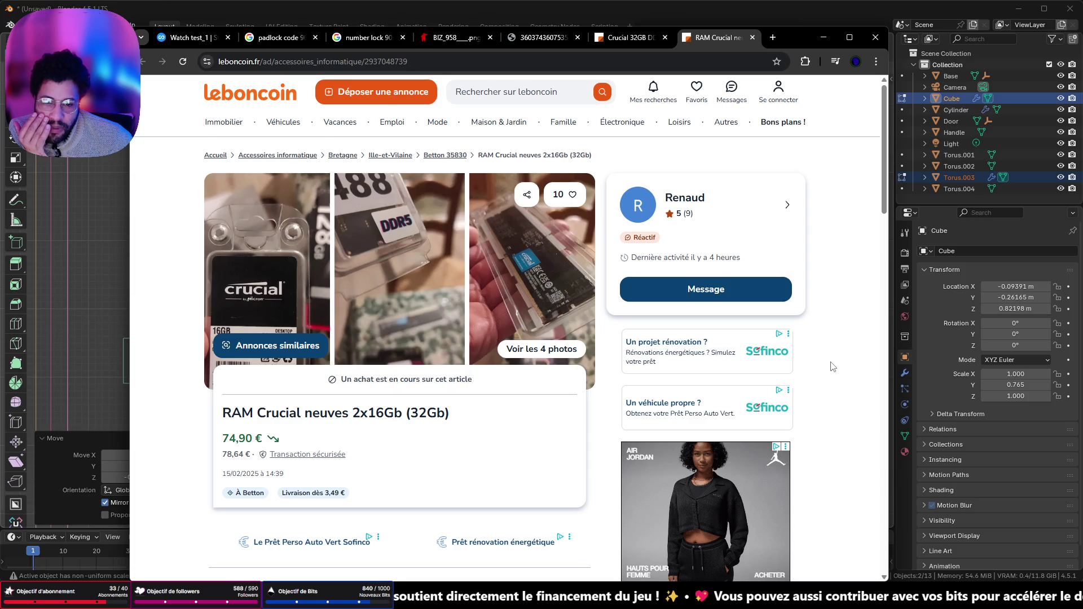
{"action": "scroll", "coordinate": [822, 375], "scroll_direction": "down", "scroll_amount": 4}
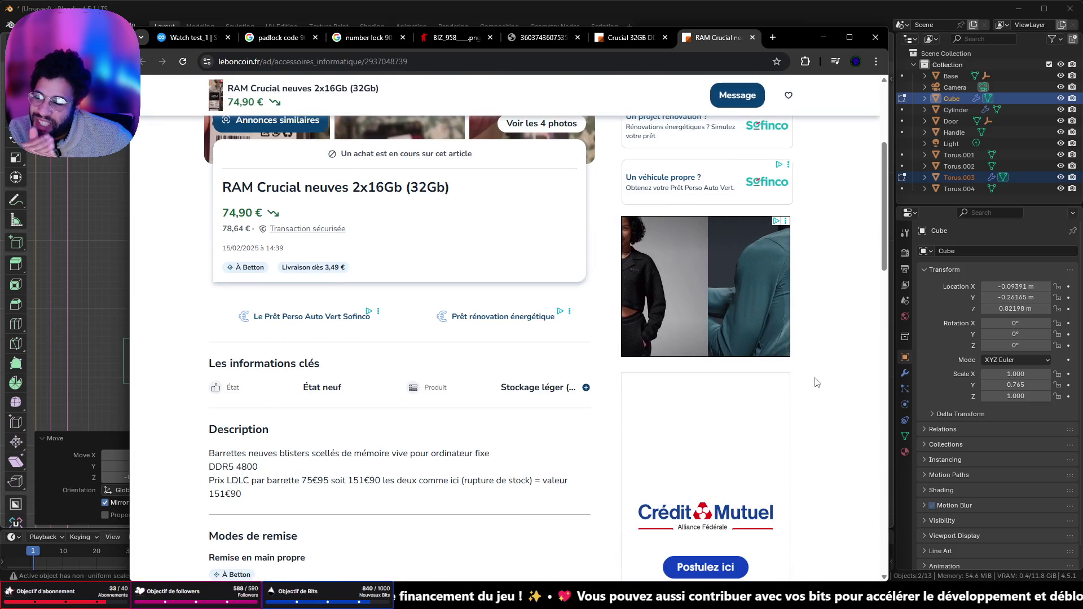
{"action": "scroll", "coordinate": [816, 382], "scroll_direction": "down", "scroll_amount": 3}
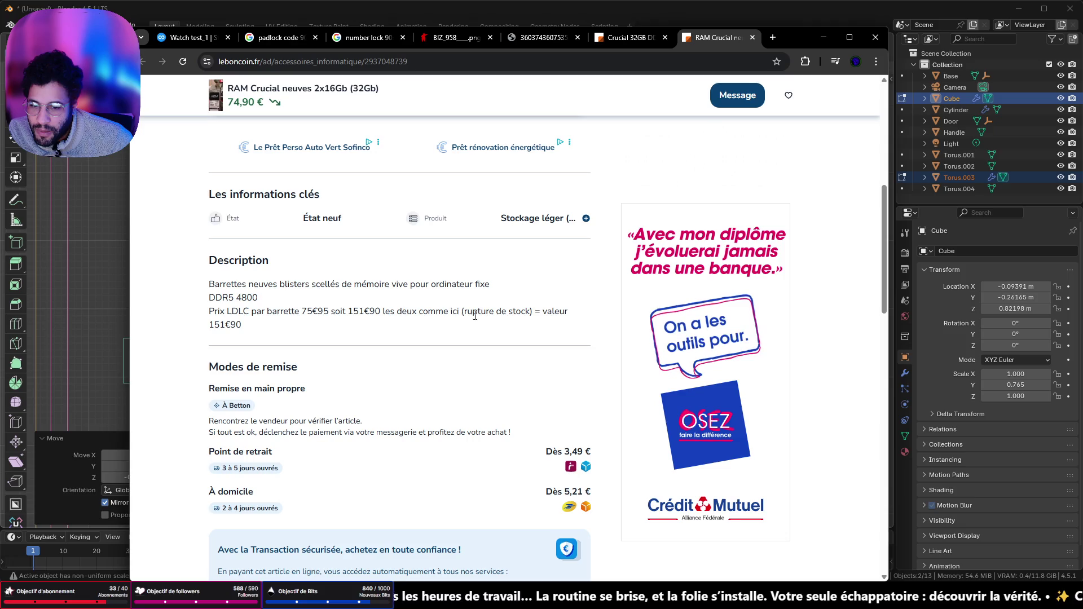
{"action": "left_click_drag", "start_coordinate": [532, 314], "coordinate": [462, 316]}
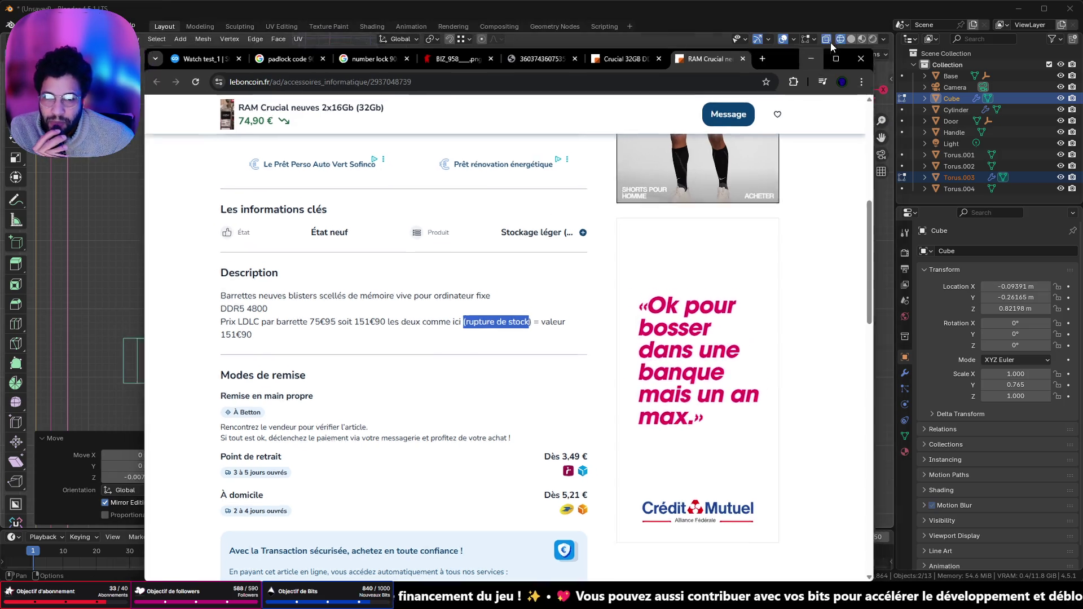
{"action": "left_click", "coordinate": [831, 42]}
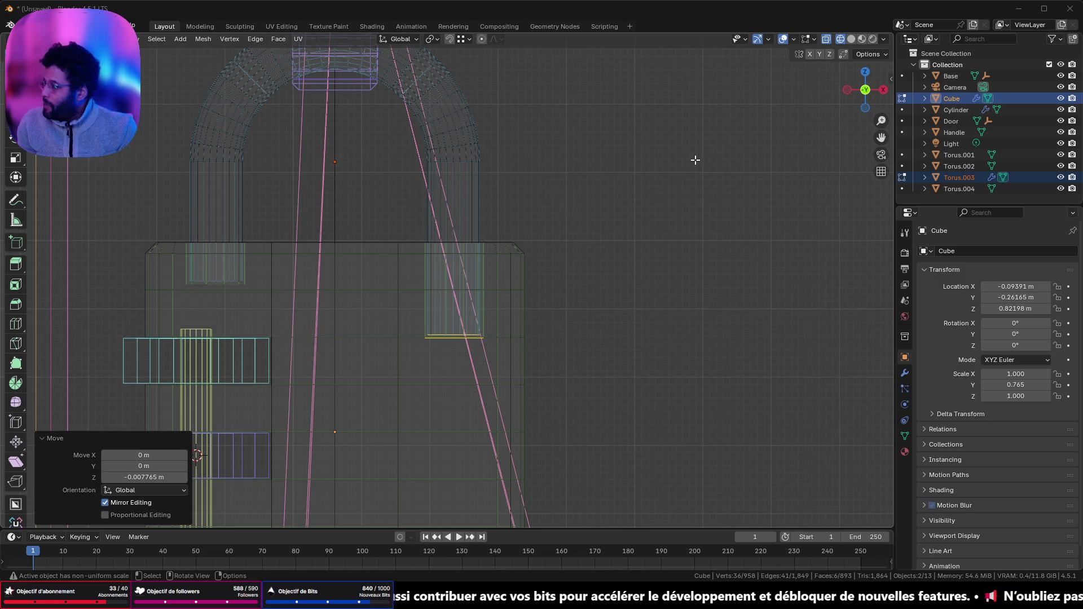
- Switch the padlock to solid shading, zoom in on it, and switch to Discord
{"action": "mouse_move", "coordinate": [578, 327]}
{"action": "middle_mouse_down"}
{"action": "mouse_move", "coordinate": [372, 312]}
{"action": "mouse_move", "coordinate": [648, 248]}
{"action": "mouse_move", "coordinate": [768, 118]}
{"action": "middle_mouse_up"}
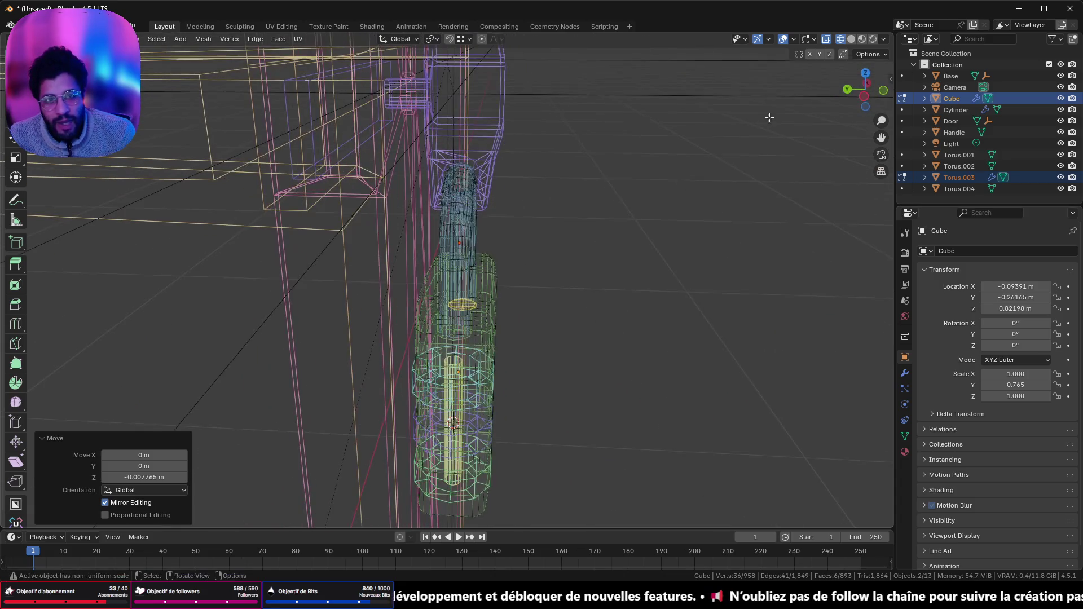
{"action": "left_click", "coordinate": [852, 39]}
{"action": "scroll", "coordinate": [635, 186], "scroll_direction": "up", "scroll_amount": 3}
{"action": "mouse_move", "coordinate": [635, 186]}
{"action": "middle_mouse_down"}
{"action": "mouse_move", "coordinate": [544, 201]}
{"action": "mouse_move", "coordinate": [394, 267]}
{"action": "mouse_move", "coordinate": [384, 333]}
{"action": "mouse_move", "coordinate": [382, 300]}
{"action": "mouse_move", "coordinate": [405, 273]}
{"action": "mouse_move", "coordinate": [327, 252]}
{"action": "mouse_move", "coordinate": [332, 205]}
{"action": "mouse_move", "coordinate": [321, 209]}
{"action": "middle_mouse_up"}
{"action": "scroll", "coordinate": [395, 267], "scroll_direction": "up", "scroll_amount": 3}
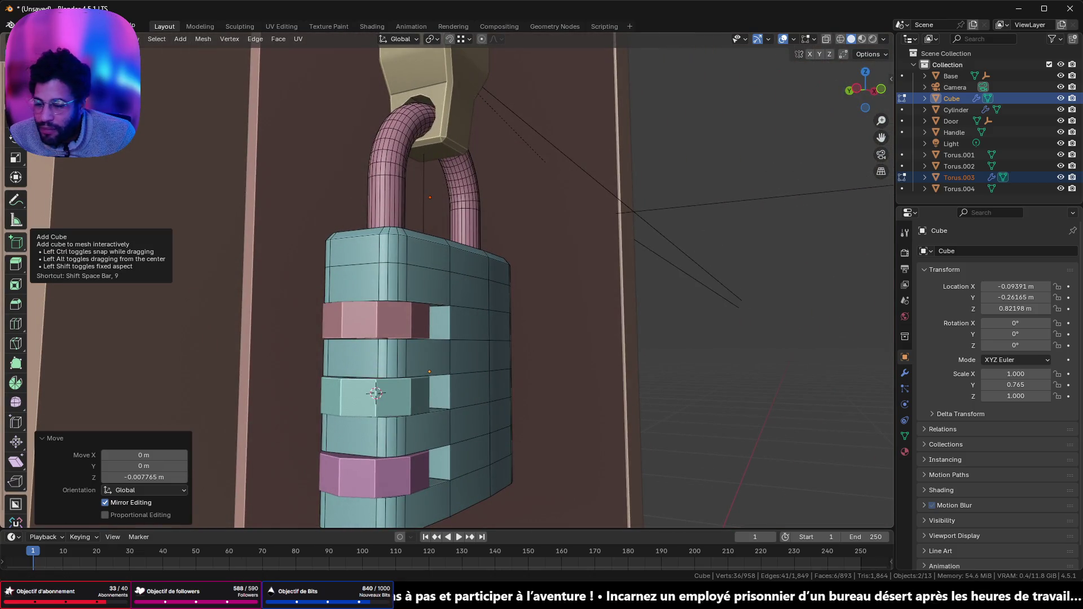
{"action": "key", "text": "alt+Tab"}
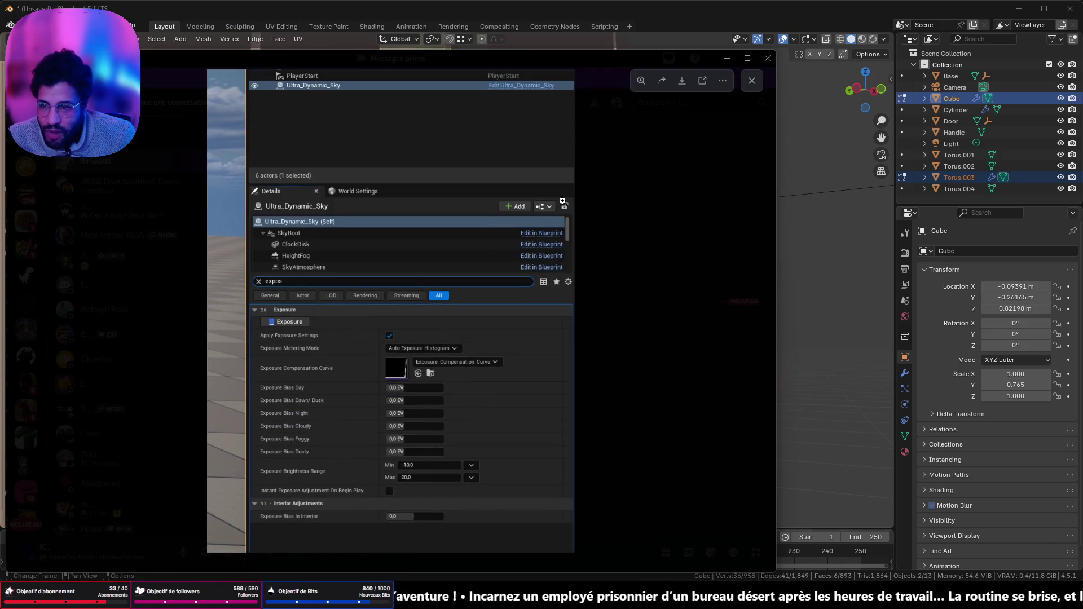
- Close the preview, visit khotiLand's on-parle-ici and partage-tes-projets channels, then minimize Discord
{"action": "left_click", "coordinate": [750, 79]}
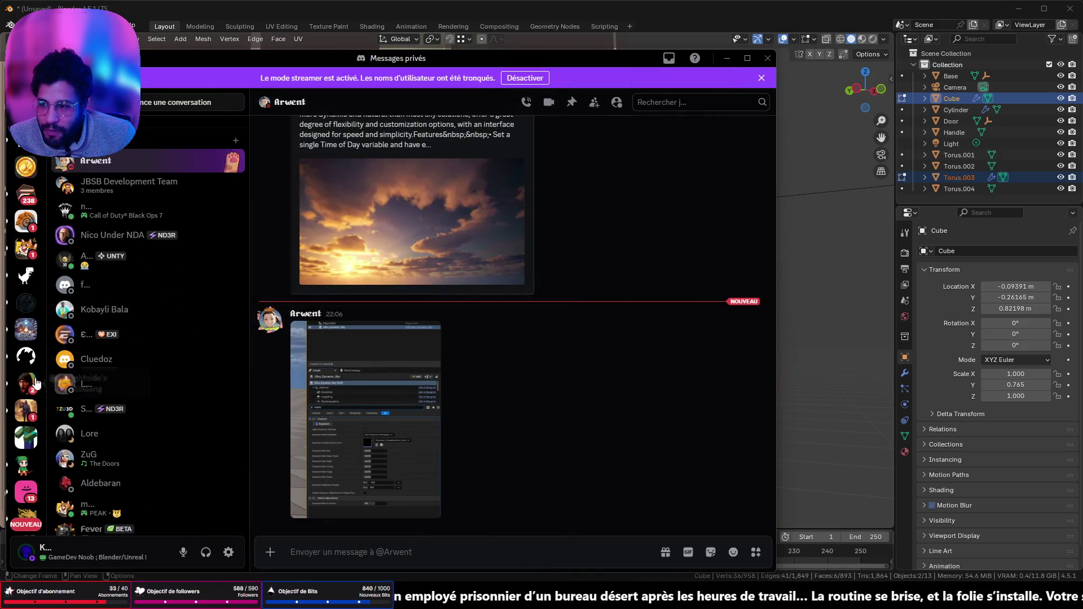
{"action": "scroll", "coordinate": [25, 446], "scroll_direction": "down", "scroll_amount": 3}
{"action": "left_click", "coordinate": [25, 477]}
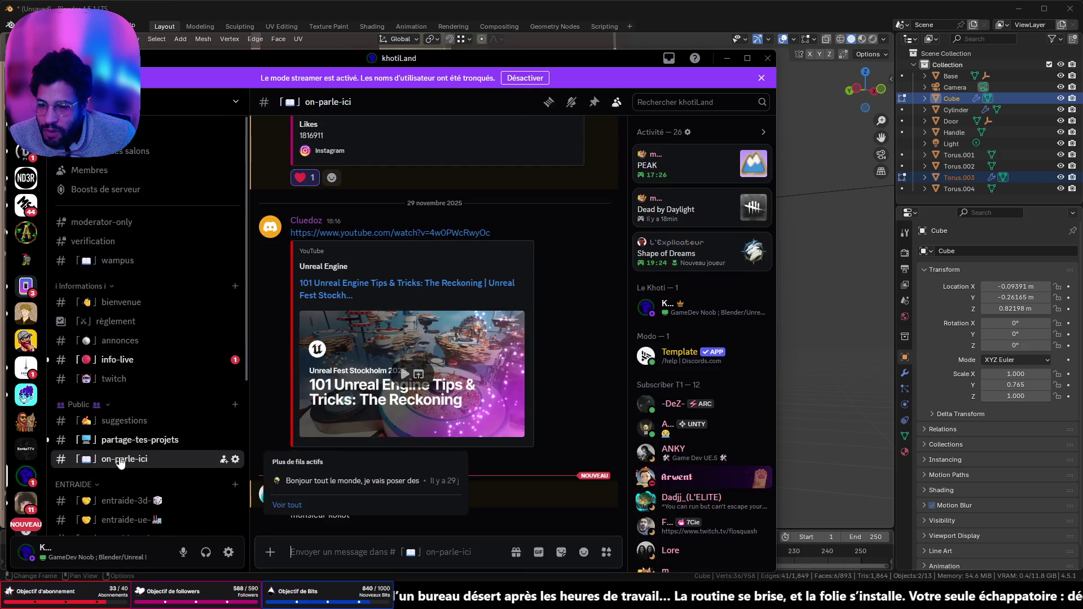
{"action": "left_click", "coordinate": [156, 440]}
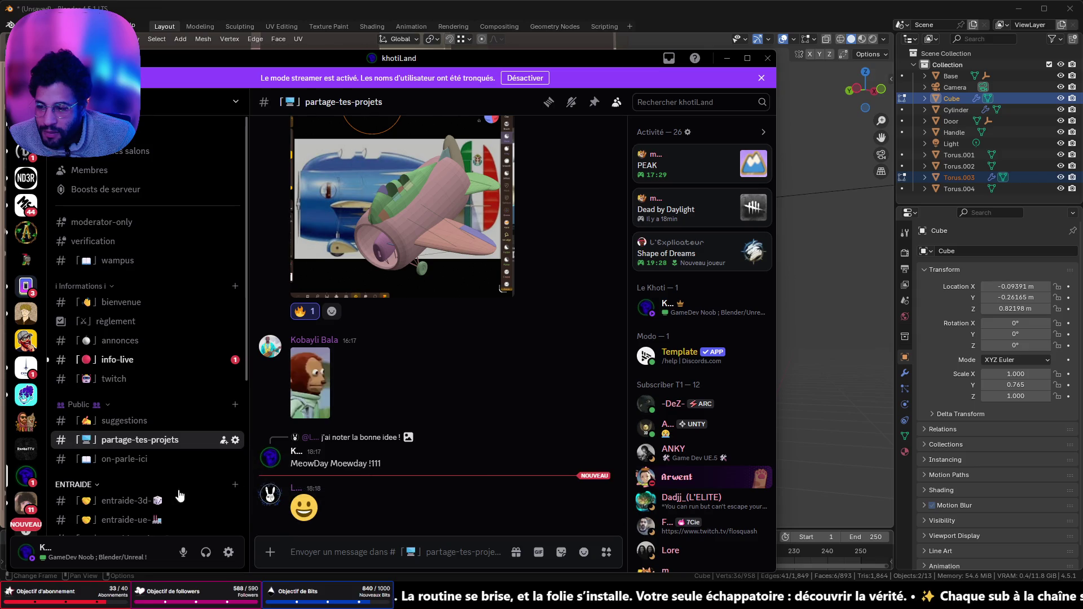
{"action": "left_click", "coordinate": [189, 461]}
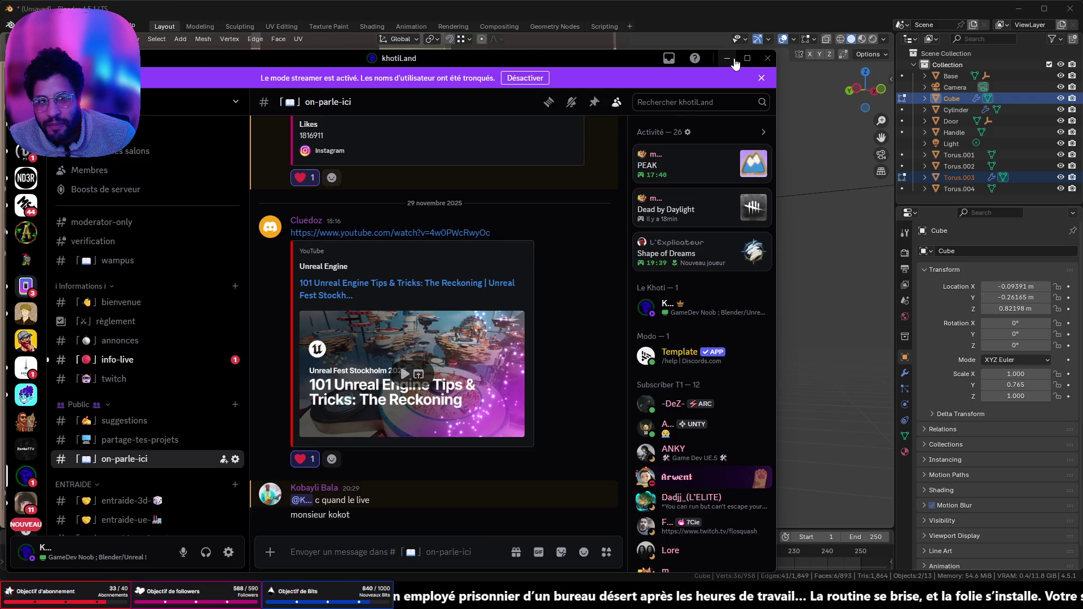
{"action": "left_click", "coordinate": [732, 58]}
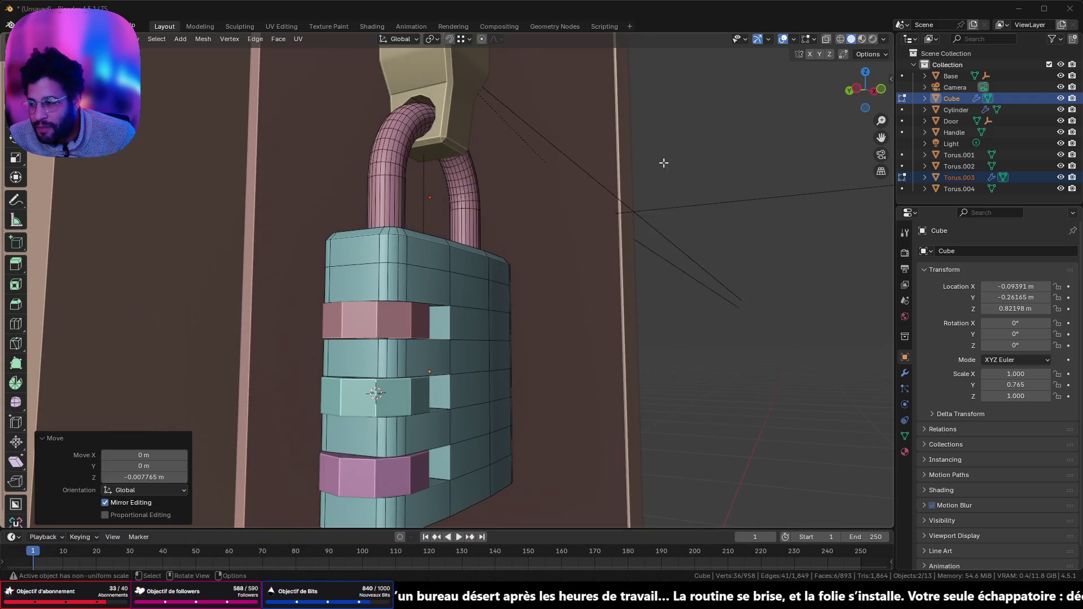
{"action": "scroll", "coordinate": [561, 269], "scroll_direction": "down", "scroll_amount": 4}
{"action": "mouse_move", "coordinate": [500, 300]}
{"action": "middle_mouse_down"}
{"action": "mouse_move", "coordinate": [383, 341]}
{"action": "mouse_move", "coordinate": [484, 331]}
{"action": "mouse_move", "coordinate": [530, 303]}
{"action": "mouse_move", "coordinate": [469, 293]}
{"action": "mouse_move", "coordinate": [487, 302]}
{"action": "mouse_move", "coordinate": [470, 339]}
{"action": "mouse_move", "coordinate": [673, 126]}
{"action": "middle_mouse_up"}
{"action": "scroll", "coordinate": [487, 303], "scroll_direction": "down", "scroll_amount": 3}
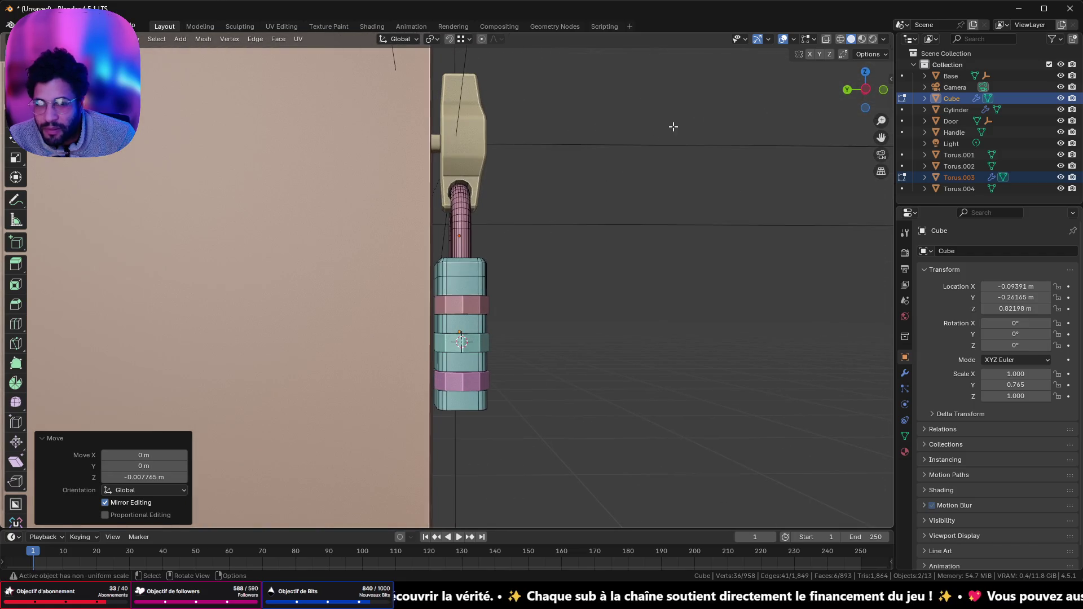
{"action": "left_click", "coordinate": [865, 89]}
{"action": "scroll", "coordinate": [649, 200], "scroll_direction": "up", "scroll_amount": 4}
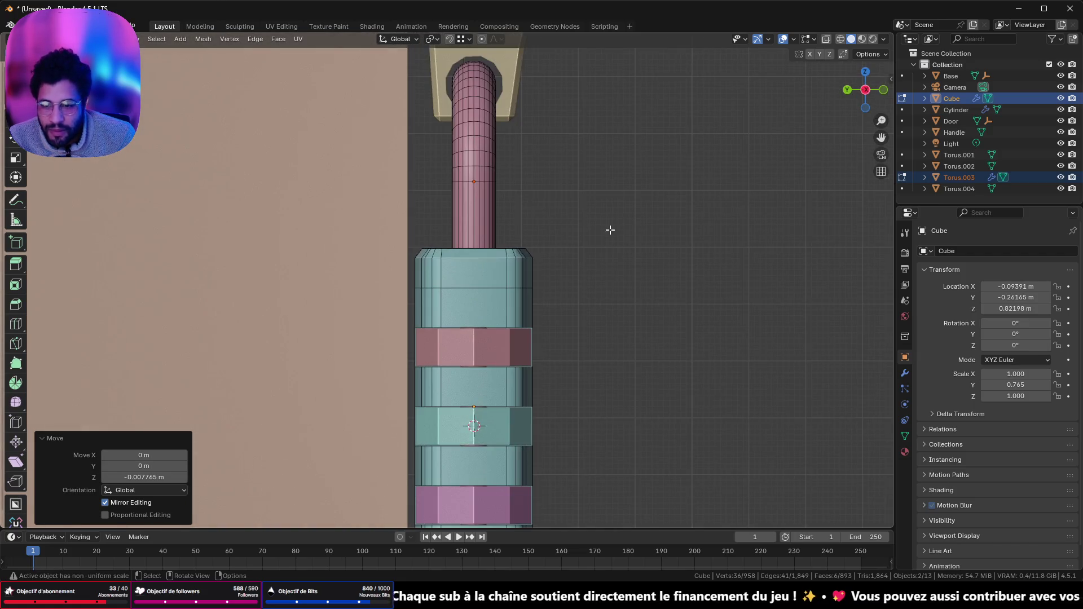
{"action": "middle_click_drag", "start_coordinate": [402, 355], "coordinate": [416, 345]}
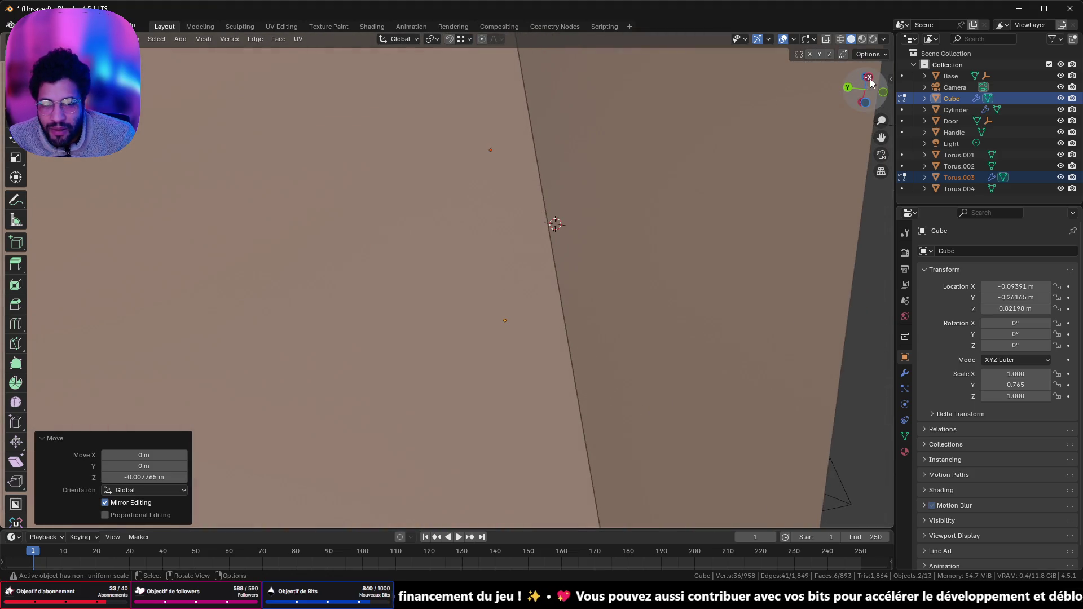
{"action": "left_click", "coordinate": [869, 77]}
{"action": "mouse_move", "coordinate": [491, 404]}
{"action": "middle_mouse_down", "text": "shift"}
{"action": "mouse_move", "coordinate": [536, 207]}
{"action": "mouse_move", "coordinate": [476, 364]}
{"action": "mouse_move", "coordinate": [491, 350]}
{"action": "middle_mouse_up", "text": "shift"}
{"action": "scroll", "coordinate": [476, 364], "scroll_direction": "down", "scroll_amount": 5}
{"action": "key", "text": "ctrl+s"}
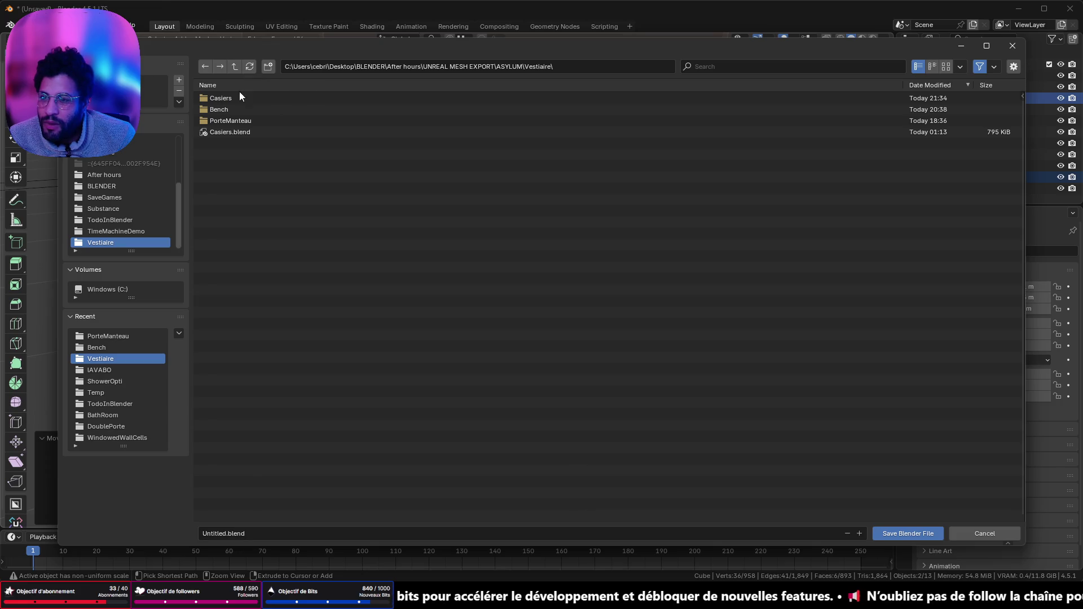
- Create a Mecanical folder inside ASYLUM and enter it
{"action": "left_click", "coordinate": [235, 66]}
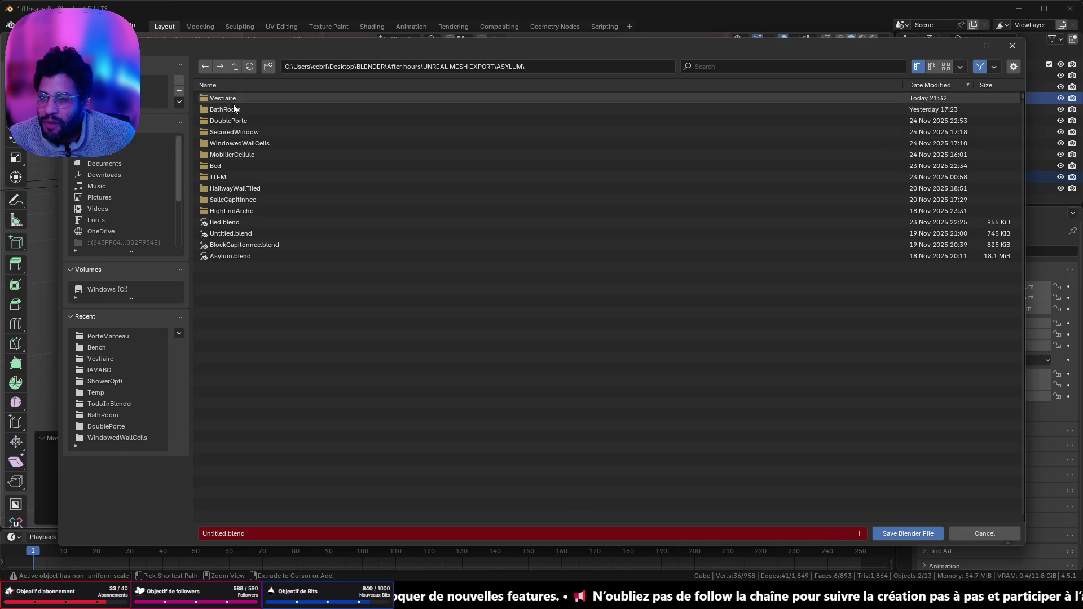
{"action": "left_click", "coordinate": [268, 67]}
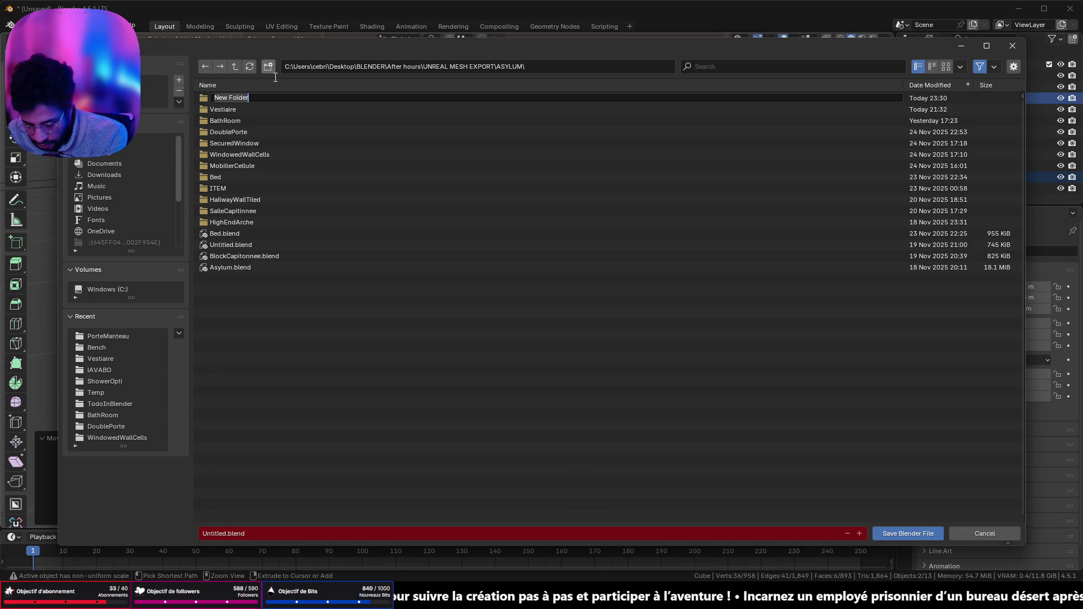
{"action": "type", "text": "m"}
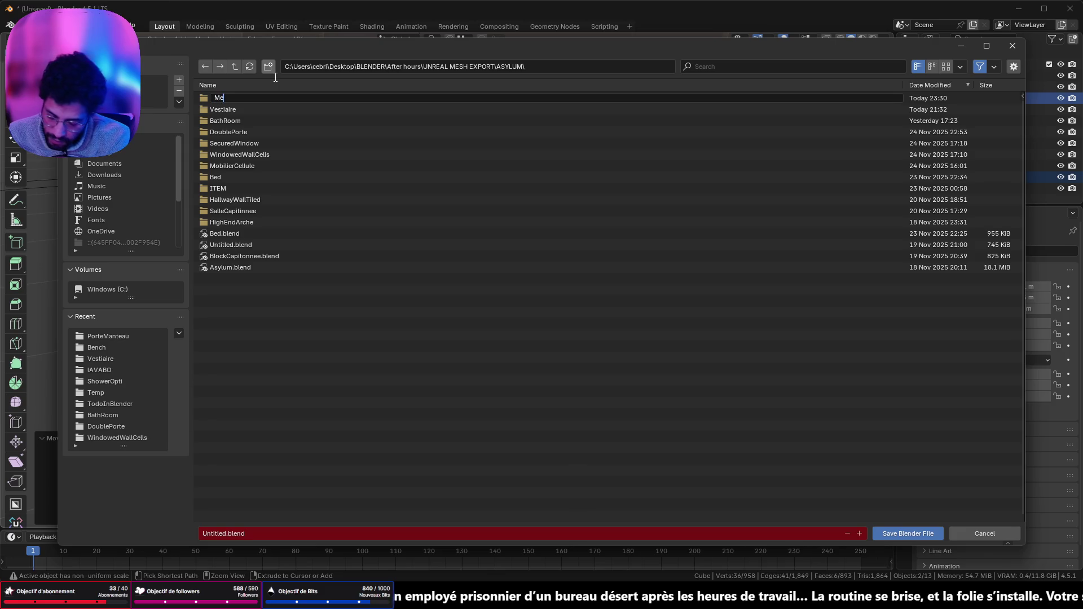
{"action": "key", "text": "Return"}
- Name the file CadenasCode.blend and save it
{"action": "left_click", "coordinate": [306, 534]}
{"action": "type", "text": "c"}
{"action": "type", "text": "denasCode"}
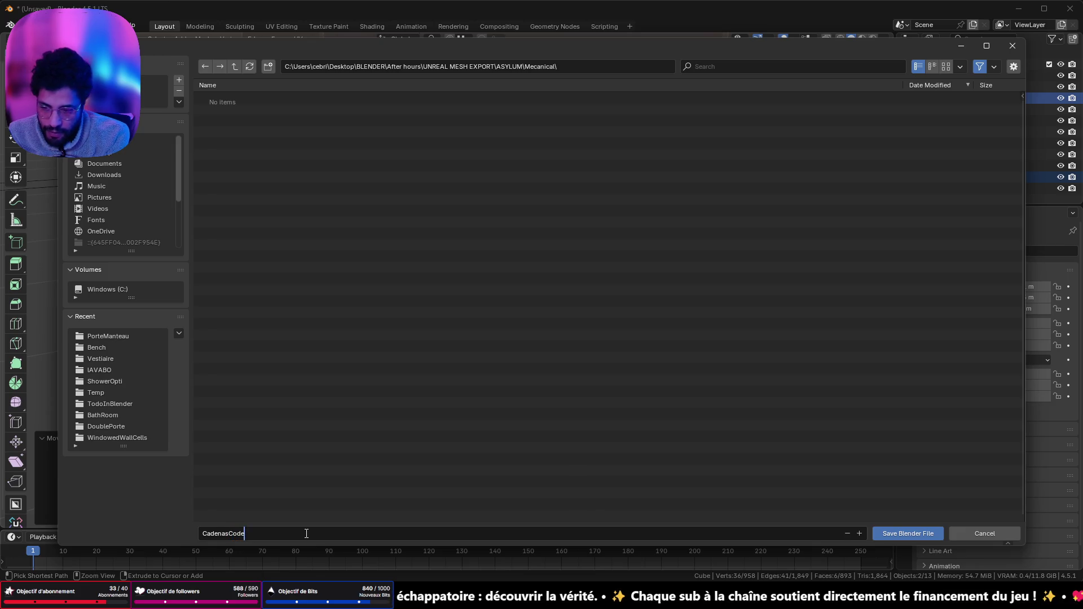
{"action": "key", "text": "Return"}
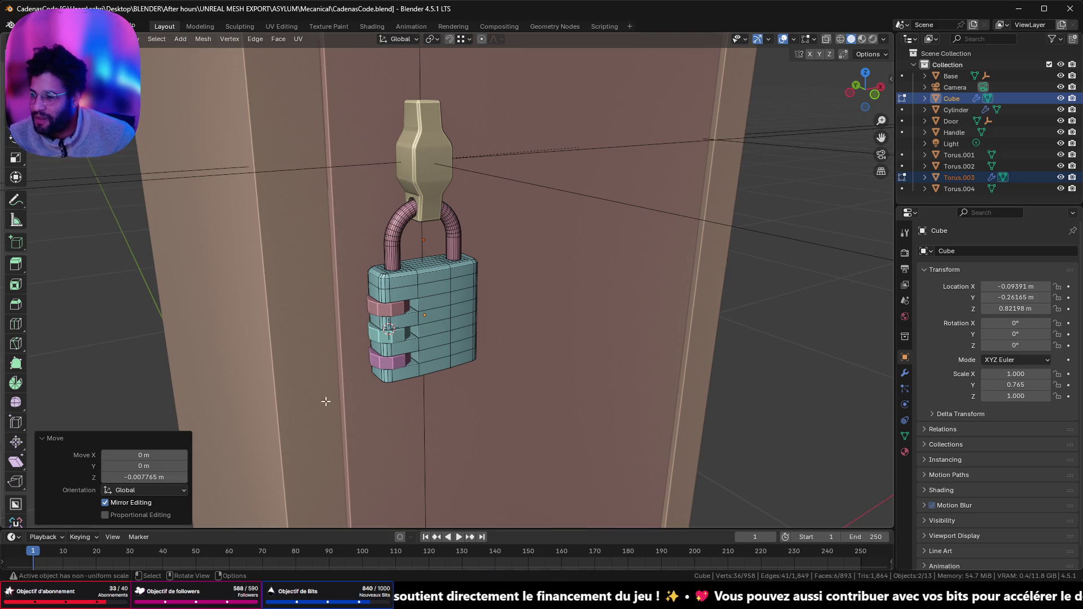
- Orbit and zoom around the padlock, back in mesh editing looking down on its top
{"action": "key", "text": "Tab"}
{"action": "mouse_move", "coordinate": [449, 253]}
{"action": "middle_mouse_down"}
{"action": "mouse_move", "coordinate": [423, 271]}
{"action": "mouse_move", "coordinate": [406, 265]}
{"action": "mouse_move", "coordinate": [471, 290]}
{"action": "mouse_move", "coordinate": [387, 290]}
{"action": "middle_mouse_up"}
{"action": "scroll", "coordinate": [402, 287], "scroll_direction": "up", "scroll_amount": 5}
{"action": "key", "text": "Tab"}
{"action": "scroll", "coordinate": [406, 265], "scroll_direction": "up", "scroll_amount": 4}
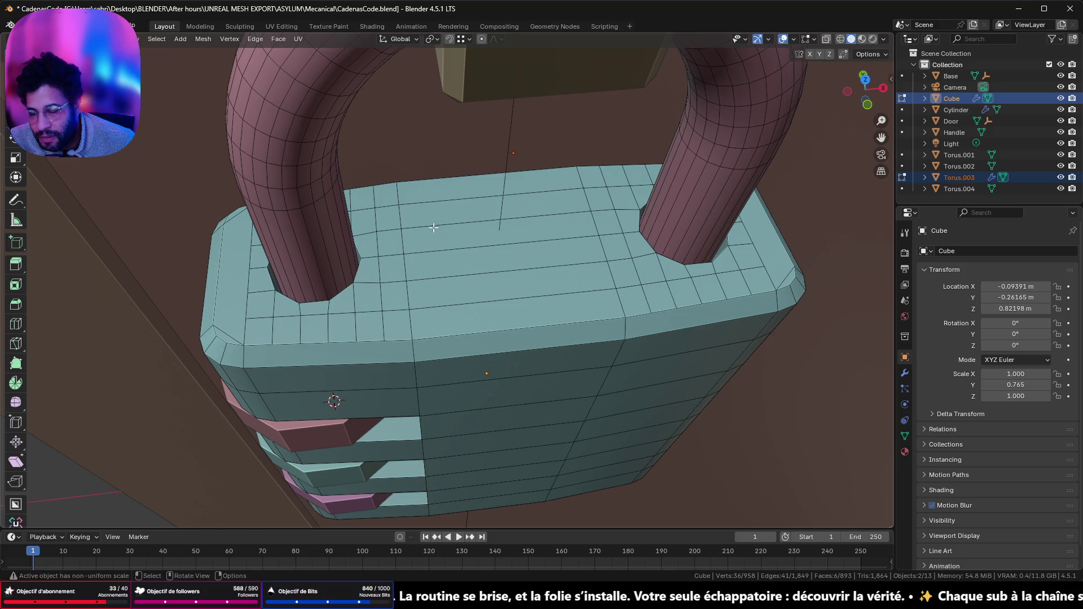
{"action": "middle_click_drag", "start_coordinate": [395, 294], "coordinate": [402, 289]}
{"action": "scroll", "coordinate": [397, 319], "scroll_direction": "up", "scroll_amount": 2}
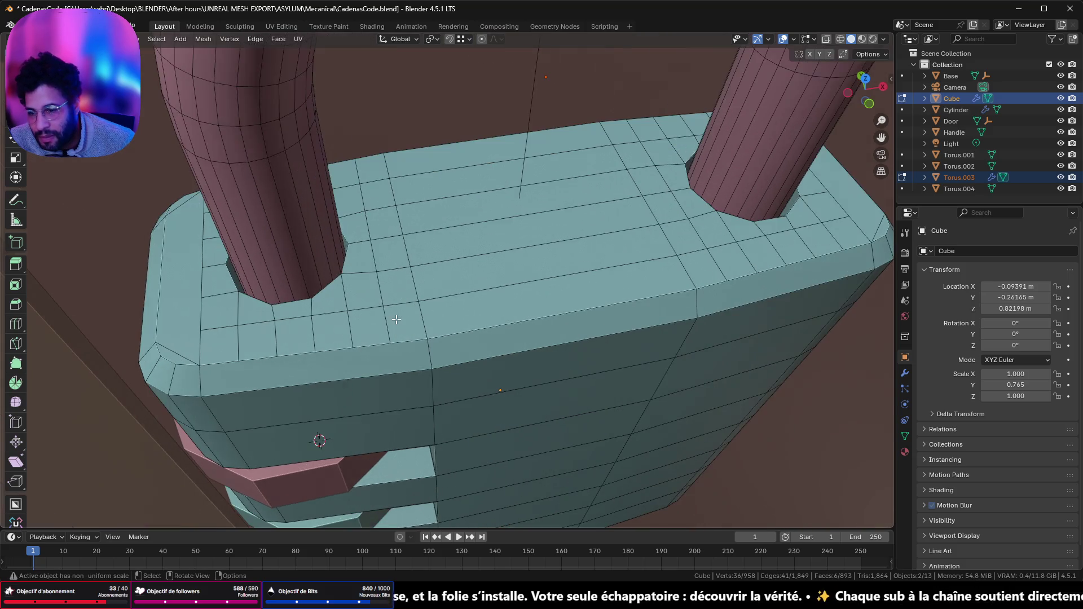
- Select the pillar-corner vertex, then pick an edge ring across the top face in edge mode
{"action": "key", "text": "1"}
{"action": "left_click", "coordinate": [338, 275]}
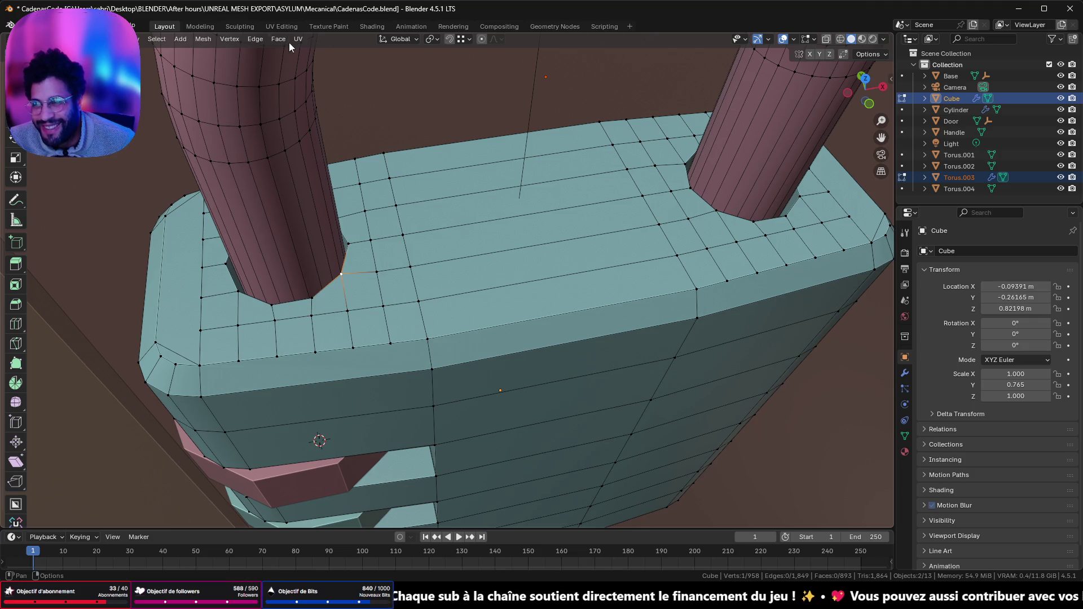
{"action": "key", "text": "2"}
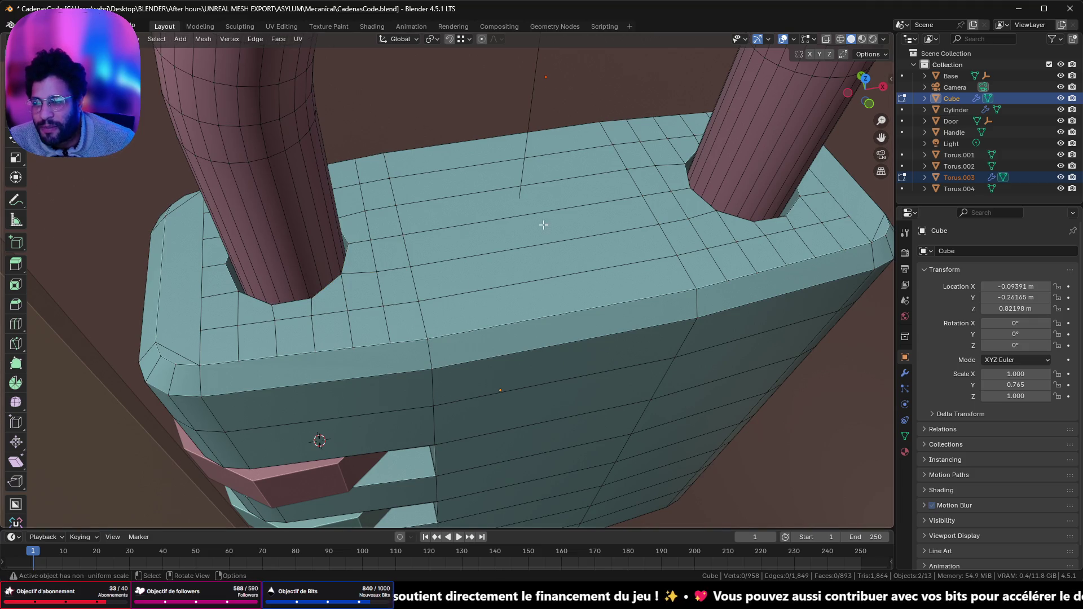
{"action": "left_click", "coordinate": [578, 269]}
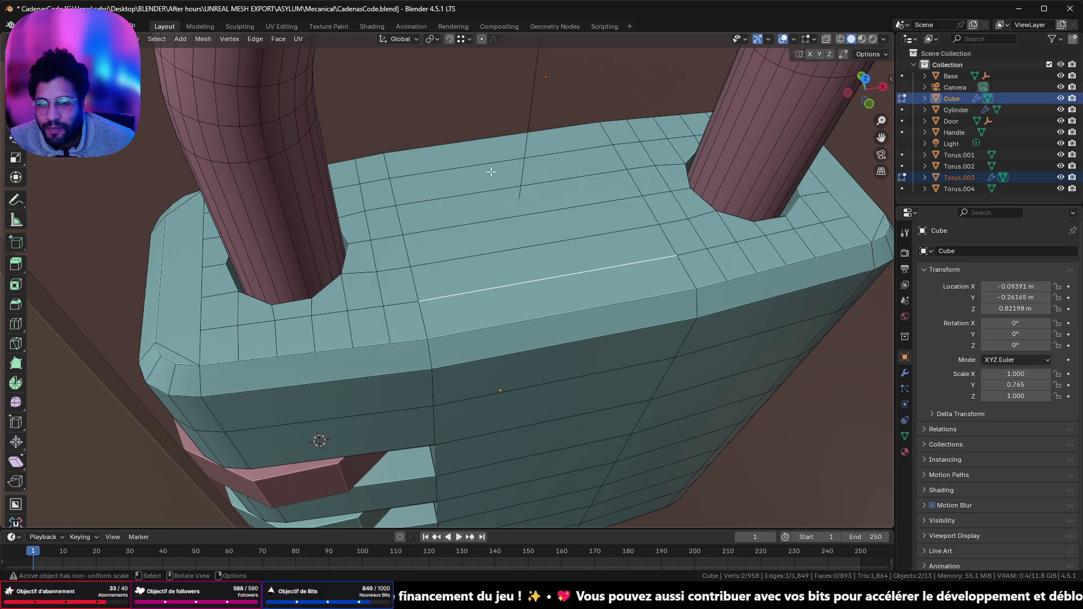
{"action": "left_click", "coordinate": [644, 284], "text": "ctrl+alt"}
- Add and remove several edge loops on the top face, ending with a single edge selected
{"action": "middle_click_drag", "start_coordinate": [704, 263], "coordinate": [604, 251]}
{"action": "left_click", "coordinate": [617, 249], "text": "alt+shift"}
{"action": "left_click", "coordinate": [588, 219], "text": "alt+shift"}
{"action": "left_click", "coordinate": [581, 190], "text": "alt+shift"}
{"action": "left_click", "coordinate": [579, 171], "text": "alt+shift"}
{"action": "left_click", "coordinate": [578, 157], "text": "alt+shift"}
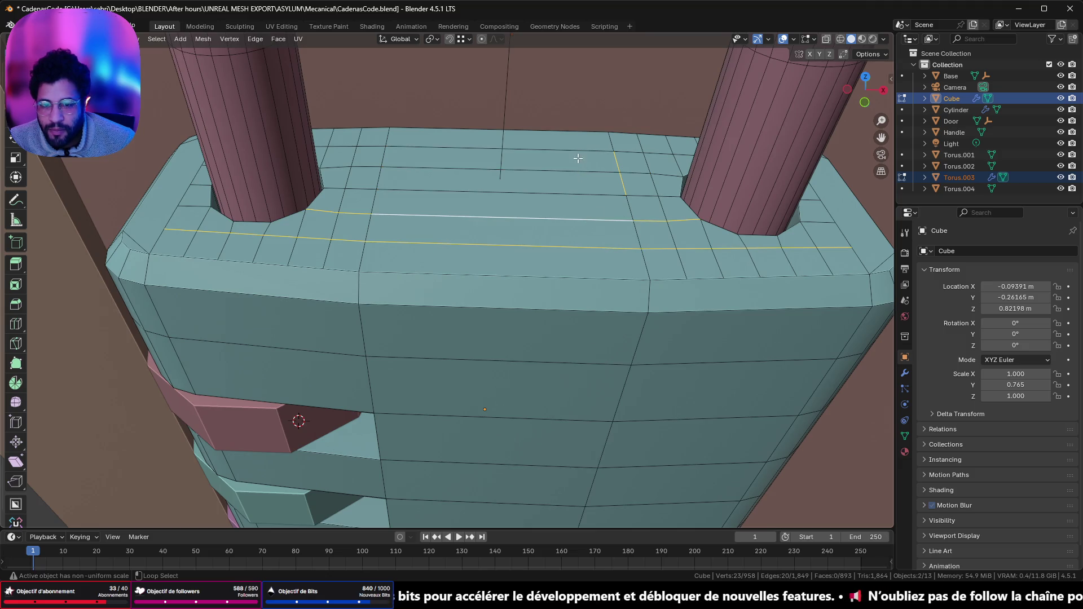
{"action": "left_click", "coordinate": [628, 207], "text": "alt+shift"}
{"action": "left_click", "coordinate": [634, 207], "text": "alt+shift"}
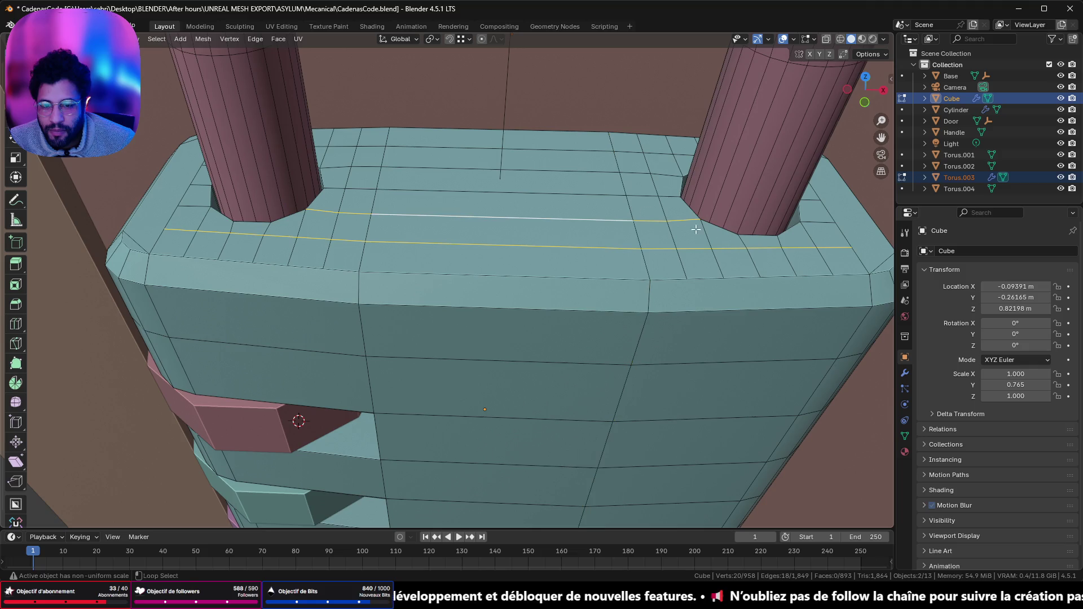
{"action": "left_click", "coordinate": [814, 257]}
- Select five horizontal edge loops running across the padlock body's top face
{"action": "middle_click_drag", "start_coordinate": [814, 257], "coordinate": [767, 247]}
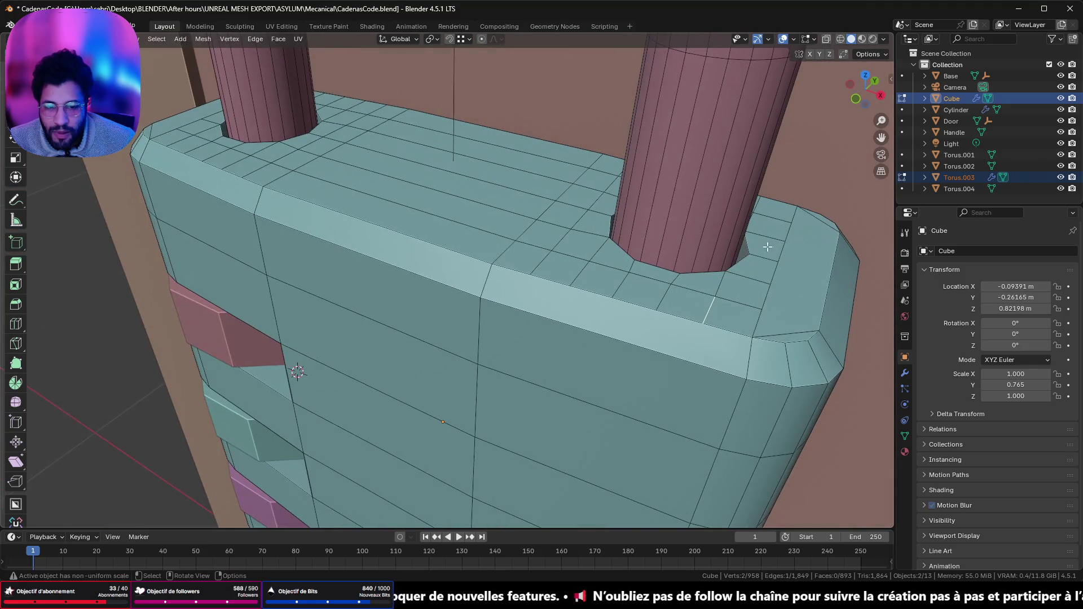
{"action": "middle_click_drag", "start_coordinate": [684, 220], "coordinate": [739, 252]}
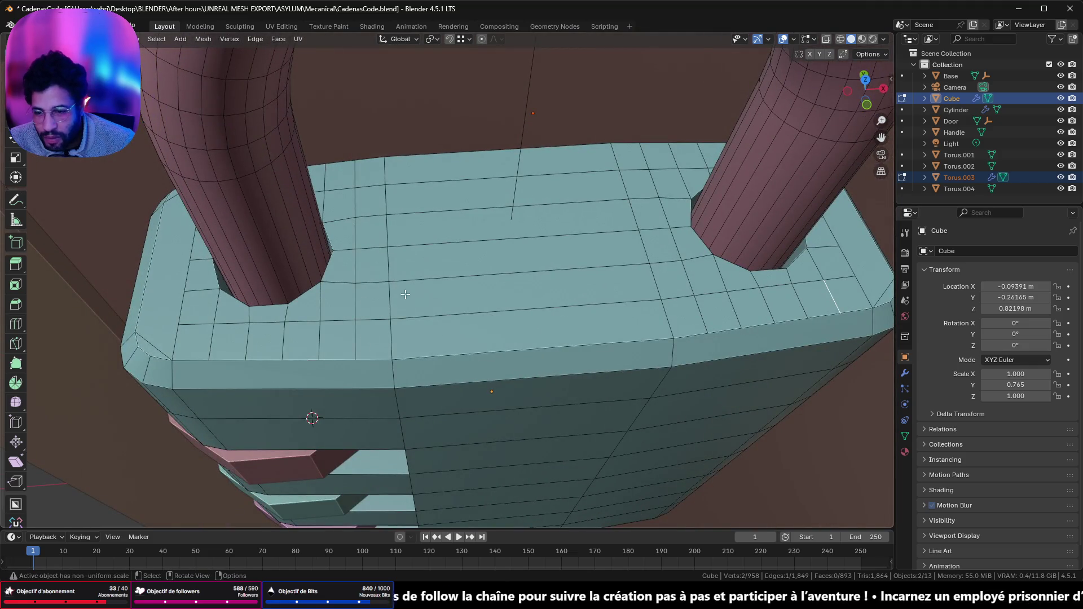
{"action": "left_click", "coordinate": [430, 322], "text": "alt"}
{"action": "left_click", "coordinate": [457, 287], "text": "alt+shift"}
{"action": "left_click", "coordinate": [471, 246], "text": "alt+shift"}
{"action": "left_click", "coordinate": [482, 215], "text": "alt+shift"}
{"action": "left_click", "coordinate": [489, 190], "text": "alt+shift"}
{"action": "middle_click_drag", "start_coordinate": [489, 189], "coordinate": [581, 208]}
- Play Les Plaines d'Amakna from the Dofus Retro soundtrack album in the music player
{"action": "key", "text": "alt+Tab"}
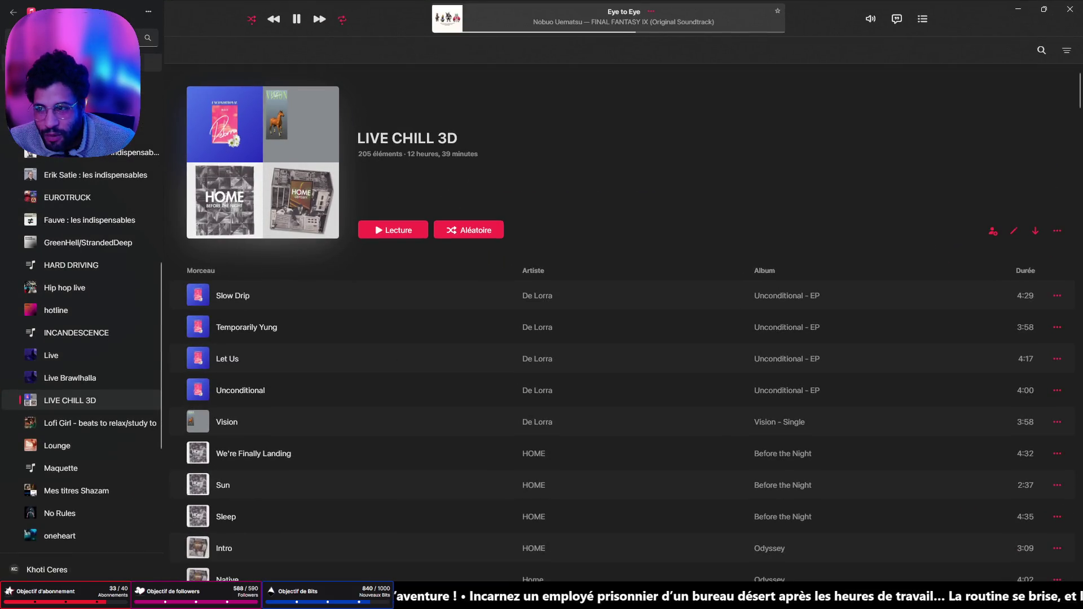
{"action": "key", "text": "Return"}
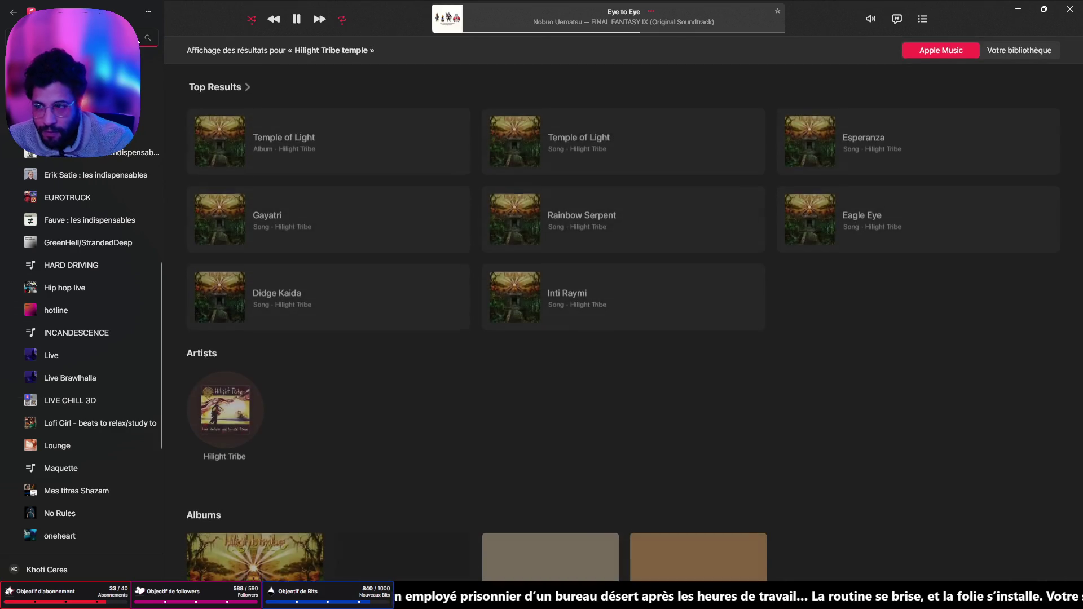
{"action": "left_click", "coordinate": [138, 39]}
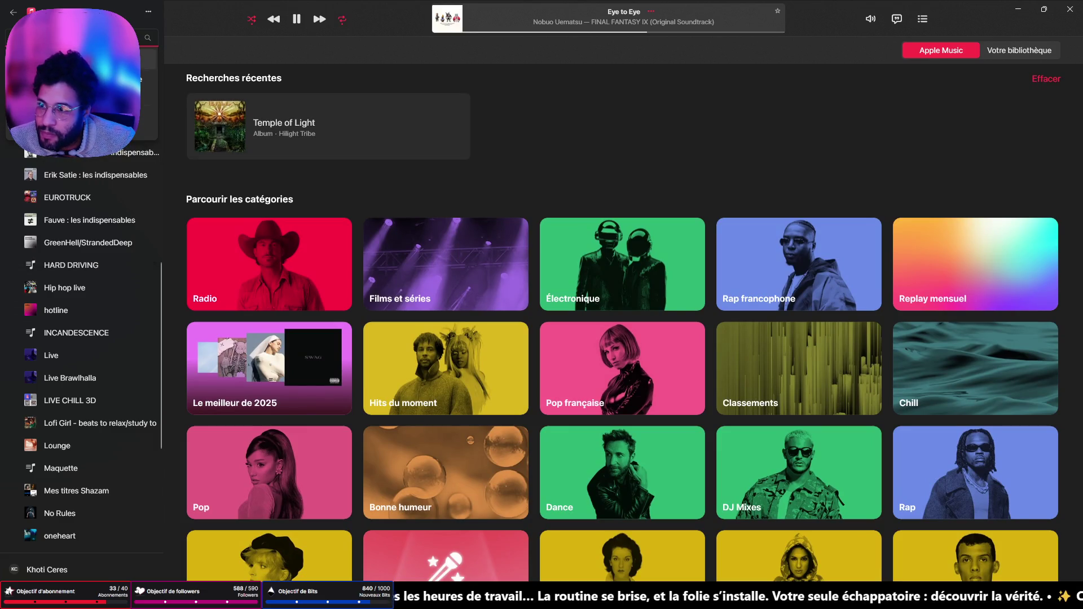
{"action": "left_click", "coordinate": [113, 87]}
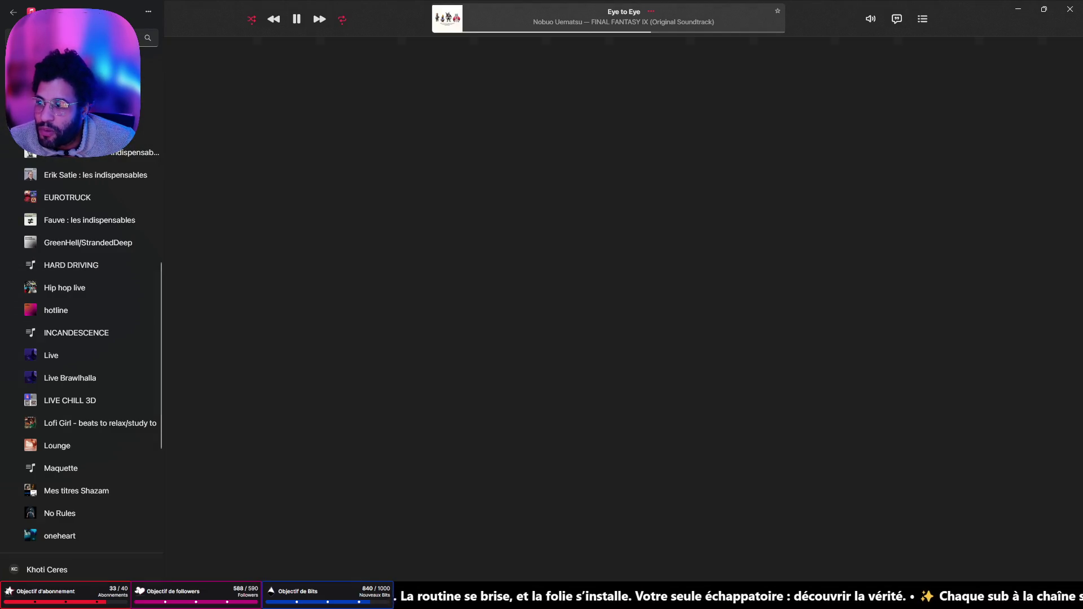
{"action": "mouse_move", "coordinate": [211, 252]}
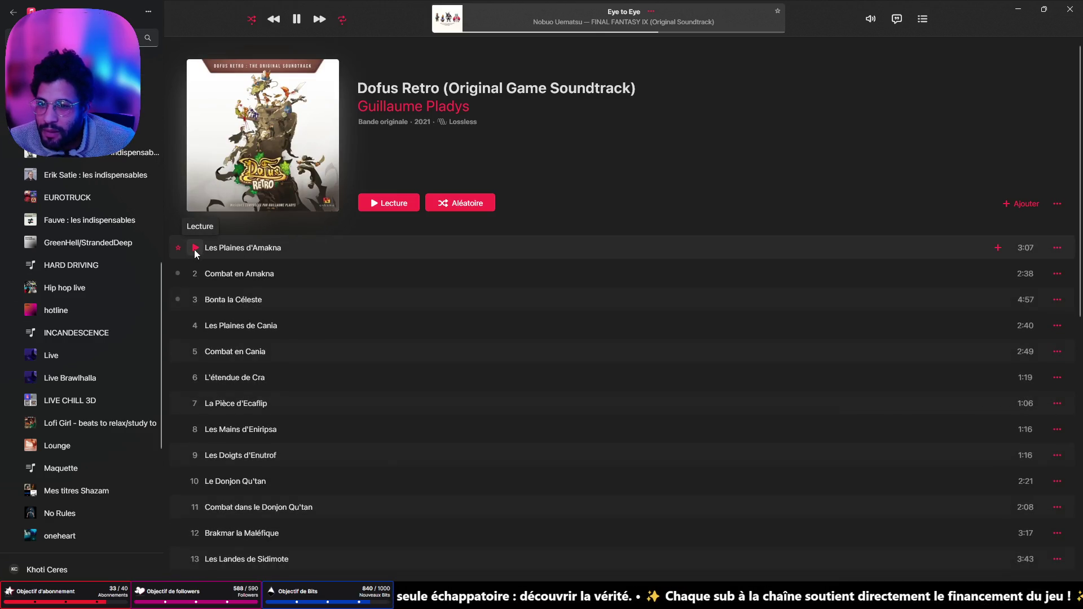
{"action": "left_click", "coordinate": [195, 249]}
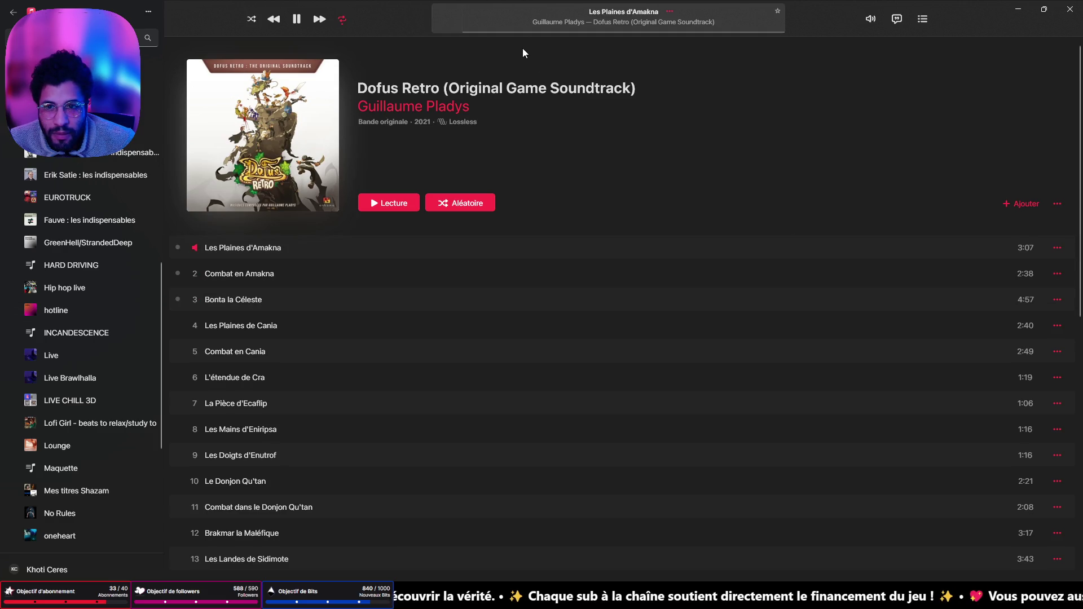
{"action": "left_click", "coordinate": [491, 31]}
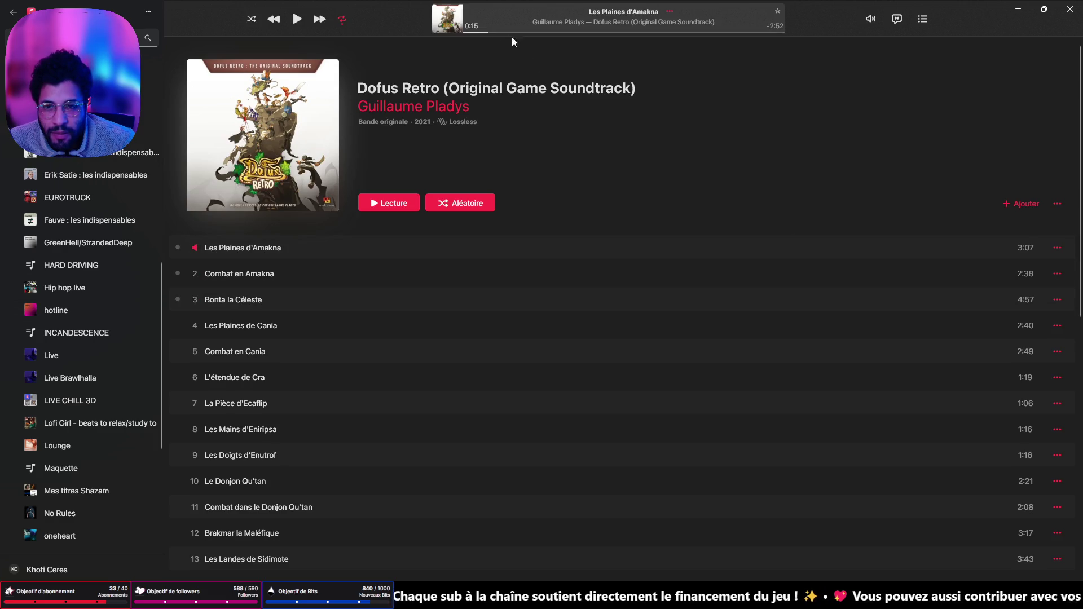
- Add Les Plaines d'Amakna to the LIVE CHILL 3D playlist
{"action": "left_click", "coordinate": [1057, 247]}
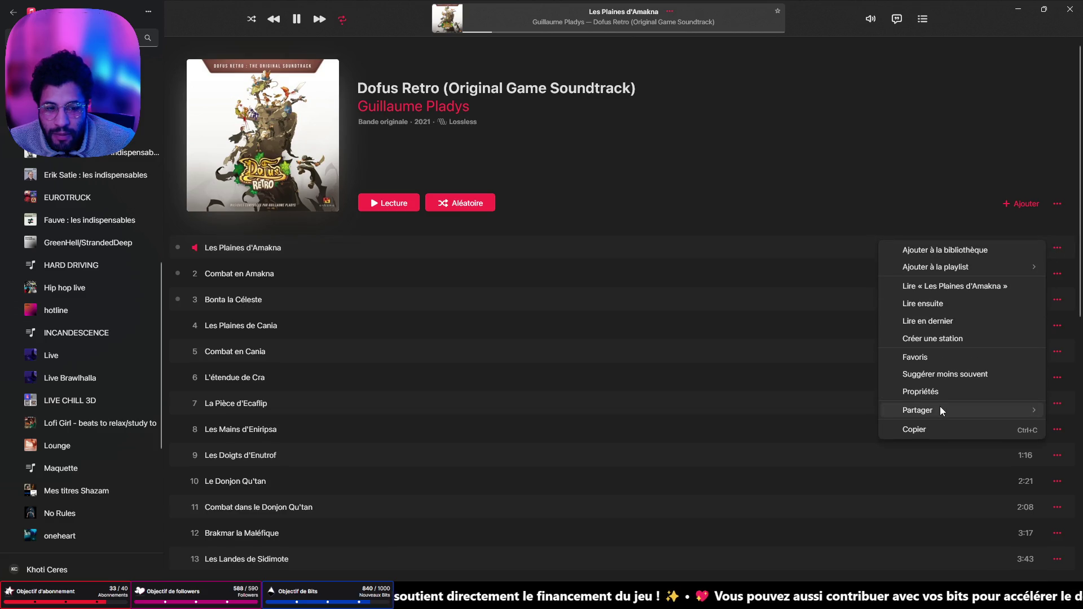
{"action": "mouse_move", "coordinate": [950, 266]}
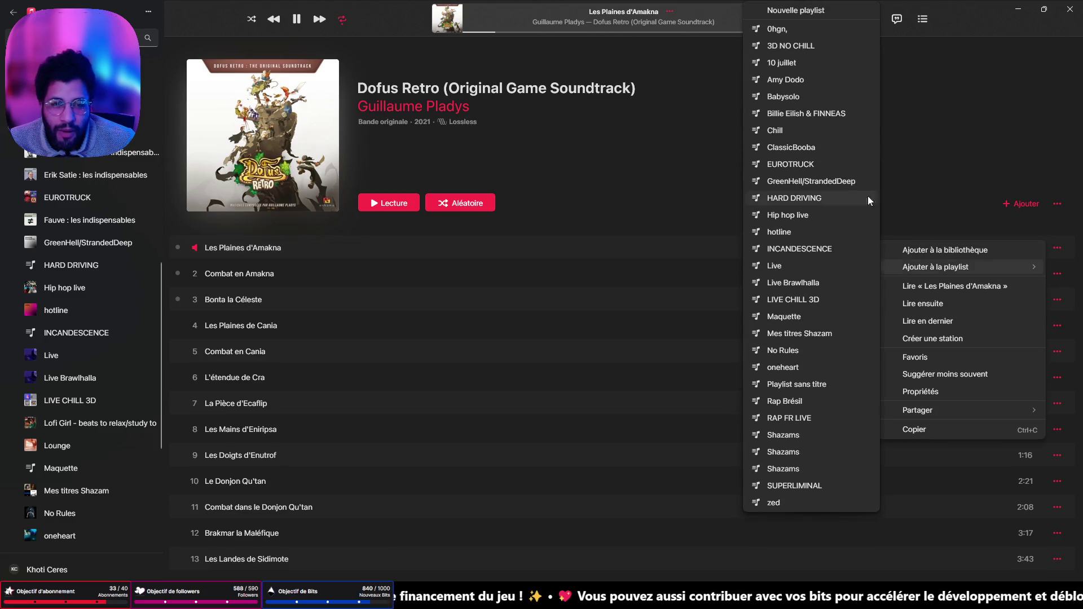
{"action": "left_click", "coordinate": [812, 299]}
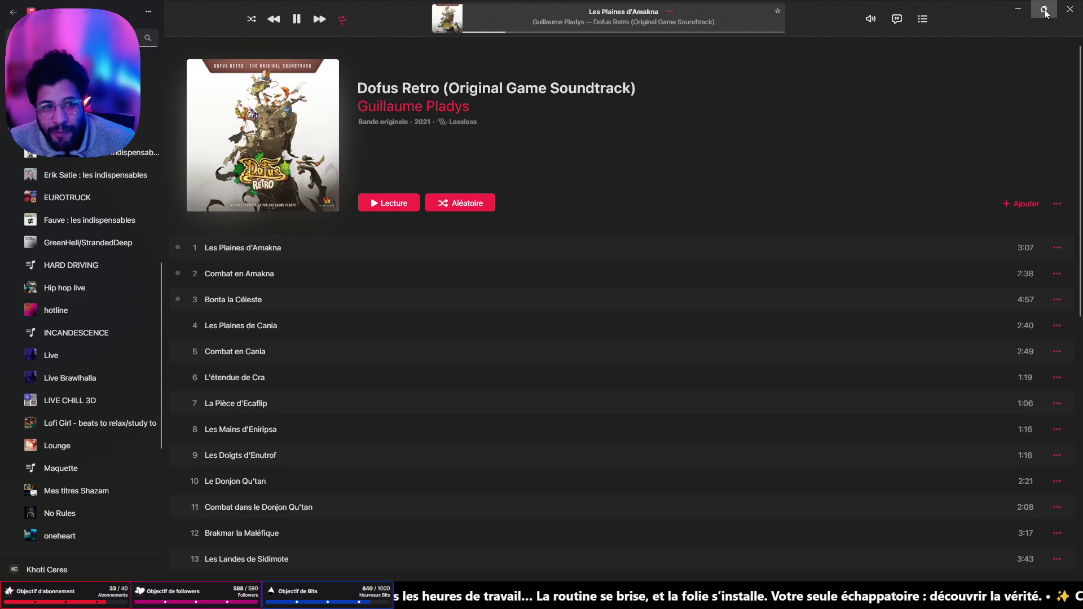
- In the LIVE CHILL 3D playlist, pick Les Plaines d'Amakna and turn shuffle on
{"action": "scroll", "coordinate": [106, 388], "scroll_direction": "down", "scroll_amount": 5}
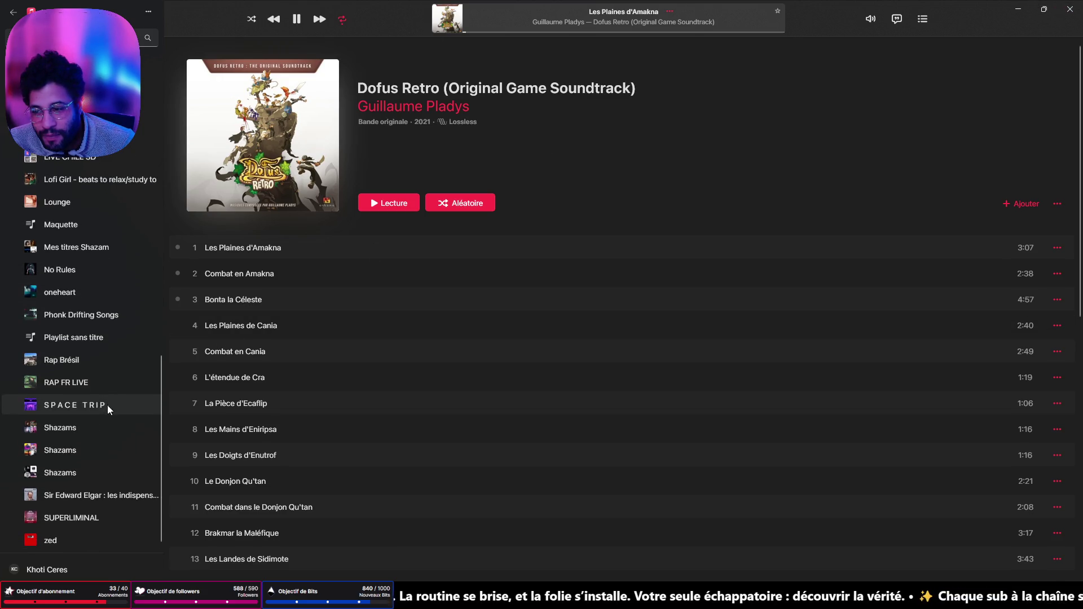
{"action": "left_click", "coordinate": [81, 161]}
{"action": "scroll", "coordinate": [458, 486], "scroll_direction": "down", "scroll_amount": 15}
{"action": "scroll", "coordinate": [457, 482], "scroll_direction": "down", "scroll_amount": 20}
{"action": "scroll", "coordinate": [401, 485], "scroll_direction": "down", "scroll_amount": 15}
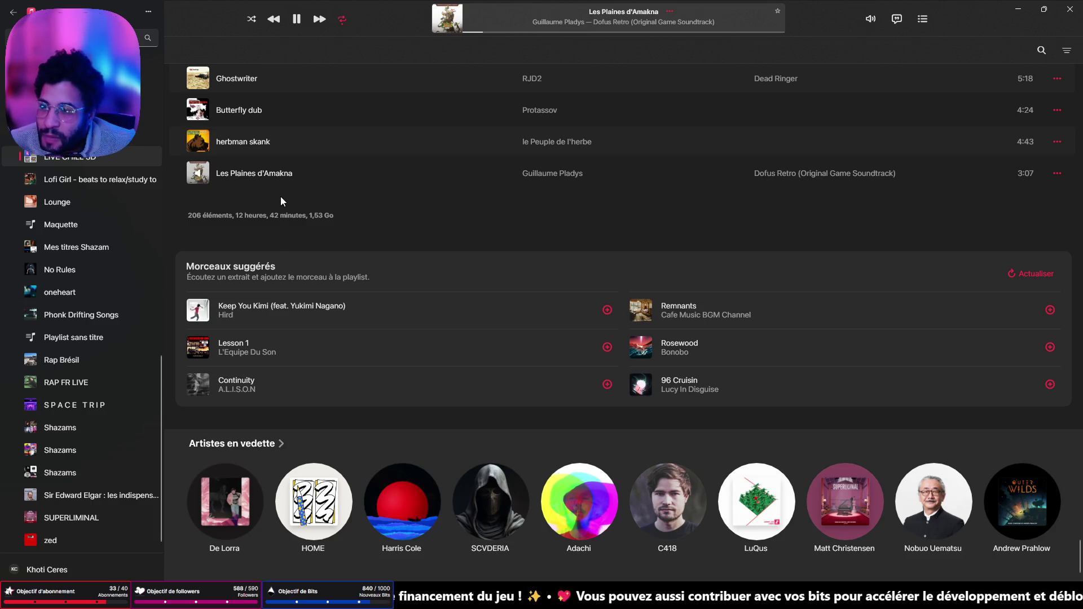
{"action": "left_click", "coordinate": [273, 172]}
{"action": "left_click", "coordinate": [252, 18]}
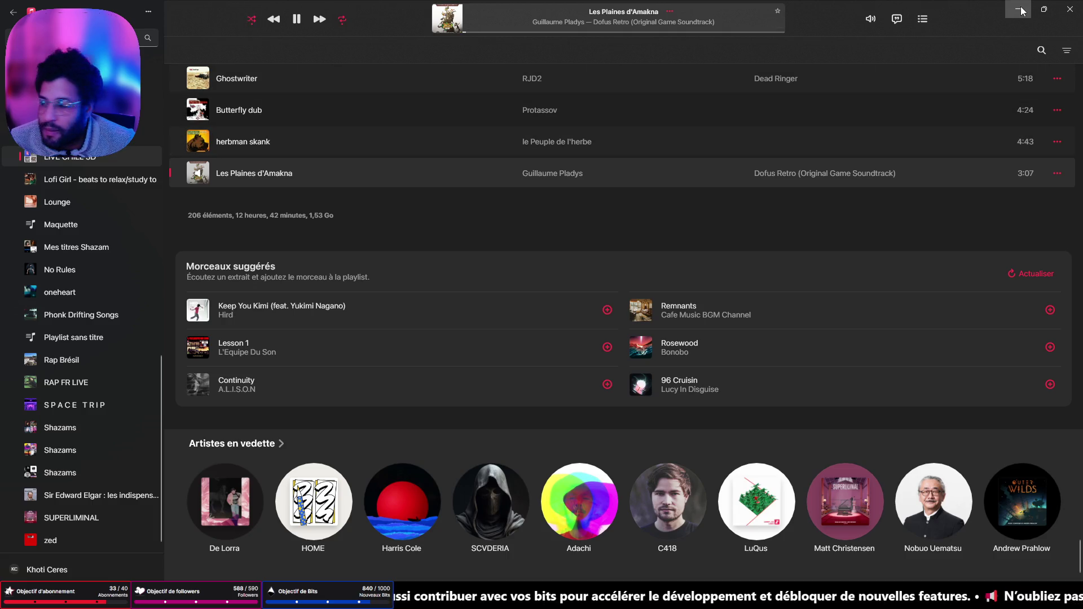
- Open the volume control, then minimize the music player to bring back Blender
{"action": "left_click", "coordinate": [870, 18]}
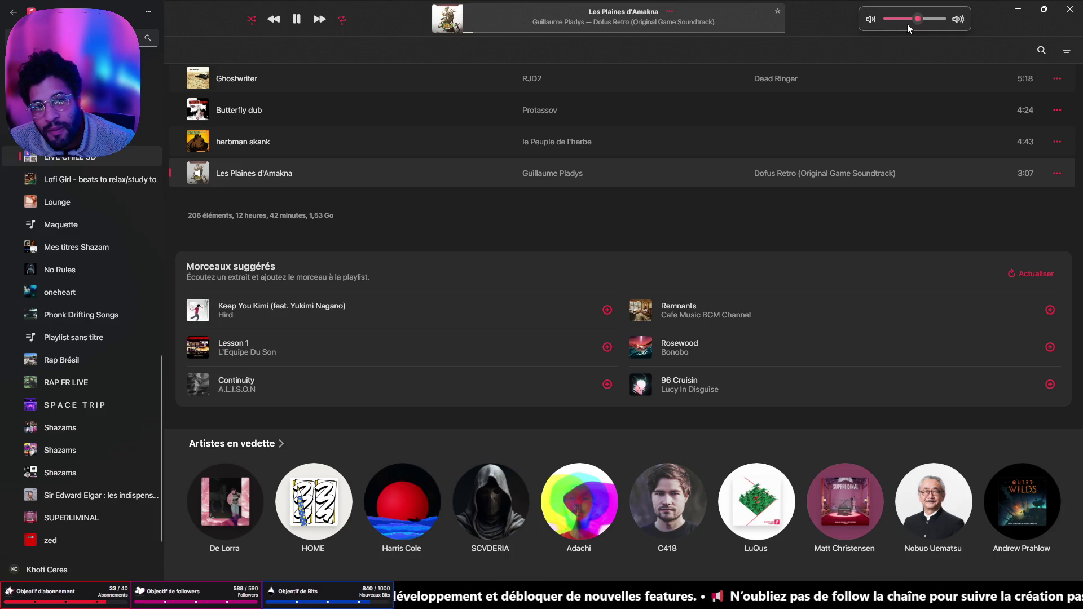
{"action": "left_click", "coordinate": [1010, 10]}
{"action": "middle_click_drag", "start_coordinate": [694, 182], "coordinate": [566, 187]}
- Add edge loops along the left and right ends of the padlock top to the selection
{"action": "left_click", "coordinate": [376, 255], "text": "alt+shift"}
{"action": "left_click", "coordinate": [197, 270], "text": "alt+shift"}
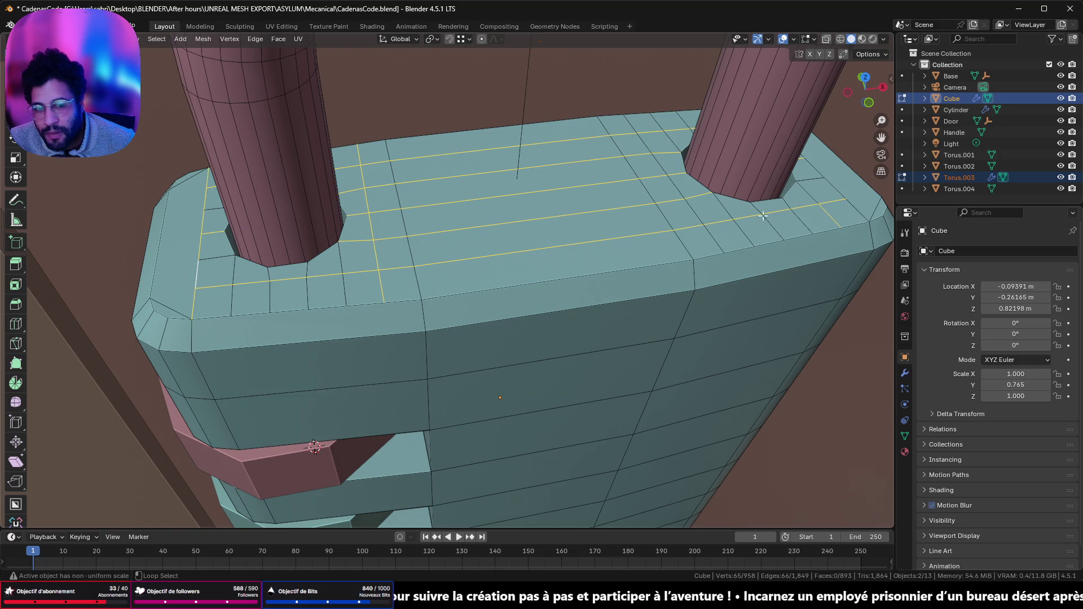
{"action": "left_click", "coordinate": [815, 188], "text": "alt+shift"}
{"action": "left_click", "coordinate": [699, 219], "text": "alt+shift"}
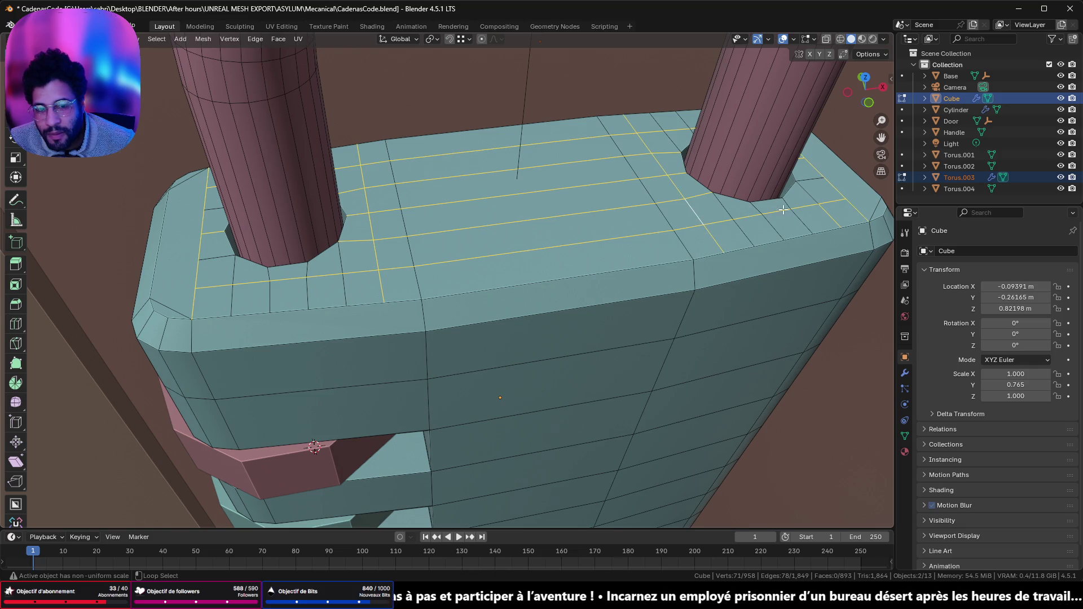
{"action": "mouse_move", "coordinate": [806, 196]}
{"action": "middle_mouse_down"}
{"action": "mouse_move", "coordinate": [648, 183]}
{"action": "mouse_move", "coordinate": [513, 234]}
{"action": "middle_mouse_up"}
- Add four loops across the U's left arm and one across the right arm, dropping a stray loop
{"action": "left_click", "coordinate": [380, 272], "text": "alt+shift"}
{"action": "left_click", "coordinate": [386, 250], "text": "alt+shift"}
{"action": "left_click", "coordinate": [395, 227], "text": "alt+shift"}
{"action": "left_click", "coordinate": [403, 206], "text": "alt+shift"}
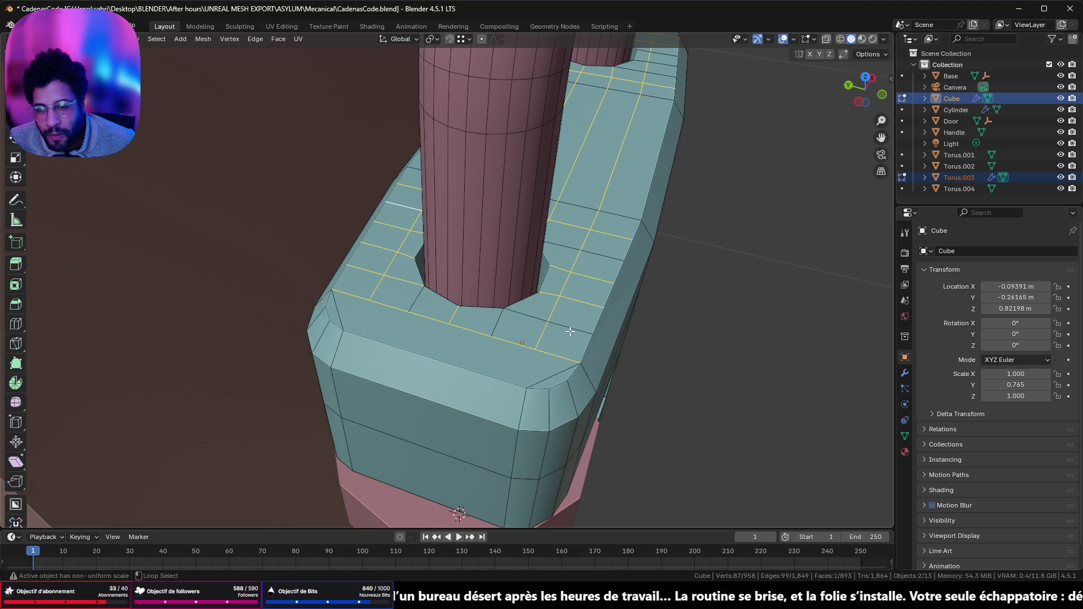
{"action": "left_click", "coordinate": [591, 257], "text": "alt+shift"}
{"action": "middle_click_drag", "start_coordinate": [599, 250], "coordinate": [501, 266]}
{"action": "left_click", "coordinate": [414, 288], "text": "alt+shift"}
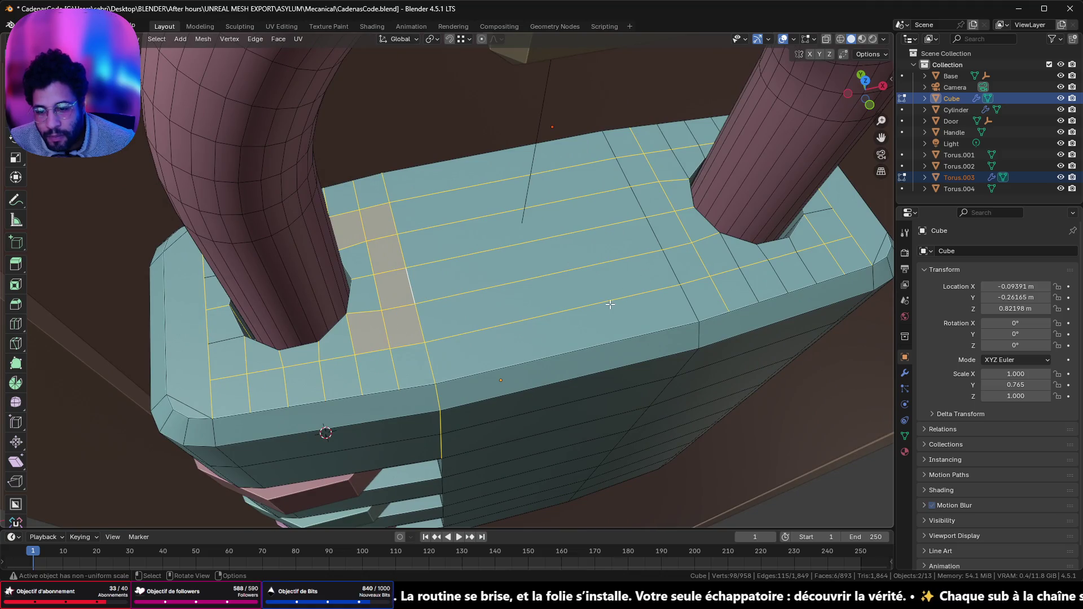
{"action": "middle_click_drag", "start_coordinate": [682, 261], "coordinate": [480, 423]}
{"action": "left_click", "coordinate": [420, 288], "text": "alt+shift"}
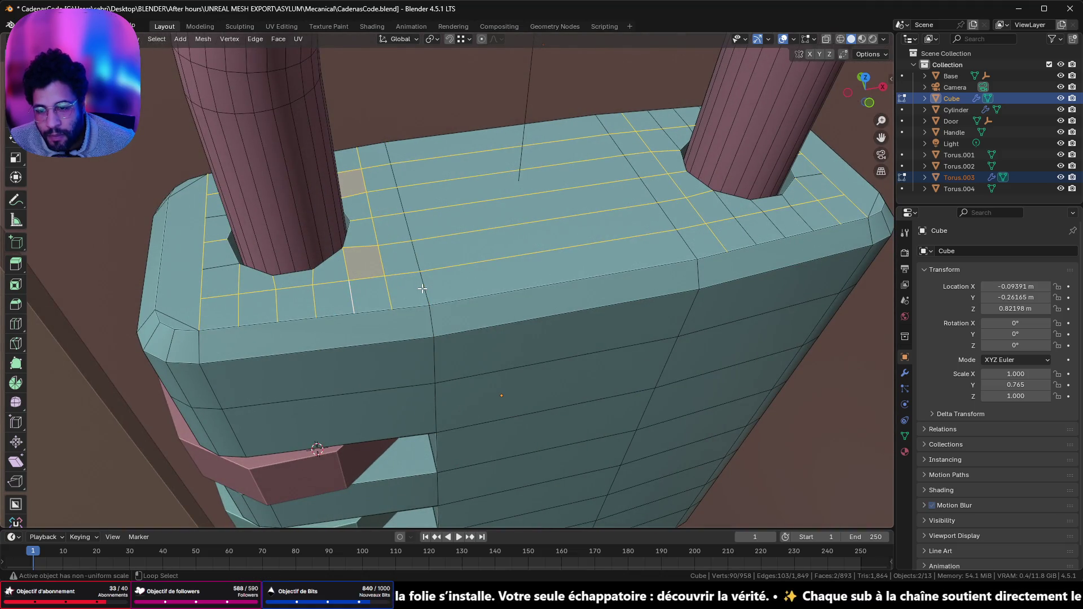
{"action": "middle_click_drag", "start_coordinate": [643, 237], "coordinate": [566, 263]}
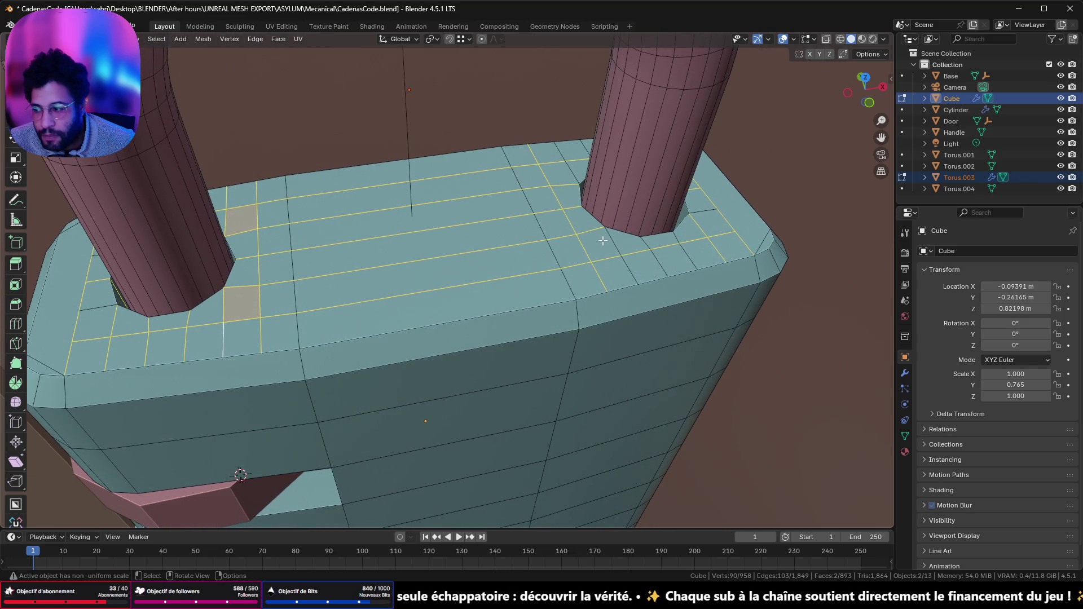
{"action": "scroll", "coordinate": [587, 242], "scroll_direction": "up", "scroll_amount": 4}
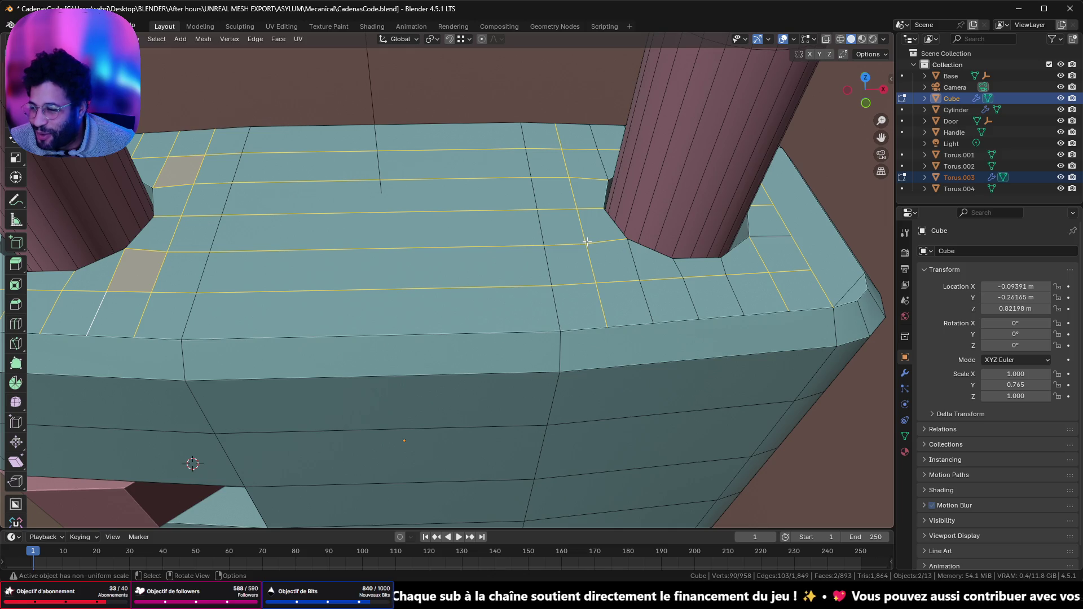
- Add two loops beside the right post plus one extra face to the selection
{"action": "left_click", "coordinate": [691, 295], "text": "alt+shift"}
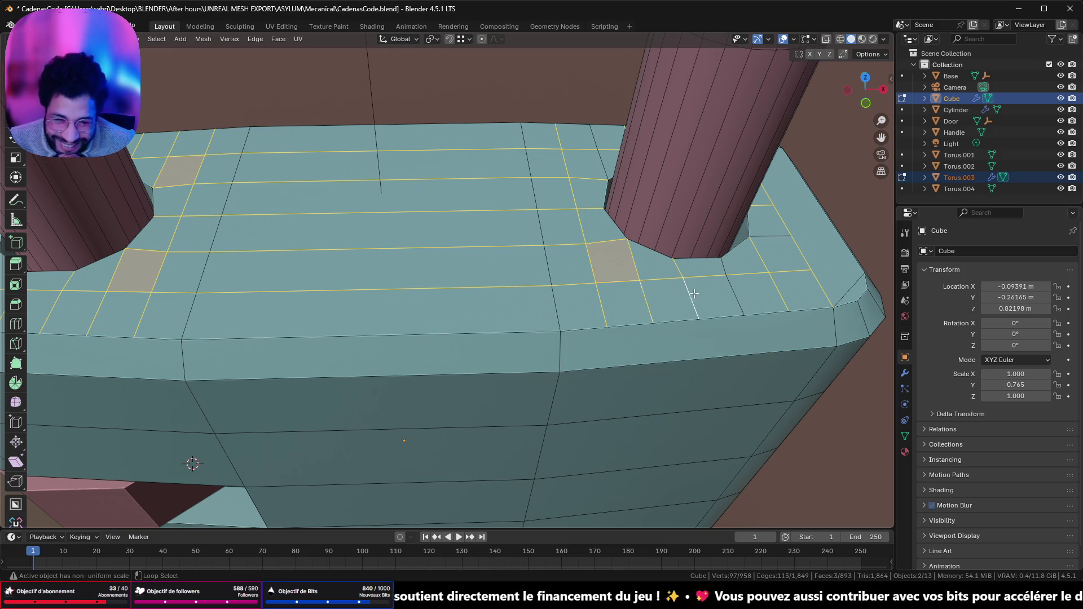
{"action": "left_click", "coordinate": [732, 298], "text": "alt+shift"}
{"action": "left_click", "coordinate": [766, 236], "text": "shift"}
{"action": "mouse_move", "coordinate": [730, 242]}
{"action": "middle_mouse_down"}
{"action": "mouse_move", "coordinate": [846, 271]}
{"action": "mouse_move", "coordinate": [121, 242]}
{"action": "mouse_move", "coordinate": [62, 225]}
{"action": "middle_mouse_up"}
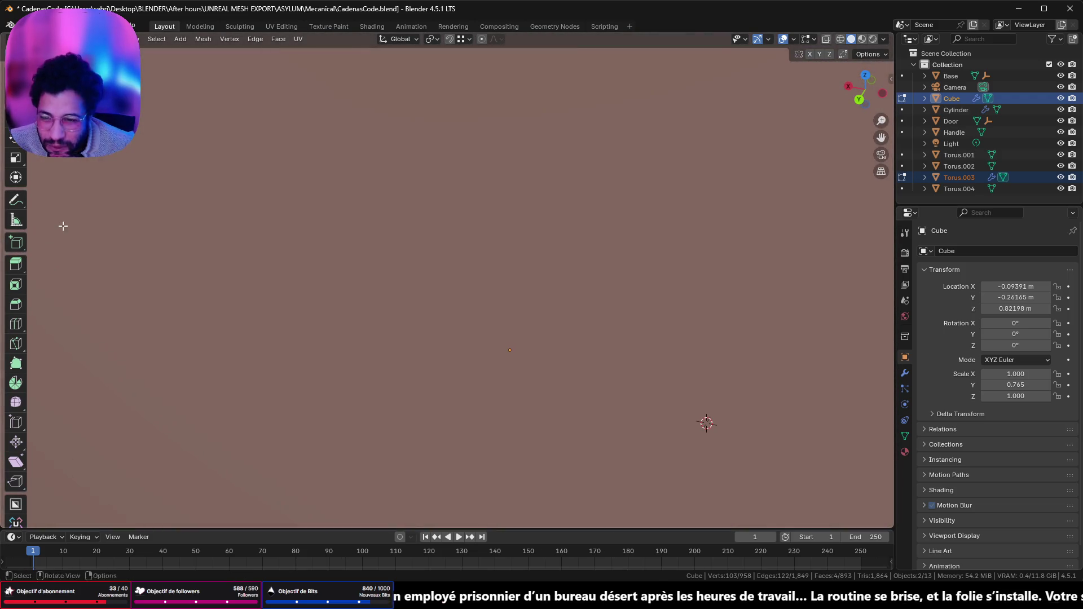
{"action": "scroll", "coordinate": [226, 212], "scroll_direction": "down", "scroll_amount": 6}
{"action": "scroll", "coordinate": [556, 206], "scroll_direction": "down", "scroll_amount": 8}
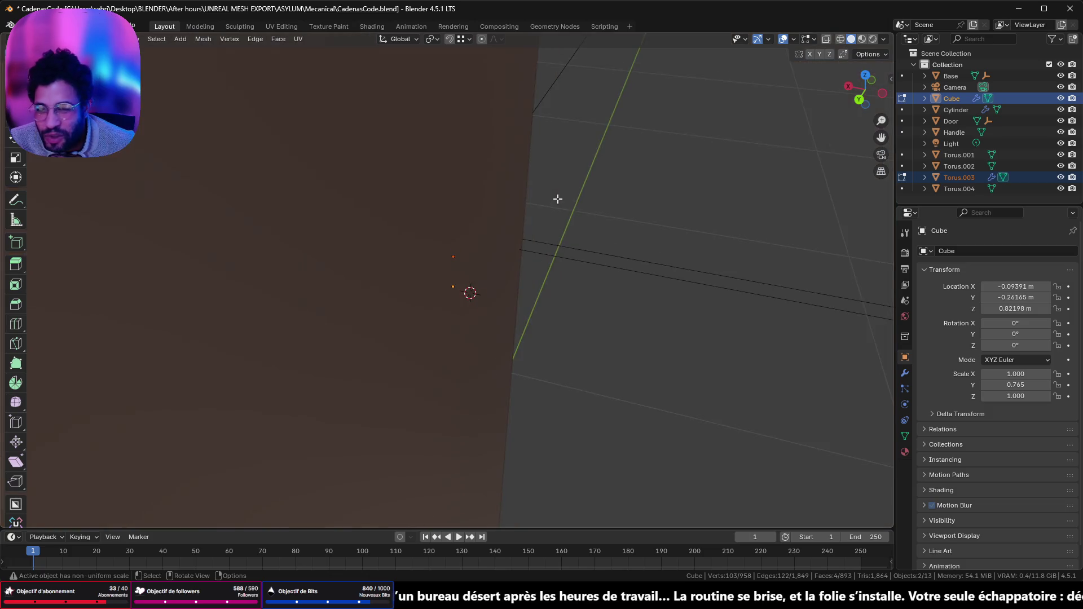
{"action": "mouse_move", "coordinate": [479, 242]}
{"action": "middle_mouse_down"}
{"action": "mouse_move", "coordinate": [218, 249]}
{"action": "mouse_move", "coordinate": [270, 242]}
{"action": "mouse_move", "coordinate": [486, 277]}
{"action": "middle_mouse_up"}
- Frame the top close up and add the post-ring edge and several corner faces
{"action": "key", "text": "KP_Decimal"}
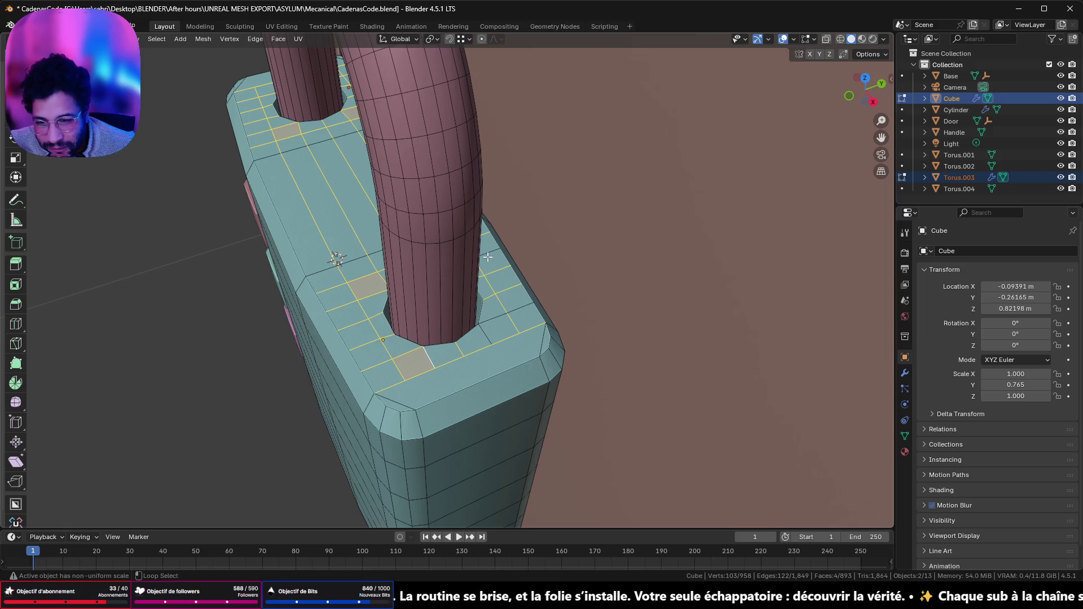
{"action": "left_click", "coordinate": [510, 306], "text": "alt+shift"}
{"action": "left_click", "coordinate": [482, 334], "text": "alt+shift"}
{"action": "middle_click_drag", "start_coordinate": [483, 334], "coordinate": [412, 277]}
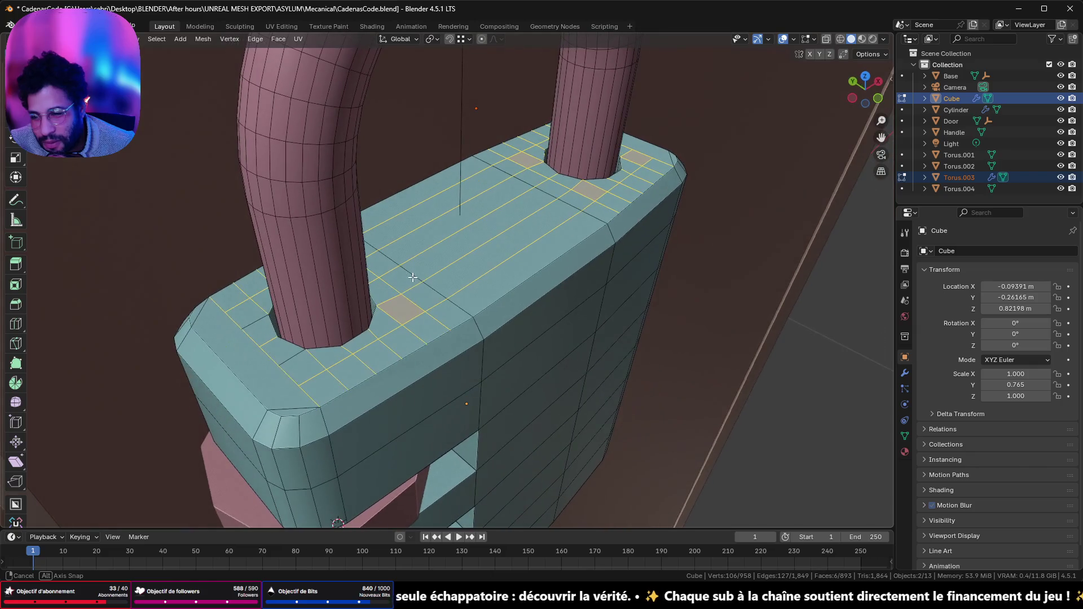
{"action": "left_click", "coordinate": [257, 326], "text": "shift"}
{"action": "left_click", "coordinate": [302, 355], "text": "shift"}
{"action": "mouse_move", "coordinate": [314, 336]}
{"action": "middle_mouse_down"}
{"action": "mouse_move", "coordinate": [475, 171]}
{"action": "mouse_move", "coordinate": [410, 174]}
{"action": "middle_mouse_up"}
{"action": "key", "text": "x"}
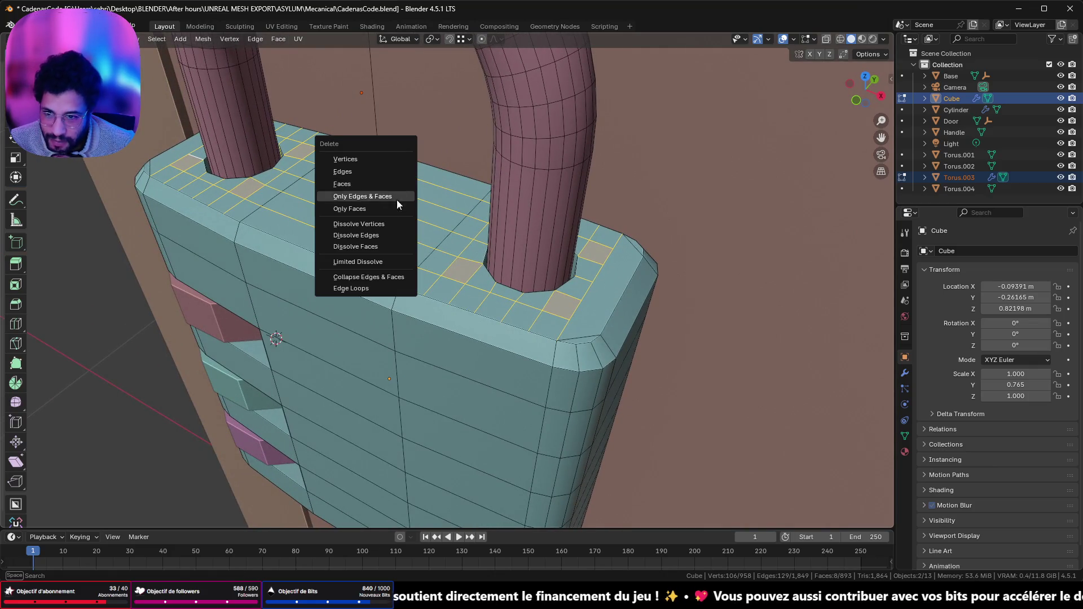
{"action": "left_click", "coordinate": [393, 235]}
{"action": "middle_click_drag", "start_coordinate": [393, 235], "coordinate": [601, 291]}
{"action": "key", "text": "ctrl+z"}
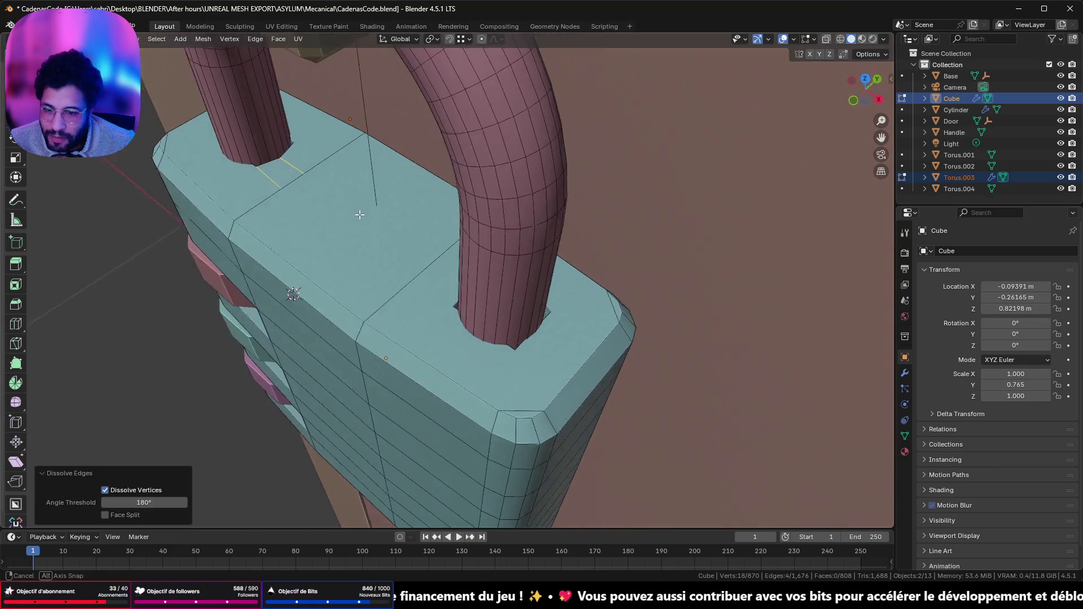
{"action": "key", "text": "a"}
{"action": "key", "text": "1"}
{"action": "left_click", "coordinate": [551, 288]}
{"action": "left_click", "coordinate": [468, 352], "text": "shift"}
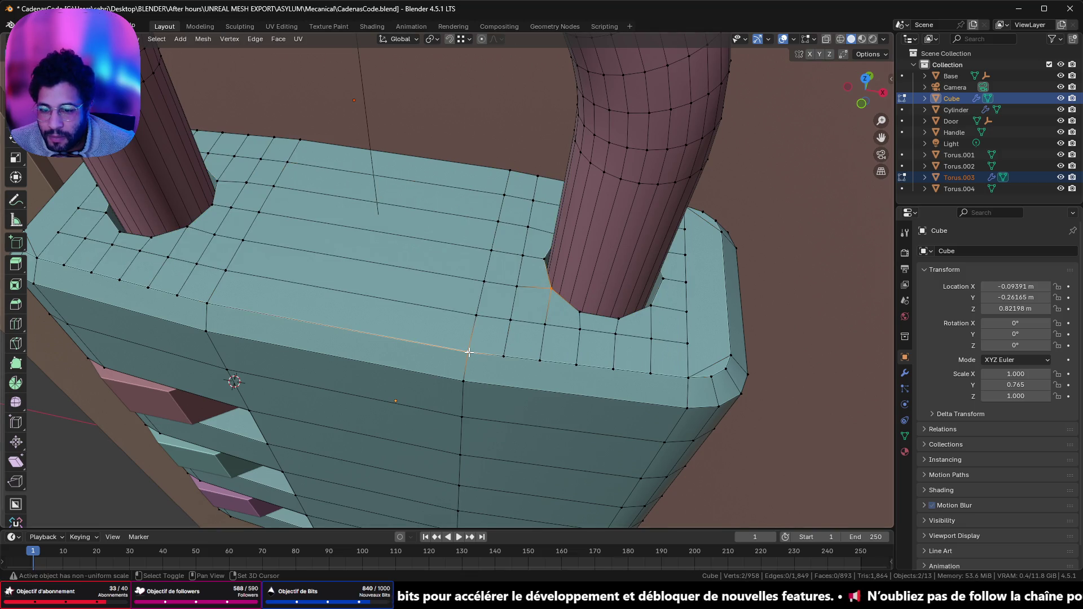
{"action": "key", "text": "j"}
{"action": "left_click", "coordinate": [579, 313]}
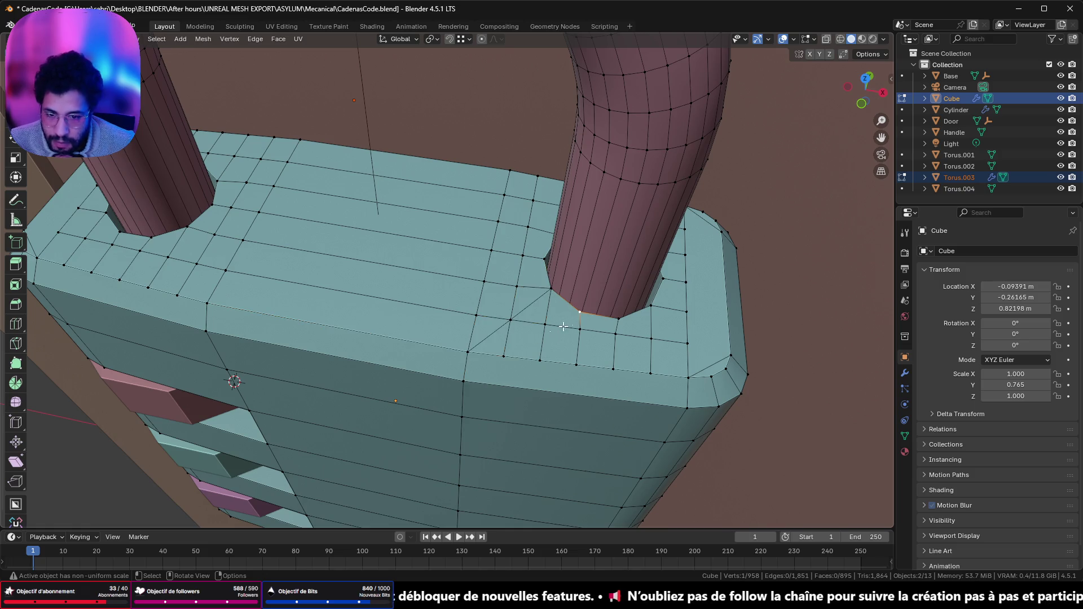
{"action": "left_click", "coordinate": [468, 352], "text": "shift"}
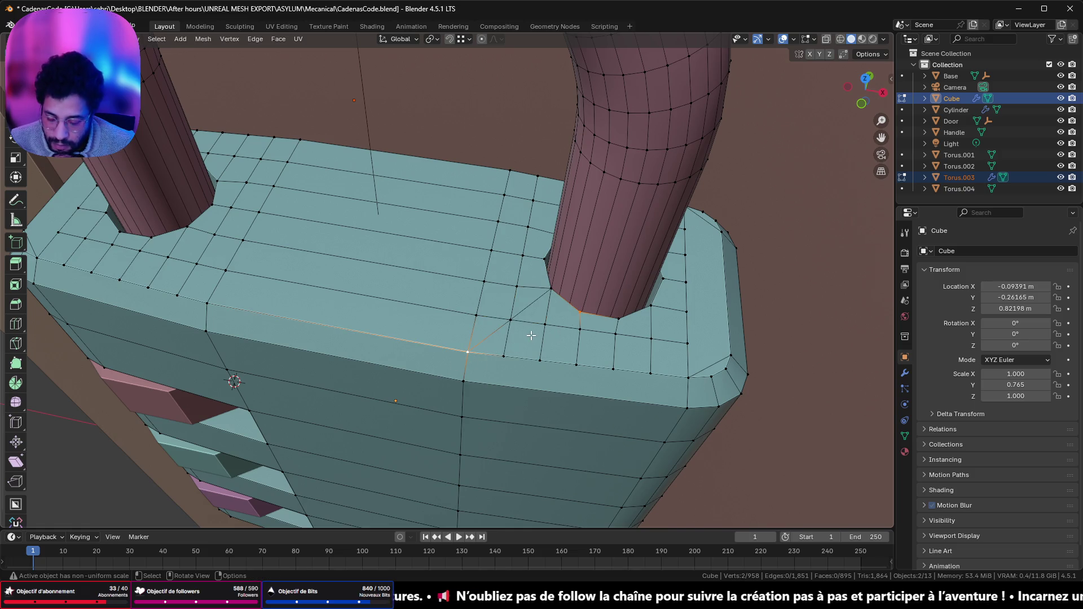
{"action": "key", "text": "j"}
{"action": "left_click", "coordinate": [544, 260]}
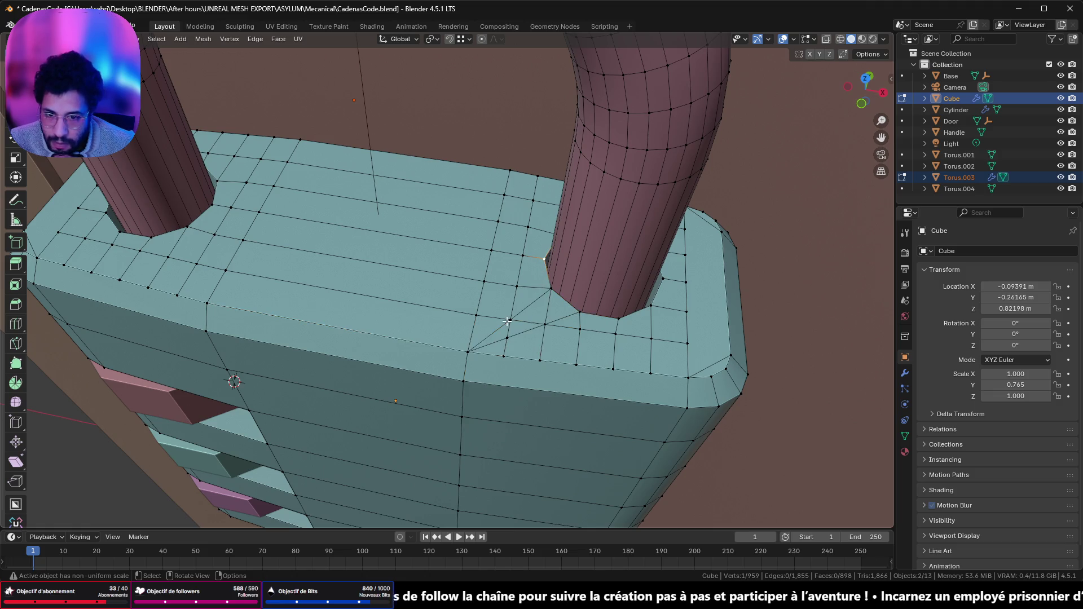
{"action": "left_click", "coordinate": [470, 351], "text": "shift"}
{"action": "middle_click_drag", "start_coordinate": [473, 350], "coordinate": [362, 343], "text": "shift"}
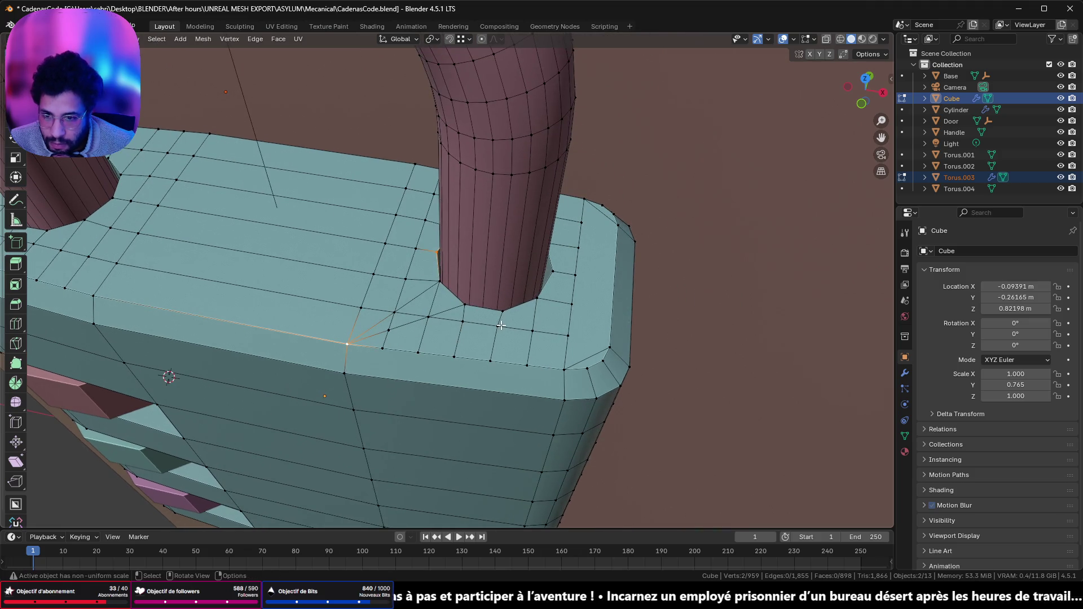
{"action": "key", "text": "j"}
{"action": "middle_click_drag", "start_coordinate": [463, 305], "coordinate": [462, 298]}
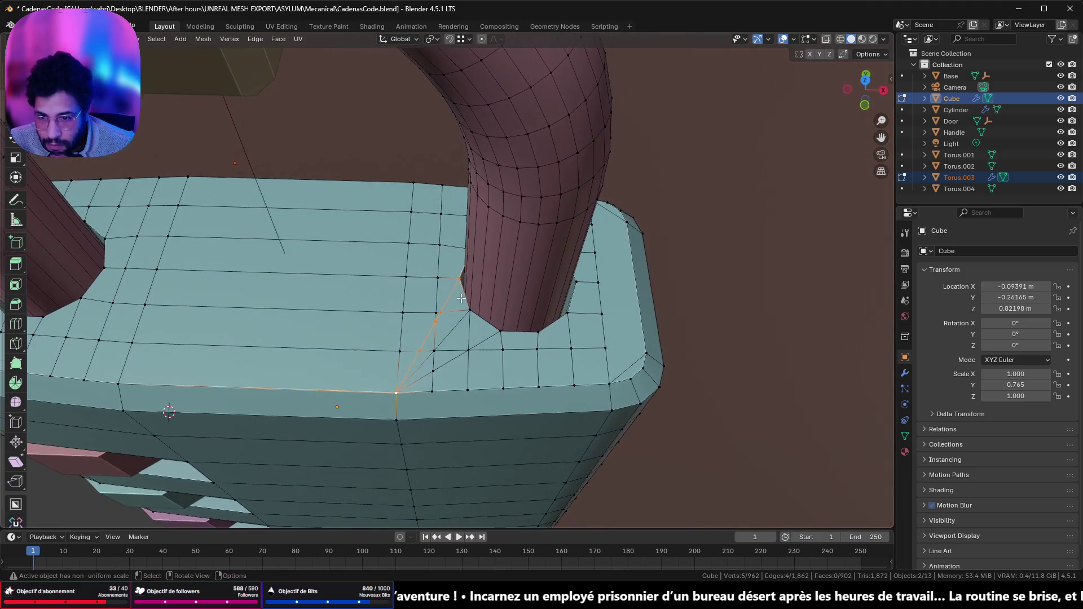
{"action": "left_click", "coordinate": [461, 277]}
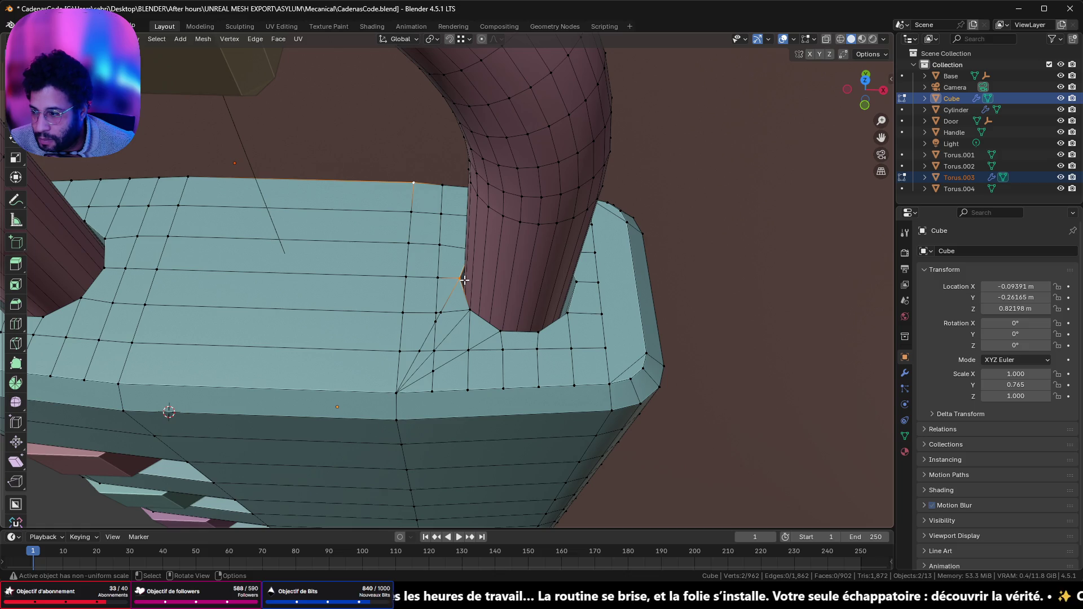
{"action": "middle_click_drag", "start_coordinate": [481, 271], "coordinate": [484, 258]}
{"action": "key", "text": "m"}
{"action": "left_click", "coordinate": [484, 259]}
{"action": "key", "text": "ctrl+x"}
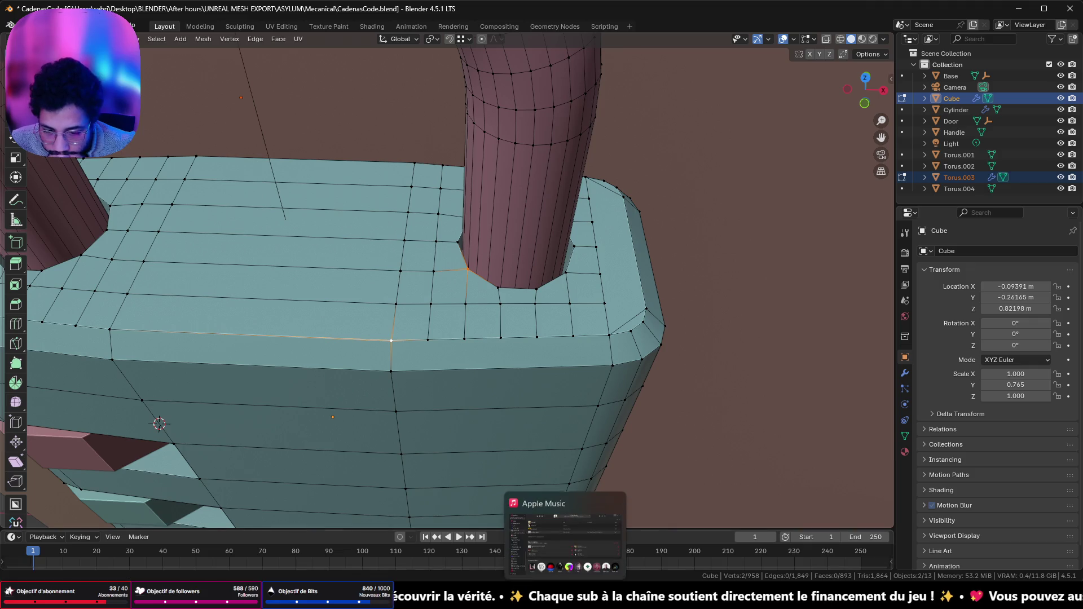
{"action": "left_click", "coordinate": [565, 595]}
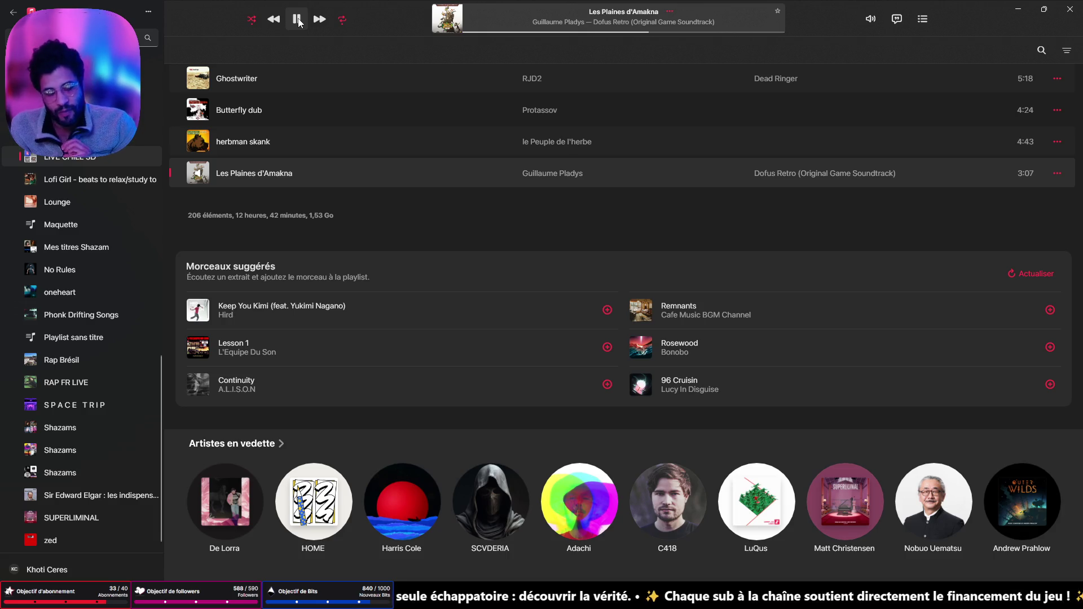
{"action": "left_click", "coordinate": [1018, 8]}
{"action": "middle_click_drag", "start_coordinate": [578, 275], "coordinate": [473, 356]}
{"action": "scroll", "coordinate": [473, 355], "scroll_direction": "up", "scroll_amount": 2}
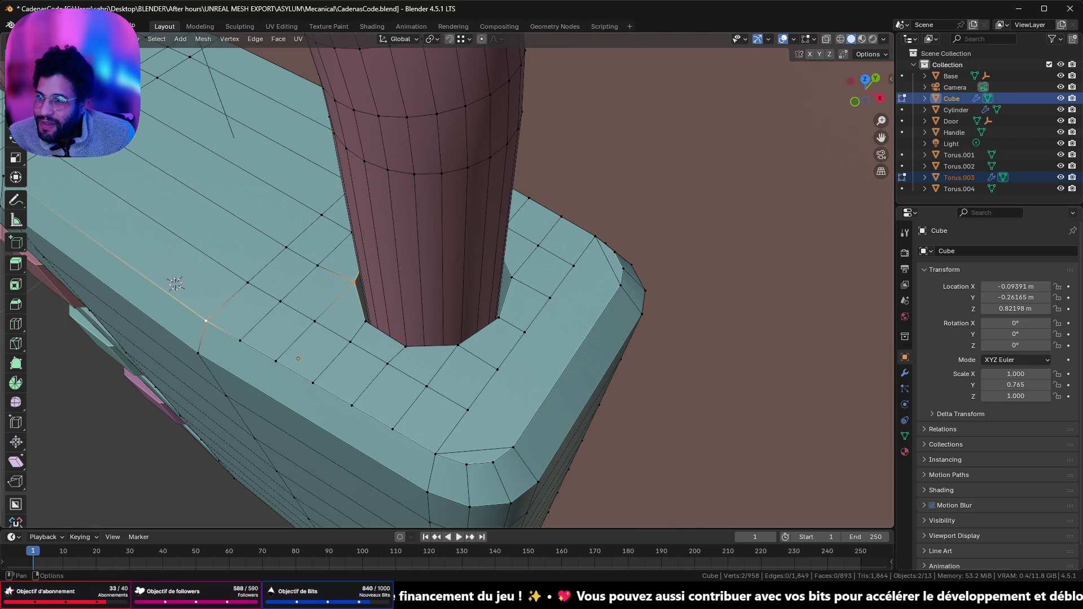
- Clear the selection, pick two edge loops across the top face and dissolve them
{"action": "key", "text": "alt+a"}
{"action": "scroll", "coordinate": [362, 371], "scroll_direction": "down", "scroll_amount": 3}
{"action": "middle_click_drag", "start_coordinate": [362, 371], "coordinate": [318, 322]}
{"action": "left_click", "coordinate": [317, 317]}
{"action": "left_click", "coordinate": [317, 316], "text": "alt"}
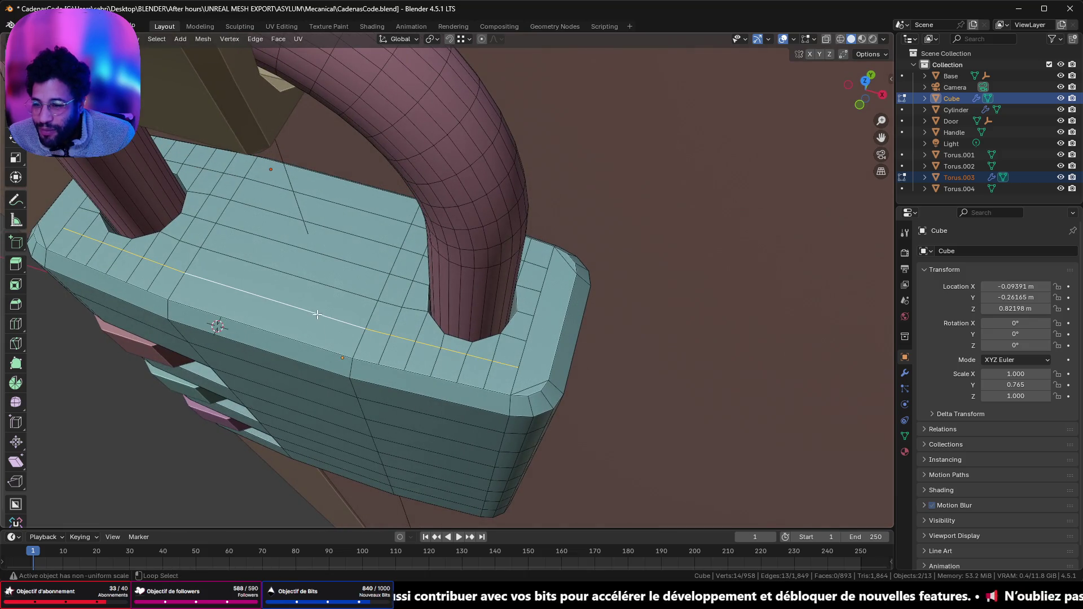
{"action": "left_click", "coordinate": [368, 215], "text": "alt+shift"}
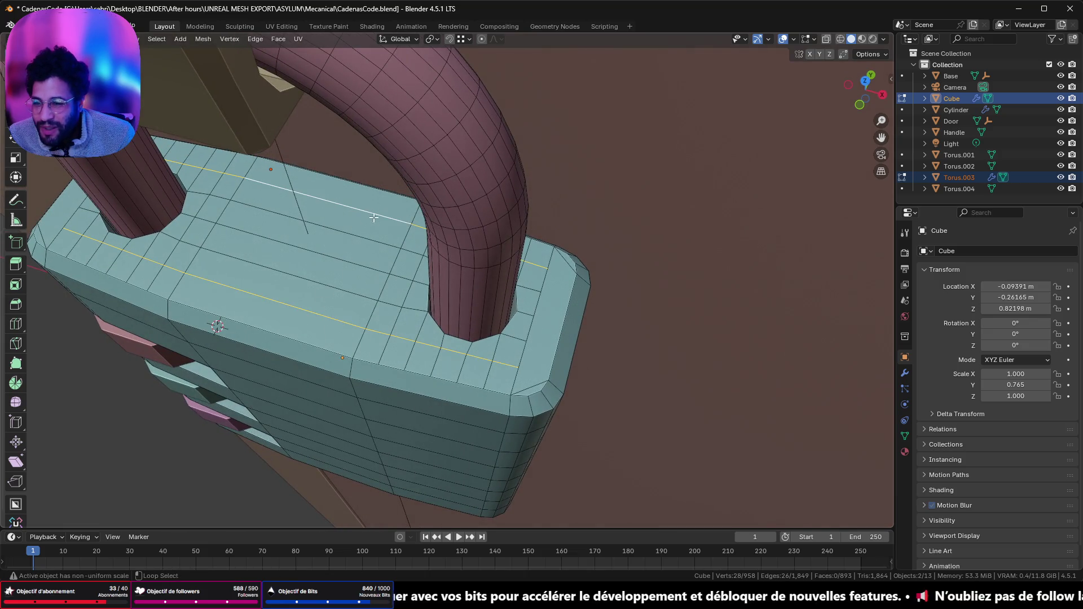
{"action": "key", "text": "x"}
{"action": "left_click", "coordinate": [393, 276]}
{"action": "mouse_move", "coordinate": [392, 275]}
{"action": "middle_mouse_down"}
{"action": "mouse_move", "coordinate": [320, 249]}
{"action": "mouse_move", "coordinate": [491, 232]}
{"action": "middle_mouse_up"}
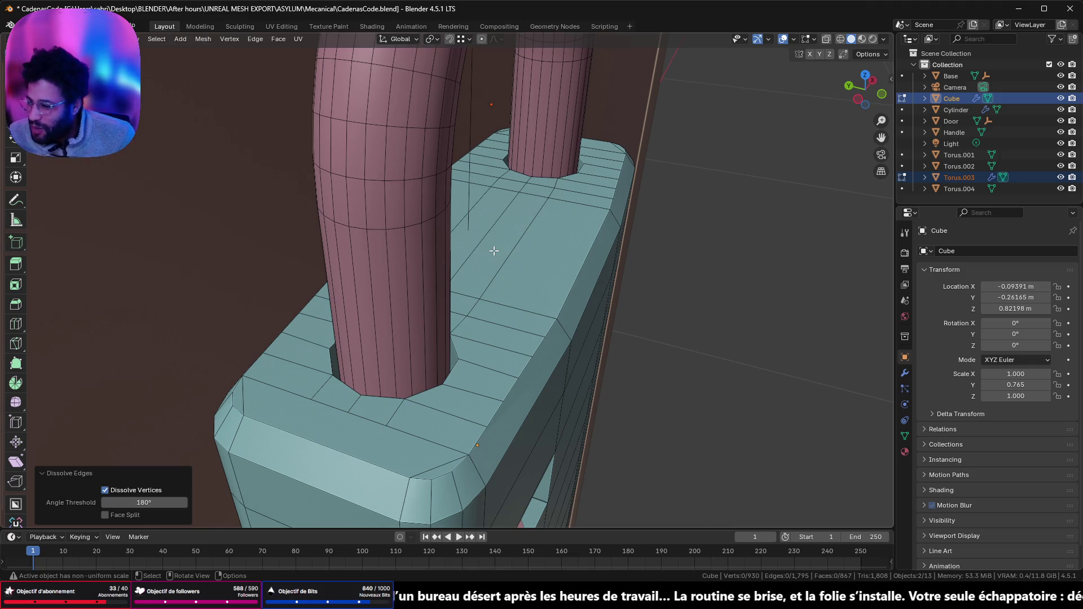
- Select the edge rings across the top strips and the right strip, then dissolve them
{"action": "left_click", "coordinate": [496, 373], "text": "ctrl+alt"}
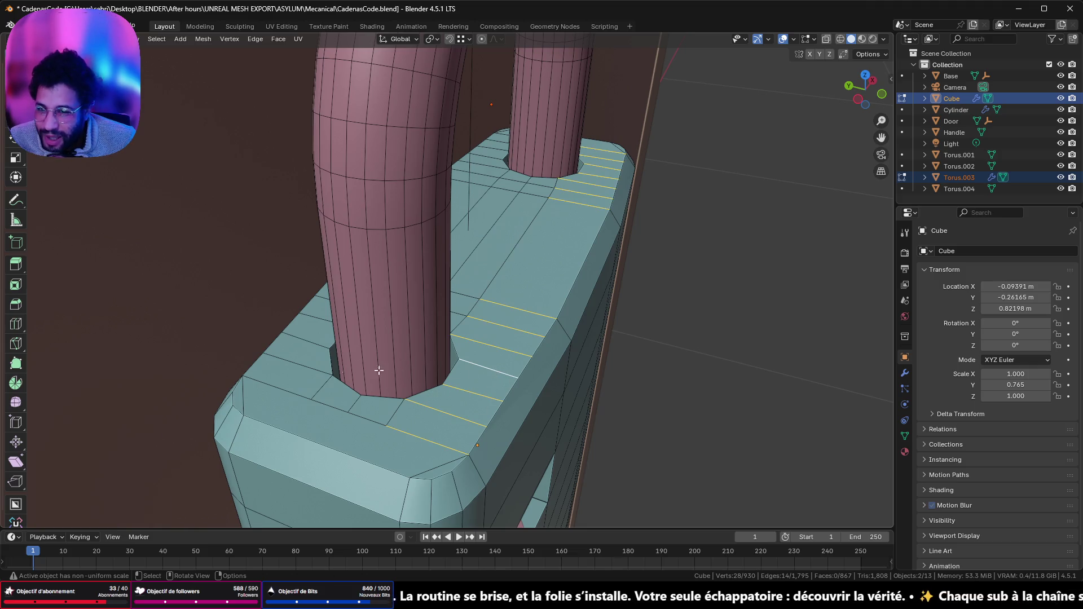
{"action": "left_click", "coordinate": [308, 340], "text": "ctrl+alt"}
{"action": "left_click", "coordinate": [486, 397], "text": "ctrl+alt+shift"}
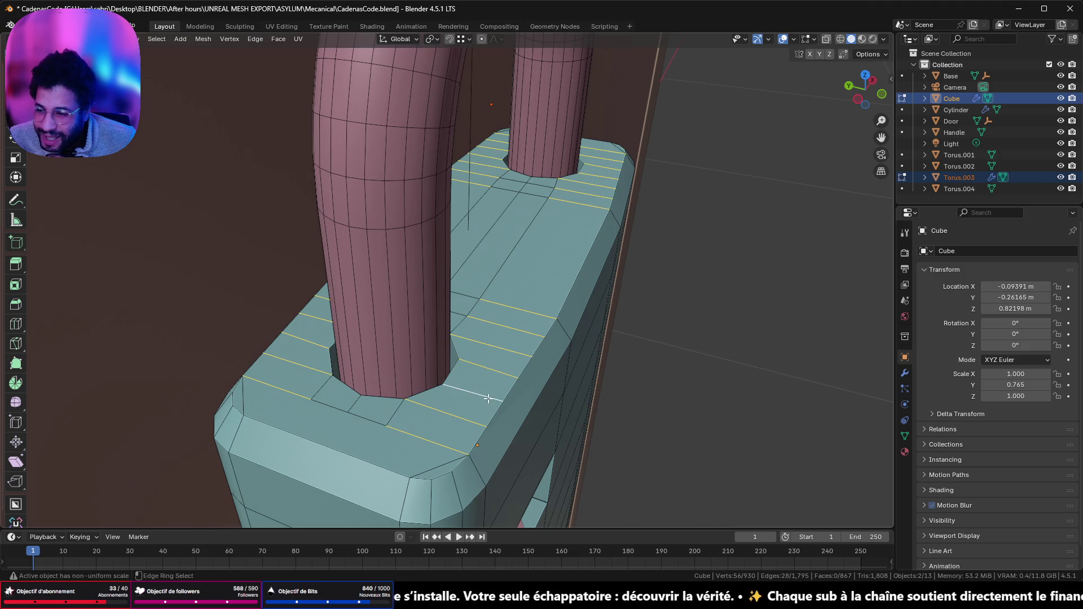
{"action": "key", "text": "x"}
{"action": "left_click", "coordinate": [666, 350]}
{"action": "scroll", "coordinate": [551, 332], "scroll_direction": "up", "scroll_amount": 3}
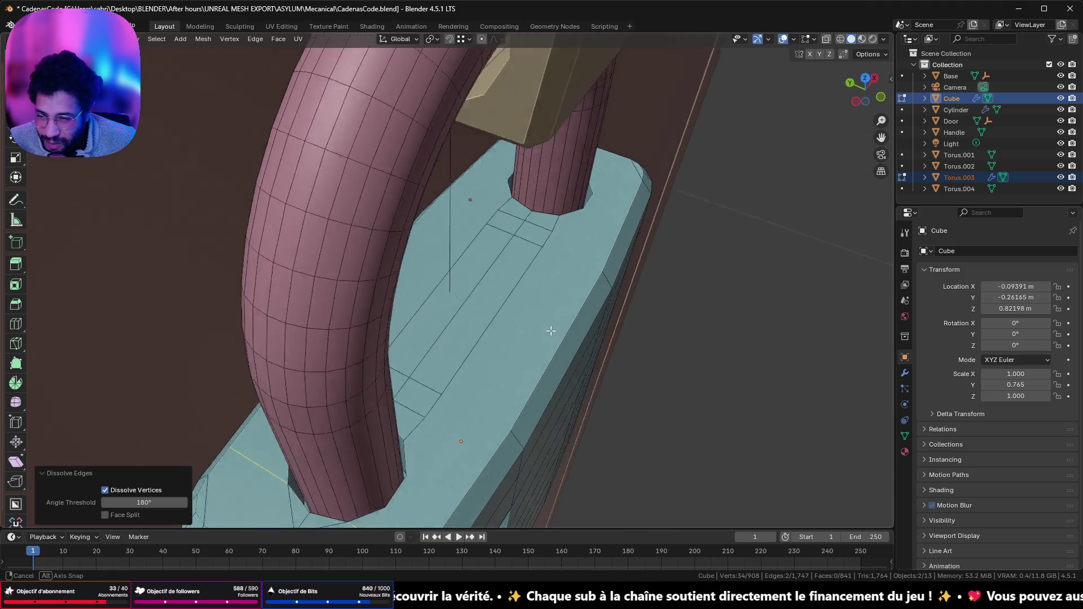
{"action": "mouse_move", "coordinate": [551, 331]}
{"action": "middle_mouse_down"}
{"action": "mouse_move", "coordinate": [565, 304]}
{"action": "mouse_move", "coordinate": [373, 319]}
{"action": "mouse_move", "coordinate": [546, 299]}
{"action": "mouse_move", "coordinate": [536, 314]}
{"action": "middle_mouse_up"}
{"action": "mouse_move", "coordinate": [378, 330]}
{"action": "middle_mouse_down"}
{"action": "mouse_move", "coordinate": [508, 363]}
{"action": "mouse_move", "coordinate": [484, 253]}
{"action": "mouse_move", "coordinate": [466, 259]}
{"action": "mouse_move", "coordinate": [463, 344]}
{"action": "mouse_move", "coordinate": [479, 282]}
{"action": "middle_mouse_up"}
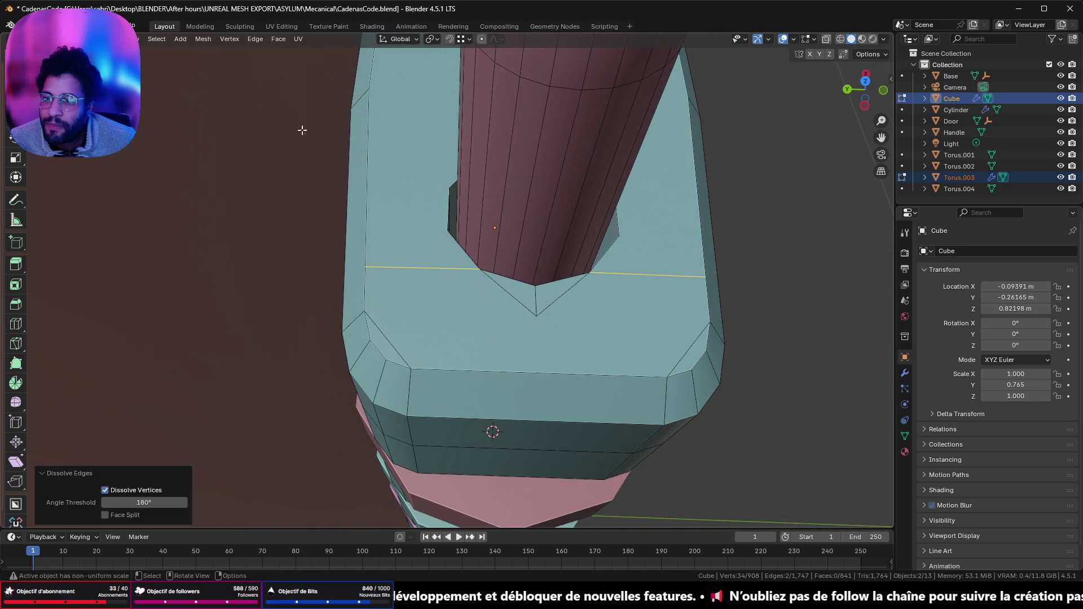
- Turn on Auto Merge and slide the tip vertex below the shackle onto the hole edge
{"action": "key", "text": "1"}
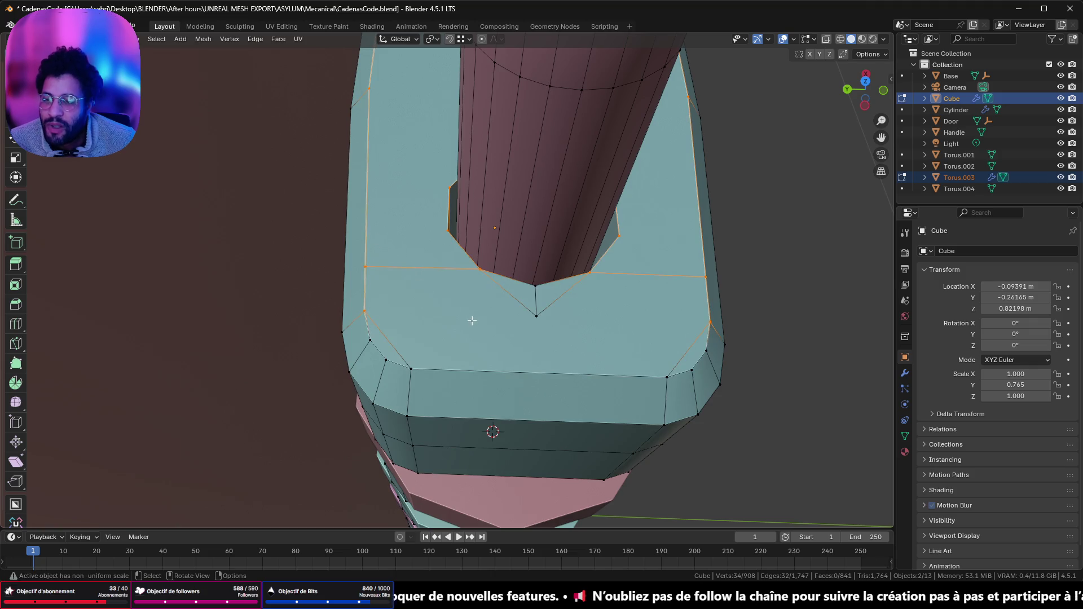
{"action": "left_click", "coordinate": [532, 315]}
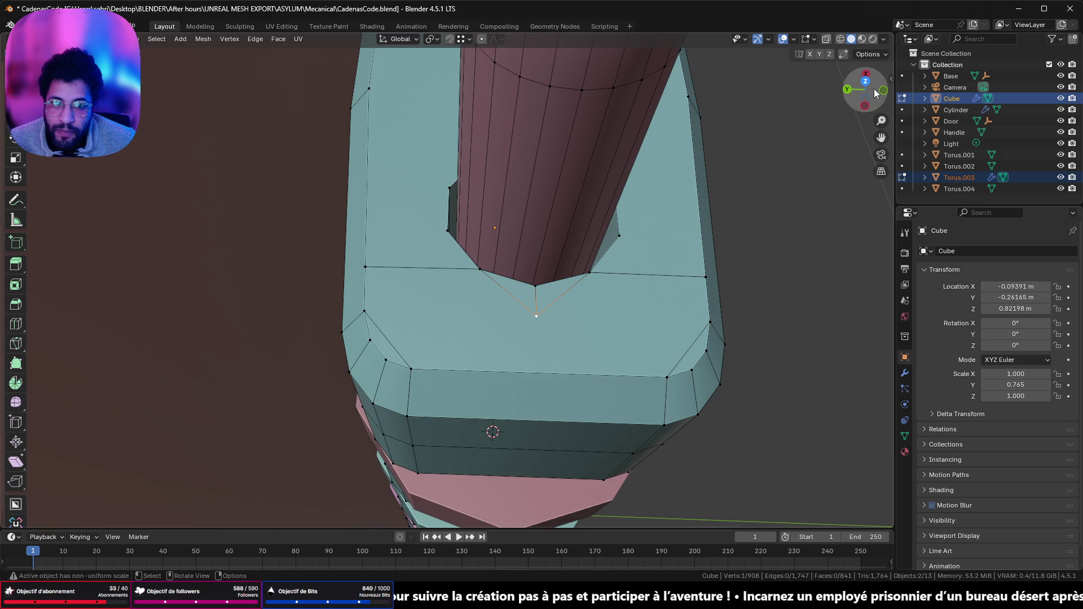
{"action": "left_click", "coordinate": [869, 54]}
{"action": "left_click", "coordinate": [863, 144]}
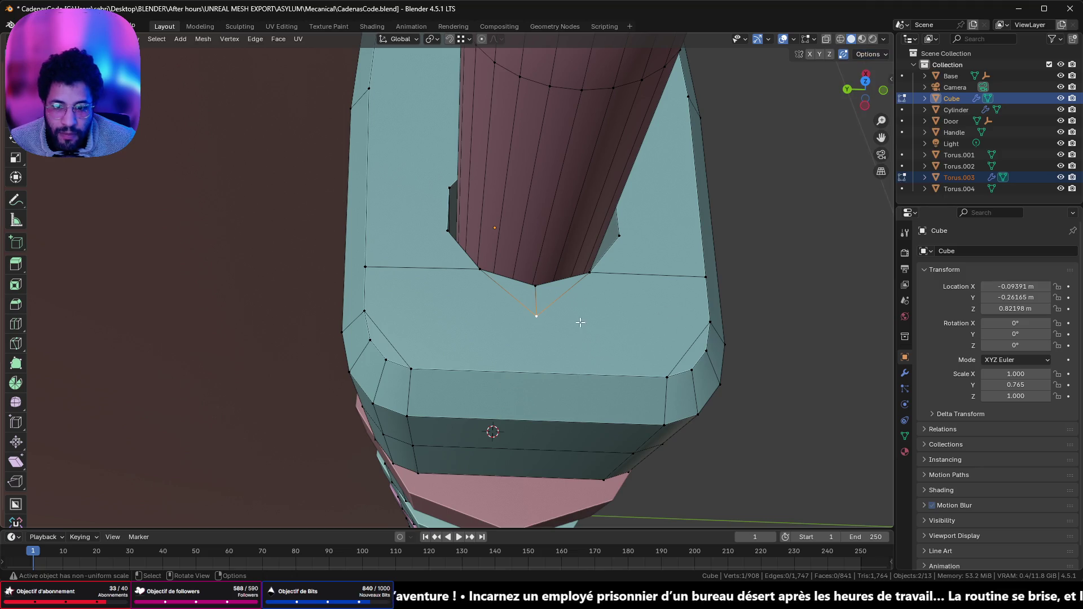
{"action": "key", "text": "g"}
{"action": "key", "text": "g"}
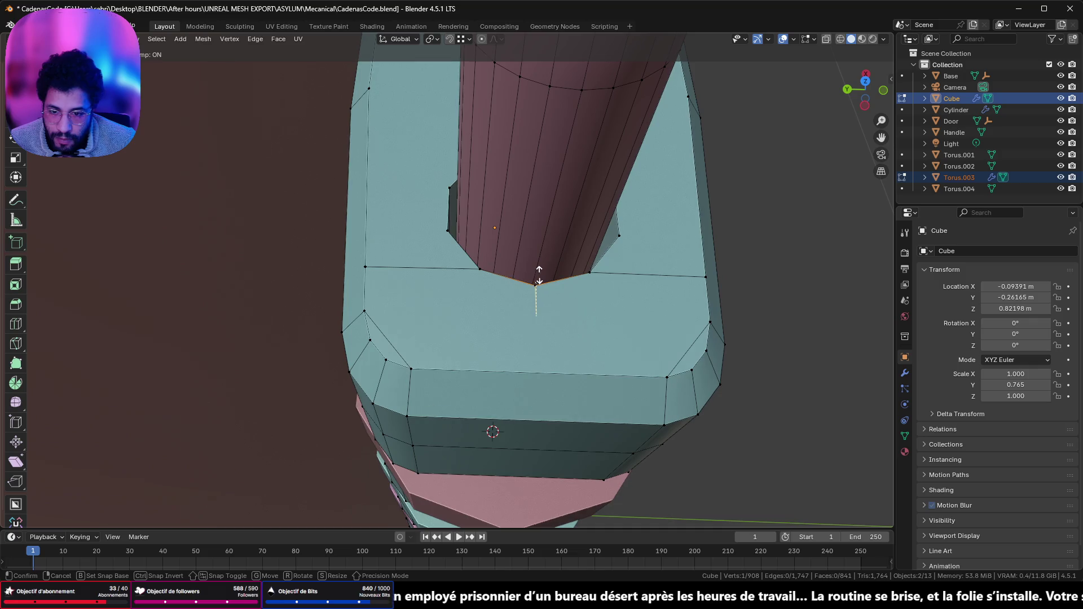
{"action": "left_click", "coordinate": [540, 264]}
{"action": "mouse_move", "coordinate": [561, 259]}
{"action": "middle_mouse_down"}
{"action": "mouse_move", "coordinate": [587, 244]}
{"action": "mouse_move", "coordinate": [536, 249]}
{"action": "mouse_move", "coordinate": [442, 230]}
{"action": "middle_mouse_up"}
- Slide the top corner vertex near the shackle onto the hole's edge vertex, merging them
{"action": "left_click", "coordinate": [581, 291]}
{"action": "scroll", "coordinate": [582, 291], "scroll_direction": "up", "scroll_amount": 4}
{"action": "mouse_move", "coordinate": [582, 291]}
{"action": "middle_mouse_down"}
{"action": "mouse_move", "coordinate": [563, 282]}
{"action": "mouse_move", "coordinate": [566, 307]}
{"action": "middle_mouse_up"}
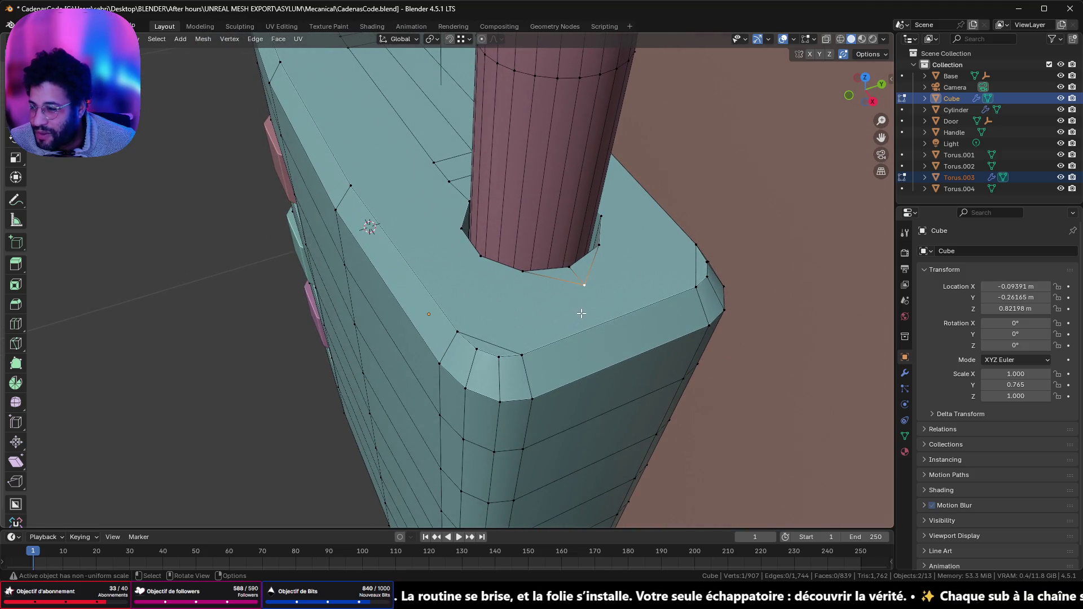
{"action": "key", "text": "shift+v"}
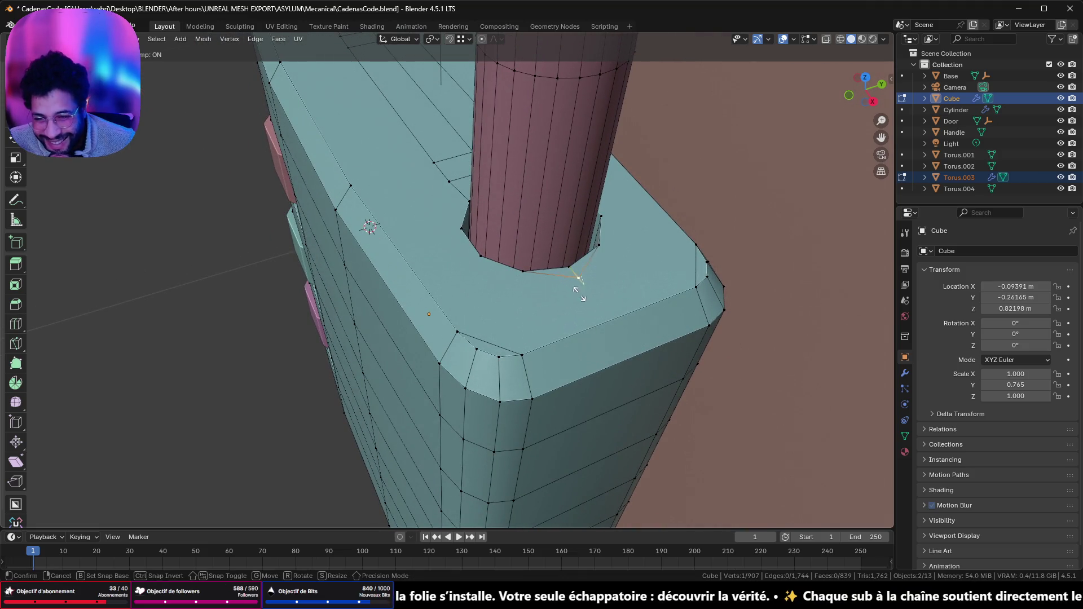
{"action": "left_click", "coordinate": [568, 280]}
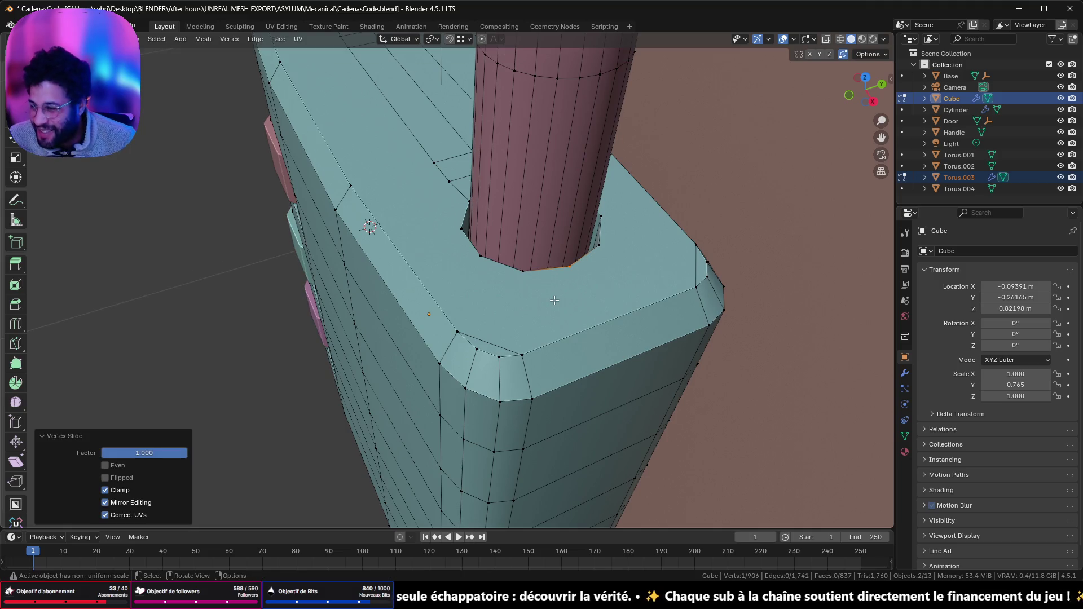
- Merge the whole mesh by distance, then leave Edit Mode
{"action": "key", "text": "a"}
{"action": "key", "text": "m"}
{"action": "left_click", "coordinate": [556, 294]}
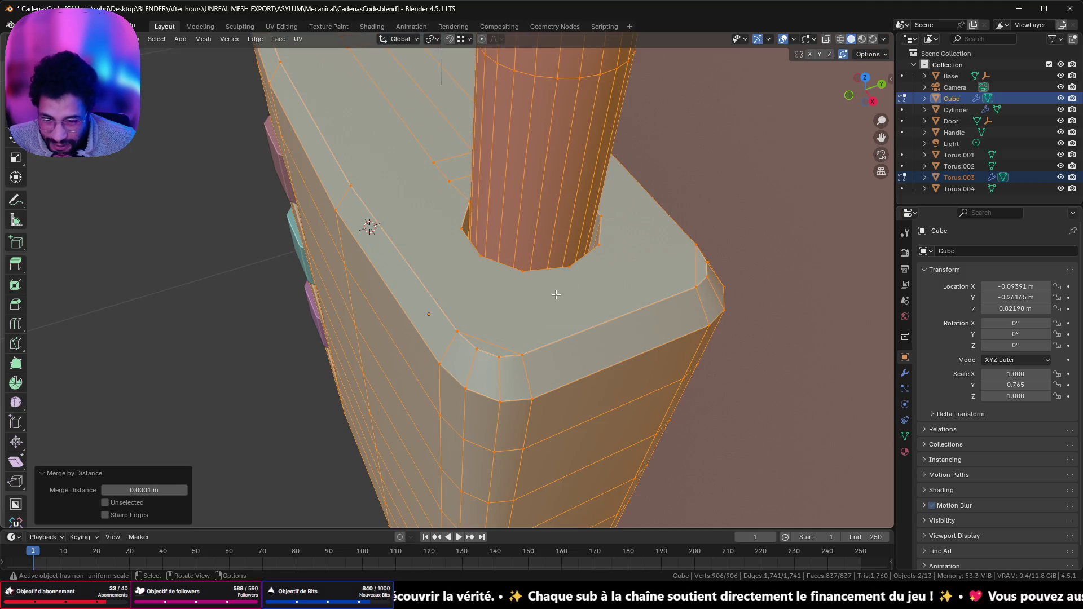
{"action": "scroll", "coordinate": [555, 295], "scroll_direction": "down", "scroll_amount": 5}
{"action": "middle_click_drag", "start_coordinate": [555, 295], "coordinate": [474, 239]}
{"action": "key", "text": "Tab"}
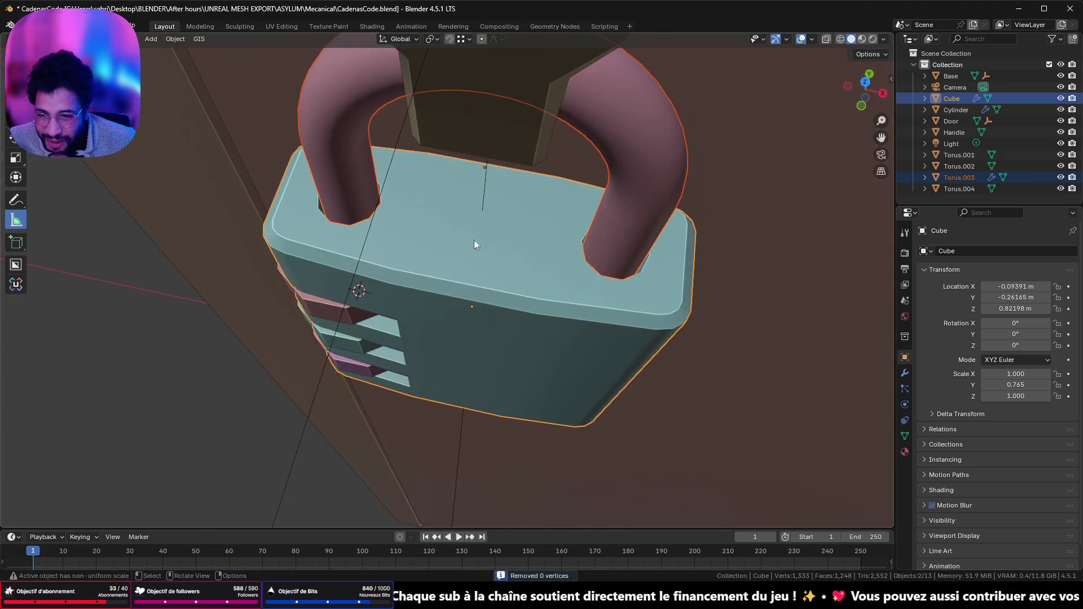
- Clear the selection and enter Edit Mode on the padlock body Cube alone
{"action": "scroll", "coordinate": [442, 226], "scroll_direction": "up", "scroll_amount": 5}
{"action": "key", "text": "Tab"}
{"action": "key", "text": "alt+a"}
{"action": "key", "text": "Tab"}
{"action": "left_click", "coordinate": [451, 221]}
{"action": "key", "text": "Tab"}
- Slide-merge three extra top-face vertices near the first shackle hole into their corners
{"action": "scroll", "coordinate": [446, 221], "scroll_direction": "up", "scroll_amount": 4}
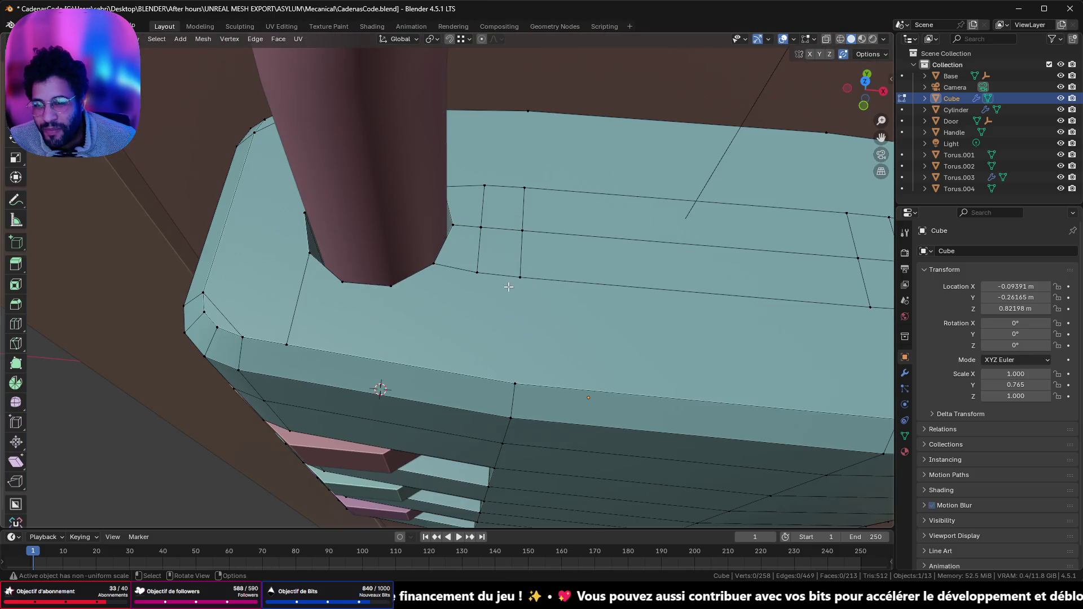
{"action": "left_click", "coordinate": [479, 270]}
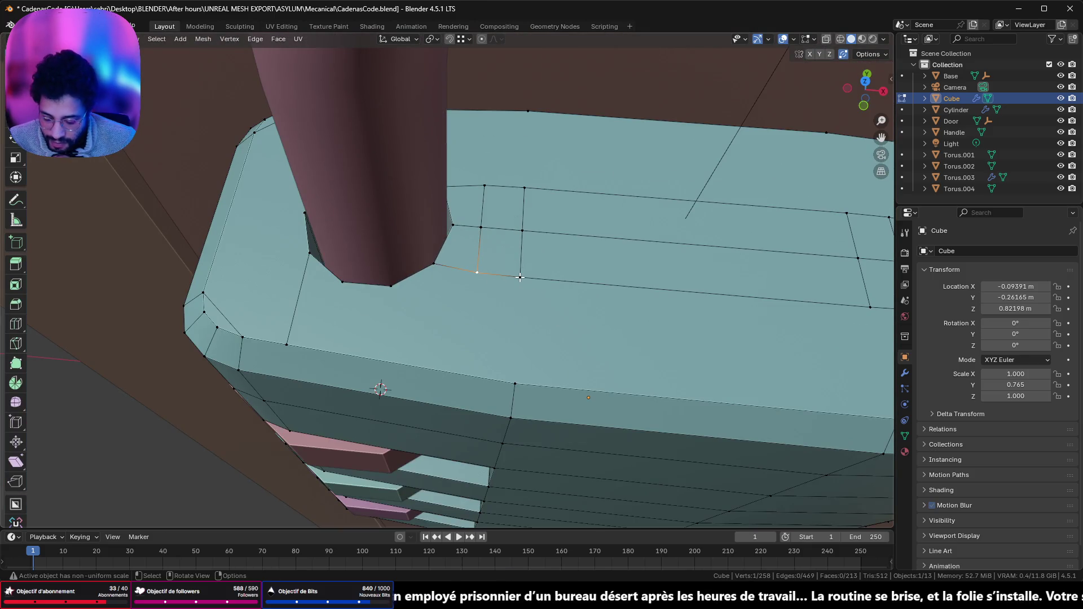
{"action": "key", "text": "shift+v"}
{"action": "left_click", "coordinate": [473, 268]}
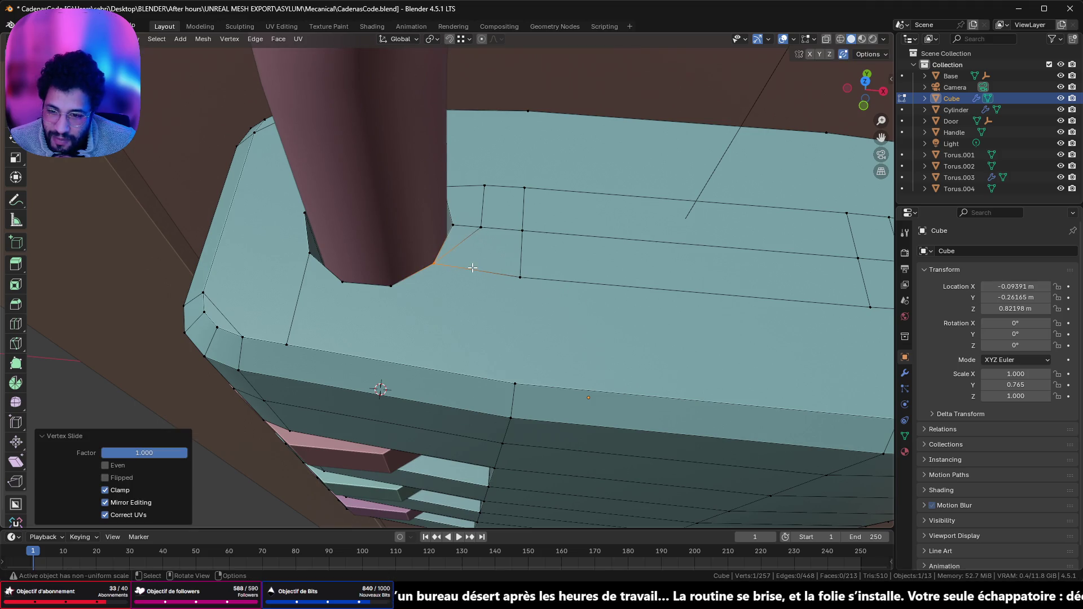
{"action": "left_click", "coordinate": [479, 226]}
{"action": "key", "text": "shift+v"}
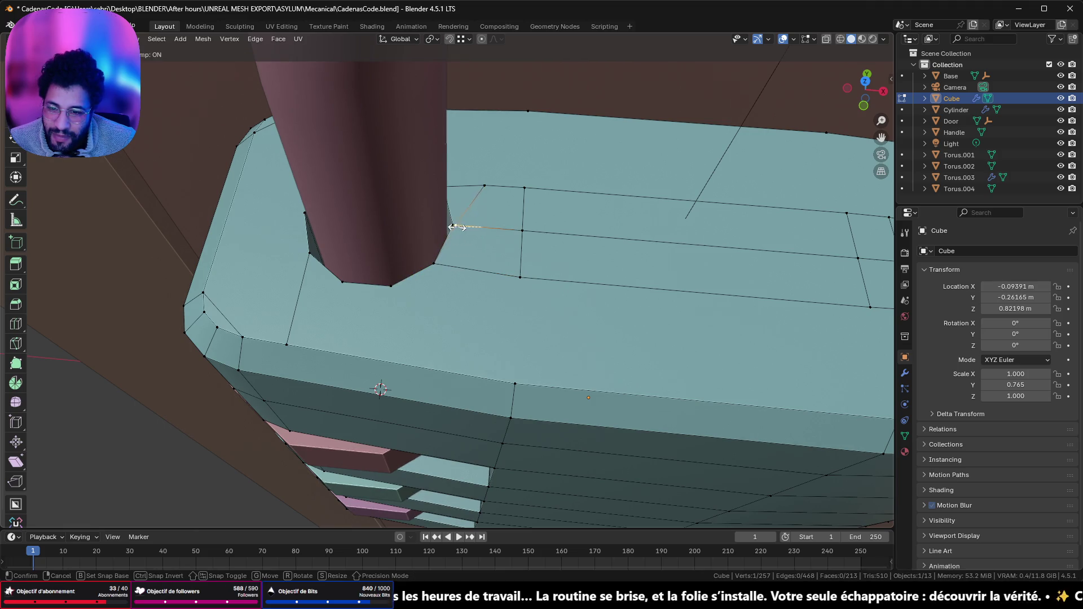
{"action": "left_click", "coordinate": [454, 225]}
{"action": "middle_click_drag", "start_coordinate": [516, 216], "coordinate": [500, 219]}
{"action": "left_click", "coordinate": [416, 204]}
{"action": "key", "text": "shift+v"}
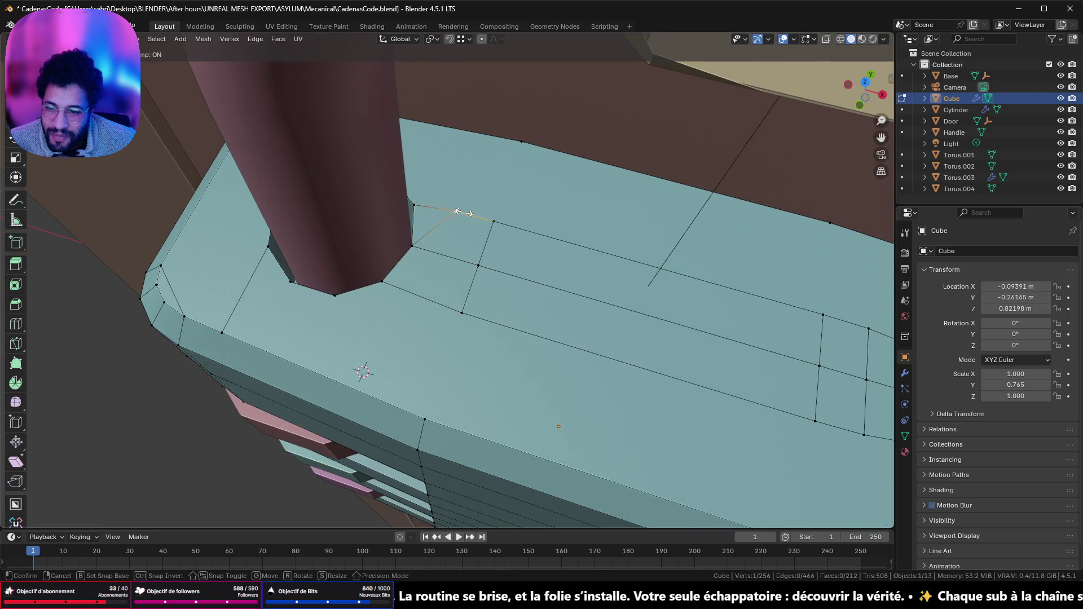
{"action": "left_click", "coordinate": [429, 206]}
- Merge two extra vertices beside the second shackle hole onto the corner vertex
{"action": "mouse_move", "coordinate": [648, 321]}
{"action": "middle_mouse_down"}
{"action": "mouse_move", "coordinate": [524, 282]}
{"action": "mouse_move", "coordinate": [513, 300]}
{"action": "middle_mouse_up"}
{"action": "left_click", "coordinate": [513, 312]}
{"action": "key", "text": "shift+v"}
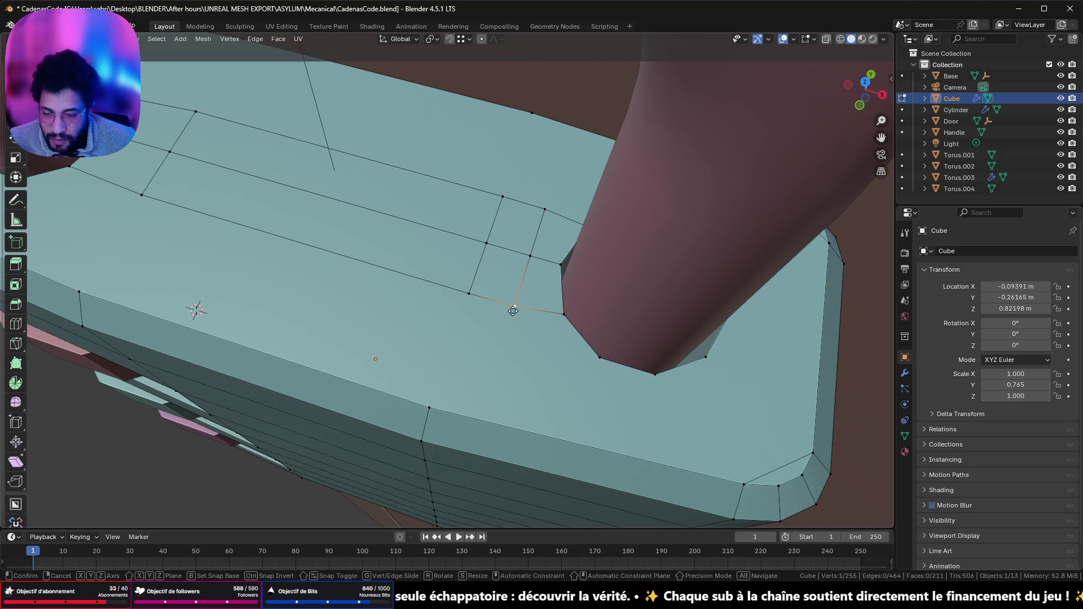
{"action": "left_click", "coordinate": [567, 317]}
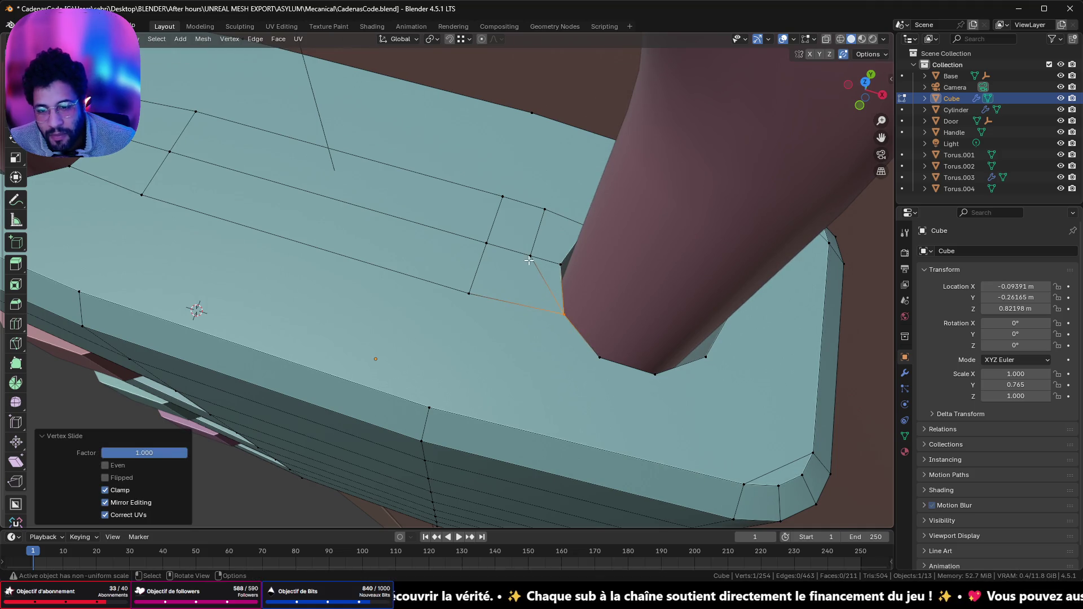
{"action": "left_click", "coordinate": [529, 260]}
{"action": "key", "text": "shift+v"}
{"action": "left_click", "coordinate": [561, 262]}
- Merge the diagonal edge's end vertex and the next vertices onto the corner, removing the diagonal
{"action": "mouse_move", "coordinate": [561, 262]}
{"action": "middle_mouse_down"}
{"action": "mouse_move", "coordinate": [497, 273]}
{"action": "mouse_move", "coordinate": [538, 275]}
{"action": "middle_mouse_up"}
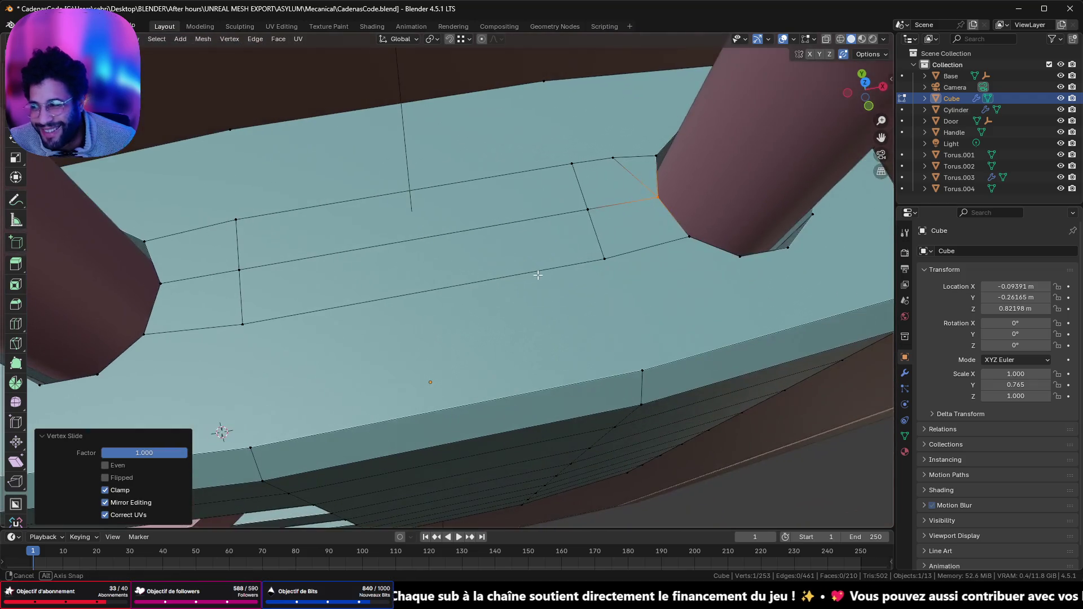
{"action": "left_click", "coordinate": [611, 159]}
{"action": "key", "text": "shift+v"}
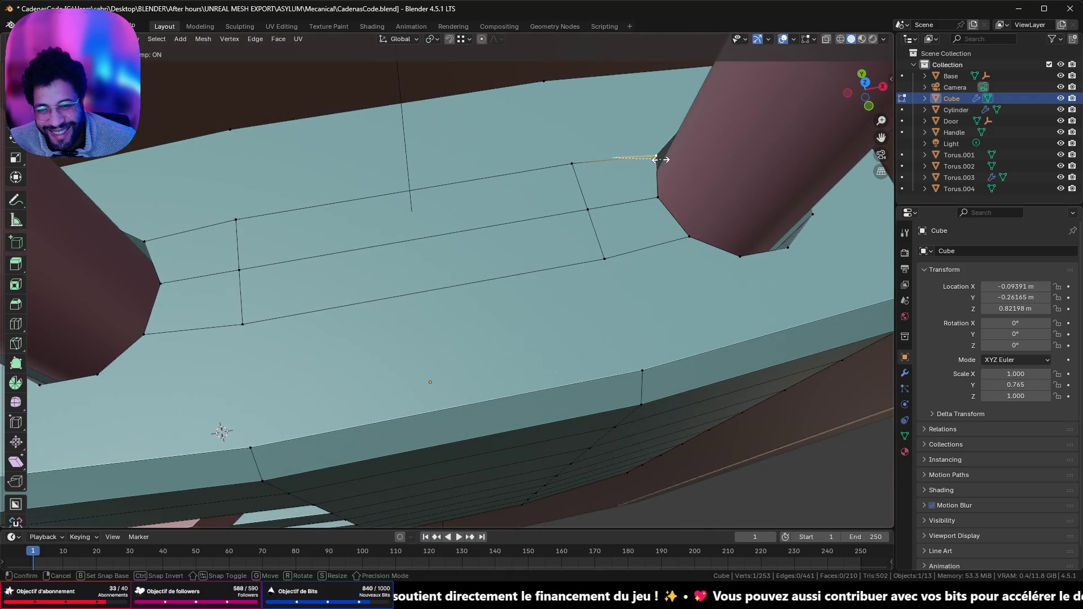
{"action": "left_click", "coordinate": [659, 158]}
{"action": "key", "text": "shift+v"}
{"action": "left_click", "coordinate": [658, 157]}
{"action": "left_click", "coordinate": [587, 210]}
{"action": "key", "text": "shift+v"}
{"action": "left_click", "coordinate": [658, 197]}
- Merge the remaining strip vertices onto the right and left corners of the top face
{"action": "left_click", "coordinate": [605, 259]}
{"action": "key", "text": "shift+v"}
{"action": "left_click", "coordinate": [689, 237]}
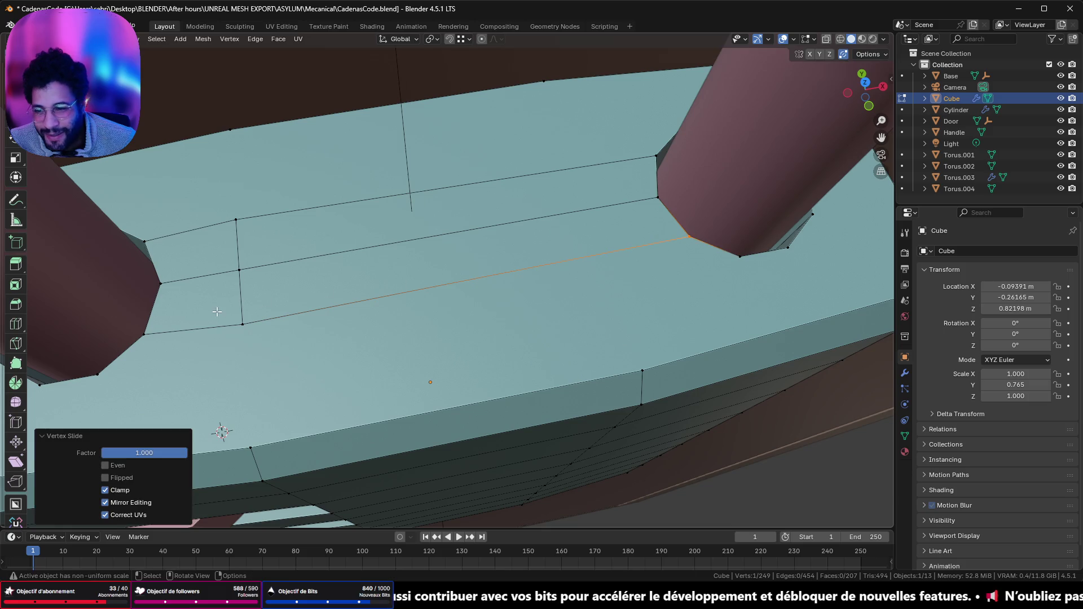
{"action": "left_click", "coordinate": [243, 322]}
{"action": "key", "text": "shift+v"}
{"action": "left_click", "coordinate": [166, 319]}
{"action": "left_click", "coordinate": [239, 271]}
{"action": "key", "text": "shift+v"}
{"action": "left_click", "coordinate": [165, 282]}
{"action": "left_click", "coordinate": [235, 219]}
{"action": "key", "text": "shift+v"}
{"action": "left_click", "coordinate": [146, 241]}
- Orbit around the whole padlock top and select a pair of vertices
{"action": "scroll", "coordinate": [329, 333], "scroll_direction": "down", "scroll_amount": 6}
{"action": "middle_click_drag", "start_coordinate": [329, 332], "coordinate": [403, 308]}
{"action": "scroll", "coordinate": [486, 287], "scroll_direction": "up", "scroll_amount": 2}
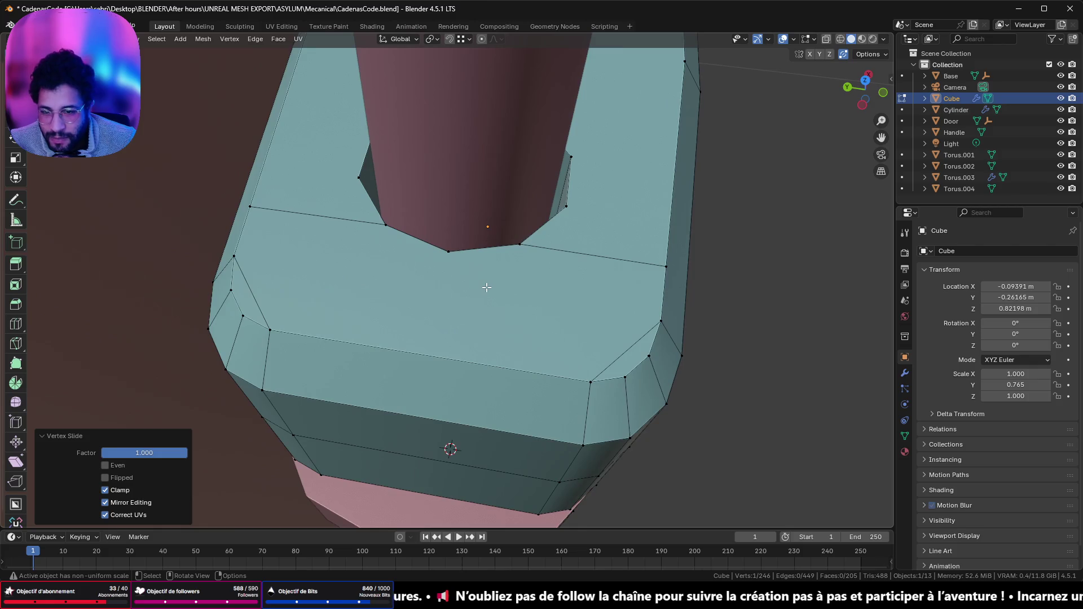
{"action": "middle_click_drag", "start_coordinate": [606, 270], "coordinate": [576, 271]}
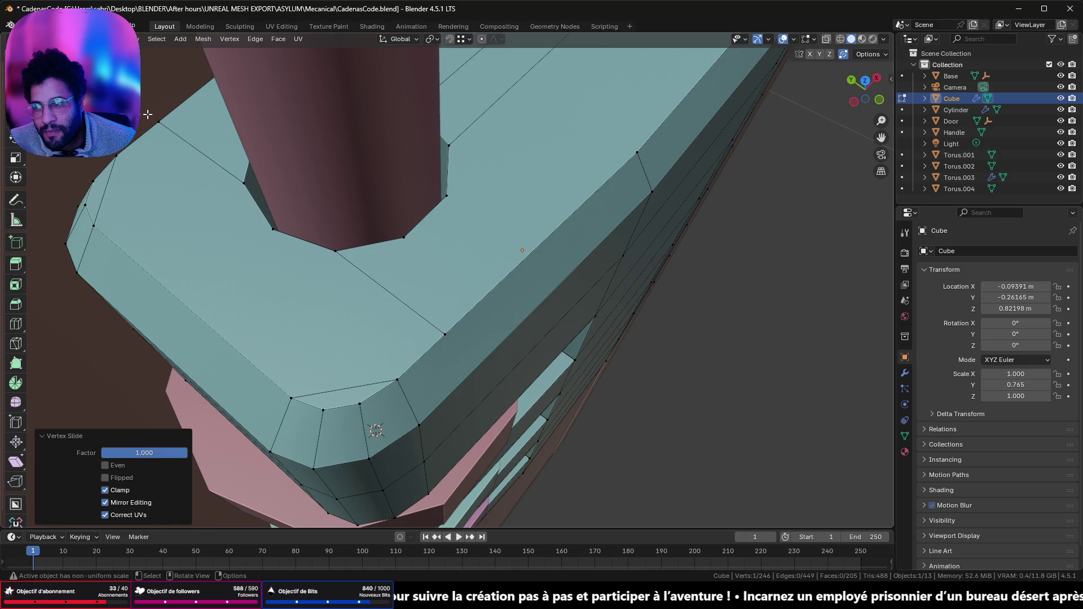
{"action": "left_click", "coordinate": [454, 349], "text": "shift"}
{"action": "mouse_move", "coordinate": [621, 161]}
{"action": "middle_mouse_down", "text": "shift"}
{"action": "mouse_move", "coordinate": [442, 310]}
{"action": "mouse_move", "coordinate": [512, 234]}
{"action": "mouse_move", "coordinate": [461, 257]}
{"action": "mouse_move", "coordinate": [339, 356]}
{"action": "mouse_move", "coordinate": [372, 355]}
{"action": "mouse_move", "coordinate": [571, 243]}
{"action": "mouse_move", "coordinate": [502, 252]}
{"action": "mouse_move", "coordinate": [314, 184]}
{"action": "mouse_move", "coordinate": [491, 295]}
{"action": "mouse_move", "coordinate": [462, 262]}
{"action": "mouse_move", "coordinate": [435, 101]}
{"action": "mouse_move", "coordinate": [242, 97]}
{"action": "mouse_move", "coordinate": [592, 232]}
{"action": "mouse_move", "coordinate": [612, 221]}
{"action": "mouse_move", "coordinate": [491, 252]}
{"action": "mouse_move", "coordinate": [604, 227]}
{"action": "mouse_move", "coordinate": [624, 271]}
{"action": "mouse_move", "coordinate": [494, 284]}
{"action": "middle_mouse_up", "text": "shift"}
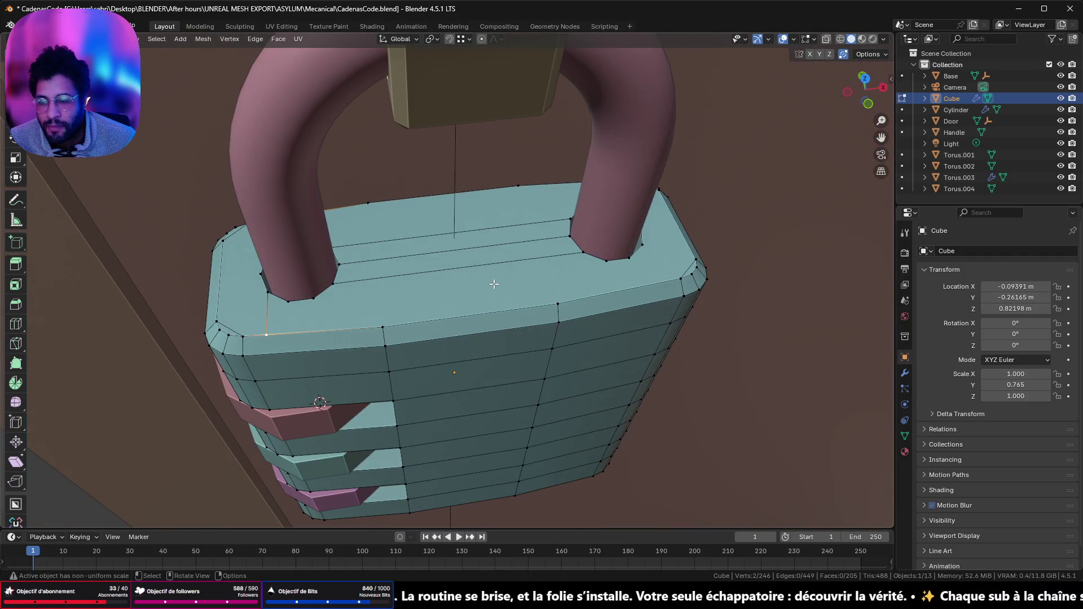
- Try a vertex operation and a vertex dissolve on the selection, undoing both
{"action": "right_click", "coordinate": [494, 283]}
{"action": "left_click", "coordinate": [460, 207]}
{"action": "key", "text": "ctrl+z"}
{"action": "key", "text": "x"}
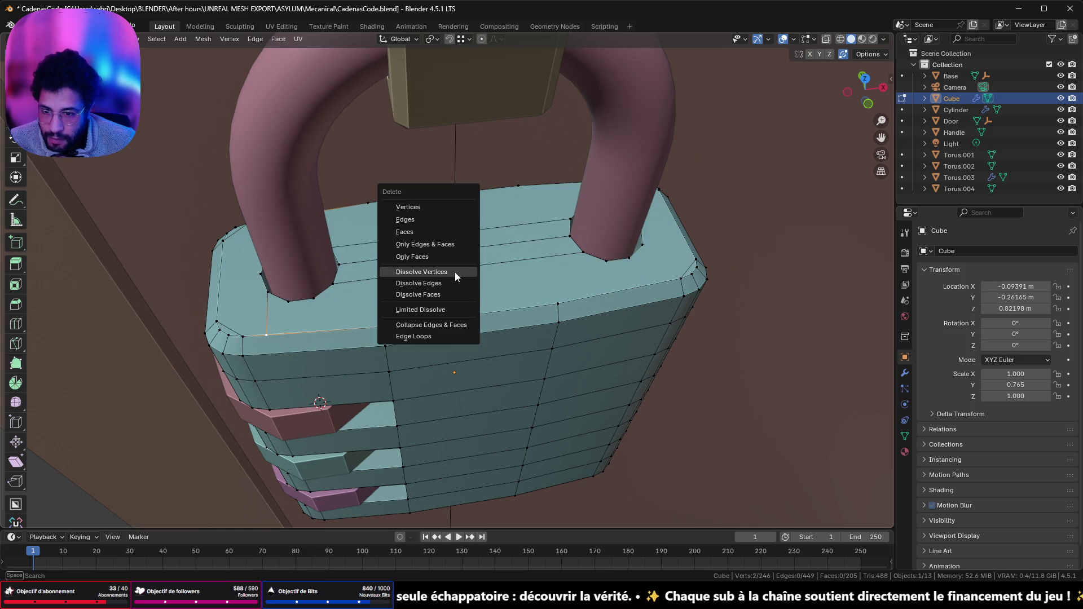
{"action": "left_click", "coordinate": [456, 273]}
{"action": "key", "text": "ctrl+z"}
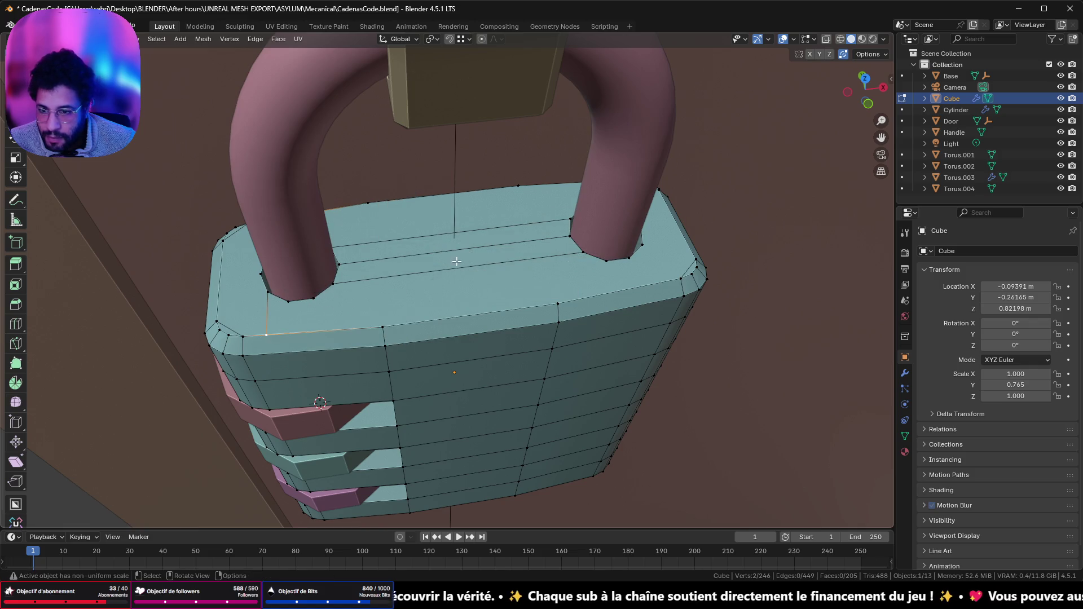
- Join two top-face vertices with a new edge and loop-cut new edges across the top
{"action": "left_click", "coordinate": [362, 203]}
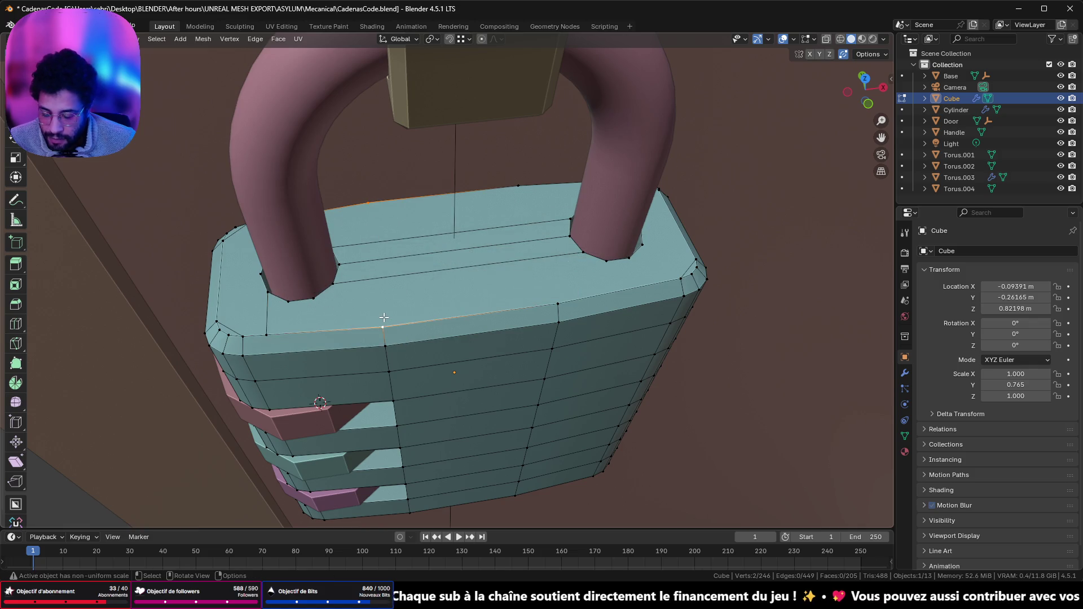
{"action": "left_click", "coordinate": [370, 205]}
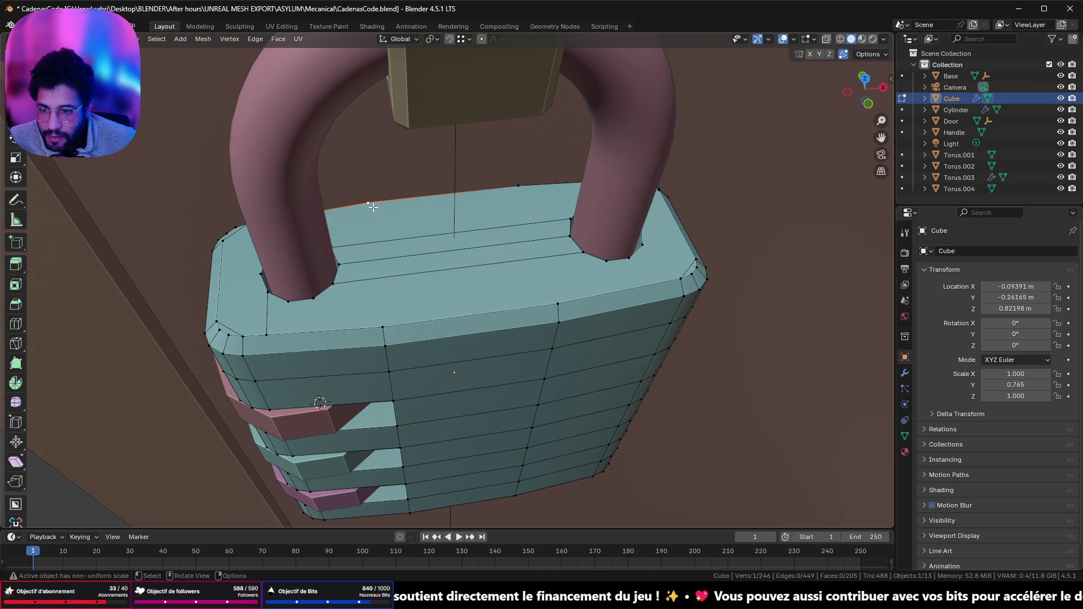
{"action": "left_click", "coordinate": [389, 315], "text": "shift"}
{"action": "key", "text": "j"}
{"action": "middle_click_drag", "start_coordinate": [394, 307], "coordinate": [457, 282]}
{"action": "key", "text": "ctrl+r"}
{"action": "left_click", "coordinate": [489, 281]}
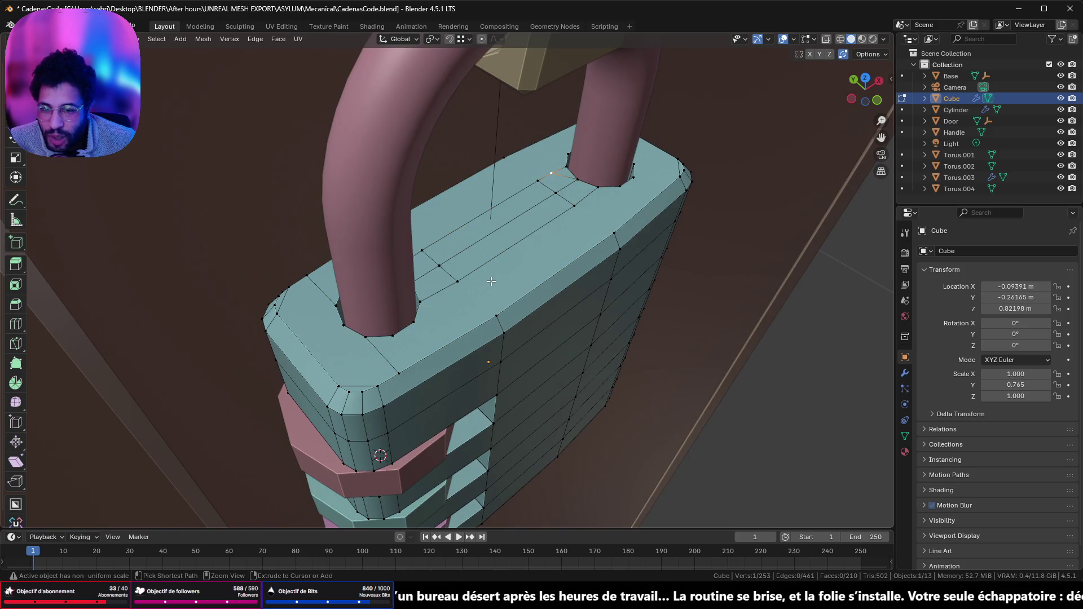
- Leave Edit Mode and edit the body and shackle meshes together, viewing from the front
{"action": "key", "text": "Tab"}
{"action": "key", "text": "Tab"}
{"action": "key", "text": "alt+a"}
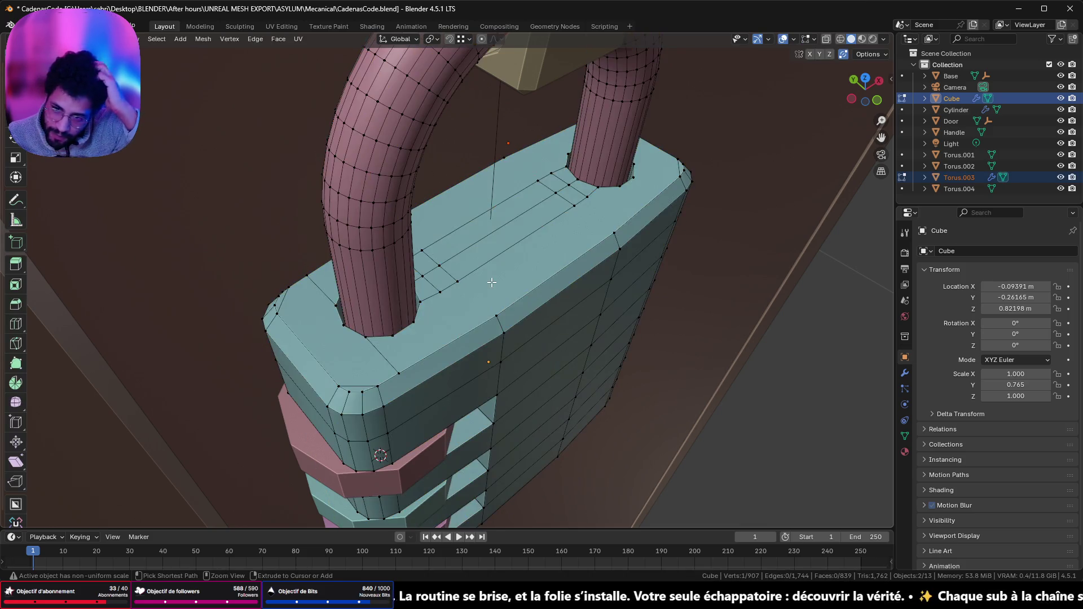
{"action": "mouse_move", "coordinate": [491, 282]}
{"action": "middle_mouse_down"}
{"action": "mouse_move", "coordinate": [570, 267]}
{"action": "mouse_move", "coordinate": [364, 294]}
{"action": "middle_mouse_up"}
{"action": "mouse_move", "coordinate": [358, 253]}
{"action": "middle_mouse_down"}
{"action": "mouse_move", "coordinate": [307, 306]}
{"action": "mouse_move", "coordinate": [280, 295]}
{"action": "mouse_move", "coordinate": [291, 284]}
{"action": "middle_mouse_up"}
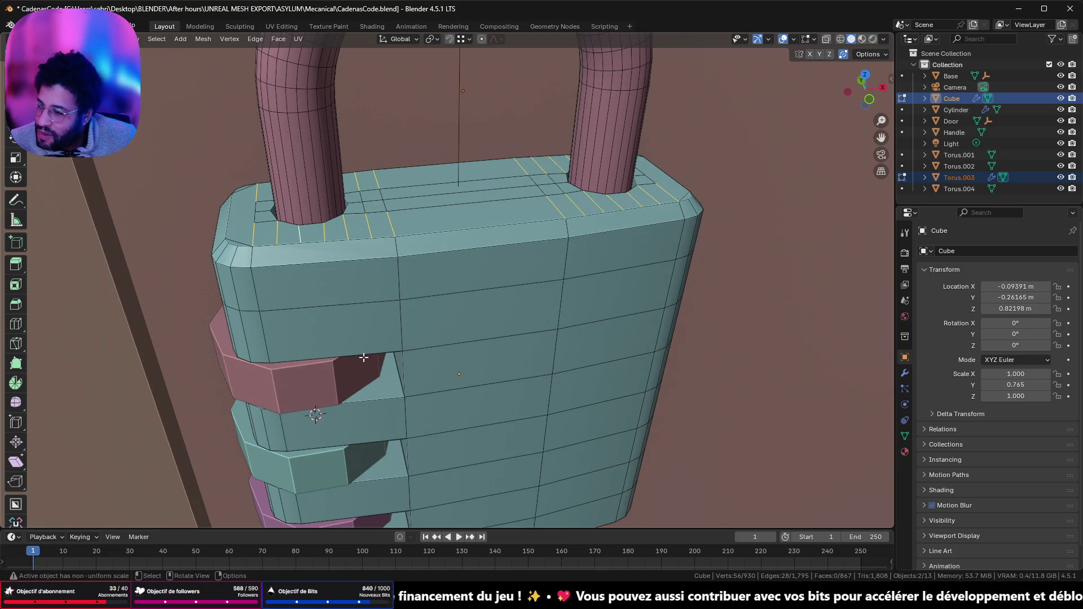
- Switch to Discord and open #partage-tes-projets showing the padlock image post
{"action": "key", "text": "alt+Tab"}
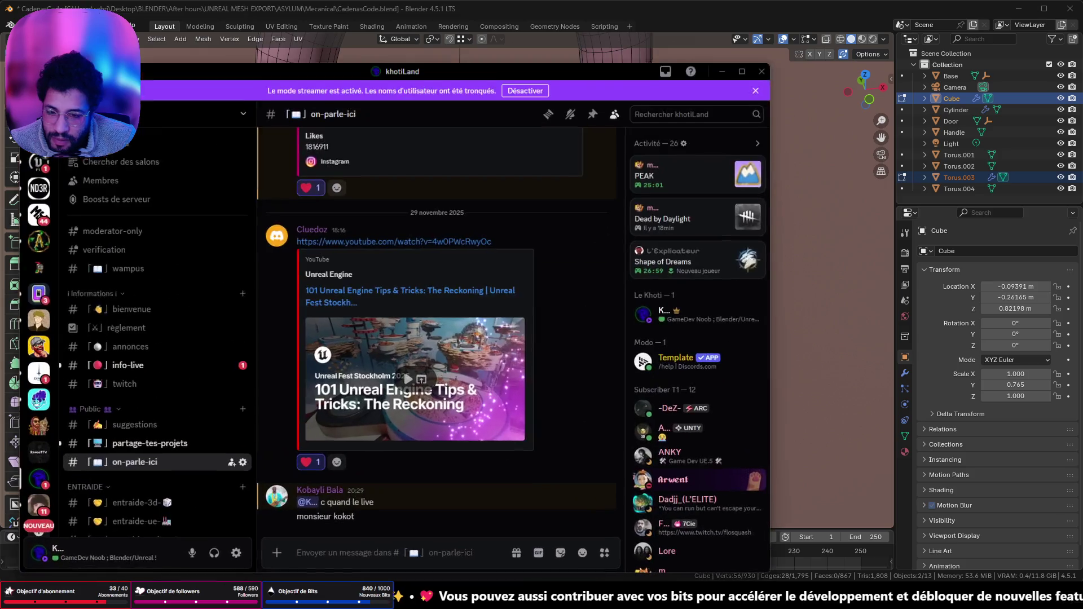
{"action": "left_click", "coordinate": [177, 446]}
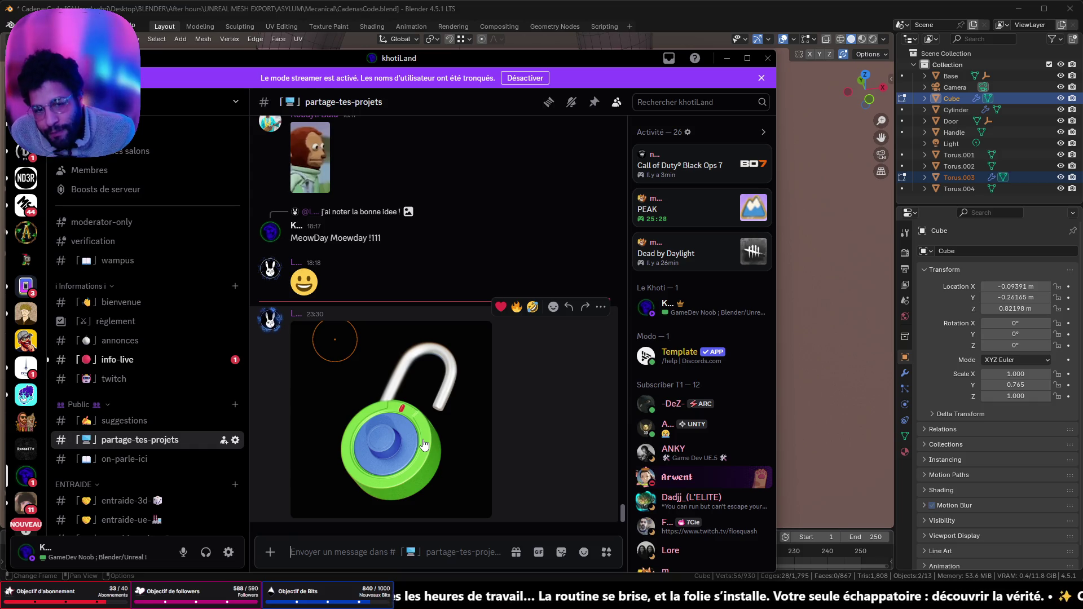
- Minimize Discord and select the first edge loops along the padlock's top face
{"action": "left_click", "coordinate": [726, 58]}
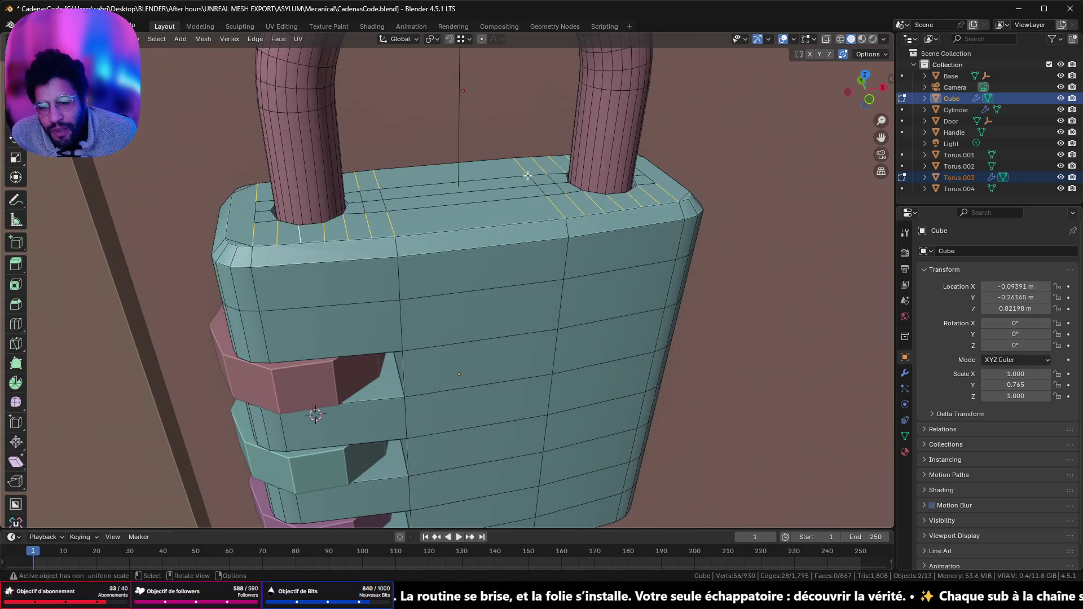
{"action": "middle_click_drag", "start_coordinate": [444, 191], "coordinate": [355, 239]}
{"action": "left_click", "coordinate": [357, 254]}
{"action": "left_click", "coordinate": [360, 250], "text": "alt"}
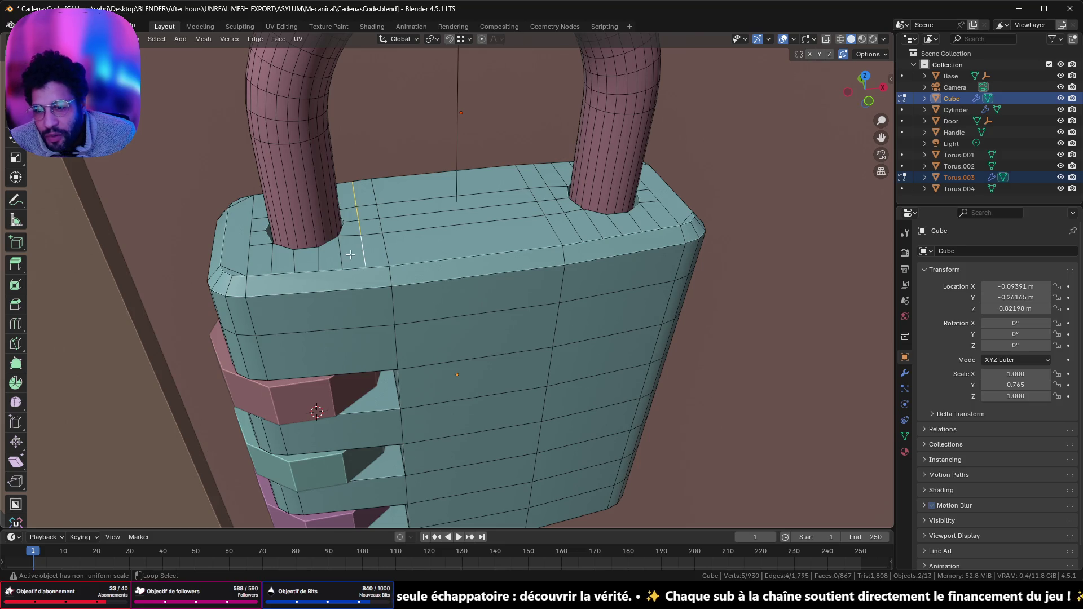
{"action": "left_click", "coordinate": [275, 264], "text": "shift"}
{"action": "mouse_move", "coordinate": [275, 264]}
{"action": "middle_mouse_down"}
{"action": "mouse_move", "coordinate": [346, 344]}
{"action": "mouse_move", "coordinate": [519, 263]}
{"action": "middle_mouse_up"}
{"action": "left_click", "coordinate": [350, 333], "text": "shift"}
- Add the edge loops crossing the top face beside the right shackle leg
{"action": "left_click", "coordinate": [567, 269], "text": "alt+shift"}
{"action": "left_click", "coordinate": [594, 274], "text": "alt+shift"}
{"action": "left_click", "coordinate": [611, 274], "text": "alt+shift"}
{"action": "left_click", "coordinate": [637, 270], "text": "alt+shift"}
{"action": "left_click", "coordinate": [649, 266], "text": "alt+shift"}
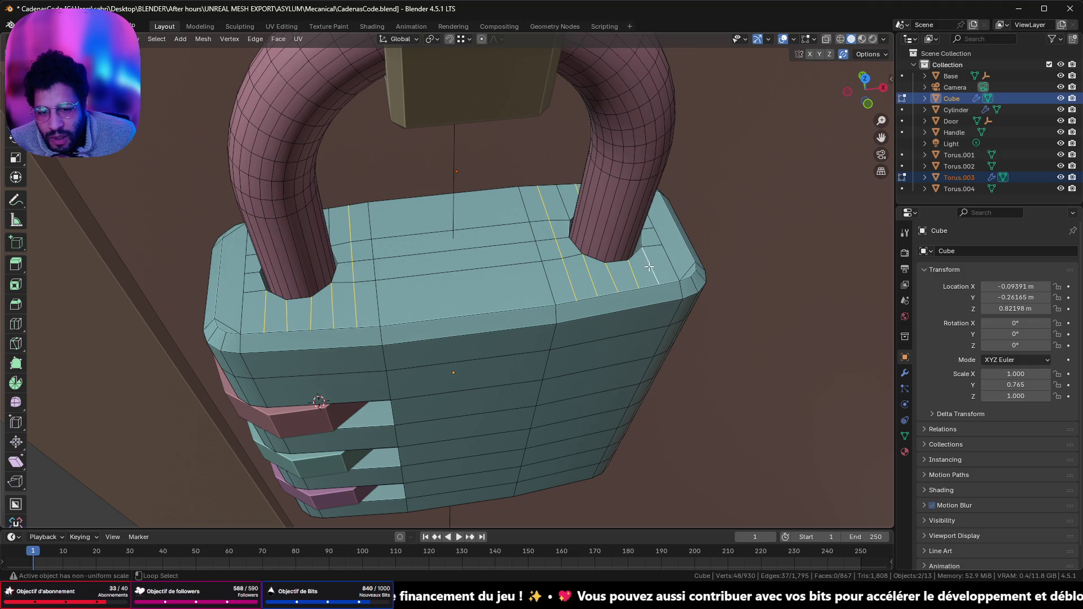
{"action": "left_click", "coordinate": [567, 209], "text": "alt+shift"}
{"action": "mouse_move", "coordinate": [636, 198]}
{"action": "middle_mouse_down"}
{"action": "mouse_move", "coordinate": [510, 205]}
{"action": "mouse_move", "coordinate": [459, 297]}
{"action": "middle_mouse_up"}
{"action": "left_click", "coordinate": [443, 358], "text": "alt+shift"}
{"action": "middle_click_drag", "start_coordinate": [443, 358], "coordinate": [531, 310]}
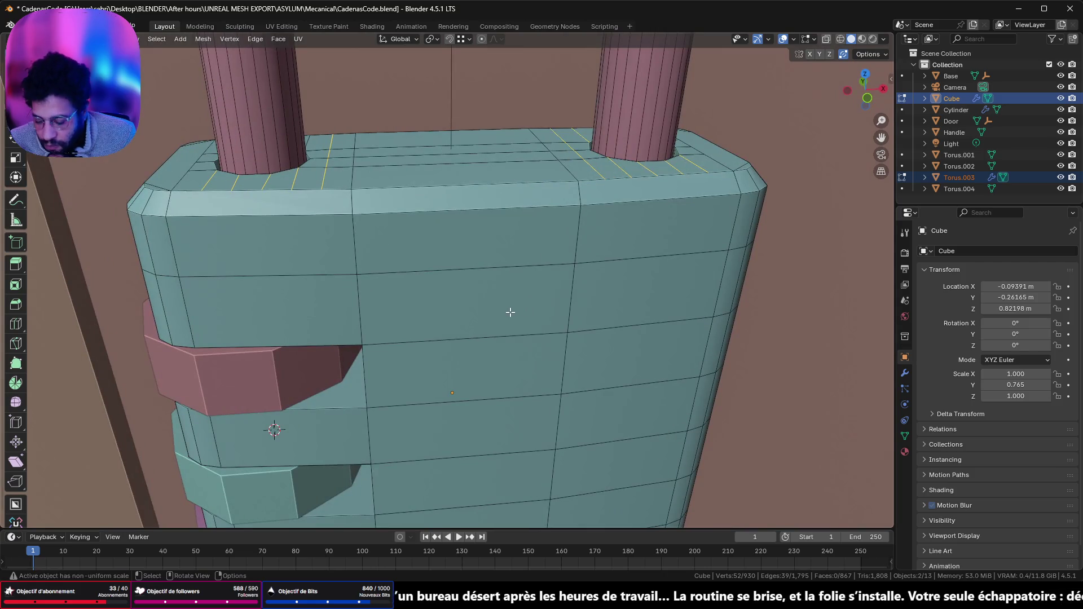
- Dissolve the selected loops as edges, after undoing a mistaken vertex dissolve
{"action": "key", "text": "x"}
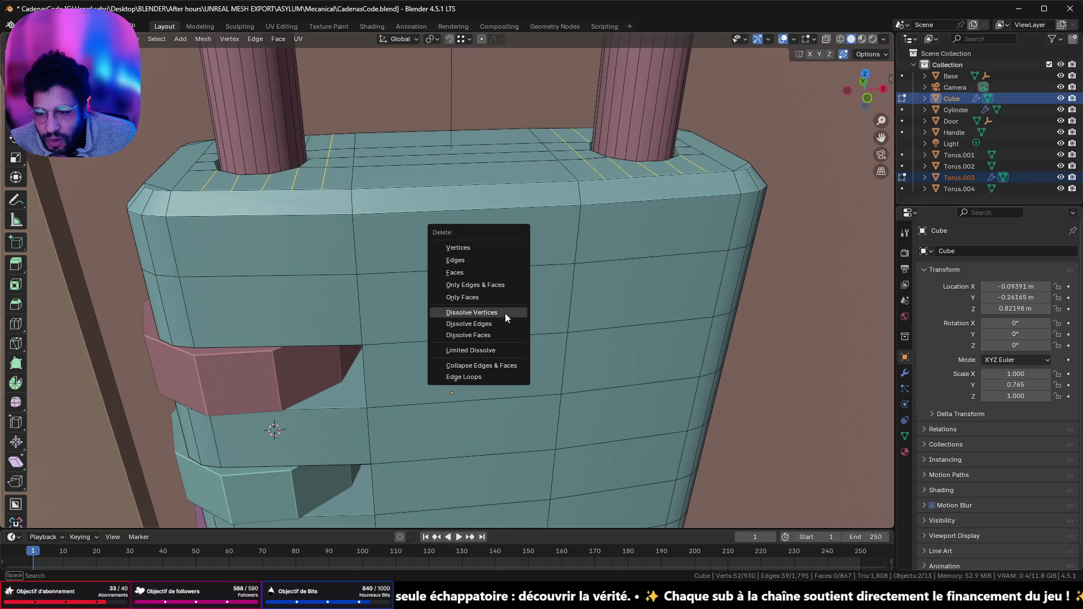
{"action": "left_click", "coordinate": [506, 313]}
{"action": "key", "text": "ctrl+z"}
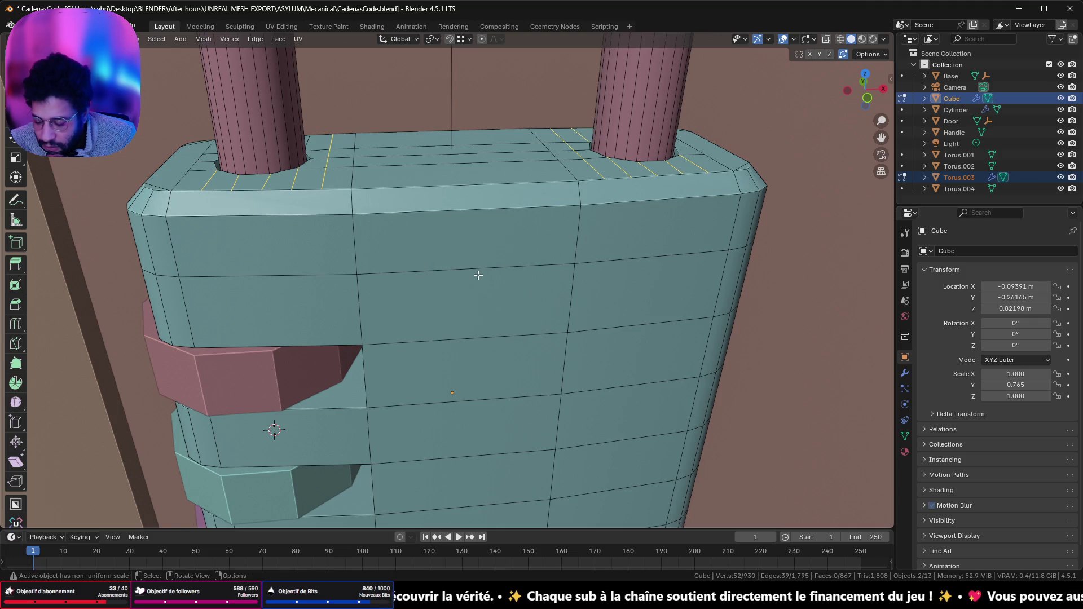
{"action": "key", "text": "x"}
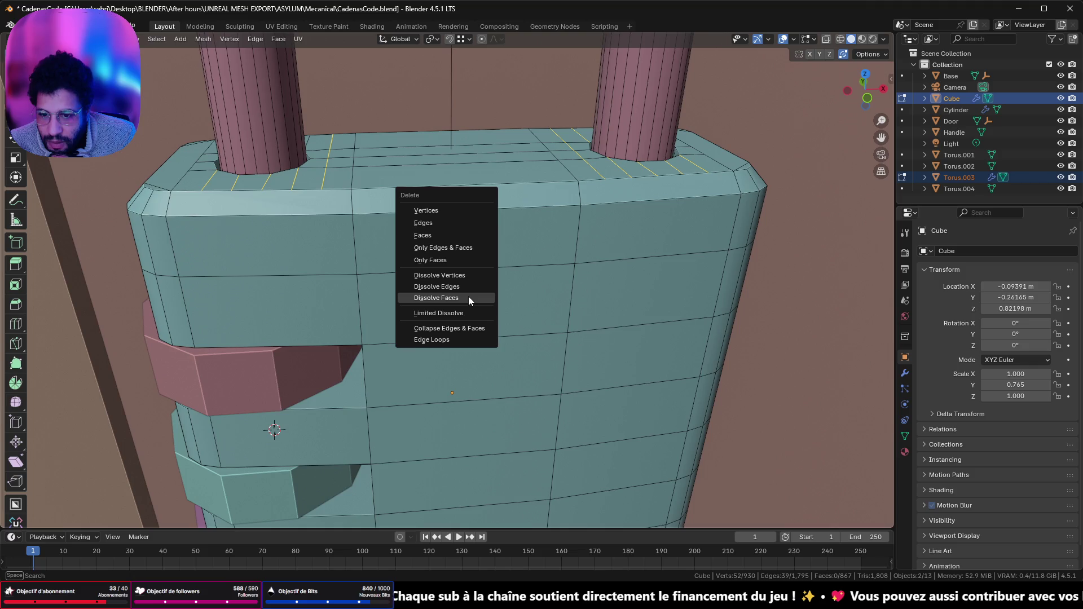
{"action": "left_click", "coordinate": [471, 286]}
{"action": "mouse_move", "coordinate": [418, 200]}
{"action": "middle_mouse_down"}
{"action": "mouse_move", "coordinate": [404, 218]}
{"action": "mouse_move", "coordinate": [413, 232]}
{"action": "mouse_move", "coordinate": [384, 250]}
{"action": "middle_mouse_up"}
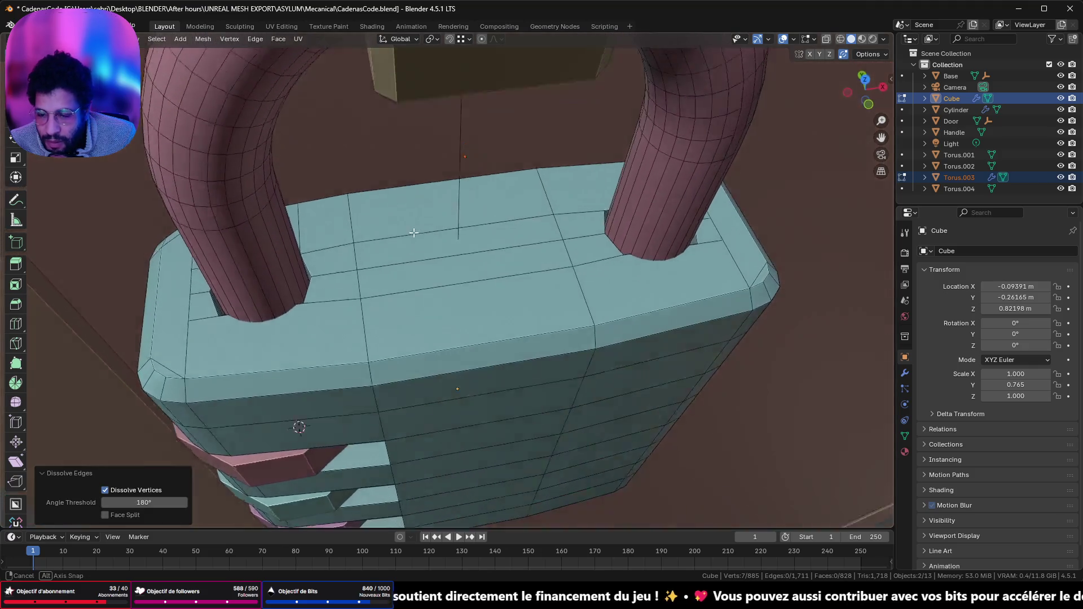
- Undo the edge dissolve and orbit around the body's top corner, picking edges to inspect topology
{"action": "key", "text": "ctrl+z"}
{"action": "mouse_move", "coordinate": [323, 290]}
{"action": "middle_mouse_down"}
{"action": "mouse_move", "coordinate": [350, 288]}
{"action": "mouse_move", "coordinate": [372, 316]}
{"action": "middle_mouse_up"}
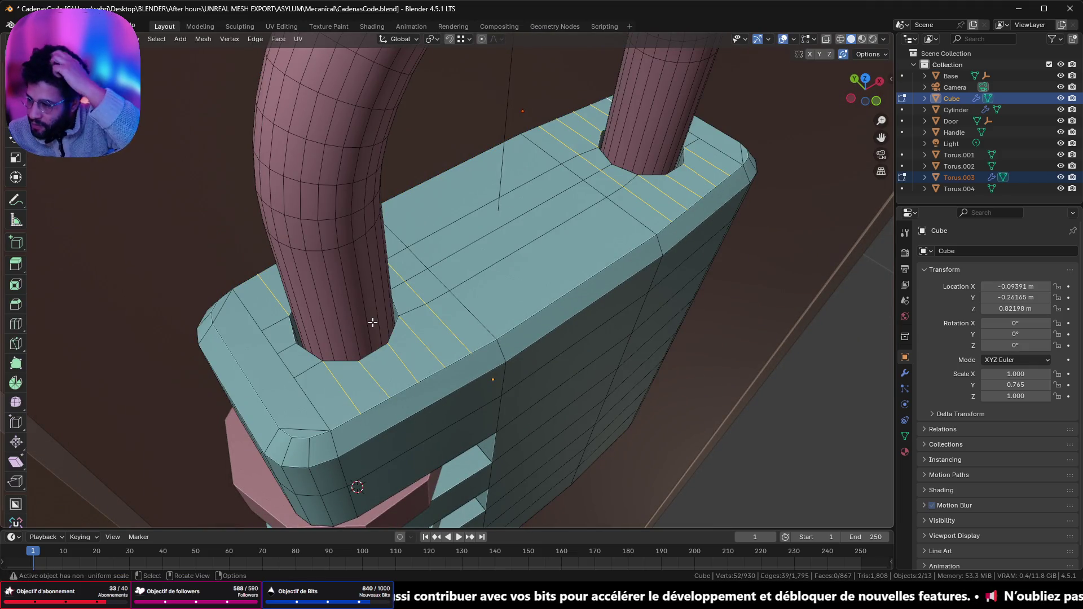
{"action": "mouse_move", "coordinate": [356, 352]}
{"action": "middle_mouse_down"}
{"action": "mouse_move", "coordinate": [371, 363]}
{"action": "mouse_move", "coordinate": [431, 346]}
{"action": "middle_mouse_up"}
{"action": "mouse_move", "coordinate": [494, 337]}
{"action": "middle_mouse_down"}
{"action": "mouse_move", "coordinate": [394, 350]}
{"action": "mouse_move", "coordinate": [388, 327]}
{"action": "middle_mouse_up"}
{"action": "middle_click_drag", "start_coordinate": [314, 326], "coordinate": [343, 311]}
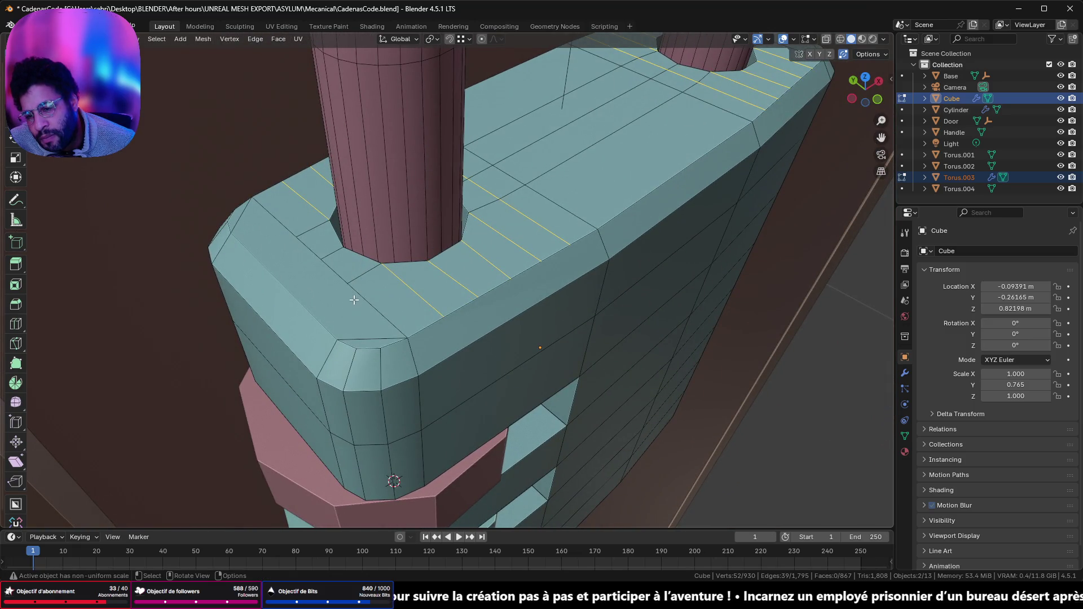
{"action": "left_click", "coordinate": [369, 336]}
{"action": "left_click", "coordinate": [244, 218], "text": "shift"}
{"action": "middle_click_drag", "start_coordinate": [387, 266], "coordinate": [389, 195]}
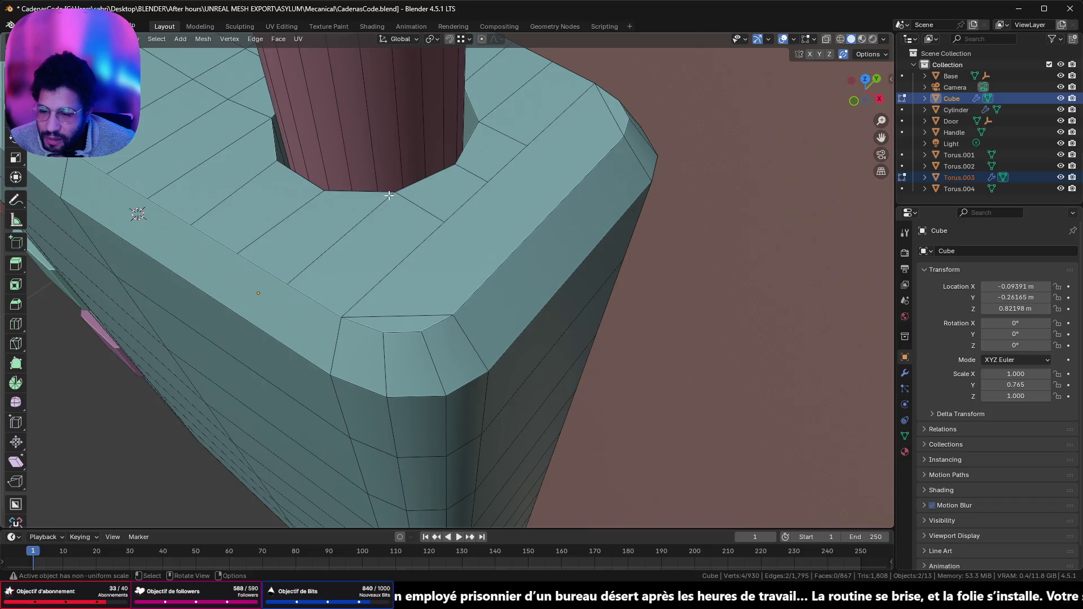
{"action": "mouse_move", "coordinate": [419, 294]}
{"action": "middle_mouse_down"}
{"action": "mouse_move", "coordinate": [435, 235]}
{"action": "mouse_move", "coordinate": [438, 263]}
{"action": "mouse_move", "coordinate": [484, 200]}
{"action": "mouse_move", "coordinate": [468, 229]}
{"action": "mouse_move", "coordinate": [502, 271]}
{"action": "middle_mouse_up"}
{"action": "scroll", "coordinate": [509, 277], "scroll_direction": "up", "scroll_amount": 3}
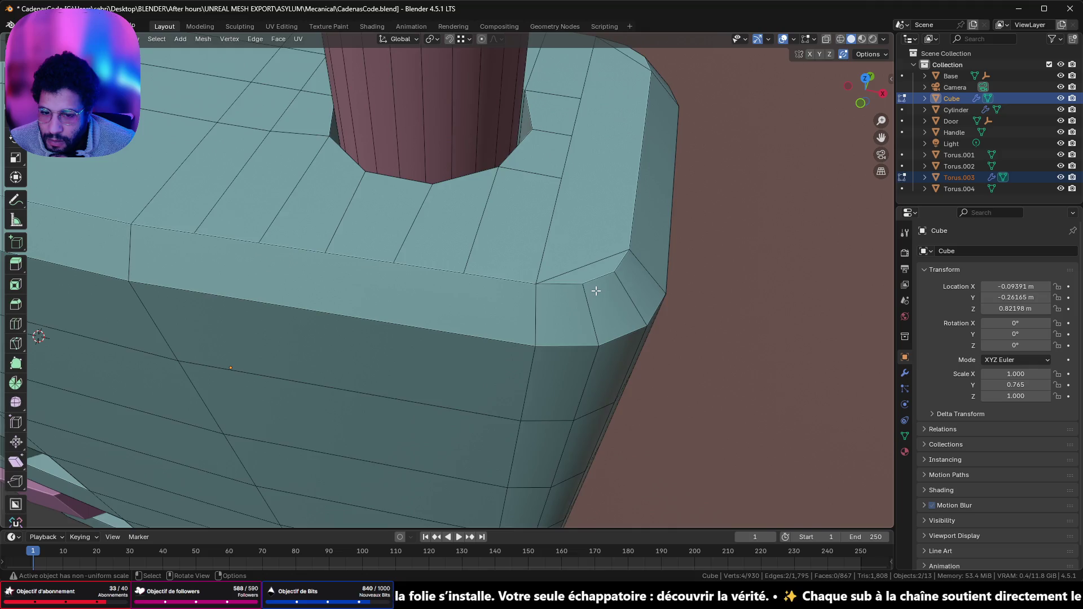
{"action": "mouse_move", "coordinate": [596, 290]}
{"action": "middle_mouse_down"}
{"action": "mouse_move", "coordinate": [583, 259]}
{"action": "mouse_move", "coordinate": [575, 292]}
{"action": "mouse_move", "coordinate": [481, 259]}
{"action": "middle_mouse_up"}
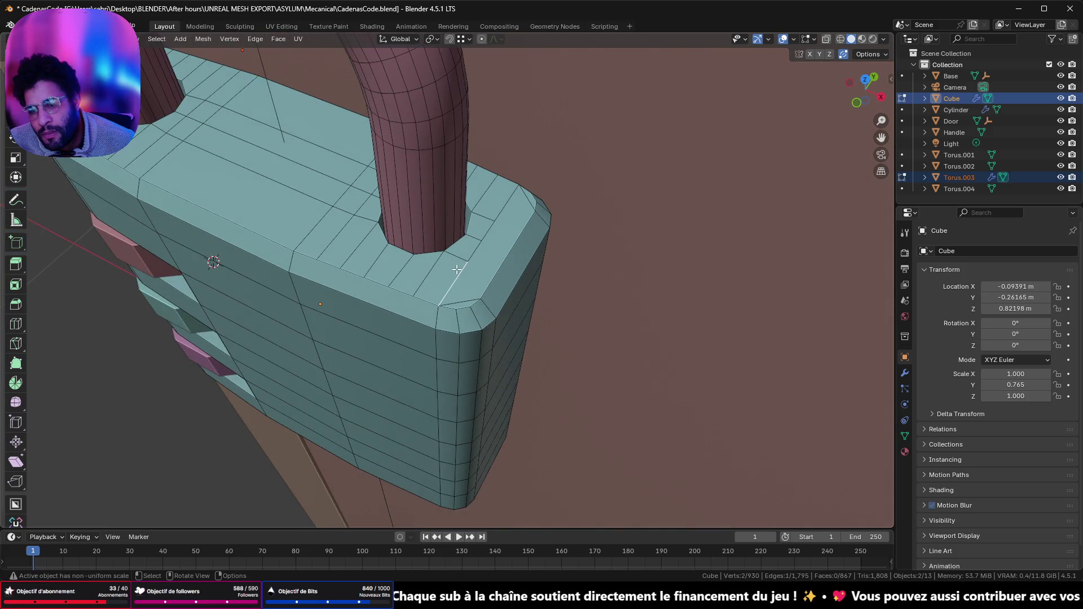
- Select the edge loops at the block's corner and left of the shackle leg, fixing one pick
{"action": "left_click", "coordinate": [460, 272], "text": "alt"}
{"action": "left_click", "coordinate": [345, 226], "text": "alt+shift"}
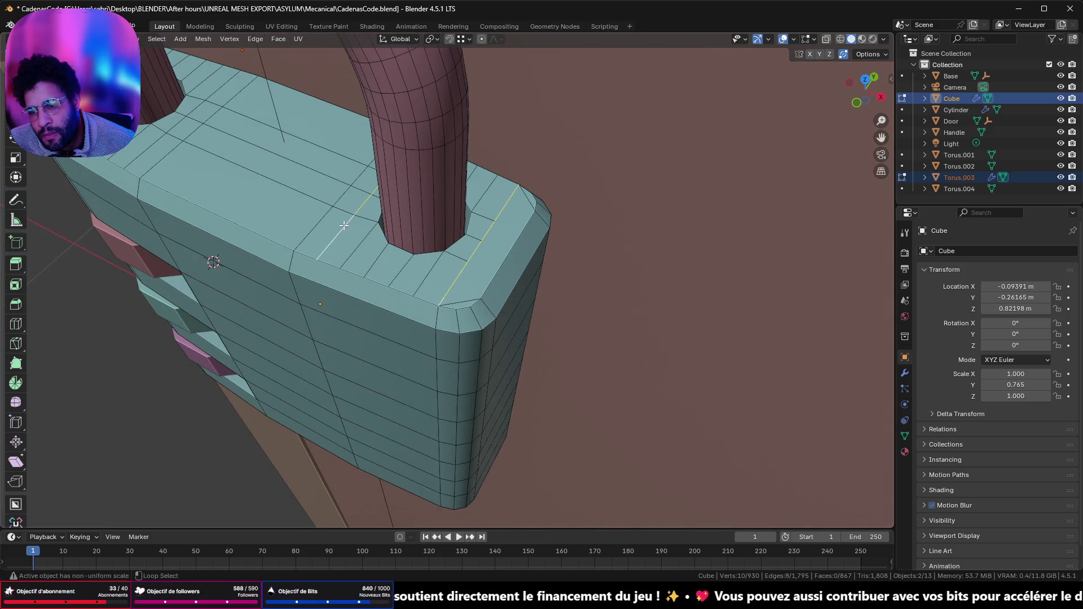
{"action": "middle_click_drag", "start_coordinate": [346, 236], "coordinate": [509, 189]}
{"action": "left_click", "coordinate": [458, 264], "text": "alt+shift"}
{"action": "left_click", "coordinate": [460, 287], "text": "alt+shift"}
{"action": "left_click", "coordinate": [431, 297], "text": "alt+shift"}
{"action": "left_click", "coordinate": [327, 317], "text": "shift"}
- Add a loop near the shackle leg and dissolve all chosen top-face loops as edges
{"action": "mouse_move", "coordinate": [328, 318]}
{"action": "middle_mouse_down"}
{"action": "mouse_move", "coordinate": [342, 255]}
{"action": "mouse_move", "coordinate": [435, 224]}
{"action": "middle_mouse_up"}
{"action": "left_click", "coordinate": [342, 255], "text": "shift"}
{"action": "left_click", "coordinate": [294, 192], "text": "alt+shift"}
{"action": "middle_click_drag", "start_coordinate": [293, 191], "coordinate": [349, 206]}
{"action": "left_click", "coordinate": [346, 247], "text": "alt+shift"}
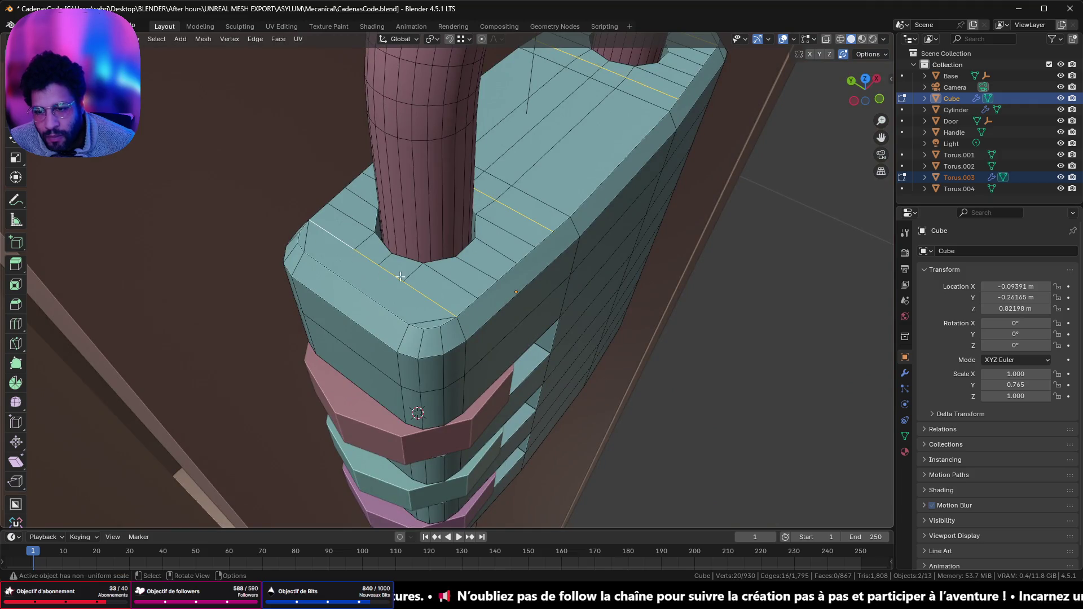
{"action": "middle_click_drag", "start_coordinate": [461, 264], "coordinate": [419, 252]}
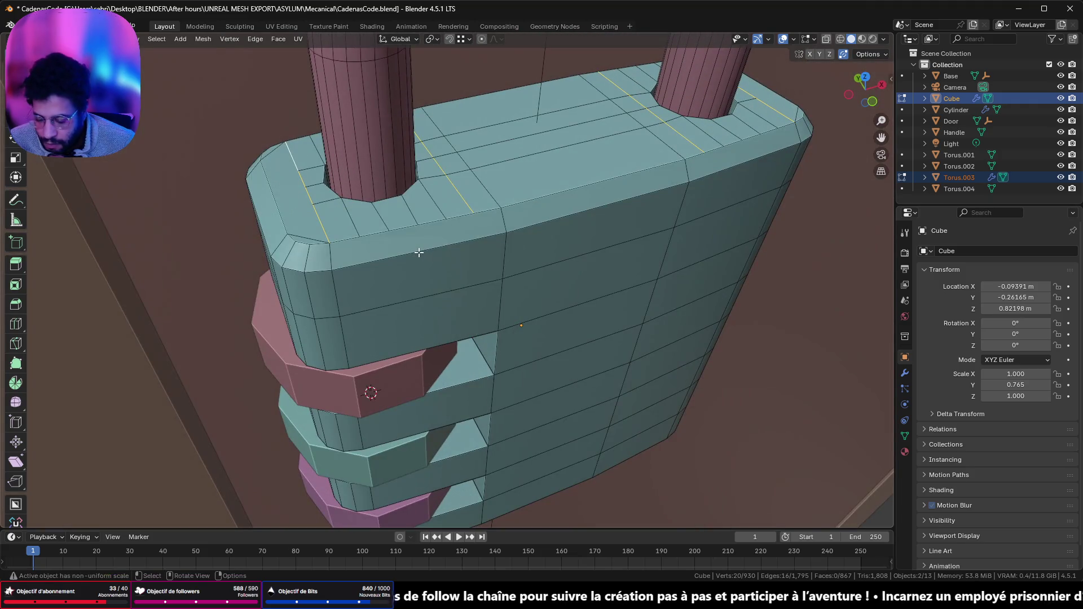
{"action": "key", "text": "x"}
{"action": "left_click", "coordinate": [419, 252]}
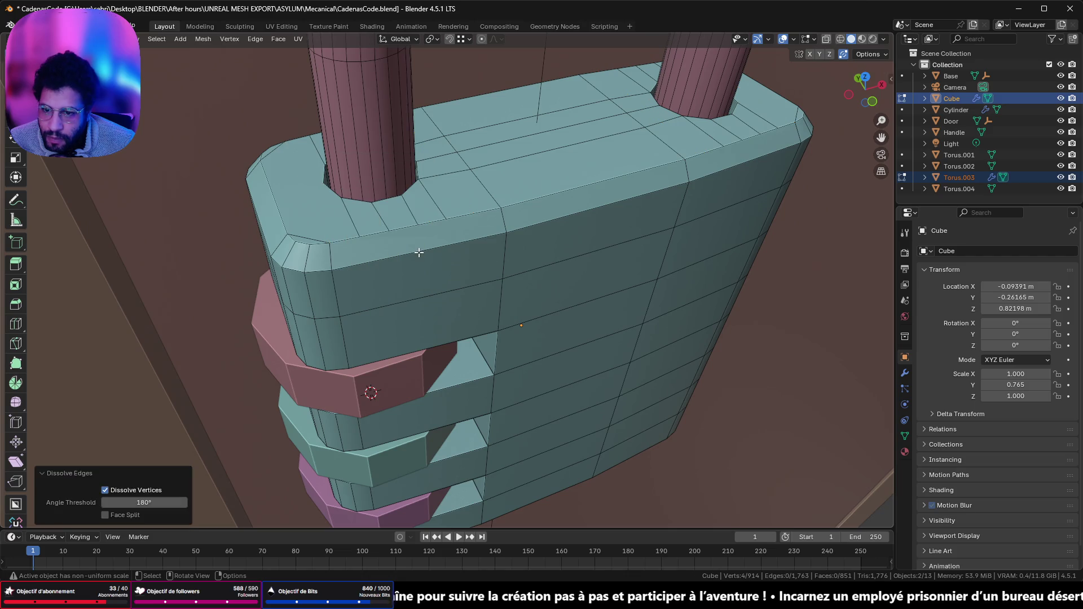
{"action": "mouse_move", "coordinate": [484, 176]}
{"action": "middle_mouse_down"}
{"action": "mouse_move", "coordinate": [468, 202]}
{"action": "mouse_move", "coordinate": [450, 207]}
{"action": "middle_mouse_up"}
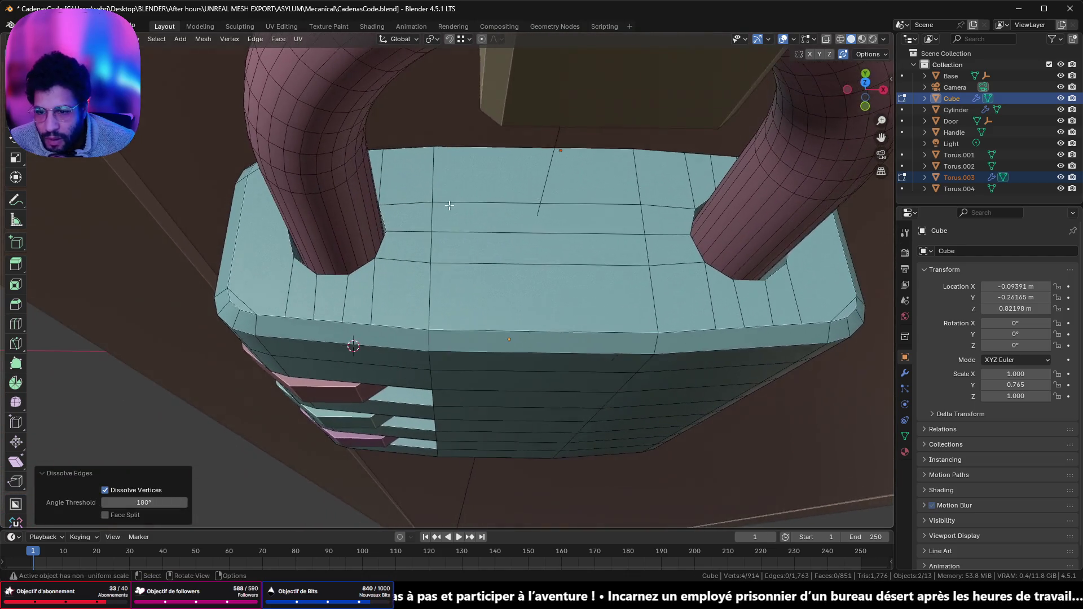
- Try dissolving the middle top-face edge loop, then undo it
{"action": "left_click", "coordinate": [486, 233], "text": "alt"}
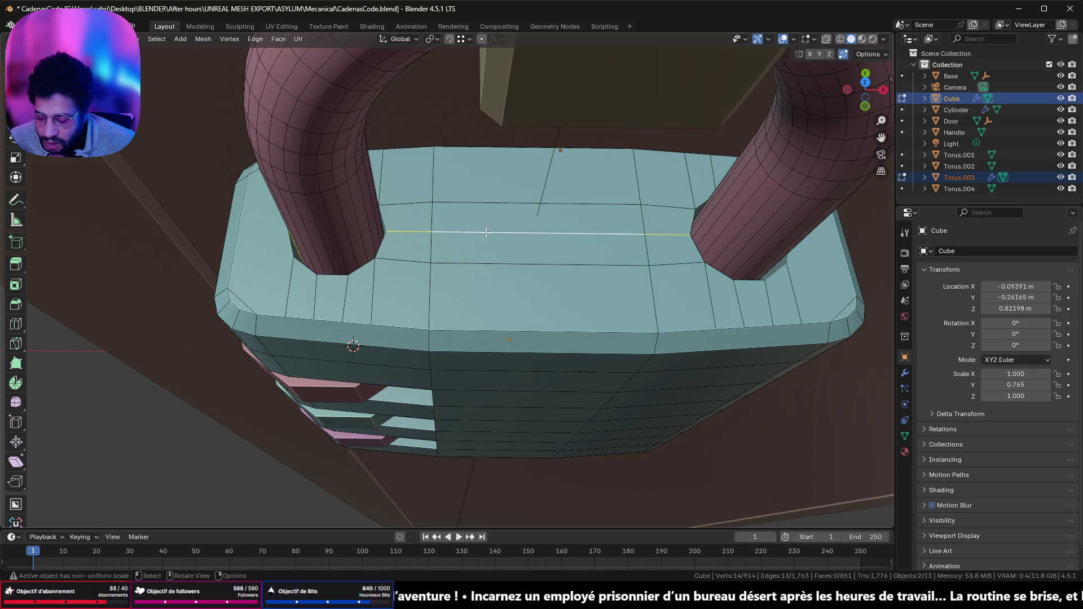
{"action": "key", "text": "x"}
{"action": "left_click", "coordinate": [485, 233]}
{"action": "key", "text": "ctrl+z"}
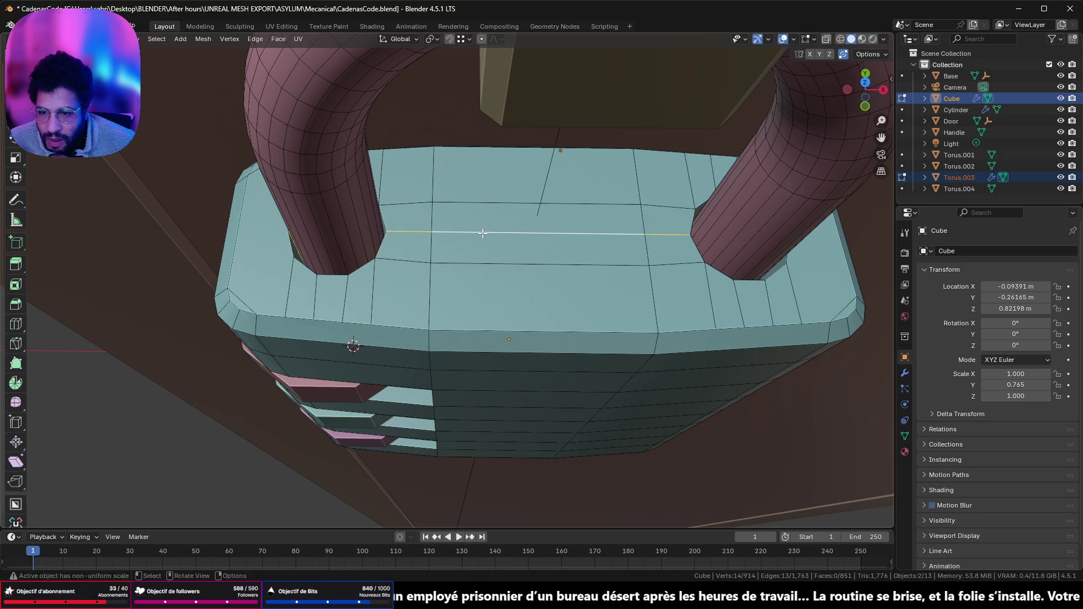
{"action": "scroll", "coordinate": [412, 254], "scroll_direction": "up", "scroll_amount": 3}
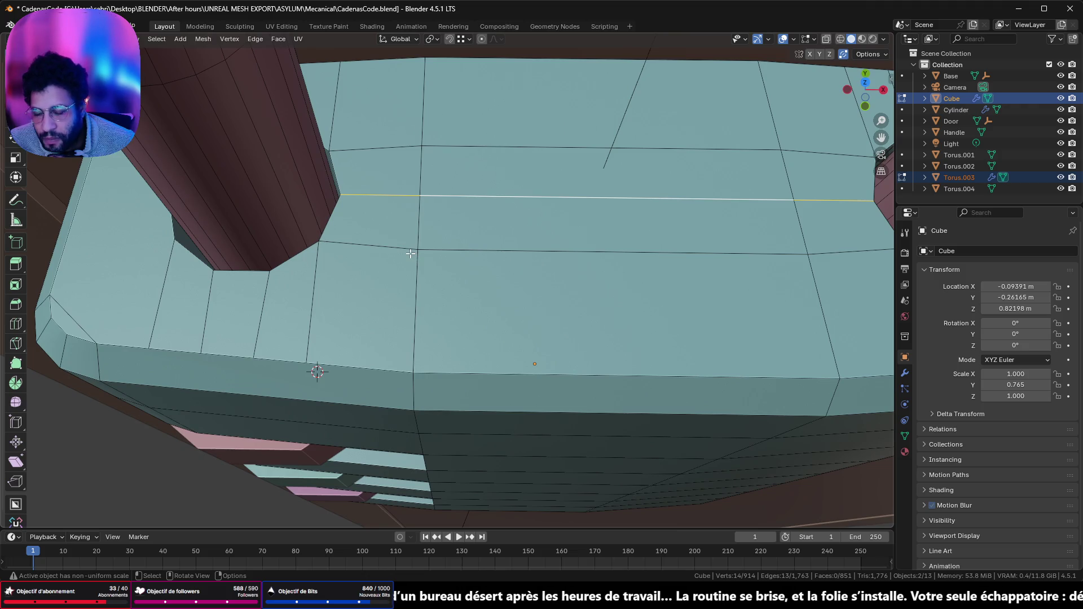
{"action": "scroll", "coordinate": [410, 254], "scroll_direction": "down", "scroll_amount": 3}
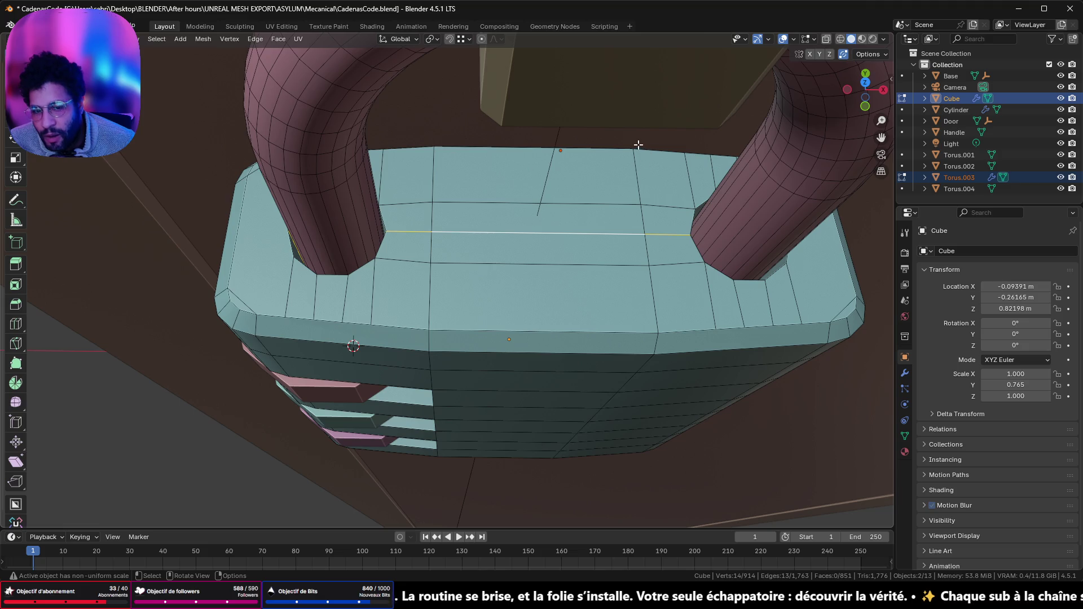
- Join two vertex pairs with J, cutting crossing diagonals across the top face
{"action": "key", "text": "1"}
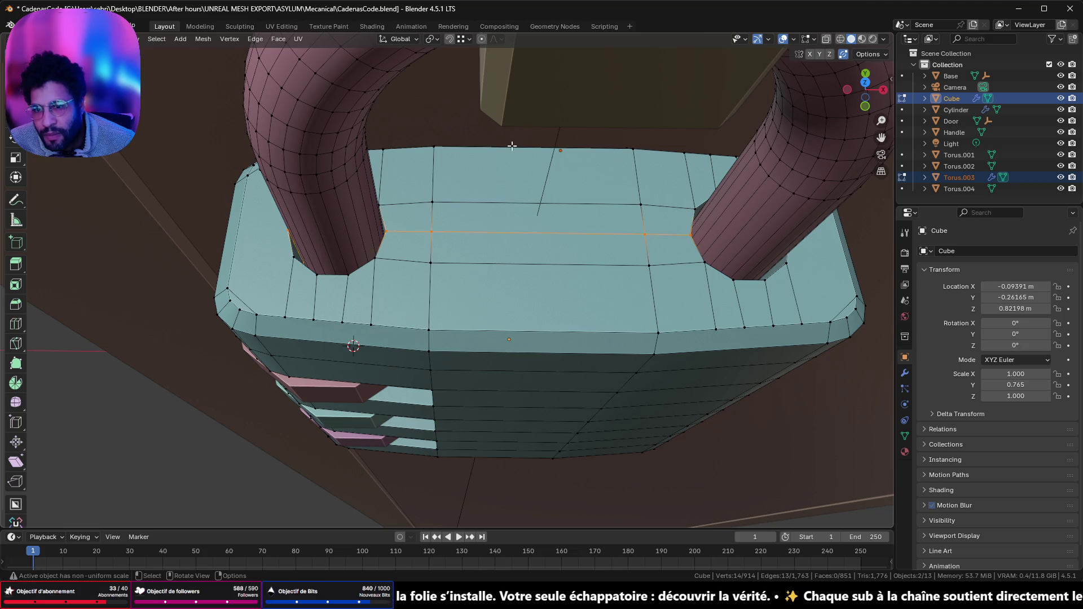
{"action": "left_click", "coordinate": [438, 151]}
{"action": "left_click", "coordinate": [658, 333], "text": "shift"}
{"action": "key", "text": "j"}
{"action": "left_click", "coordinate": [633, 150]}
{"action": "left_click", "coordinate": [429, 330], "text": "shift"}
{"action": "key", "text": "j"}
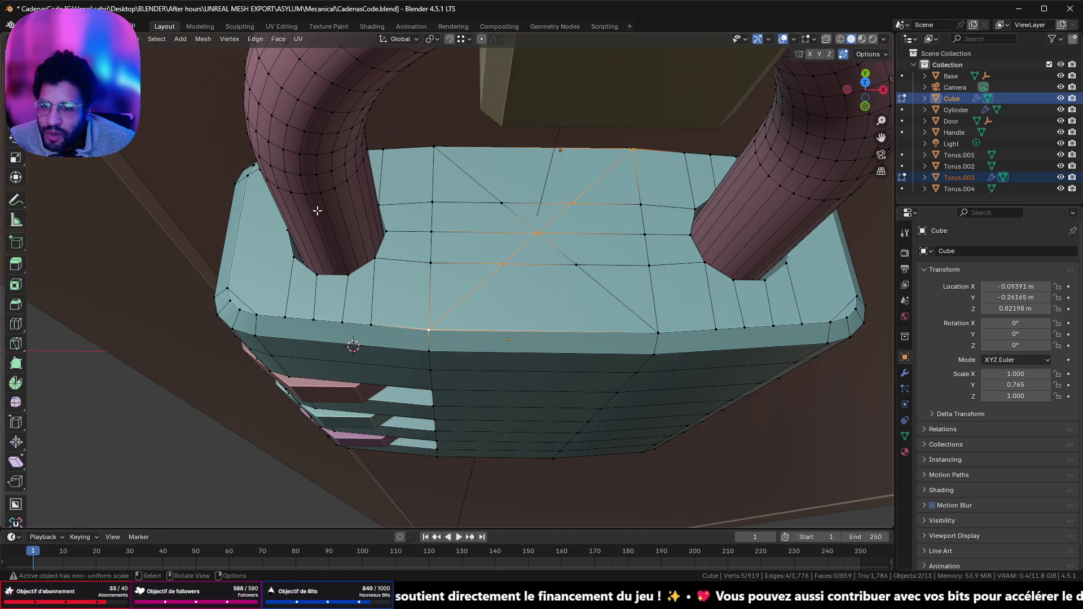
- Connect the front corner to the right hole and the left side to the front edge
{"action": "left_click", "coordinate": [388, 235]}
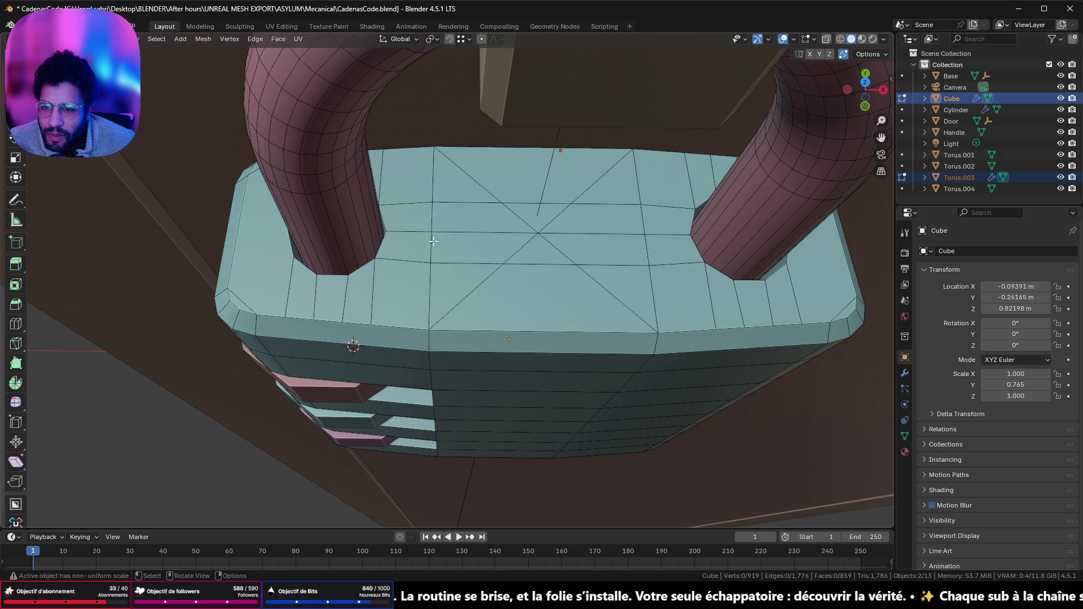
{"action": "left_click", "coordinate": [447, 264]}
{"action": "left_click", "coordinate": [460, 280]}
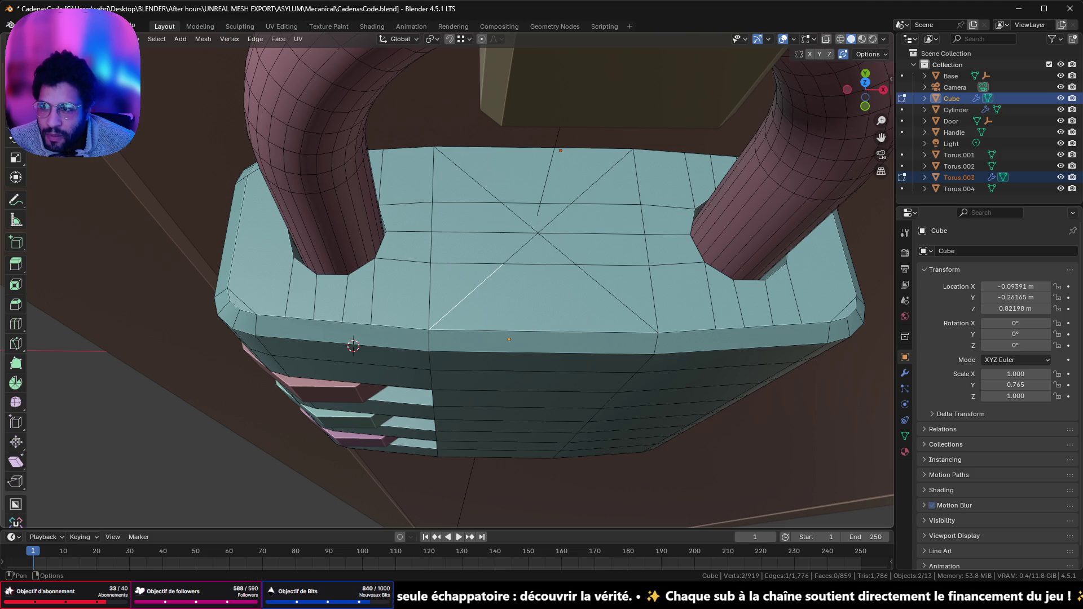
{"action": "key", "text": "1"}
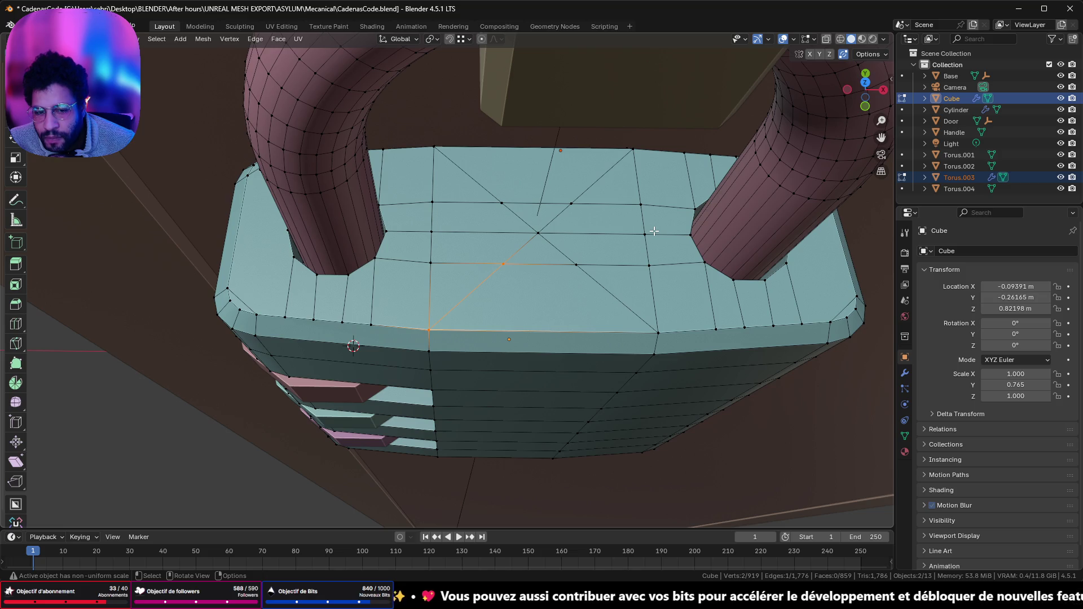
{"action": "left_click", "coordinate": [692, 237]}
{"action": "left_click", "coordinate": [659, 333], "text": "shift"}
{"action": "key", "text": "j"}
{"action": "left_click", "coordinate": [385, 231]}
{"action": "left_click", "coordinate": [429, 330], "text": "shift"}
{"action": "key", "text": "j"}
- Join the vertices beside the left and right holes to their opposite back vertices
{"action": "left_click", "coordinate": [379, 204]}
{"action": "left_click", "coordinate": [435, 148], "text": "shift"}
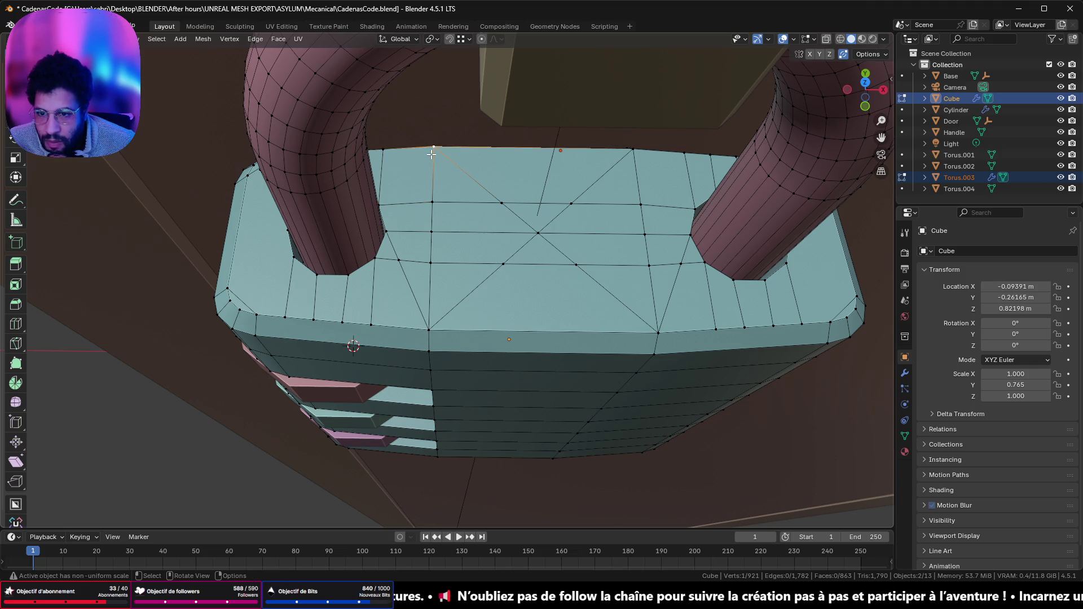
{"action": "left_click", "coordinate": [694, 208]}
{"action": "left_click", "coordinate": [632, 150], "text": "shift"}
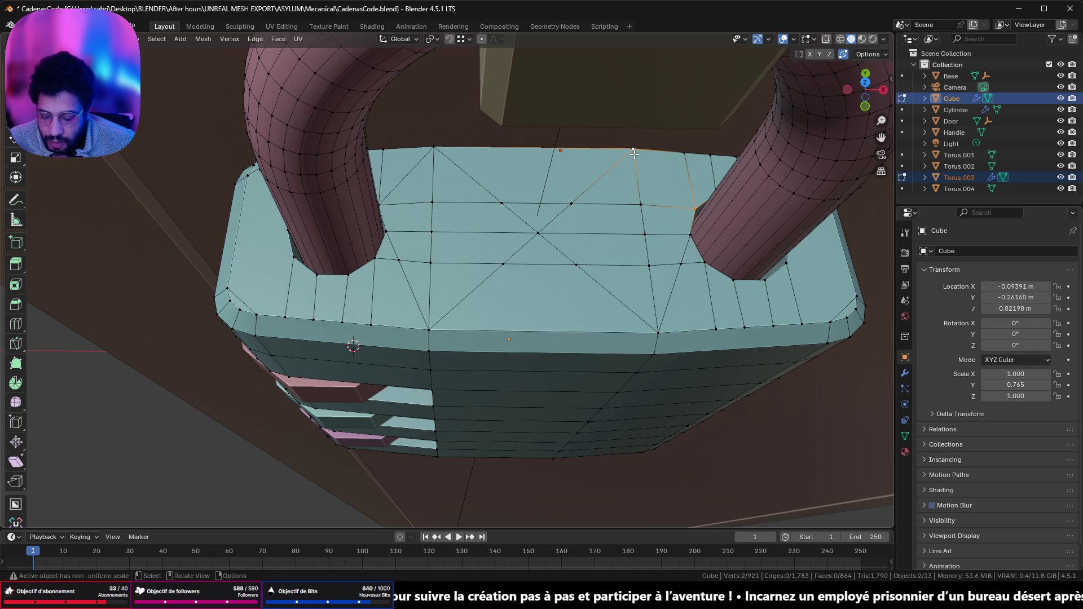
{"action": "key", "text": "j"}
{"action": "key", "text": "alt+a"}
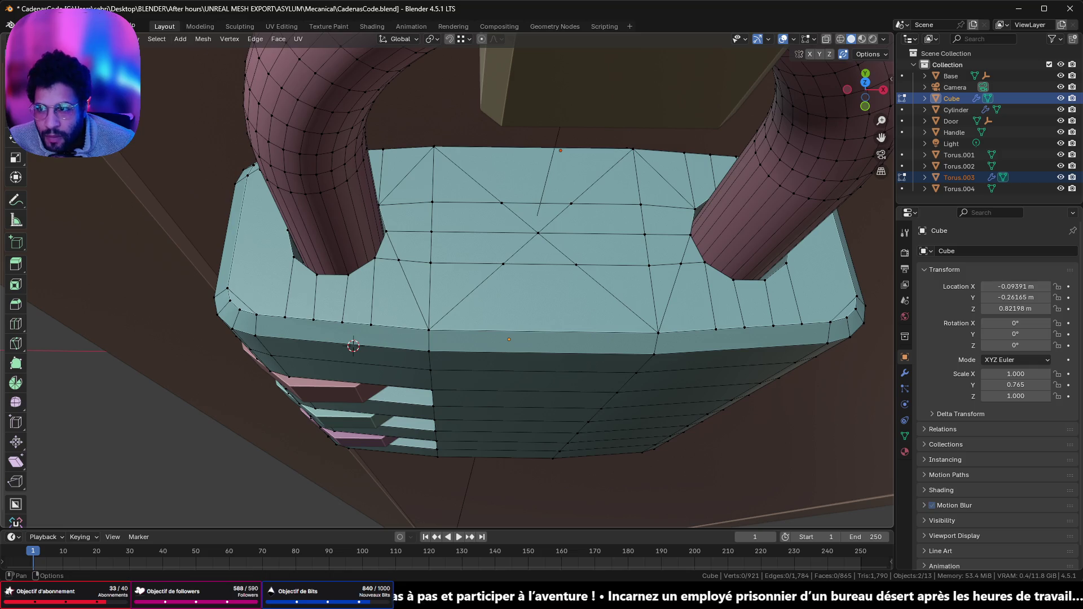
- Dissolve the central X of diagonal edges and the diagonal beside the right hole
{"action": "key", "text": "2"}
{"action": "left_click", "coordinate": [480, 181], "text": "alt"}
{"action": "left_click", "coordinate": [594, 182], "text": "alt+shift"}
{"action": "left_click", "coordinate": [480, 290], "text": "alt+shift"}
{"action": "left_click", "coordinate": [591, 291], "text": "alt+shift"}
{"action": "key", "text": "x"}
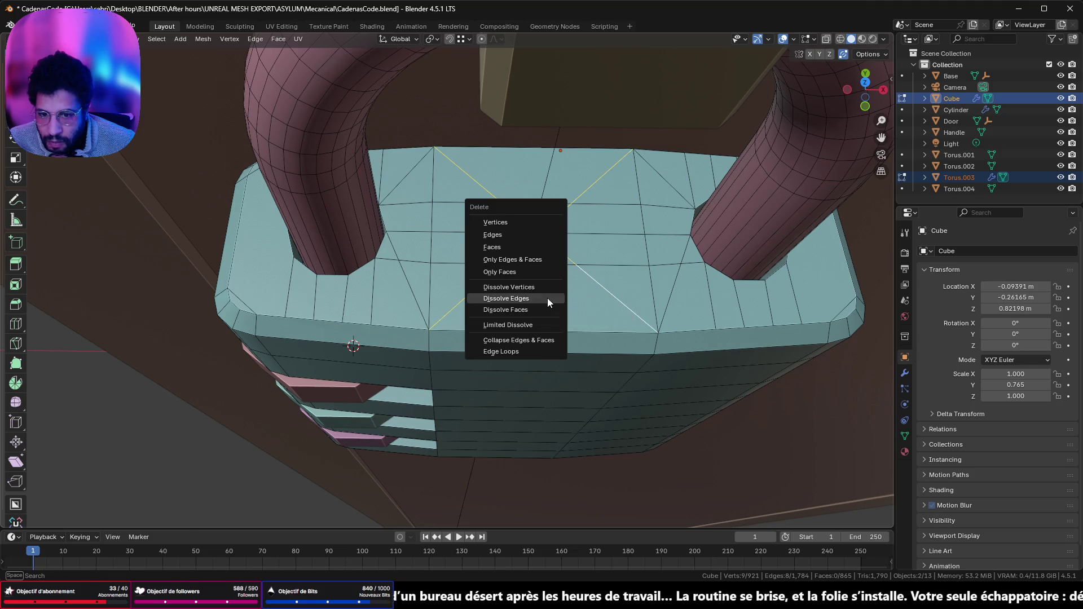
{"action": "left_click", "coordinate": [547, 299]}
{"action": "left_click", "coordinate": [564, 204]}
{"action": "middle_click_drag", "start_coordinate": [552, 274], "coordinate": [543, 274]}
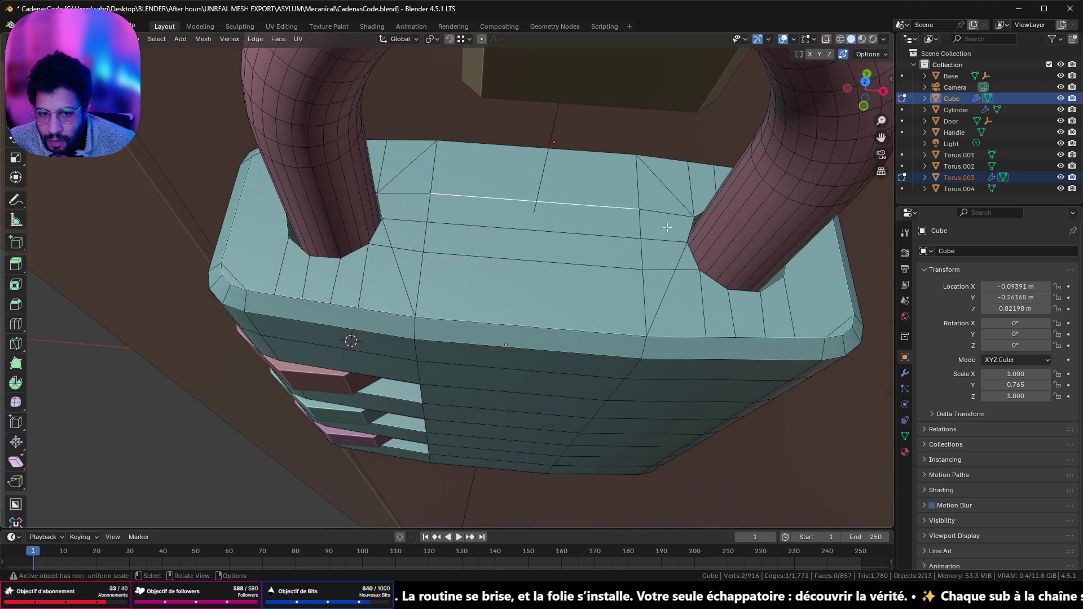
{"action": "left_click", "coordinate": [656, 189]}
{"action": "key", "text": "x"}
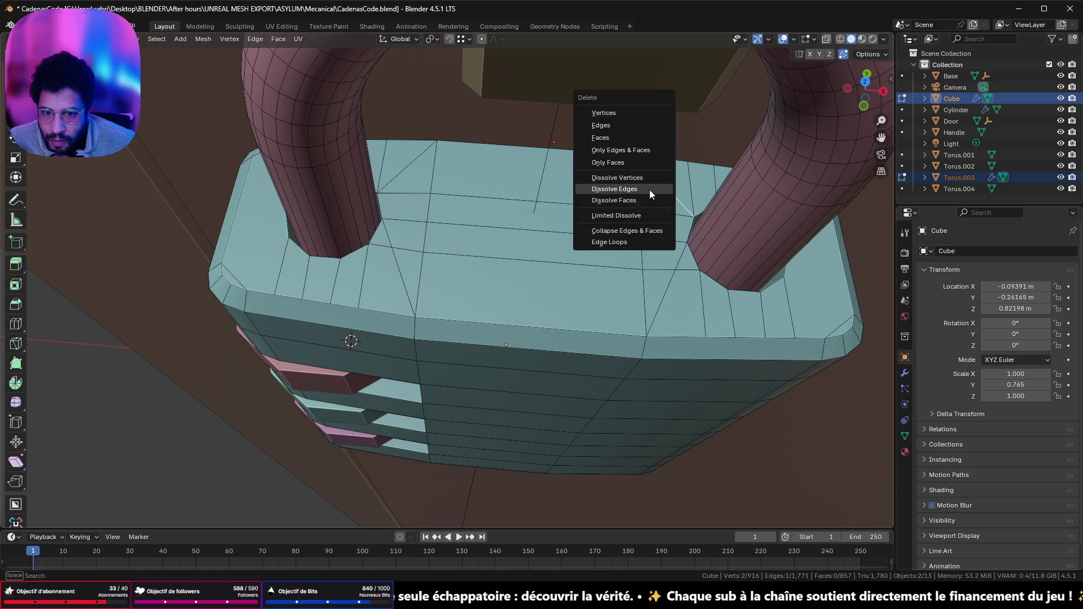
{"action": "left_click", "coordinate": [649, 189]}
- Connect the corner vertices by both holes to the front-edge vertices below them
{"action": "key", "text": "1"}
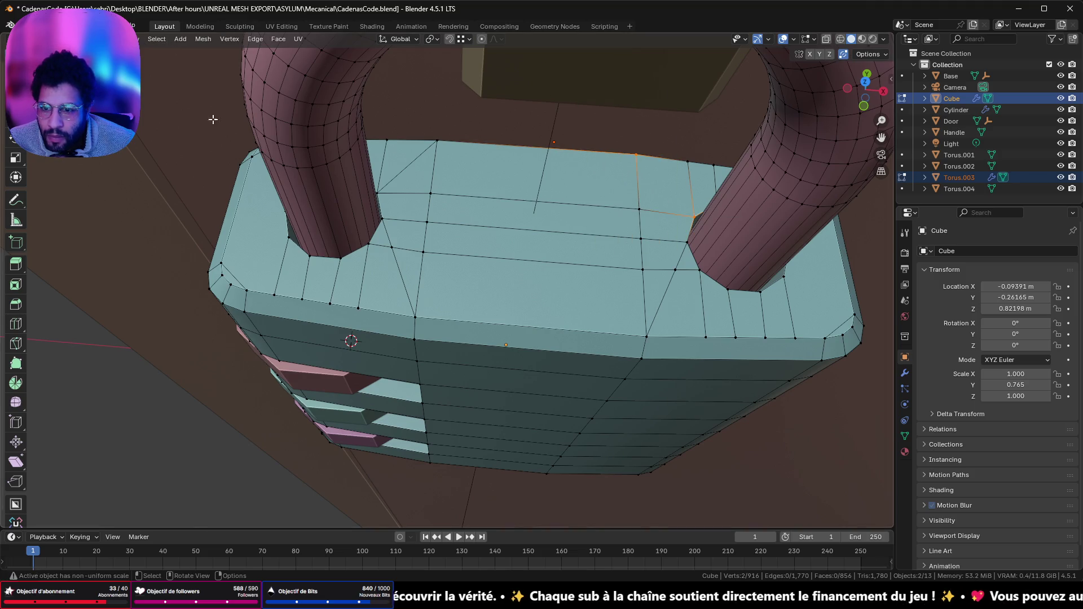
{"action": "left_click", "coordinate": [388, 217]}
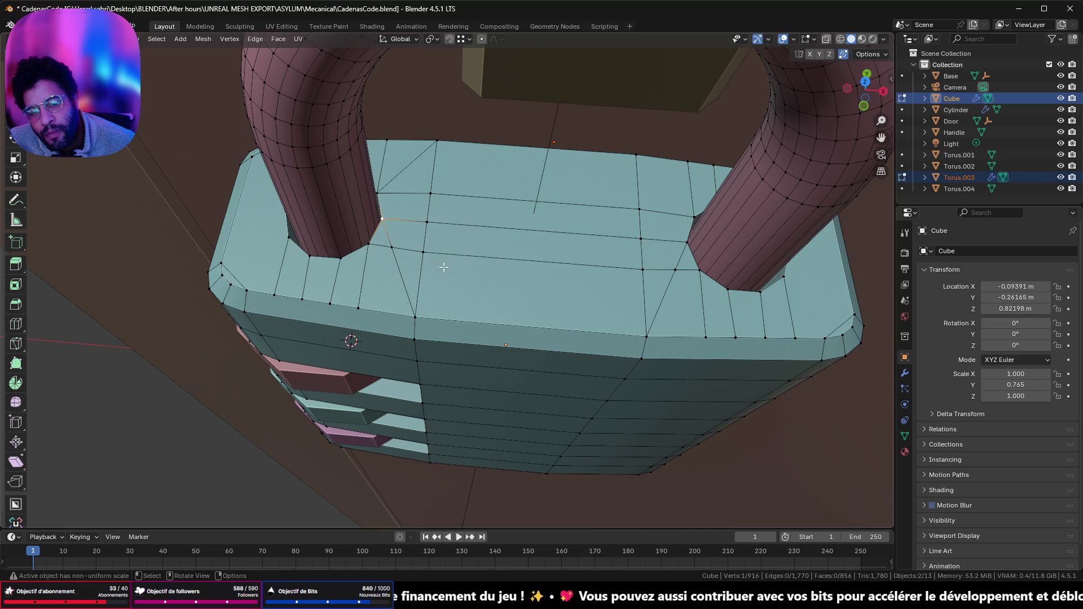
{"action": "left_click", "coordinate": [372, 248]}
{"action": "left_click", "coordinate": [422, 316], "text": "shift"}
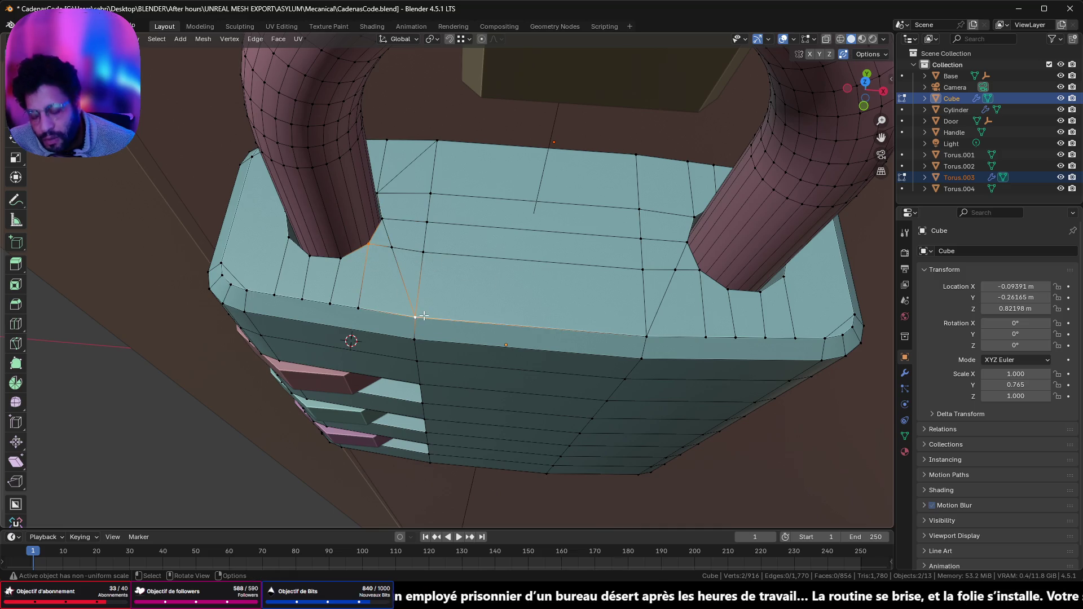
{"action": "key", "text": "j"}
{"action": "left_click", "coordinate": [697, 273]}
{"action": "left_click", "coordinate": [659, 334], "text": "shift"}
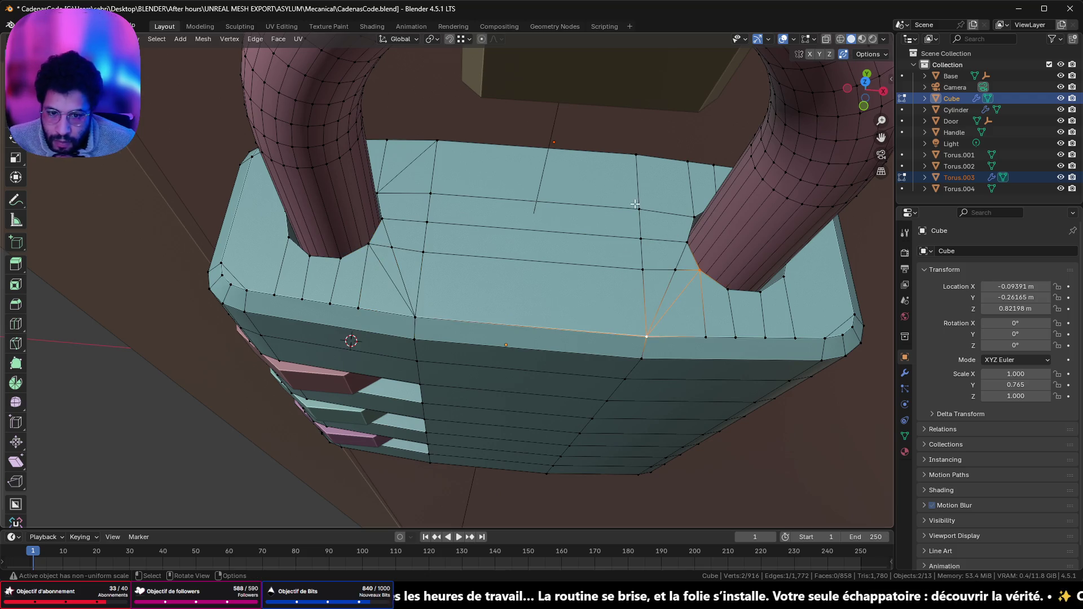
{"action": "left_click", "coordinate": [691, 215]}
{"action": "left_click", "coordinate": [644, 164], "text": "shift"}
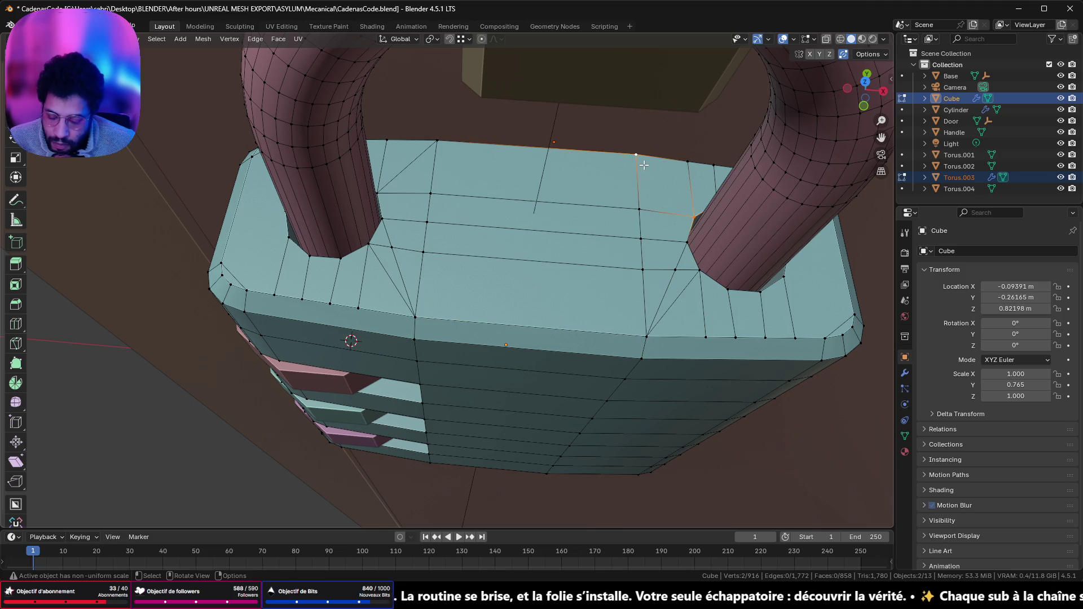
- Dissolve the leftover back diagonal edge and zoom in on the top face
{"action": "key", "text": "2"}
{"action": "left_click", "coordinate": [401, 280], "text": "alt"}
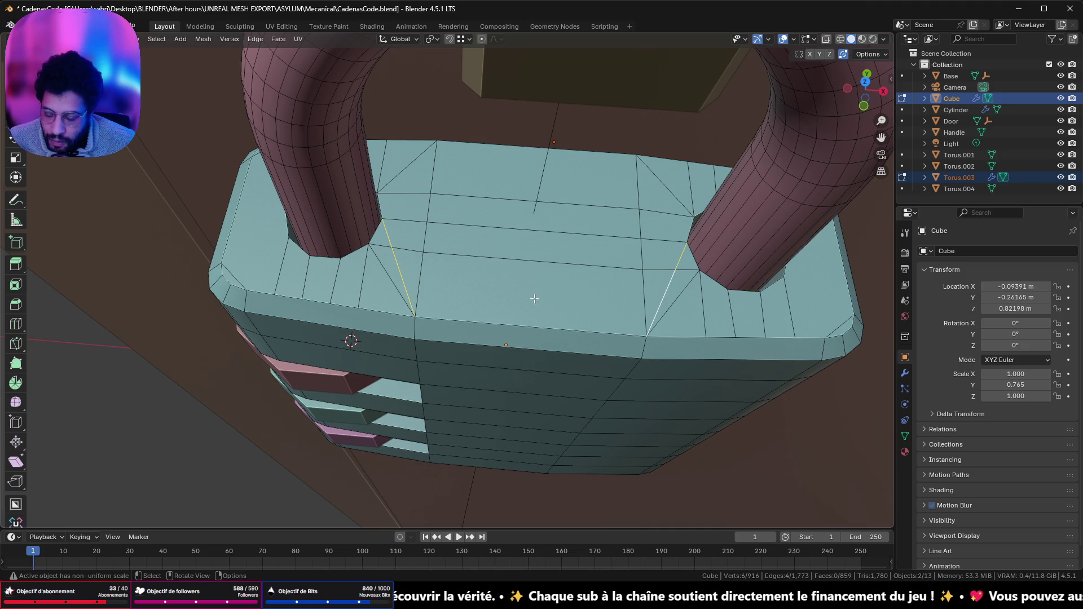
{"action": "key", "text": "x"}
{"action": "left_click", "coordinate": [533, 299]}
{"action": "middle_click_drag", "start_coordinate": [464, 279], "coordinate": [434, 247]}
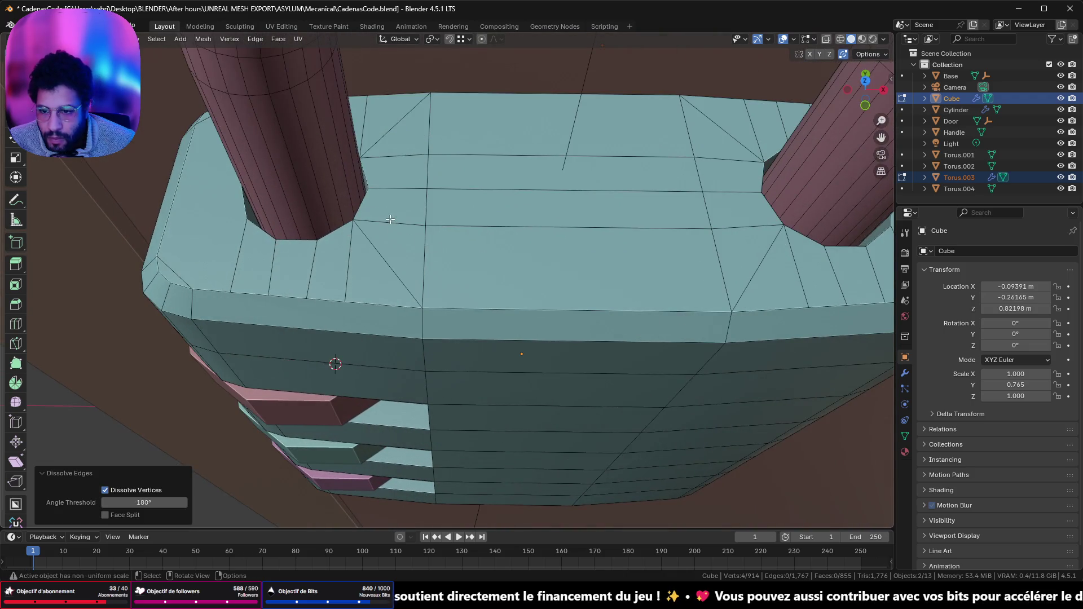
- Dissolve the front and back edge loops across the top face, then inspect from several angles
{"action": "left_click", "coordinate": [494, 235], "text": "alt"}
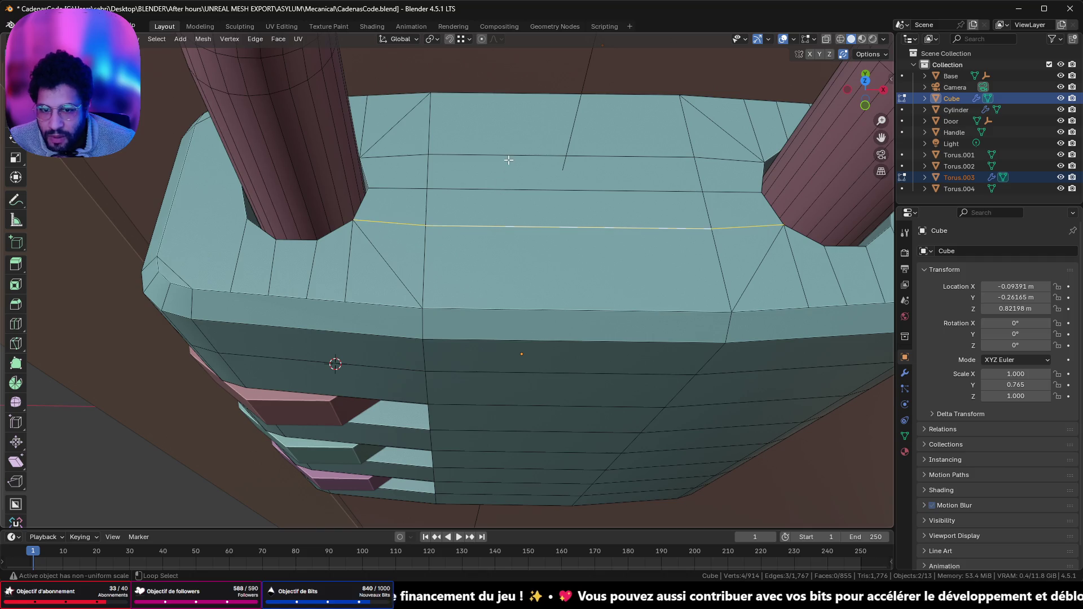
{"action": "left_click", "coordinate": [508, 159], "text": "alt+shift"}
{"action": "key", "text": "x"}
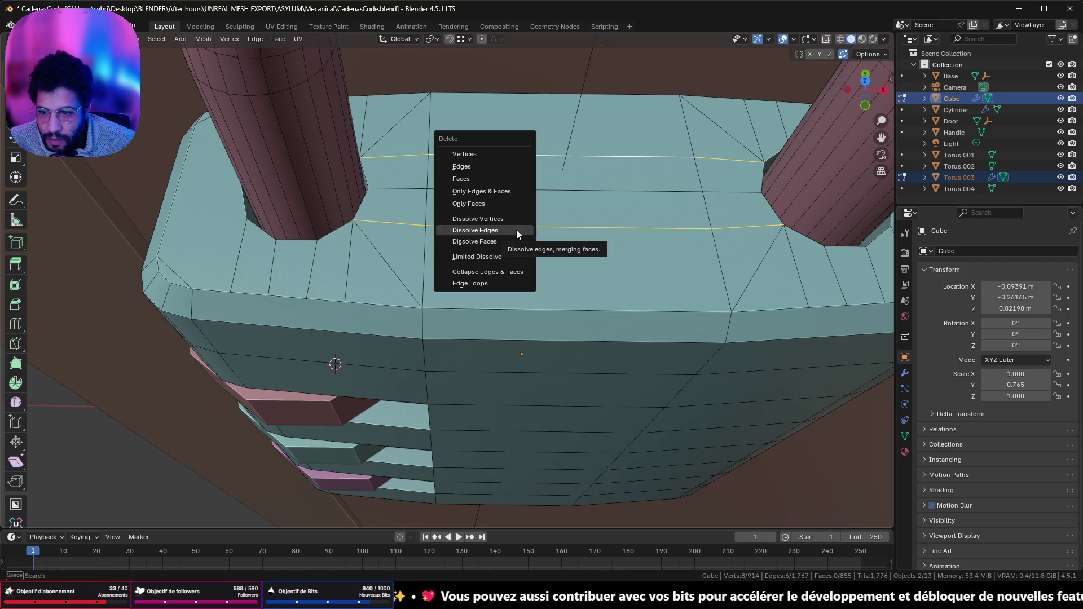
{"action": "left_click", "coordinate": [516, 230]}
{"action": "mouse_move", "coordinate": [516, 230]}
{"action": "middle_mouse_down"}
{"action": "mouse_move", "coordinate": [480, 236]}
{"action": "mouse_move", "coordinate": [532, 228]}
{"action": "middle_mouse_up"}
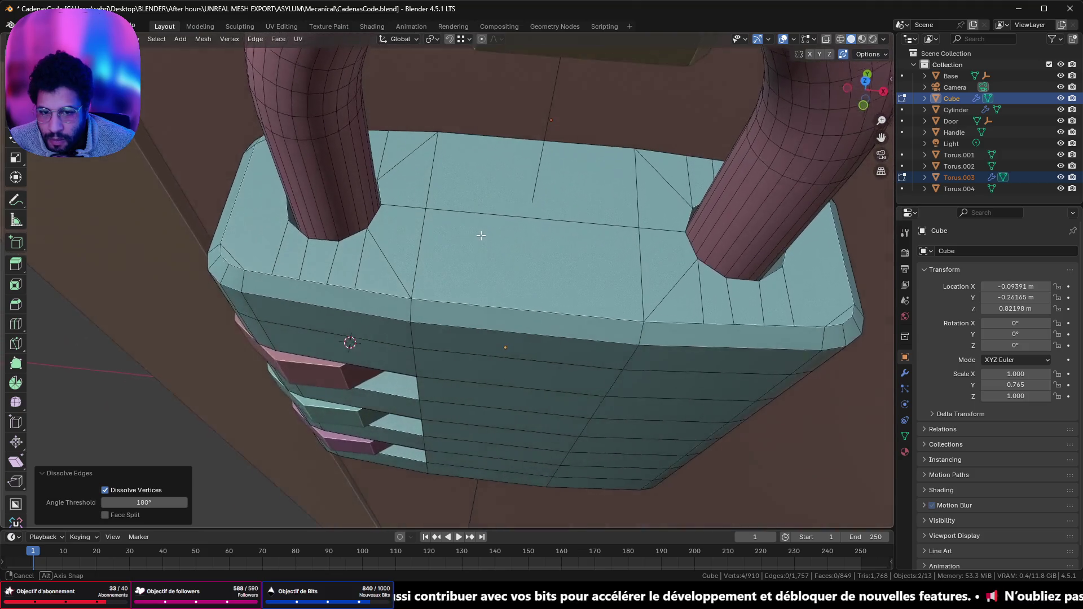
{"action": "mouse_move", "coordinate": [415, 248]}
{"action": "middle_mouse_down"}
{"action": "mouse_move", "coordinate": [429, 262]}
{"action": "mouse_move", "coordinate": [350, 254]}
{"action": "middle_mouse_up"}
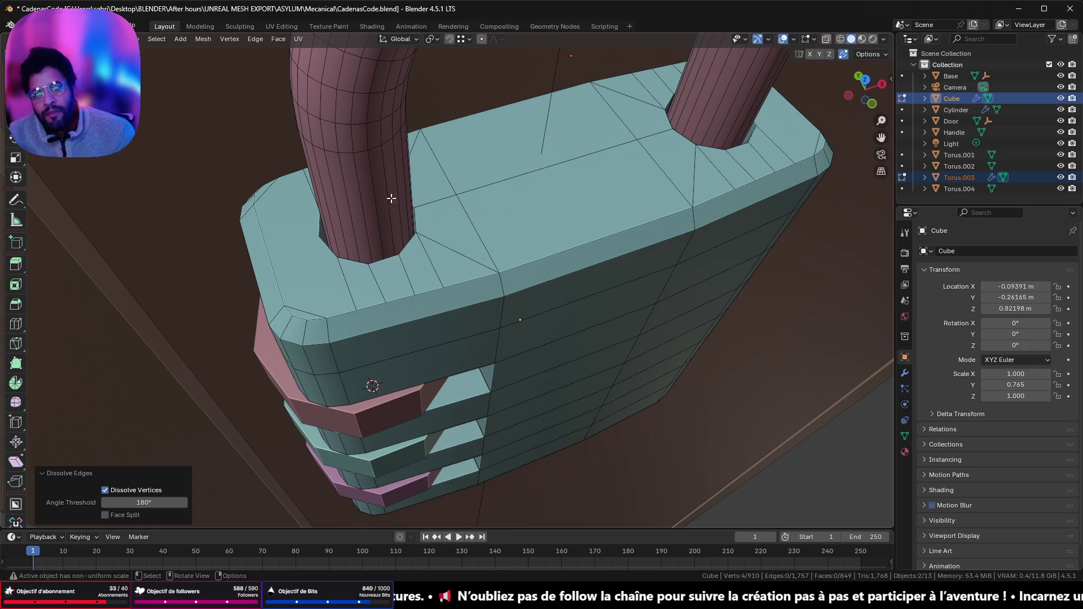
{"action": "mouse_move", "coordinate": [415, 259]}
{"action": "middle_mouse_down"}
{"action": "mouse_move", "coordinate": [395, 265]}
{"action": "mouse_move", "coordinate": [380, 299]}
{"action": "mouse_move", "coordinate": [371, 284]}
{"action": "mouse_move", "coordinate": [467, 264]}
{"action": "middle_mouse_up"}
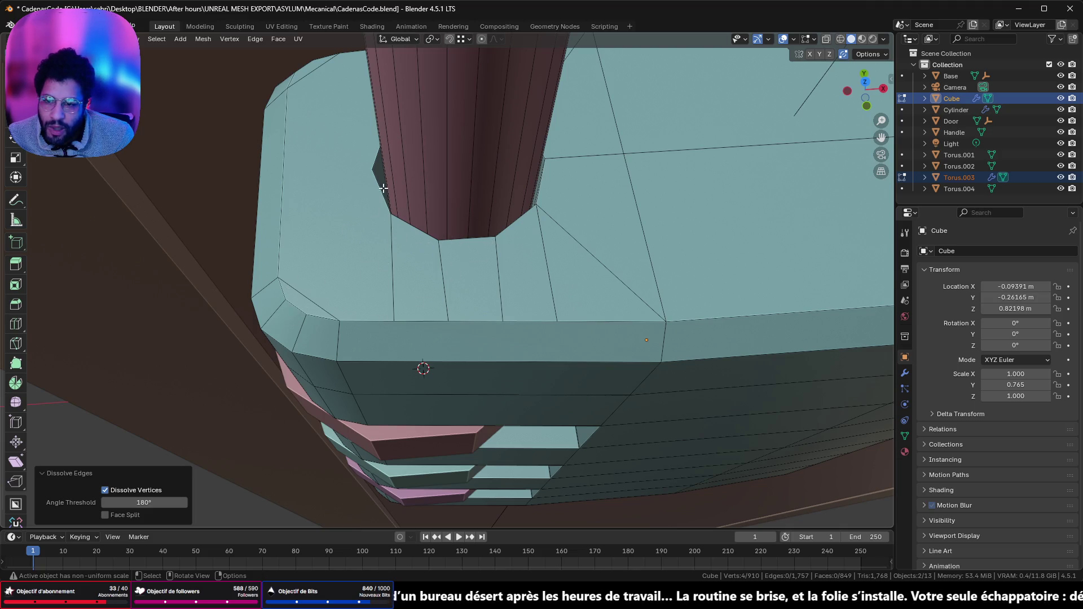
{"action": "middle_click_drag", "start_coordinate": [304, 277], "coordinate": [460, 257]}
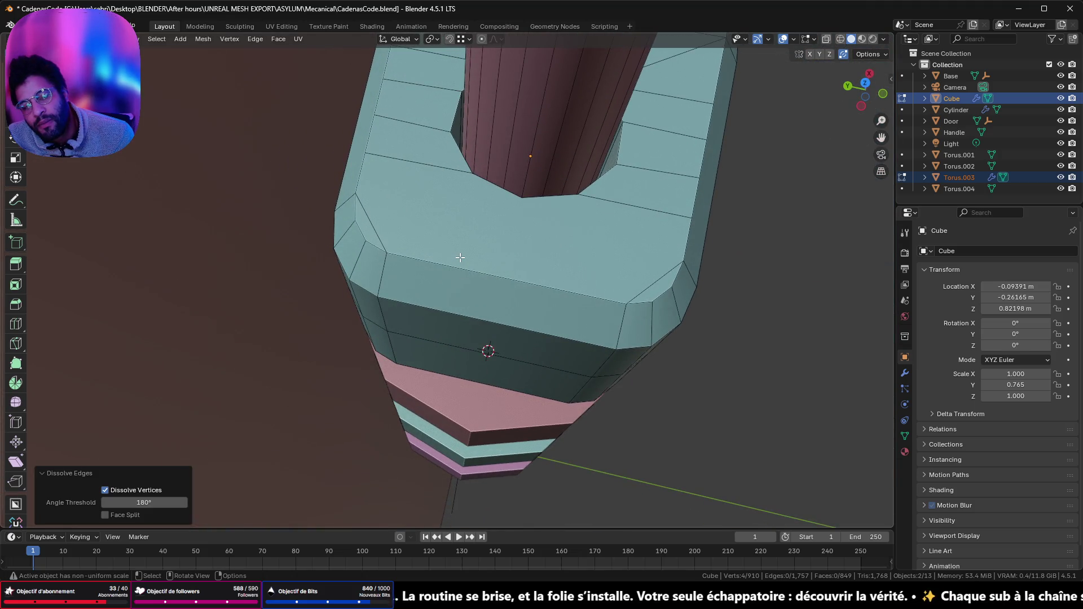
- Enter Edit Mode and select the vertices beside the shackle hole from front and top views
{"action": "scroll", "coordinate": [566, 231], "scroll_direction": "down", "scroll_amount": 4}
{"action": "mouse_move", "coordinate": [658, 175]}
{"action": "middle_mouse_down"}
{"action": "mouse_move", "coordinate": [497, 128]}
{"action": "mouse_move", "coordinate": [460, 144]}
{"action": "middle_mouse_up"}
{"action": "scroll", "coordinate": [527, 254], "scroll_direction": "up", "scroll_amount": 5}
{"action": "key", "text": "Tab"}
{"action": "key", "text": "Tab"}
{"action": "left_click", "coordinate": [402, 297]}
{"action": "left_click", "coordinate": [671, 221], "text": "shift"}
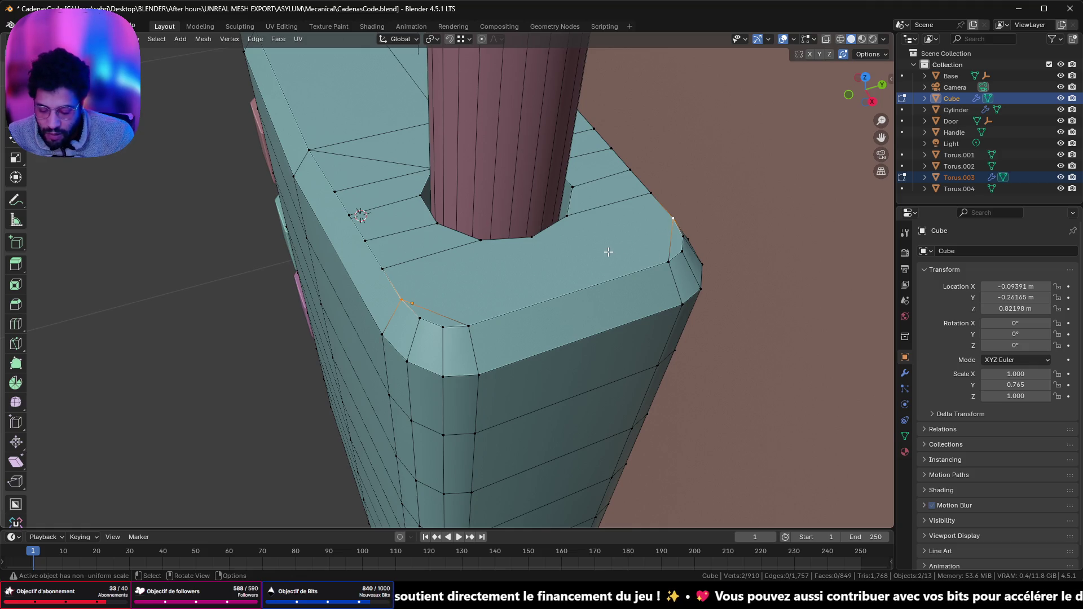
{"action": "scroll", "coordinate": [566, 275], "scroll_direction": "down", "scroll_amount": 5}
{"action": "mouse_move", "coordinate": [566, 275]}
{"action": "middle_mouse_down"}
{"action": "mouse_move", "coordinate": [571, 300]}
{"action": "mouse_move", "coordinate": [558, 310]}
{"action": "middle_mouse_up"}
{"action": "scroll", "coordinate": [559, 309], "scroll_direction": "up", "scroll_amount": 5}
{"action": "left_click", "coordinate": [439, 294]}
{"action": "left_click", "coordinate": [569, 295], "text": "shift"}
{"action": "mouse_move", "coordinate": [675, 300]}
{"action": "middle_mouse_down"}
{"action": "mouse_move", "coordinate": [645, 271]}
{"action": "mouse_move", "coordinate": [546, 249]}
{"action": "mouse_move", "coordinate": [518, 223]}
{"action": "mouse_move", "coordinate": [485, 139]}
{"action": "mouse_move", "coordinate": [500, 120]}
{"action": "mouse_move", "coordinate": [481, 231]}
{"action": "mouse_move", "coordinate": [494, 263]}
{"action": "mouse_move", "coordinate": [419, 257]}
{"action": "mouse_move", "coordinate": [445, 261]}
{"action": "middle_mouse_up"}
- Try sliding top-face vertices along their edges, undoing the last slide
{"action": "left_click", "coordinate": [450, 252]}
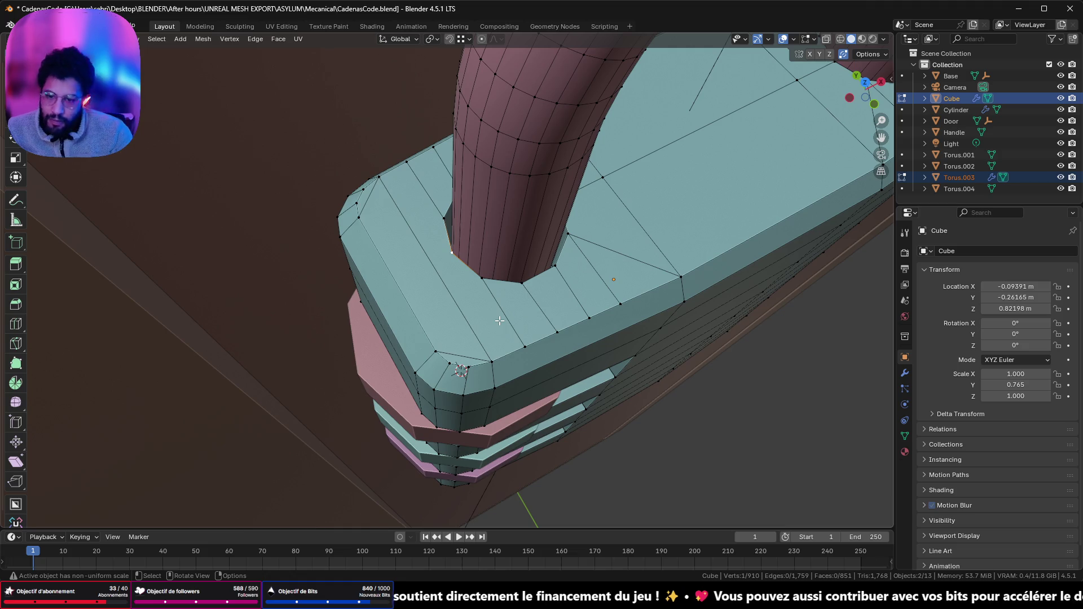
{"action": "key", "text": "shift"}
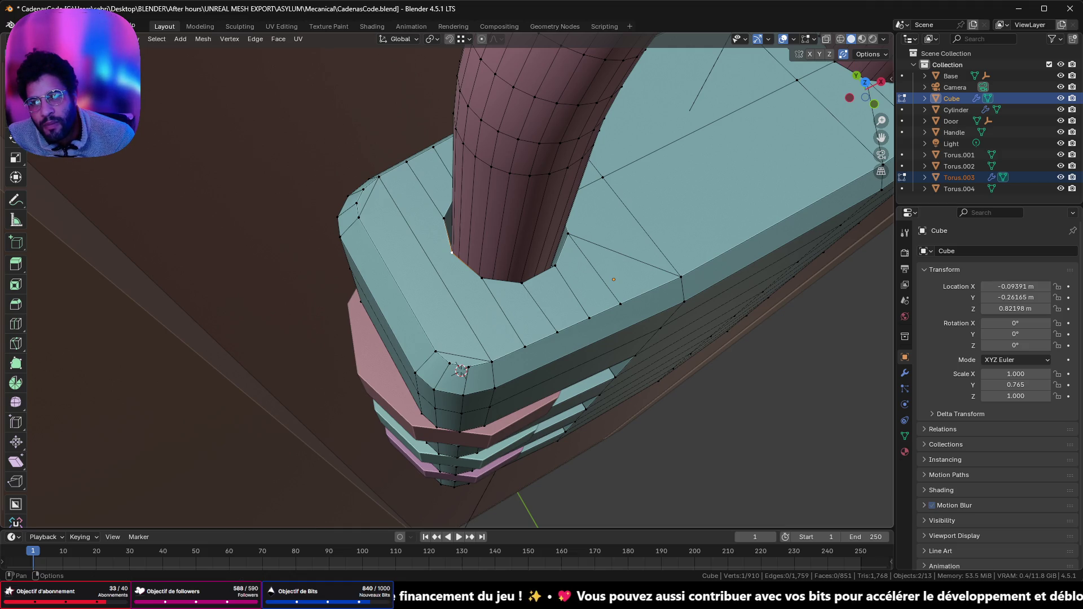
{"action": "left_click", "coordinate": [623, 306]}
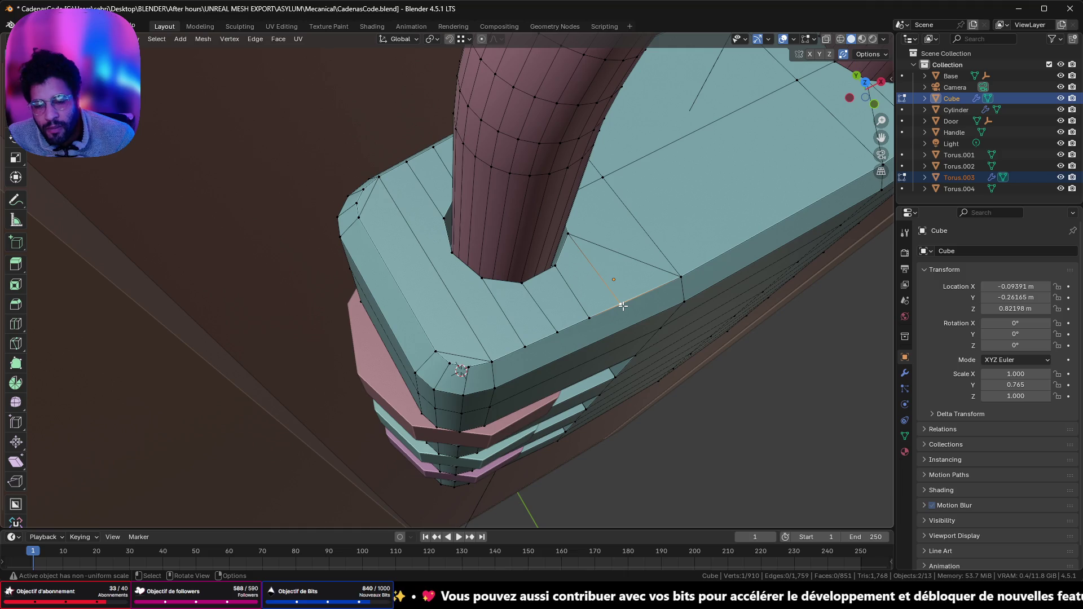
{"action": "key", "text": "g"}
{"action": "key", "text": "g"}
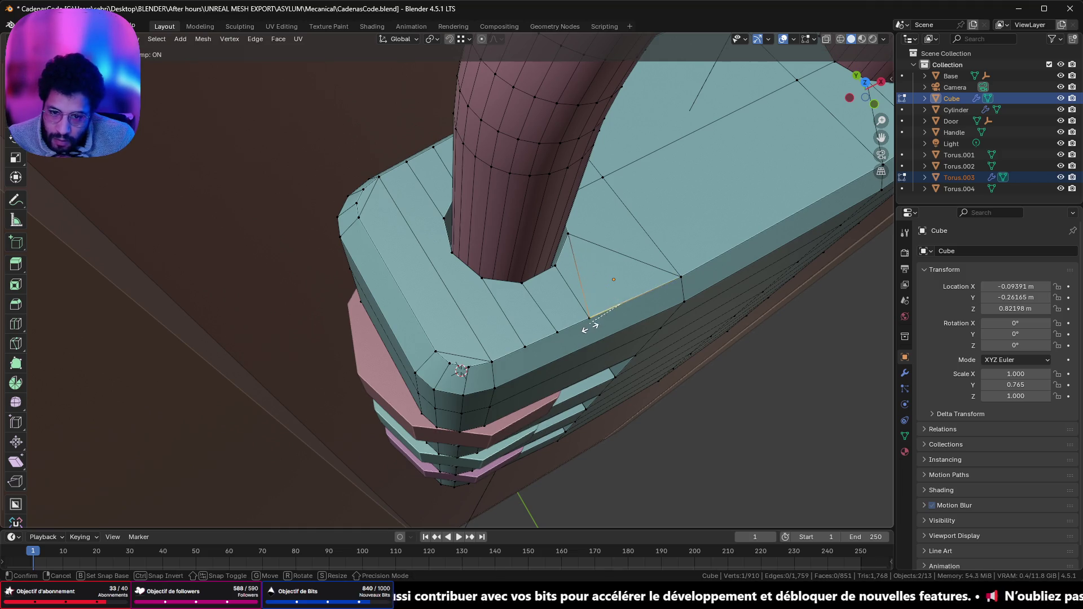
{"action": "left_click", "coordinate": [588, 330]}
{"action": "middle_click_drag", "start_coordinate": [589, 330], "coordinate": [488, 169]}
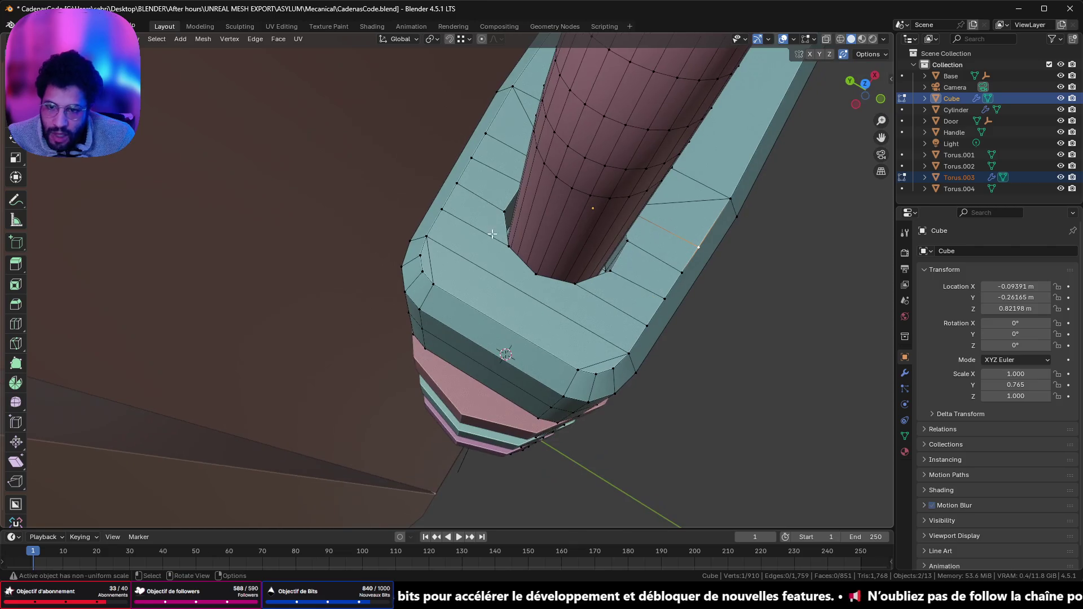
{"action": "left_click", "coordinate": [487, 136], "text": "shift"}
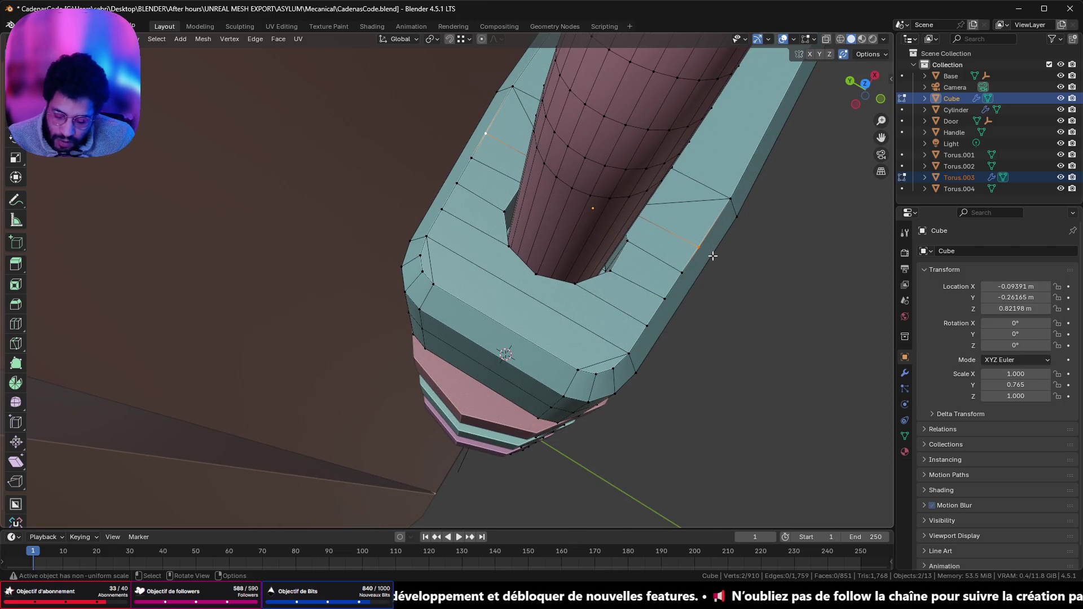
{"action": "key", "text": "g"}
{"action": "key", "text": "g"}
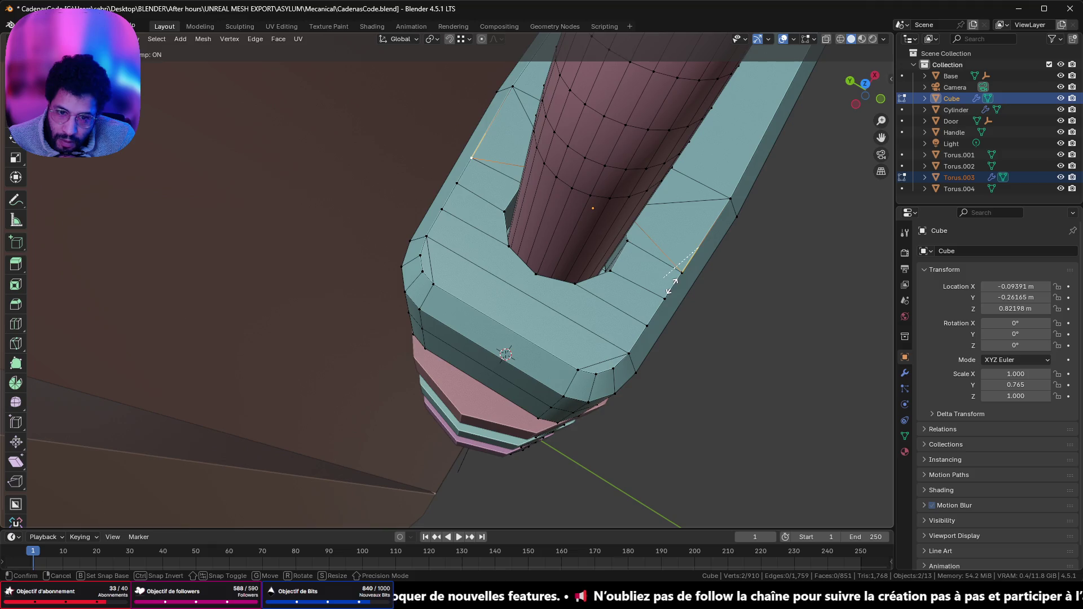
{"action": "left_click", "coordinate": [676, 285]}
{"action": "key", "text": "g"}
{"action": "key", "text": "g"}
{"action": "left_click", "coordinate": [657, 305]}
{"action": "key", "text": "g"}
{"action": "key", "text": "g"}
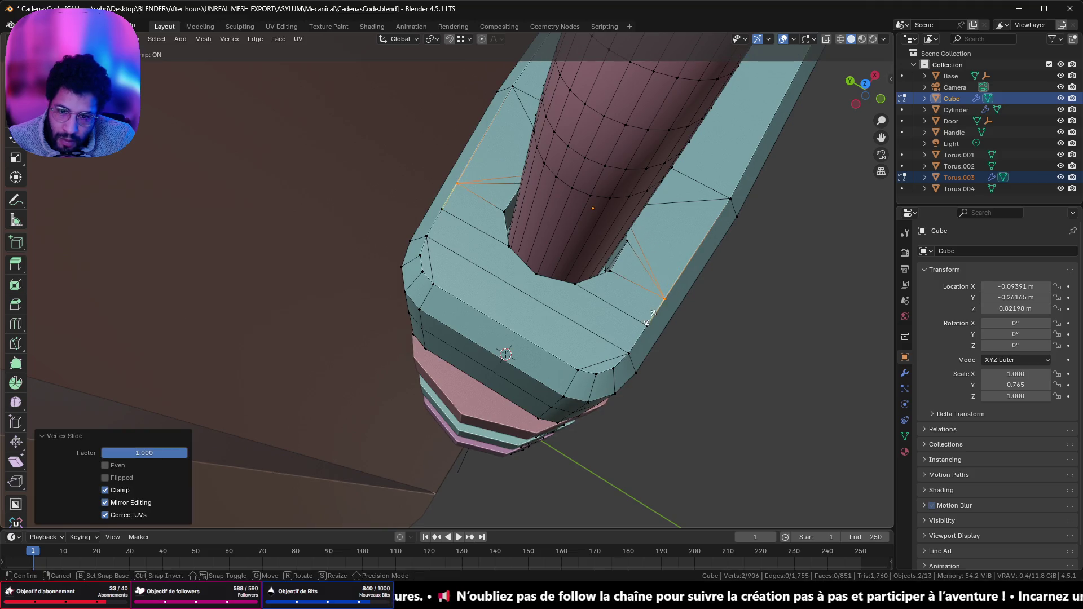
{"action": "left_click", "coordinate": [637, 340]}
{"action": "mouse_move", "coordinate": [638, 340]}
{"action": "middle_mouse_down"}
{"action": "mouse_move", "coordinate": [656, 292]}
{"action": "mouse_move", "coordinate": [624, 307]}
{"action": "middle_mouse_up"}
{"action": "key", "text": "ctrl+z"}
{"action": "key", "text": "ctrl+z"}
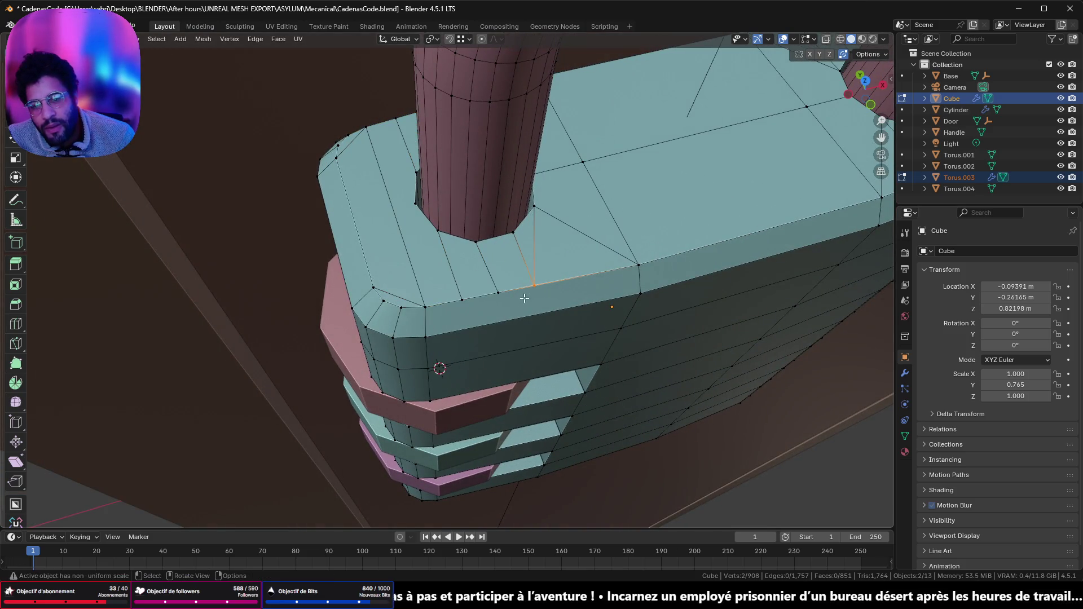
{"action": "middle_click_drag", "start_coordinate": [570, 269], "coordinate": [564, 274]}
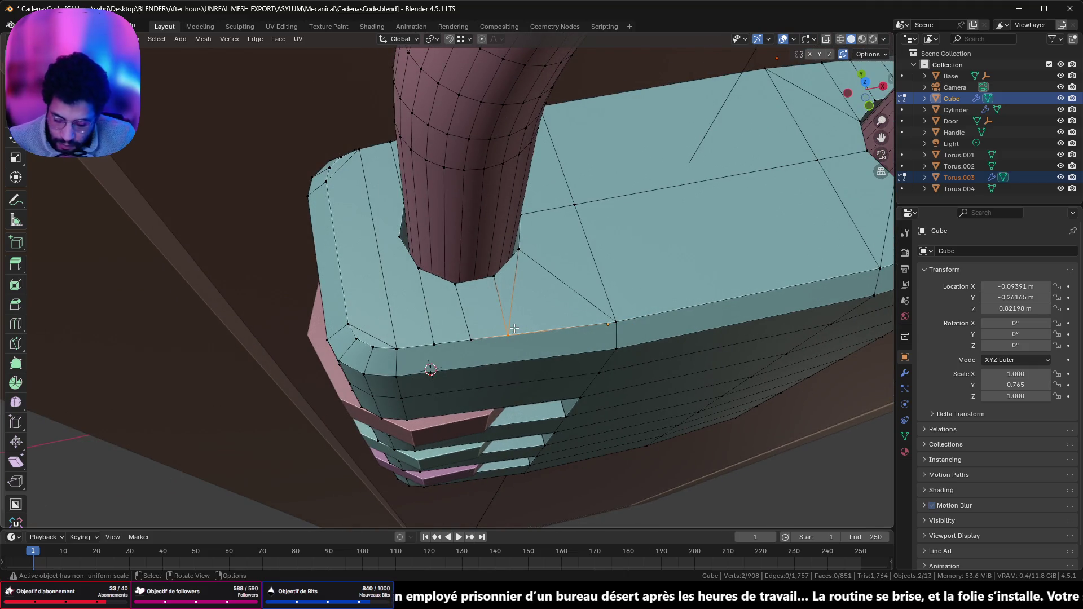
- Vertex-slide the stray top-face vertex onto its neighbour to merge it
{"action": "key", "text": "shift+v"}
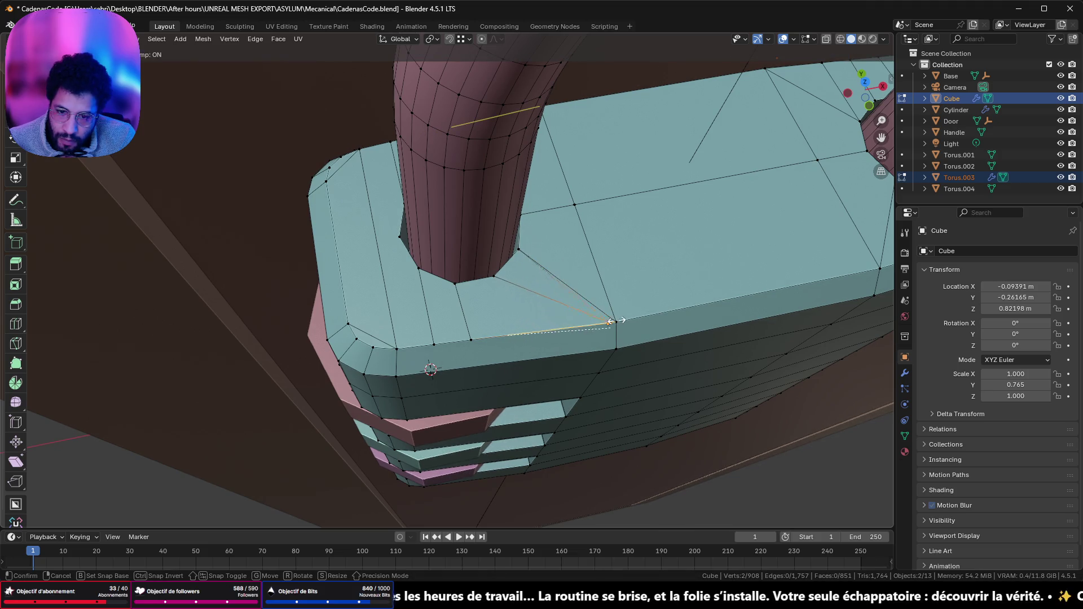
{"action": "left_click", "coordinate": [633, 318]}
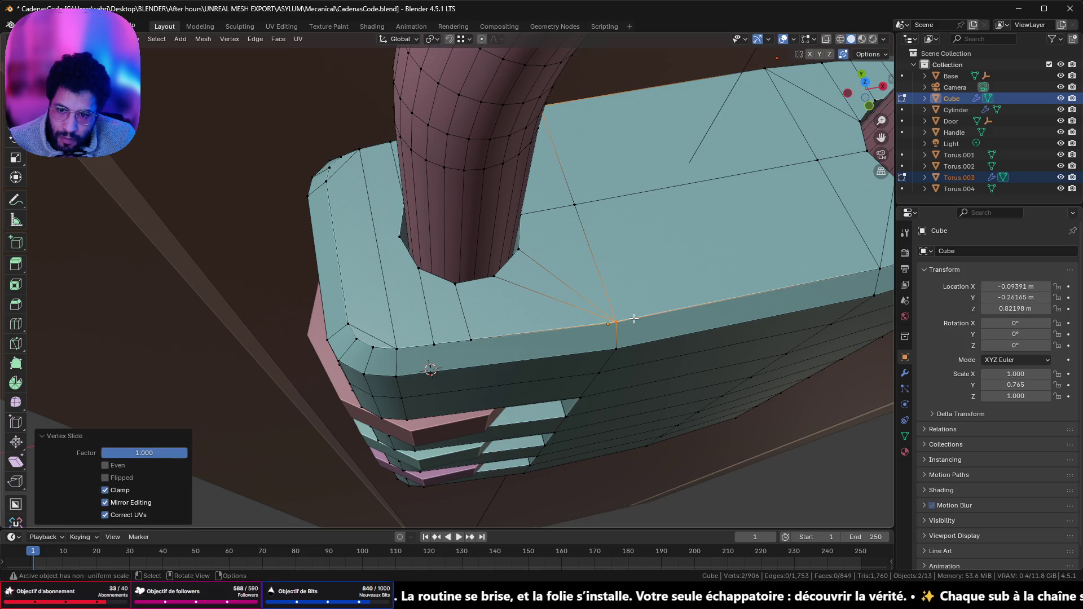
{"action": "middle_click_drag", "start_coordinate": [609, 327], "coordinate": [598, 338]}
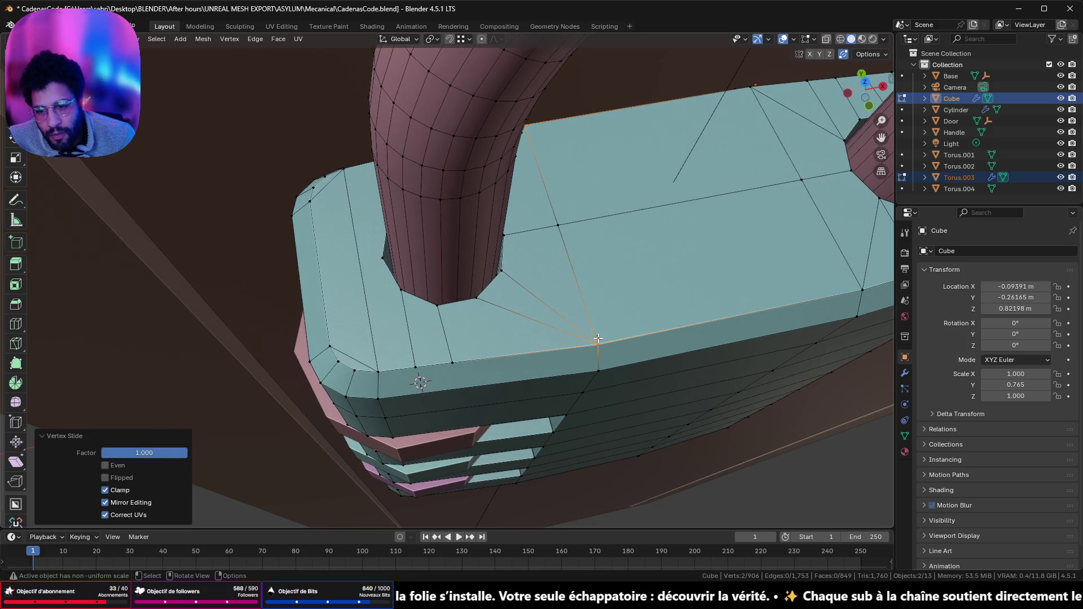
{"action": "mouse_move", "coordinate": [511, 335]}
{"action": "middle_mouse_down"}
{"action": "mouse_move", "coordinate": [454, 381]}
{"action": "mouse_move", "coordinate": [529, 371]}
{"action": "mouse_move", "coordinate": [564, 331]}
{"action": "middle_mouse_up"}
{"action": "left_click", "coordinate": [666, 240], "text": "alt"}
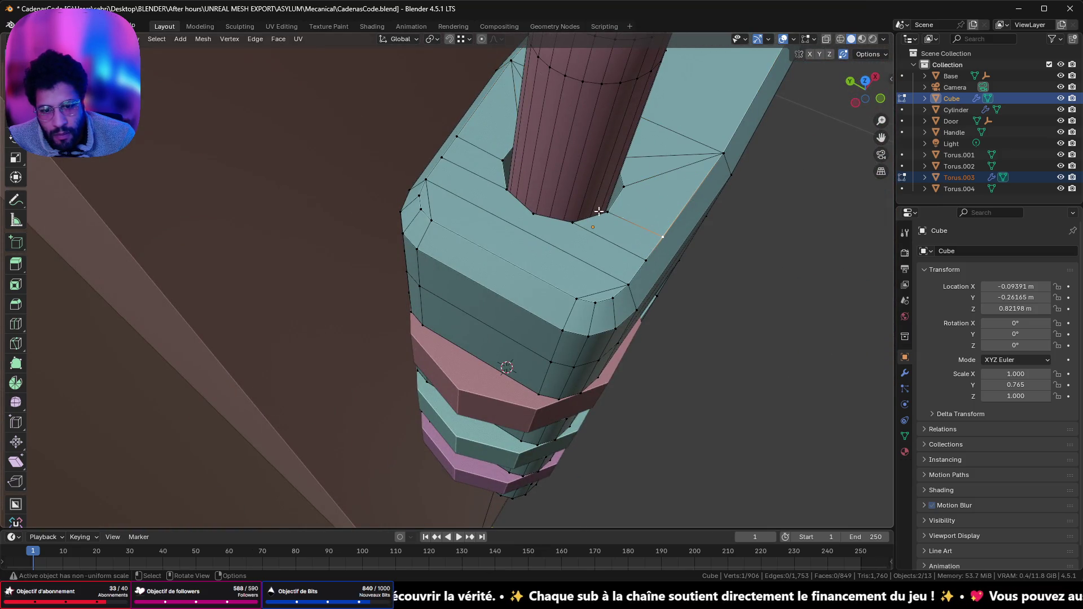
- Slide two vertices into the hole corner and inspect the rounded corner
{"action": "key", "text": "shift+v"}
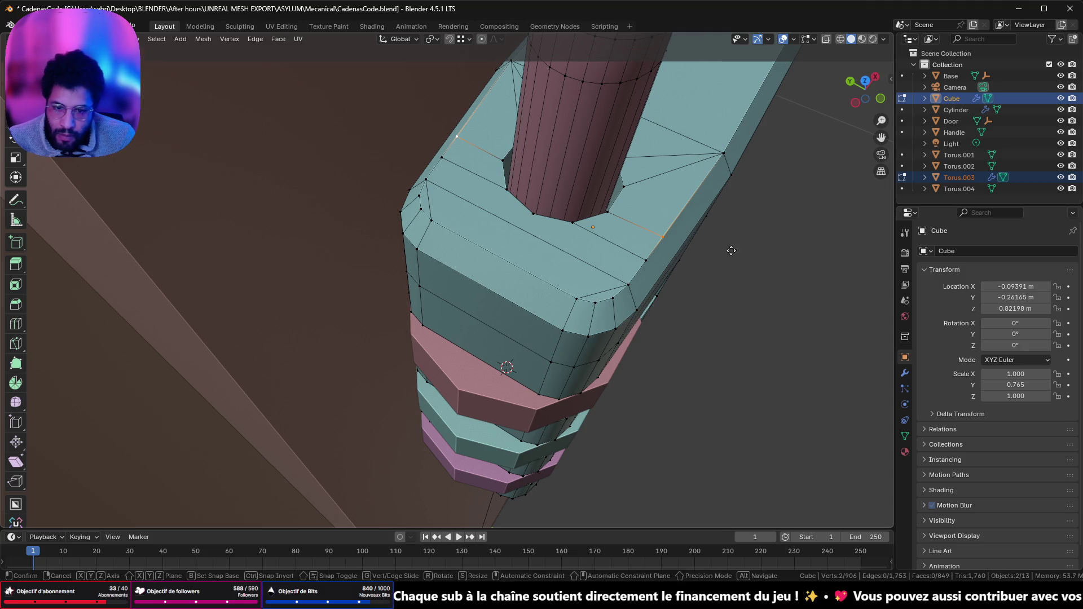
{"action": "left_click", "coordinate": [684, 293]}
{"action": "key", "text": "shift+v"}
{"action": "left_click", "coordinate": [663, 318]}
{"action": "middle_click_drag", "start_coordinate": [658, 321], "coordinate": [712, 277]}
{"action": "mouse_move", "coordinate": [482, 274]}
{"action": "middle_mouse_down"}
{"action": "mouse_move", "coordinate": [506, 282]}
{"action": "mouse_move", "coordinate": [493, 286]}
{"action": "middle_mouse_up"}
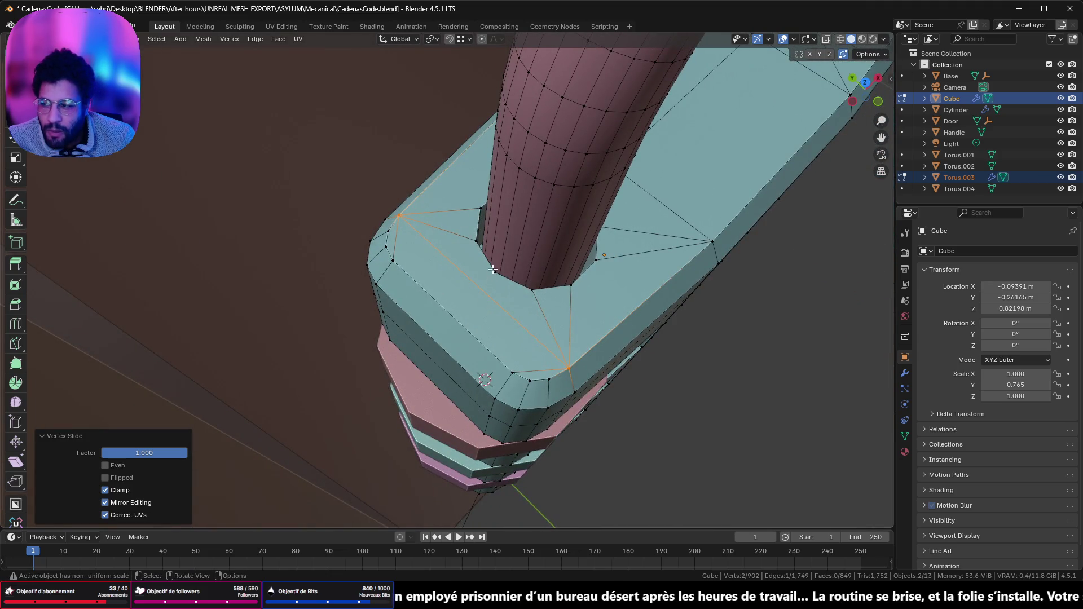
{"action": "middle_click_drag", "start_coordinate": [879, 192], "coordinate": [782, 182]}
{"action": "mouse_move", "coordinate": [537, 283]}
{"action": "middle_mouse_down"}
{"action": "mouse_move", "coordinate": [558, 292]}
{"action": "mouse_move", "coordinate": [595, 286]}
{"action": "mouse_move", "coordinate": [551, 263]}
{"action": "mouse_move", "coordinate": [612, 248]}
{"action": "mouse_move", "coordinate": [488, 228]}
{"action": "middle_mouse_up"}
- Merge two vertices near the shackle base into their neighbours with Vertex Slide
{"action": "left_click", "coordinate": [428, 259]}
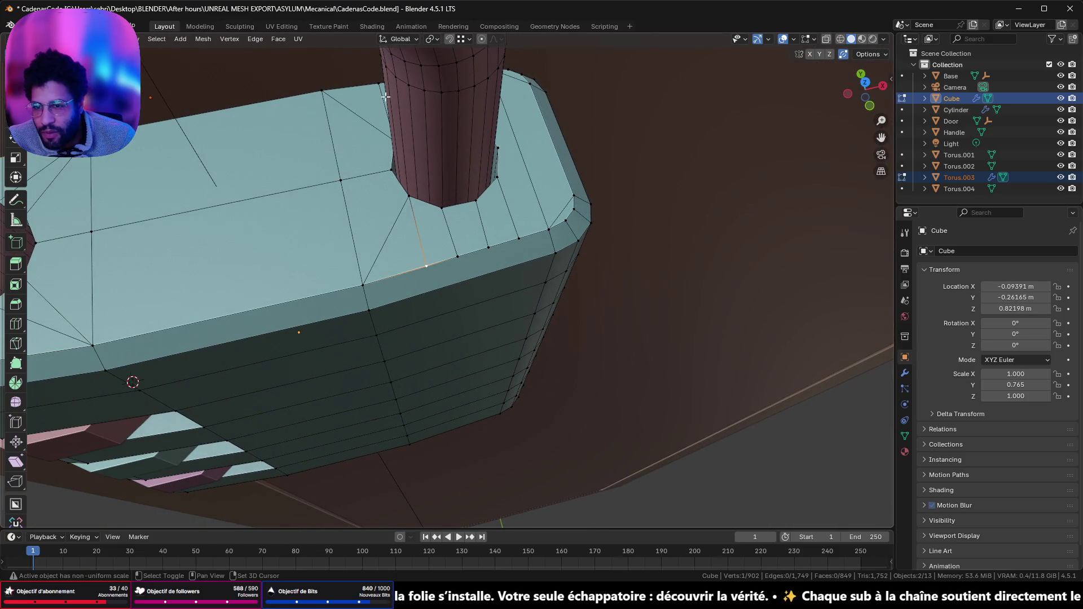
{"action": "middle_click_drag", "start_coordinate": [460, 255], "coordinate": [387, 121]}
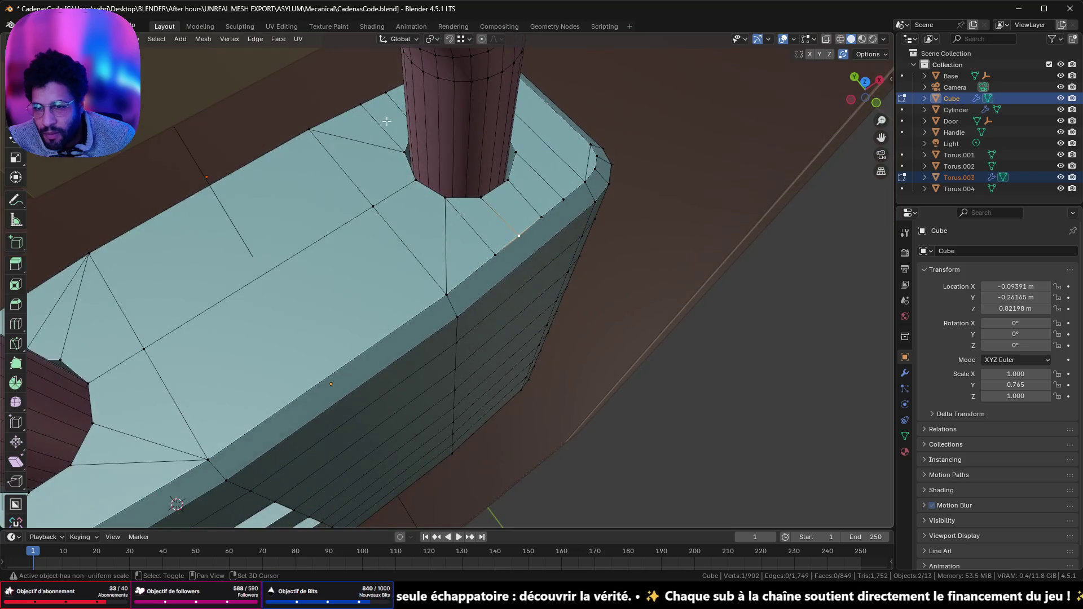
{"action": "left_click", "coordinate": [386, 94], "text": "shift"}
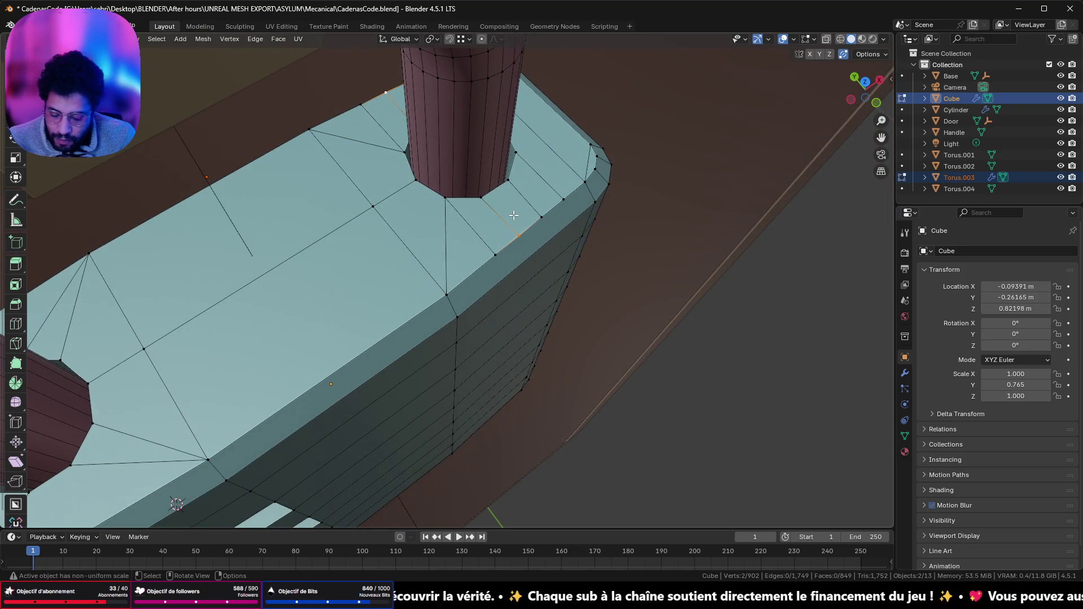
{"action": "key", "text": "shift+v"}
{"action": "left_click", "coordinate": [472, 245]}
- Merge the remaining extra vertices at the next hole corner into their neighbours
{"action": "mouse_move", "coordinate": [486, 272]}
{"action": "middle_mouse_down"}
{"action": "mouse_move", "coordinate": [457, 252]}
{"action": "mouse_move", "coordinate": [496, 121]}
{"action": "middle_mouse_up"}
{"action": "left_click", "coordinate": [422, 230]}
{"action": "left_click", "coordinate": [496, 120], "text": "shift"}
{"action": "key", "text": "shift+v"}
{"action": "left_click", "coordinate": [532, 149]}
{"action": "key", "text": "shift+v"}
{"action": "left_click", "coordinate": [555, 179]}
{"action": "mouse_move", "coordinate": [556, 179]}
{"action": "middle_mouse_down"}
{"action": "mouse_move", "coordinate": [563, 243]}
{"action": "mouse_move", "coordinate": [550, 231]}
{"action": "middle_mouse_up"}
{"action": "left_click", "coordinate": [485, 174]}
{"action": "mouse_move", "coordinate": [477, 203]}
{"action": "middle_mouse_down"}
{"action": "mouse_move", "coordinate": [451, 202]}
{"action": "mouse_move", "coordinate": [578, 208]}
{"action": "middle_mouse_up"}
- Select all and Merge By Distance, then toggle Edit Mode off and on
{"action": "key", "text": "a"}
{"action": "key", "text": "m"}
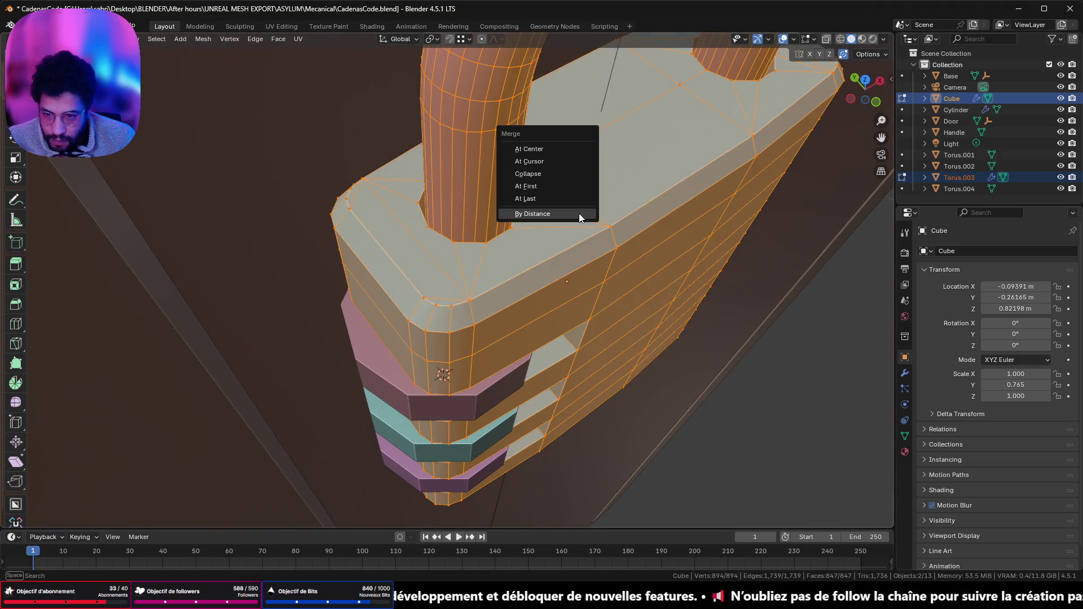
{"action": "left_click", "coordinate": [579, 212]}
{"action": "key", "text": "Tab"}
{"action": "key", "text": "Tab"}
{"action": "middle_click_drag", "start_coordinate": [484, 235], "coordinate": [541, 284]}
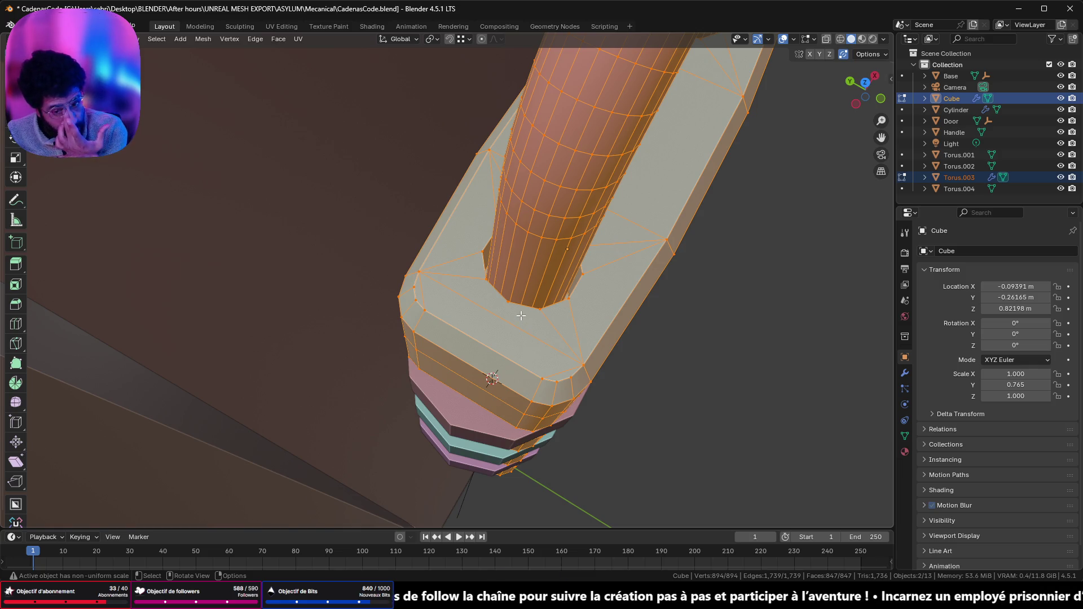
{"action": "scroll", "coordinate": [528, 328], "scroll_direction": "up", "scroll_amount": 2}
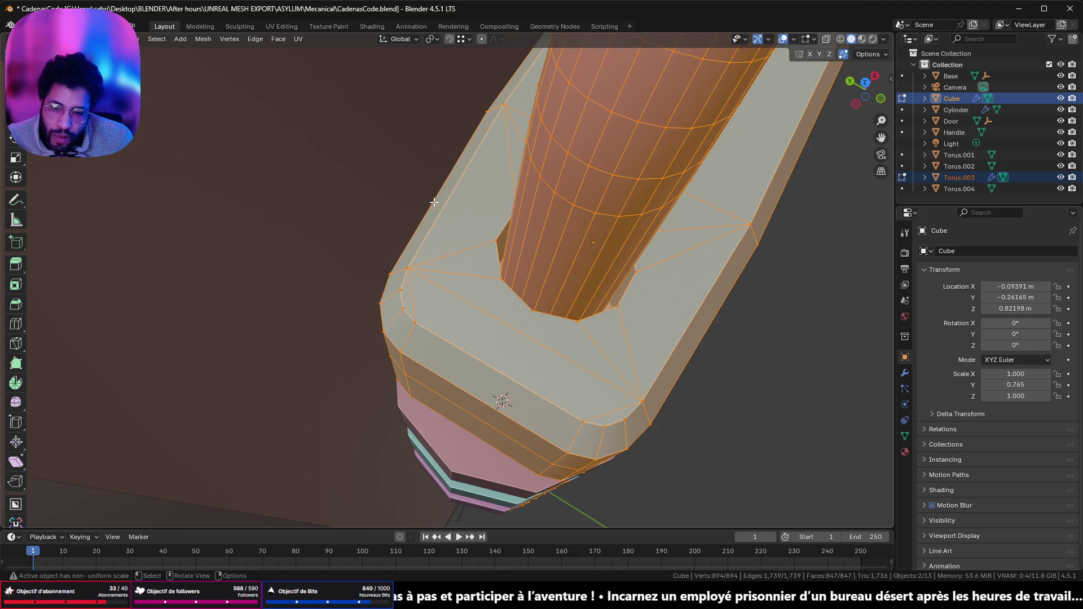
{"action": "left_click", "coordinate": [526, 306]}
- Select outer-corner and hole-rim vertex pairs on the top face for new diagonal edges
{"action": "left_click", "coordinate": [408, 268], "text": "shift"}
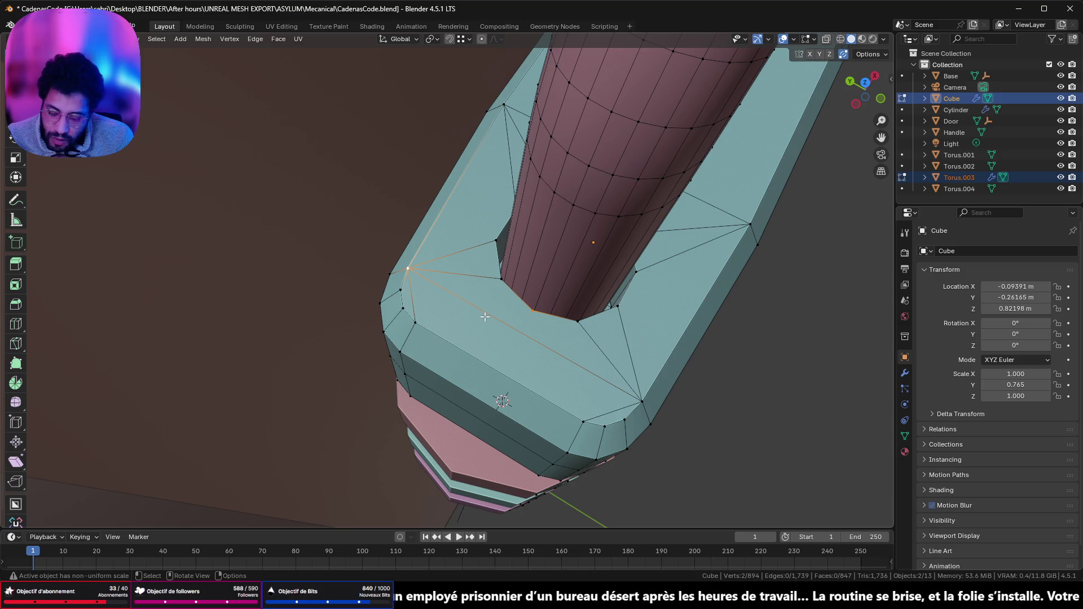
{"action": "left_click", "coordinate": [531, 313]}
{"action": "left_click", "coordinate": [640, 399], "text": "shift"}
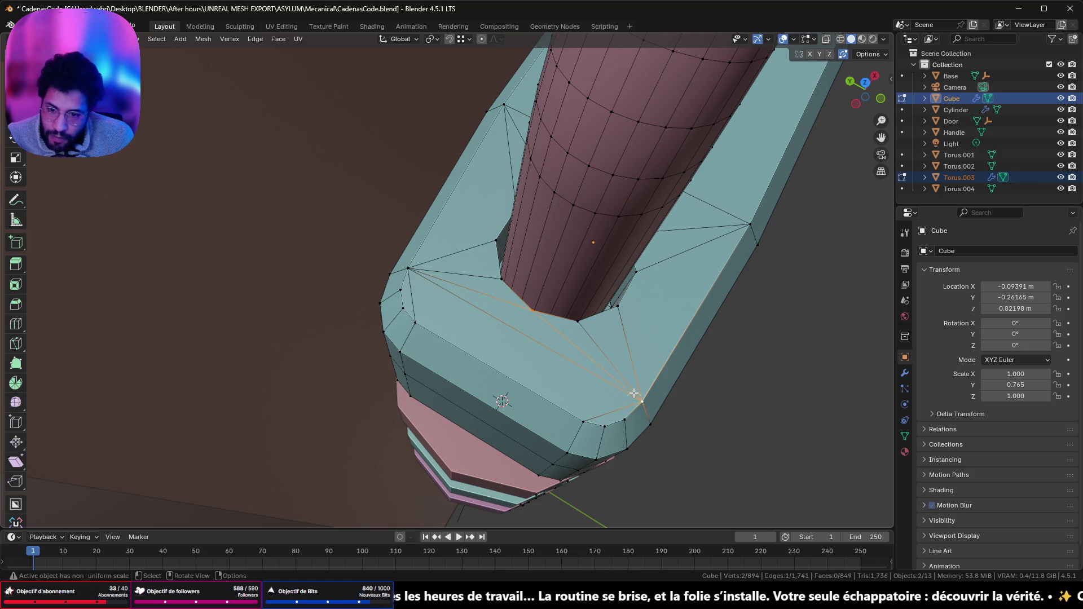
{"action": "middle_click_drag", "start_coordinate": [634, 394], "coordinate": [675, 407]}
{"action": "left_click", "coordinate": [716, 410]}
{"action": "middle_click_drag", "start_coordinate": [830, 392], "coordinate": [653, 369]}
{"action": "left_click", "coordinate": [457, 343]}
{"action": "left_click", "coordinate": [566, 326], "text": "shift"}
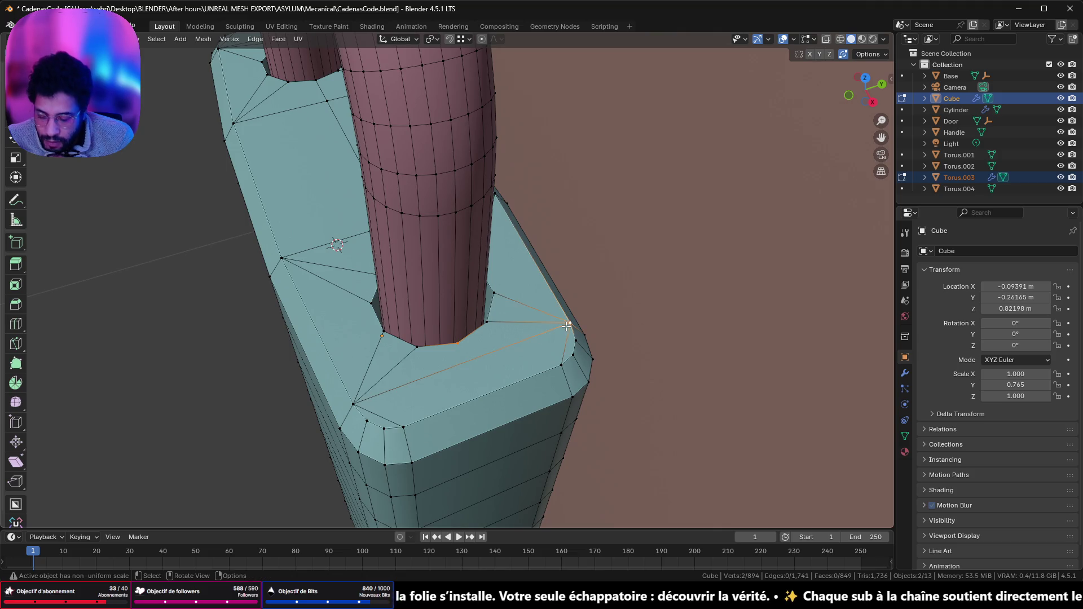
{"action": "key", "text": "ctrl+z"}
{"action": "left_click", "coordinate": [362, 401], "text": "shift"}
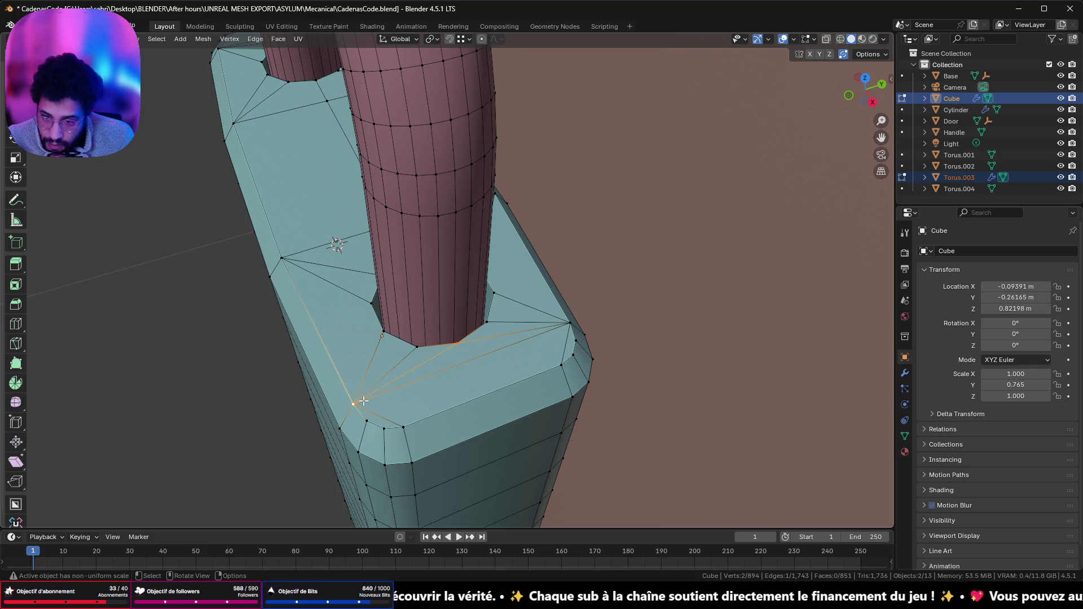
{"action": "scroll", "coordinate": [361, 404], "scroll_direction": "down", "scroll_amount": 5}
{"action": "middle_click_drag", "start_coordinate": [357, 407], "coordinate": [455, 227]}
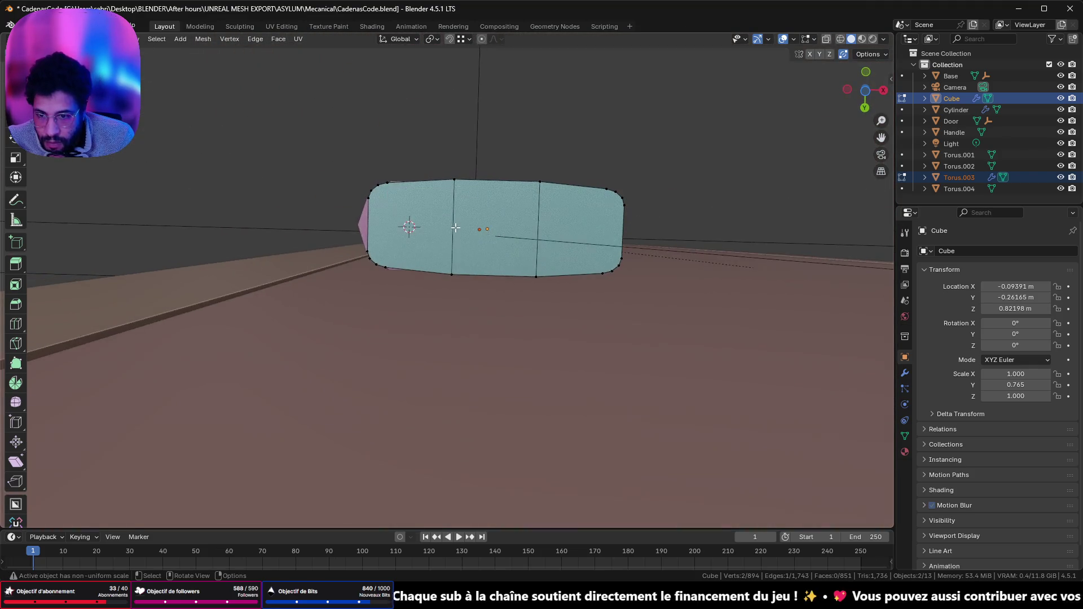
- Join the top and bottom corner vertices at the body's left rounded end with a vertical edge
{"action": "scroll", "coordinate": [456, 227], "scroll_direction": "up", "scroll_amount": 5}
{"action": "left_click", "coordinate": [465, 384]}
{"action": "left_click", "coordinate": [471, 223], "text": "shift"}
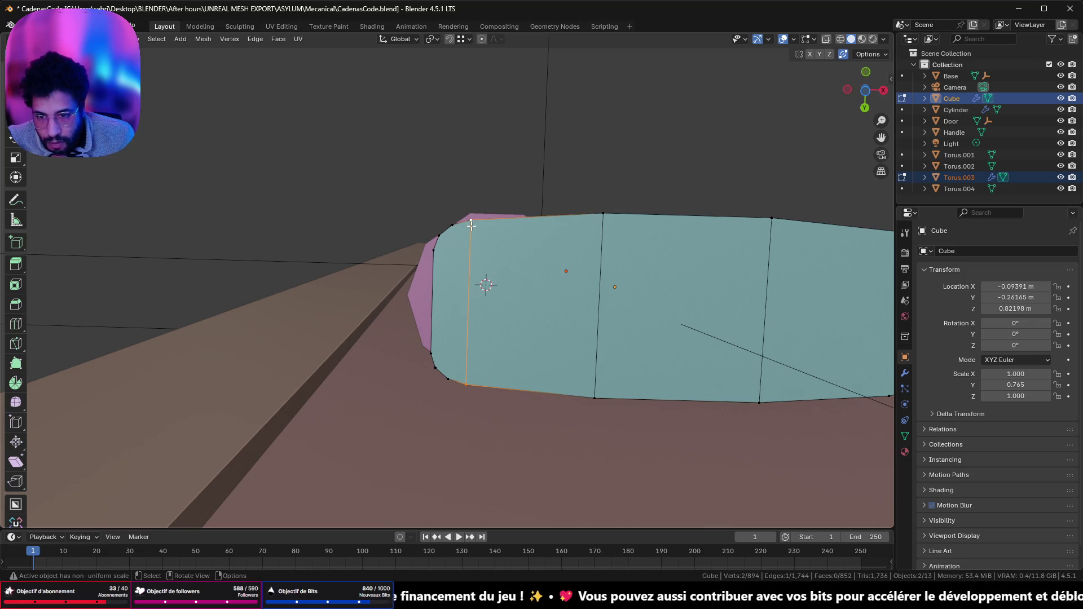
{"action": "left_click", "coordinate": [448, 374], "text": "shift"}
{"action": "key", "text": "j"}
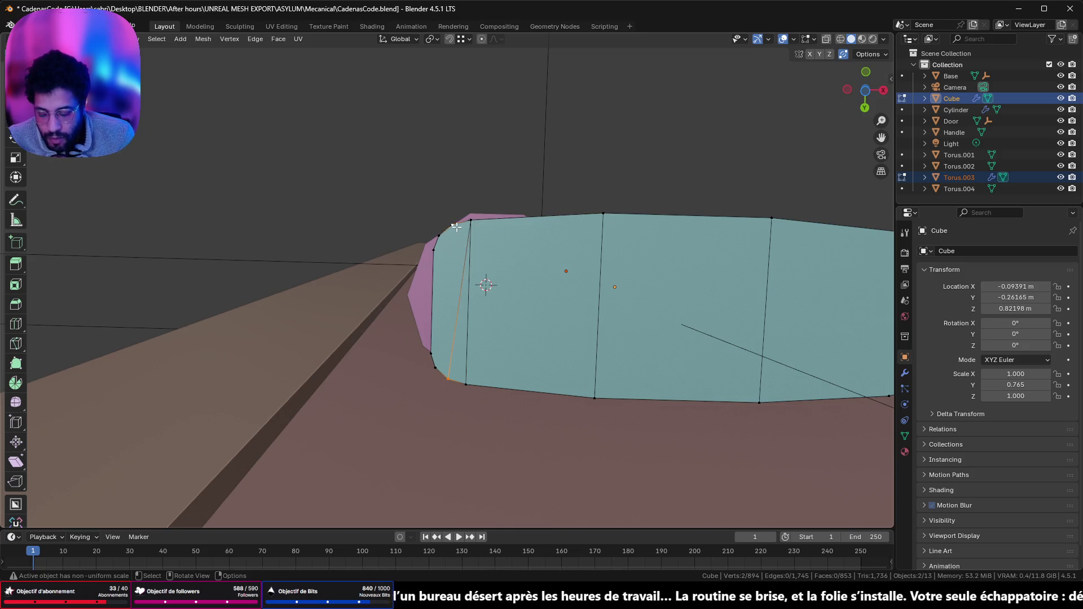
{"action": "left_click", "coordinate": [452, 229]}
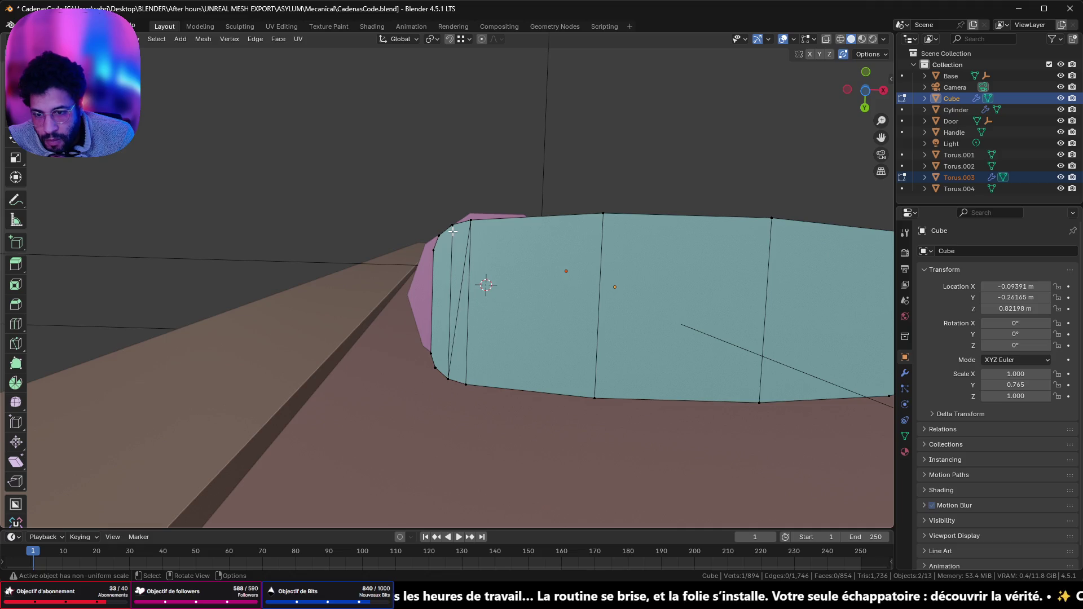
{"action": "left_click", "coordinate": [439, 363], "text": "shift"}
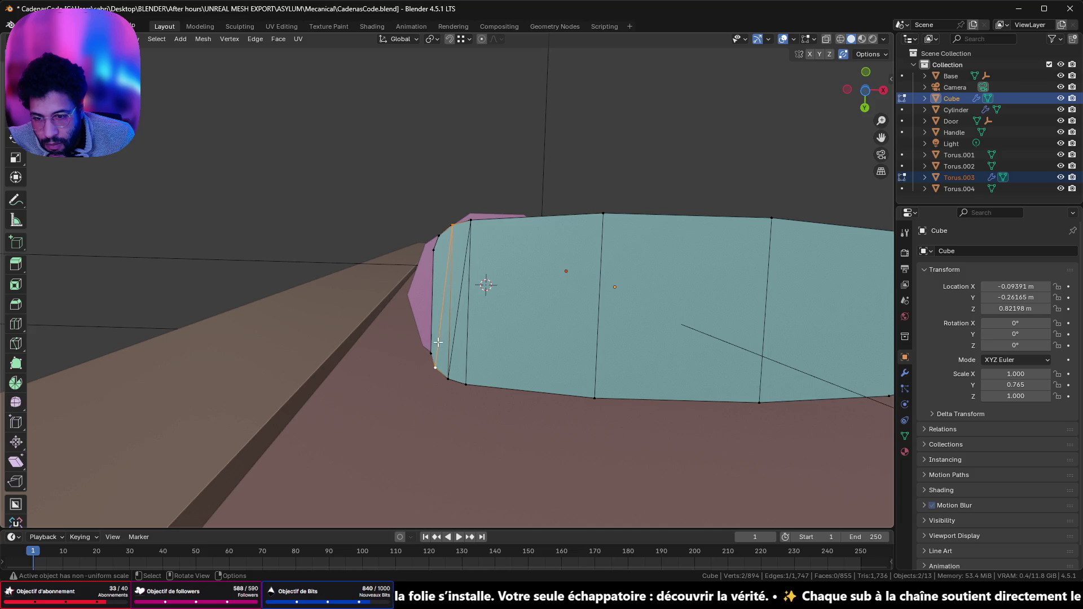
{"action": "left_click", "coordinate": [435, 366]}
{"action": "left_click", "coordinate": [439, 235], "text": "shift"}
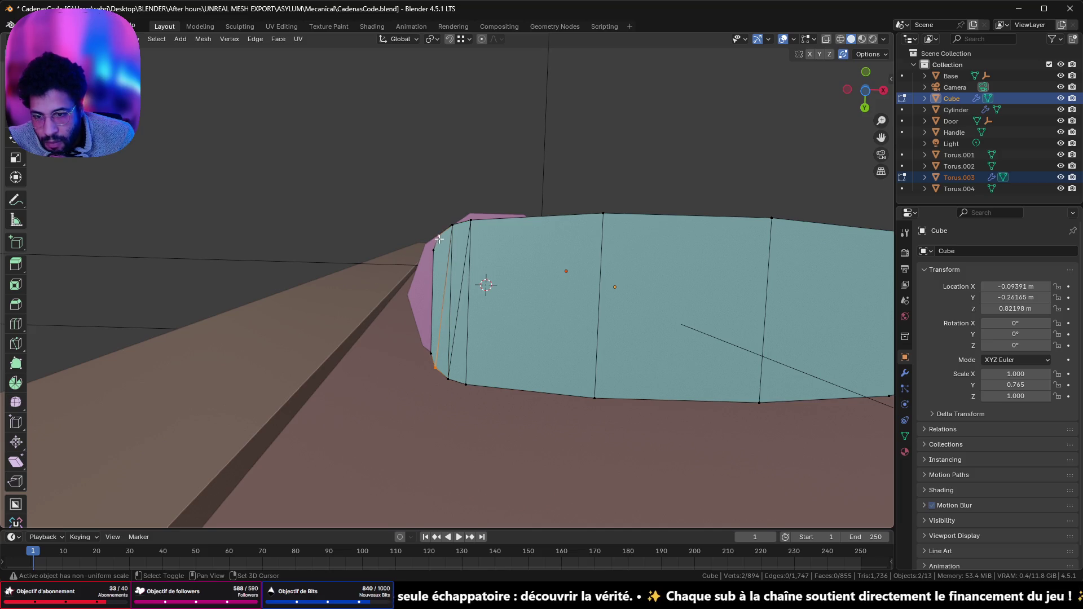
- Connect an upper and a lower vertex at the body's right end with a vertical edge
{"action": "mouse_move", "coordinate": [537, 278]}
{"action": "middle_mouse_down"}
{"action": "mouse_move", "coordinate": [542, 314]}
{"action": "mouse_move", "coordinate": [496, 265]}
{"action": "middle_mouse_up"}
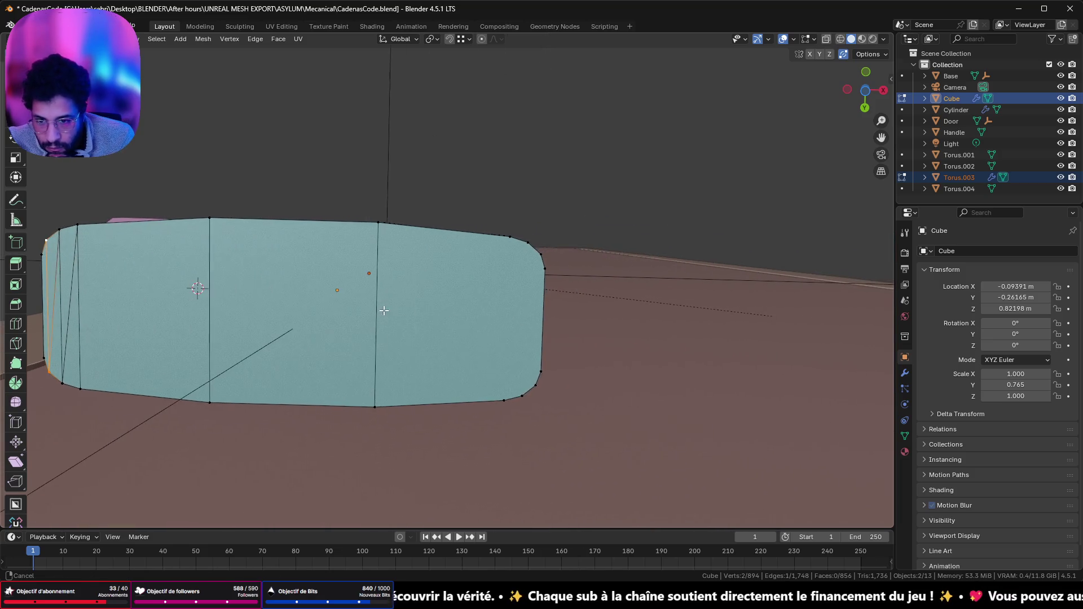
{"action": "left_click", "coordinate": [510, 236]}
{"action": "left_click", "coordinate": [503, 399], "text": "shift"}
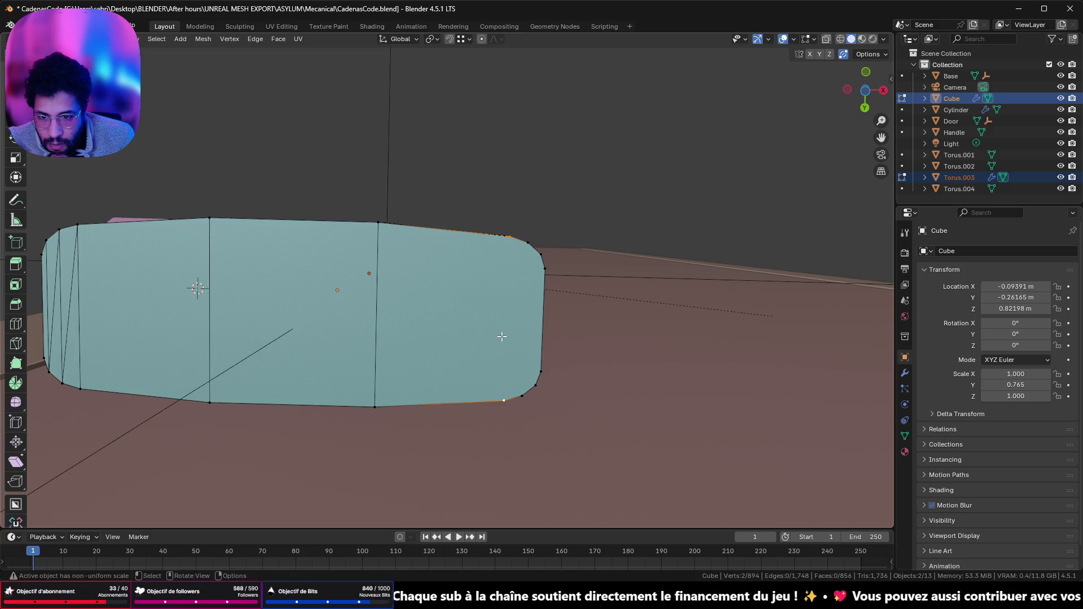
{"action": "middle_click_drag", "start_coordinate": [503, 336], "coordinate": [506, 351]}
{"action": "left_click", "coordinate": [510, 278]}
{"action": "left_click", "coordinate": [510, 419], "text": "shift"}
{"action": "key", "text": "j"}
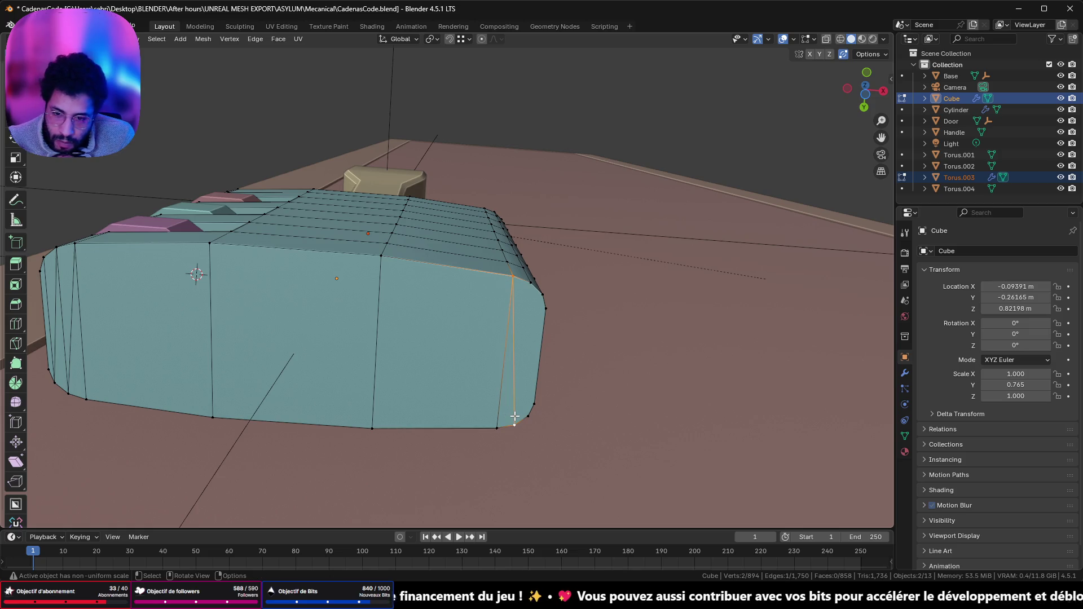
- Add a second right-end edge from the top vertex to the bottom-right corner vertex
{"action": "left_click", "coordinate": [530, 290], "text": "shift"}
{"action": "left_click", "coordinate": [525, 410], "text": "shift"}
{"action": "key", "text": "j"}
{"action": "left_click", "coordinate": [525, 409]}
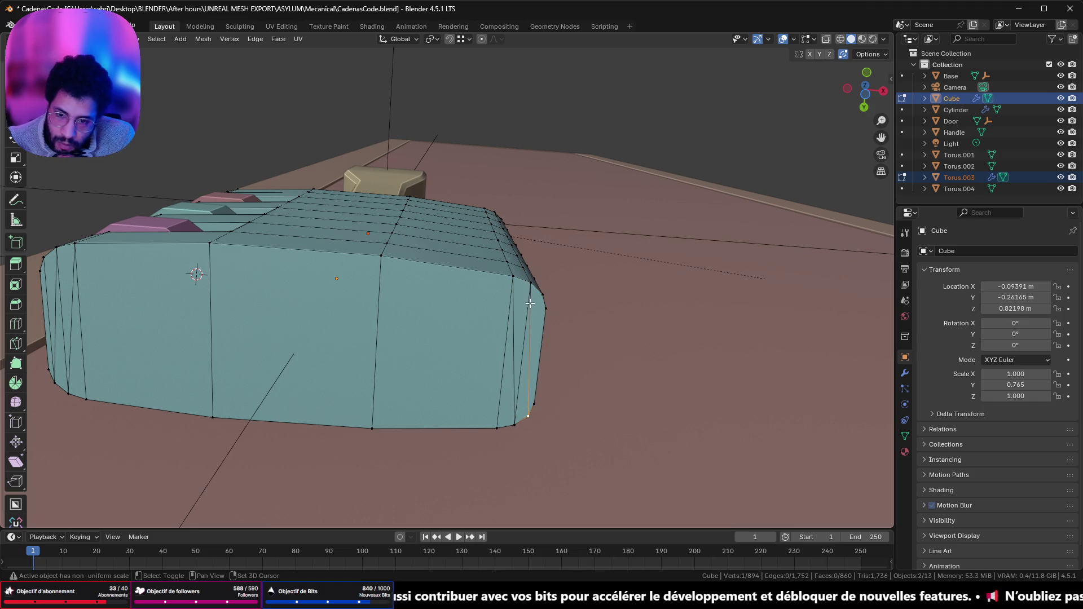
{"action": "left_click", "coordinate": [544, 308], "text": "shift"}
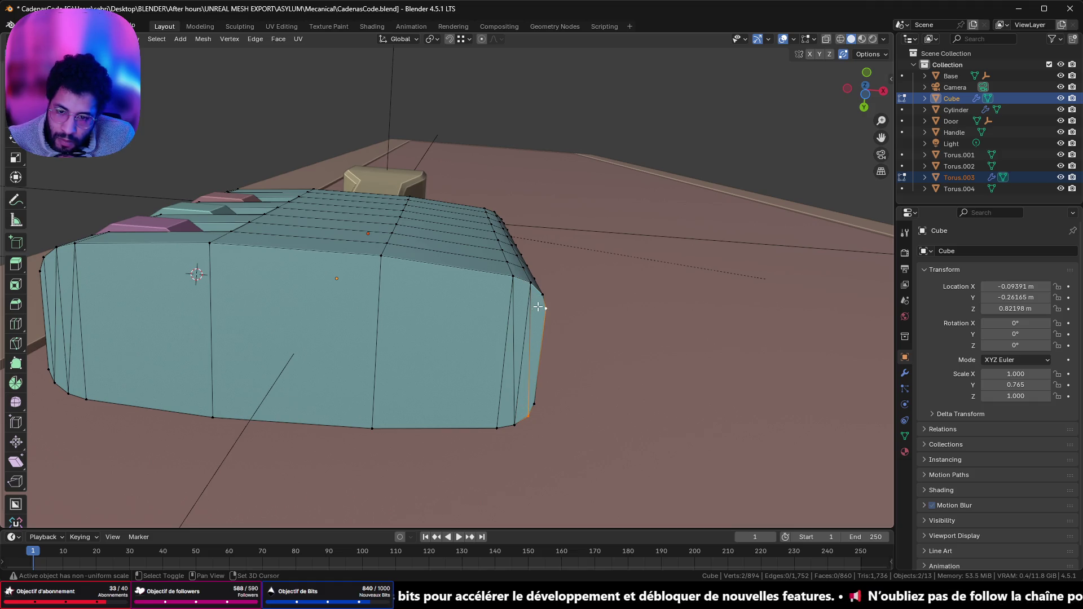
{"action": "left_click", "coordinate": [546, 309], "text": "shift"}
{"action": "left_click", "coordinate": [542, 294], "text": "shift"}
{"action": "middle_click_drag", "start_coordinate": [532, 315], "coordinate": [536, 334]}
{"action": "mouse_move", "coordinate": [492, 334]}
{"action": "middle_mouse_down"}
{"action": "mouse_move", "coordinate": [486, 361]}
{"action": "mouse_move", "coordinate": [477, 313]}
{"action": "mouse_move", "coordinate": [464, 481]}
{"action": "mouse_move", "coordinate": [561, 490]}
{"action": "mouse_move", "coordinate": [421, 295]}
{"action": "mouse_move", "coordinate": [501, 374]}
{"action": "middle_mouse_up"}
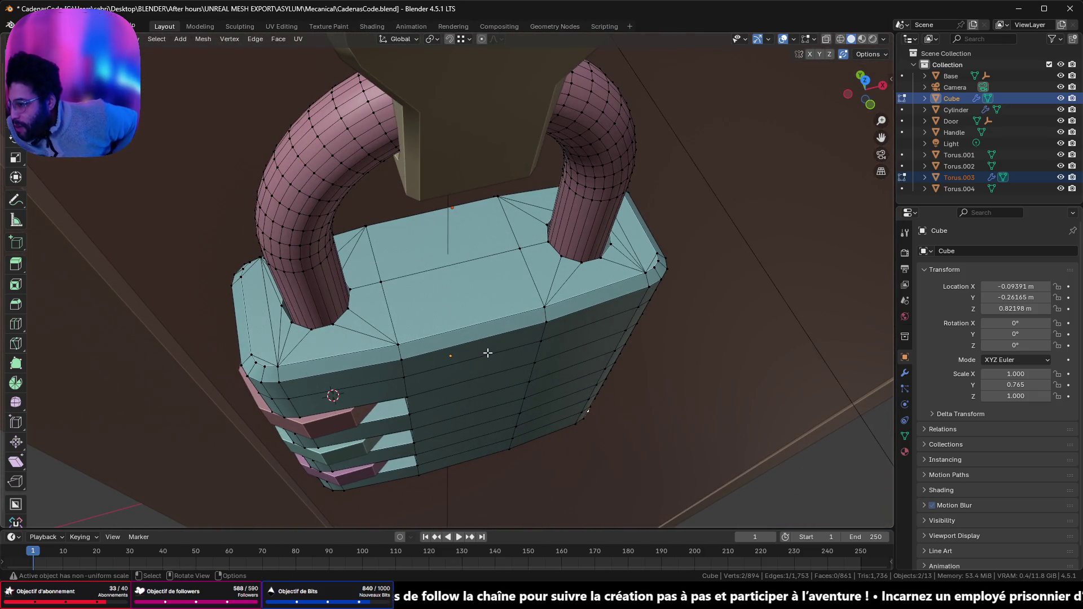
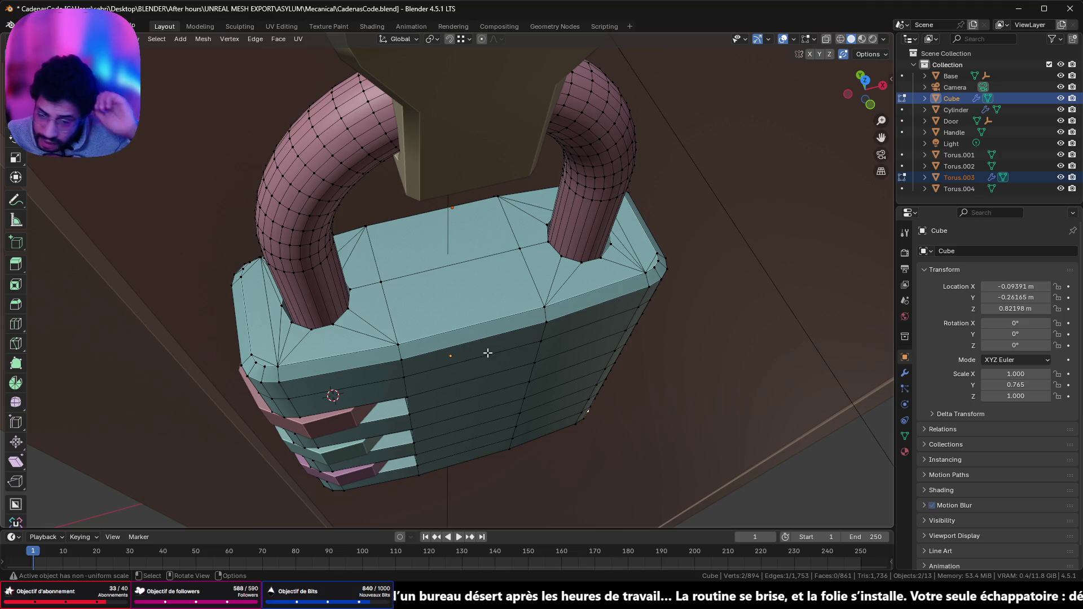
- Inspect the padlock body mesh from several angles, then leave Edit Mode
{"action": "mouse_move", "coordinate": [501, 350]}
{"action": "middle_mouse_down"}
{"action": "mouse_move", "coordinate": [411, 253]}
{"action": "mouse_move", "coordinate": [440, 370]}
{"action": "middle_mouse_up"}
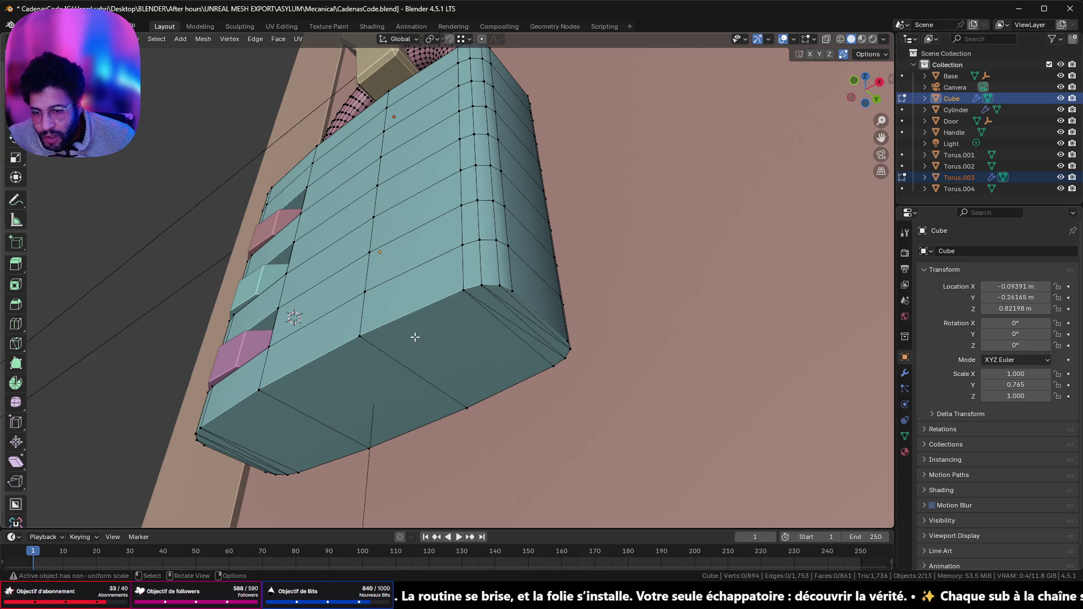
{"action": "mouse_move", "coordinate": [378, 243]}
{"action": "middle_mouse_down"}
{"action": "mouse_move", "coordinate": [448, 305]}
{"action": "mouse_move", "coordinate": [448, 319]}
{"action": "middle_mouse_up"}
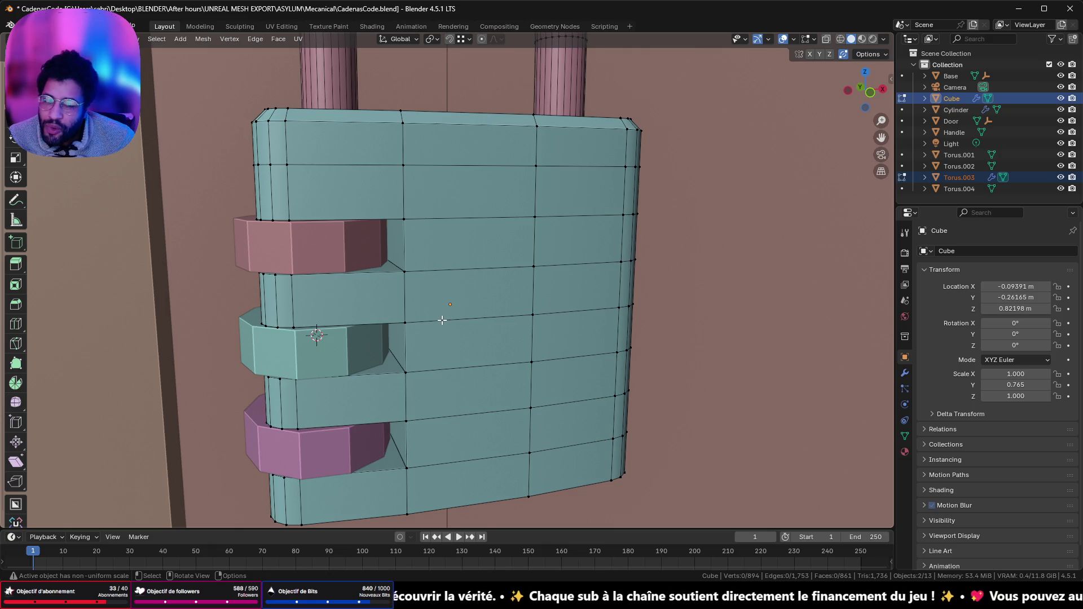
{"action": "mouse_move", "coordinate": [370, 227]}
{"action": "middle_mouse_down"}
{"action": "mouse_move", "coordinate": [333, 327]}
{"action": "mouse_move", "coordinate": [339, 373]}
{"action": "mouse_move", "coordinate": [473, 249]}
{"action": "mouse_move", "coordinate": [362, 265]}
{"action": "middle_mouse_up"}
{"action": "key", "text": "Tab"}
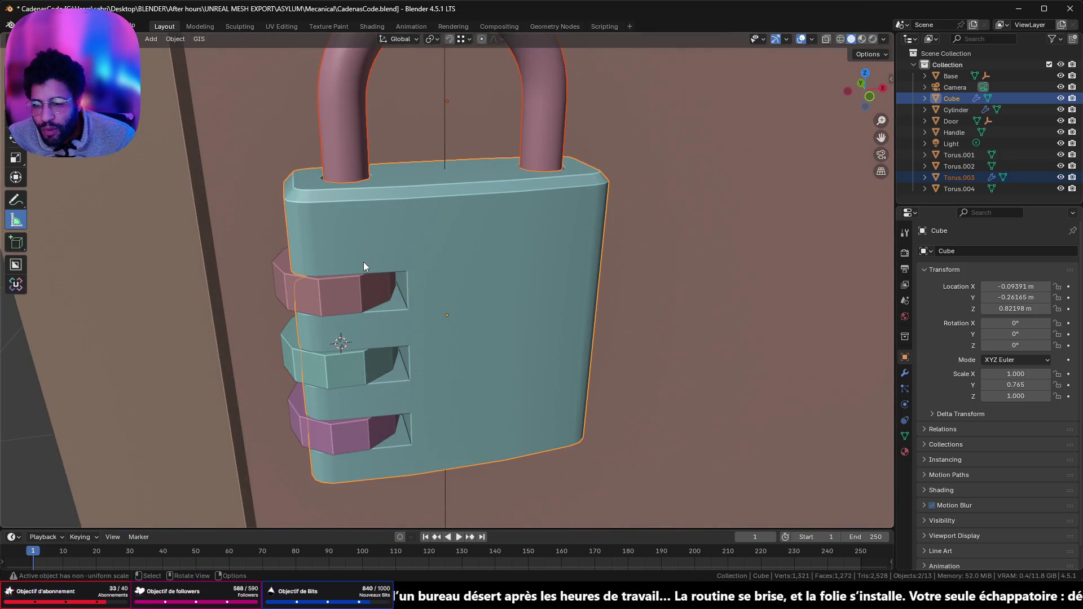
- Check the top view, then select the shackle, the Cube body and the top dial Torus.001
{"action": "mouse_move", "coordinate": [832, 76]}
{"action": "middle_mouse_down"}
{"action": "mouse_move", "coordinate": [611, 191]}
{"action": "mouse_move", "coordinate": [610, 247]}
{"action": "middle_mouse_up"}
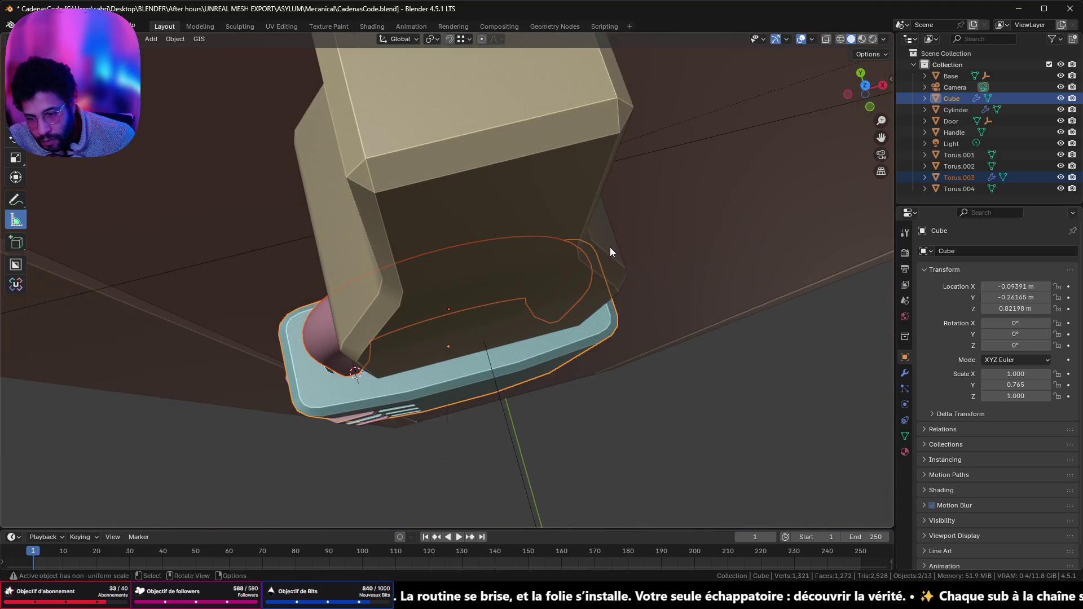
{"action": "left_click", "coordinate": [866, 85]}
{"action": "scroll", "coordinate": [562, 278], "scroll_direction": "up", "scroll_amount": 5}
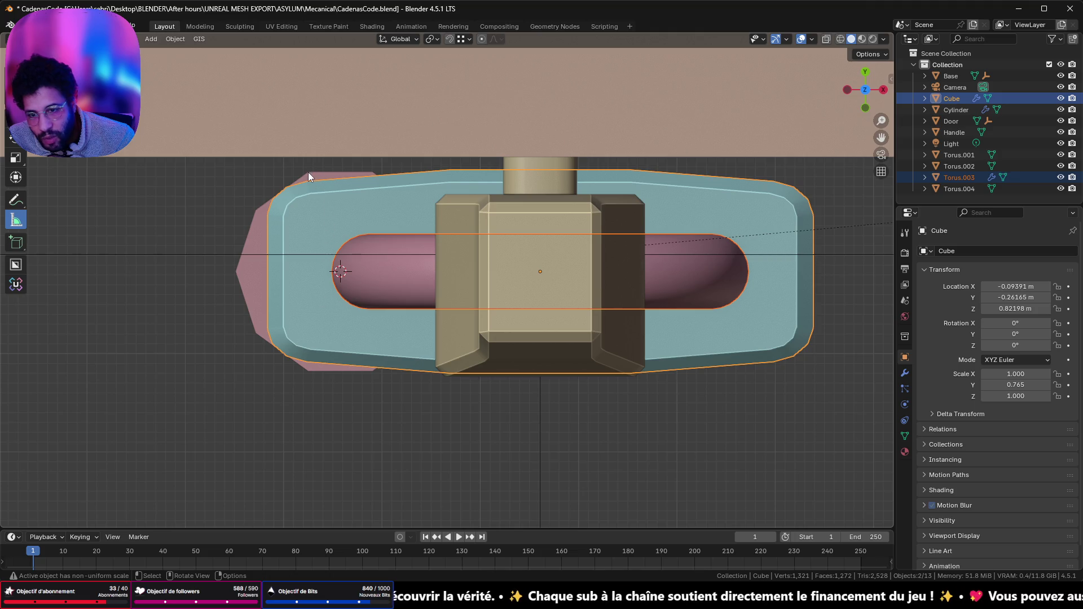
{"action": "mouse_move", "coordinate": [394, 268]}
{"action": "middle_mouse_down"}
{"action": "mouse_move", "coordinate": [410, 201]}
{"action": "mouse_move", "coordinate": [341, 159]}
{"action": "mouse_move", "coordinate": [410, 171]}
{"action": "middle_mouse_up"}
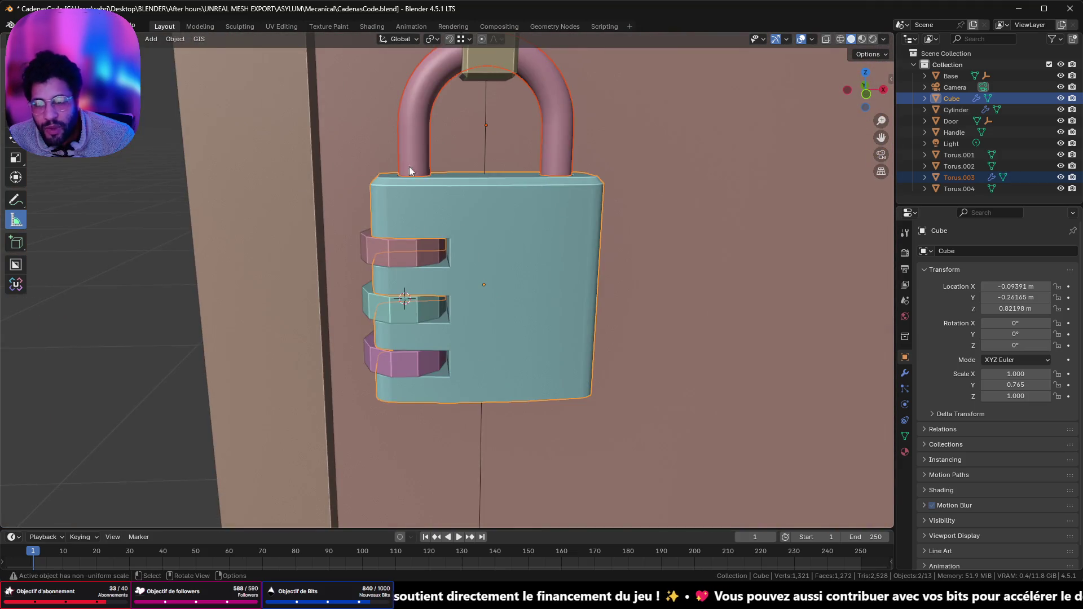
{"action": "scroll", "coordinate": [409, 171], "scroll_direction": "down", "scroll_amount": 3}
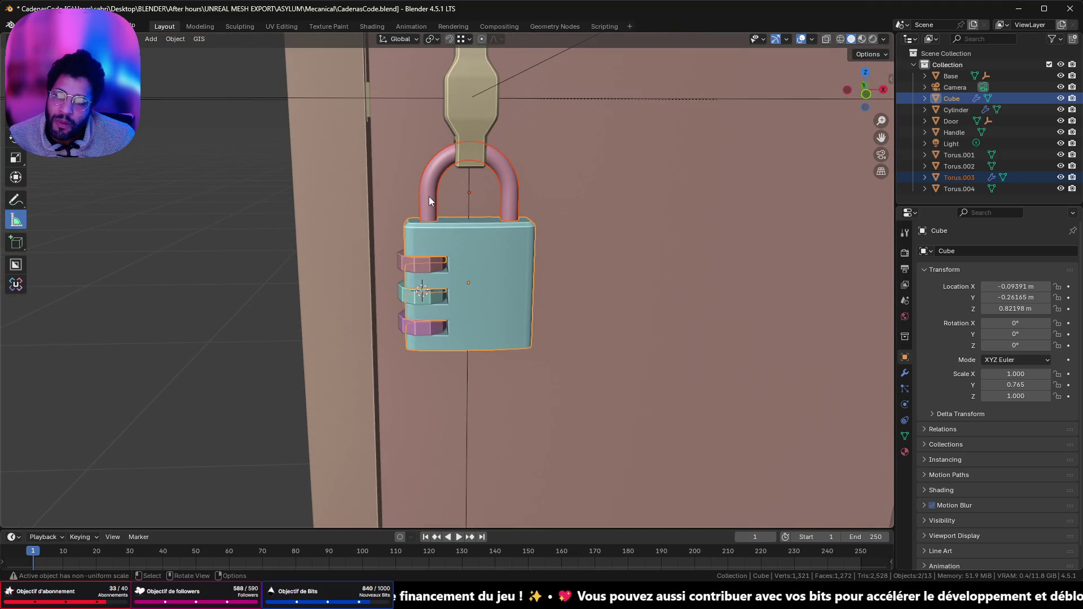
{"action": "left_click", "coordinate": [435, 209]}
{"action": "left_click", "coordinate": [452, 234], "text": "shift"}
{"action": "left_click", "coordinate": [429, 274], "text": "shift"}
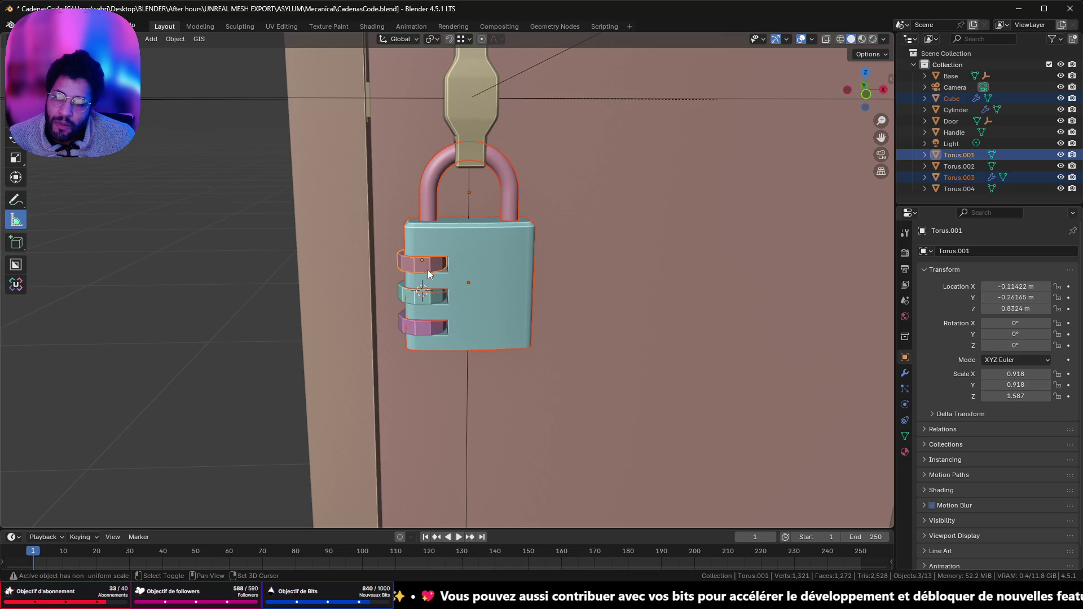
- Add the bottom and middle dials and rotate the whole padlock 180° around Z
{"action": "left_click", "coordinate": [422, 330], "text": "shift"}
{"action": "left_click", "coordinate": [422, 304], "text": "shift"}
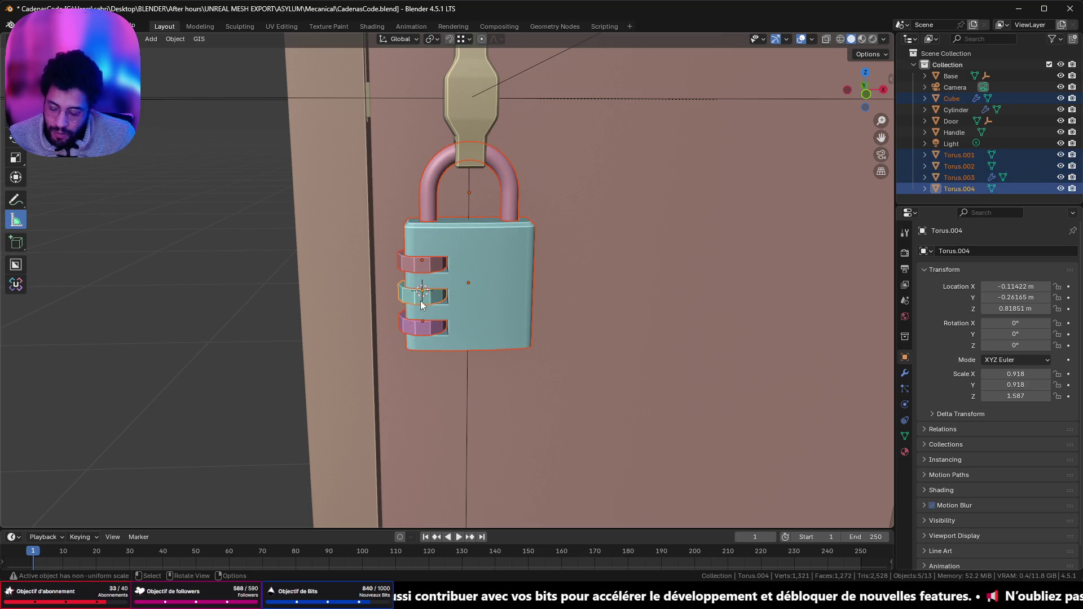
{"action": "type", "text": "rz180"}
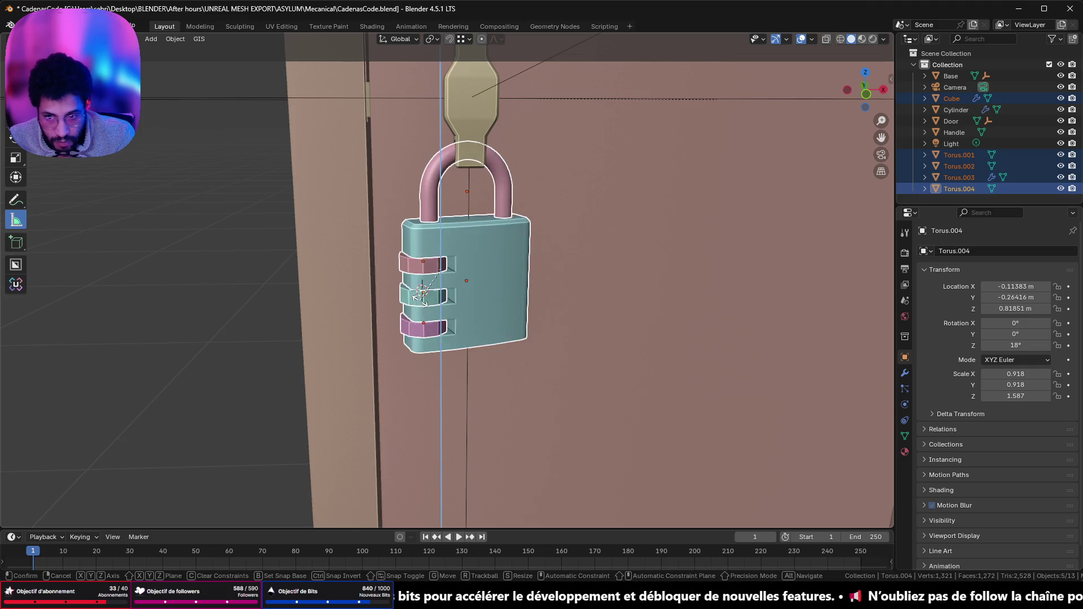
{"action": "key", "text": "Return"}
- From the front view, shift the padlock about 0.024 m along X
{"action": "scroll", "coordinate": [468, 214], "scroll_direction": "up", "scroll_amount": 3}
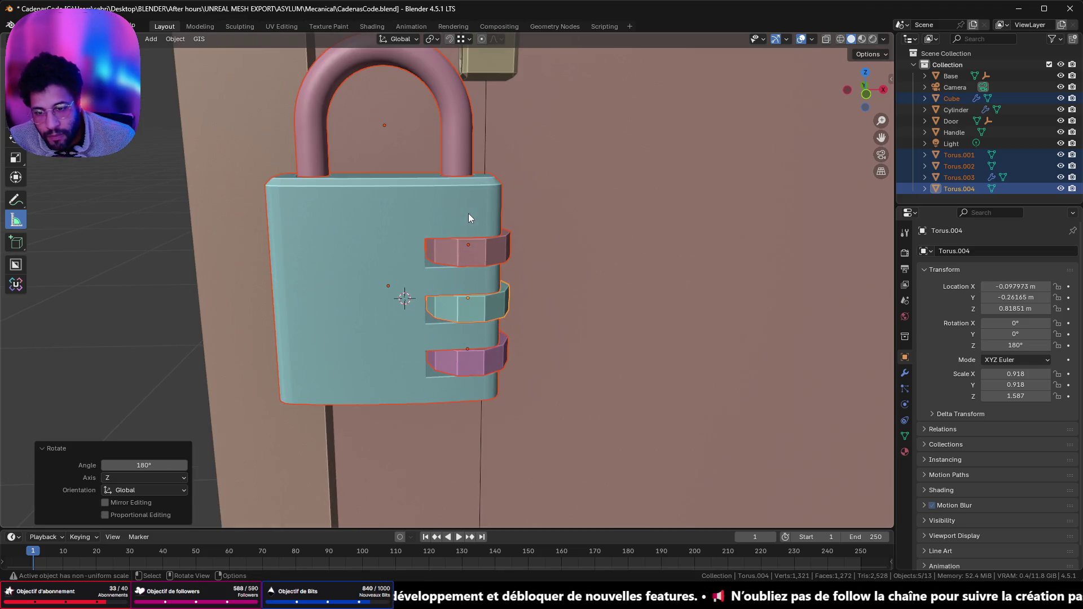
{"action": "scroll", "coordinate": [453, 217], "scroll_direction": "down", "scroll_amount": 2}
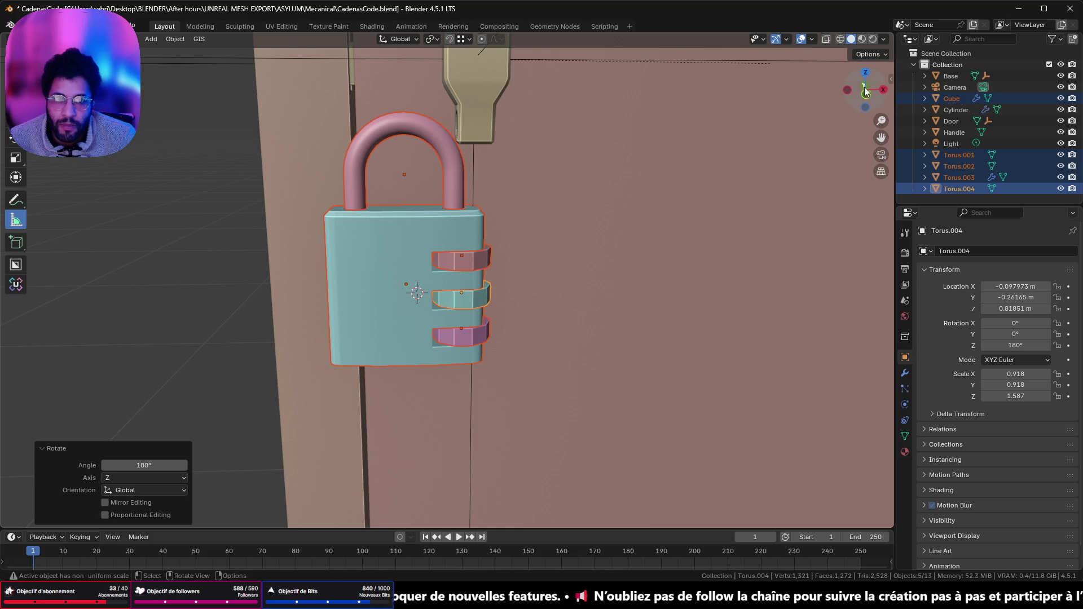
{"action": "left_click", "coordinate": [865, 88]}
{"action": "scroll", "coordinate": [530, 154], "scroll_direction": "up", "scroll_amount": 2}
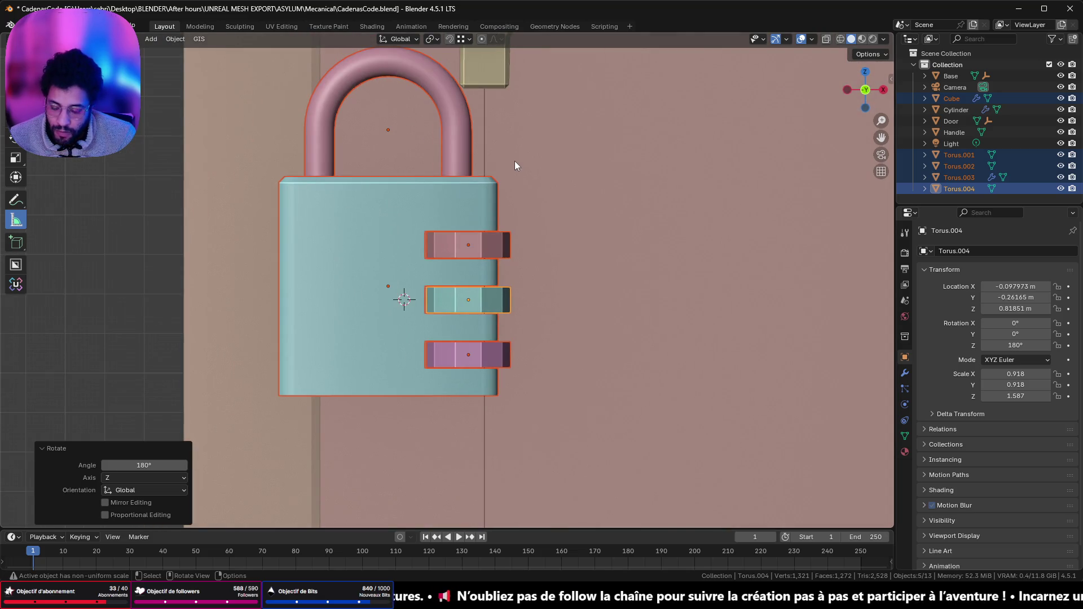
{"action": "key", "text": "g"}
{"action": "key", "text": "x"}
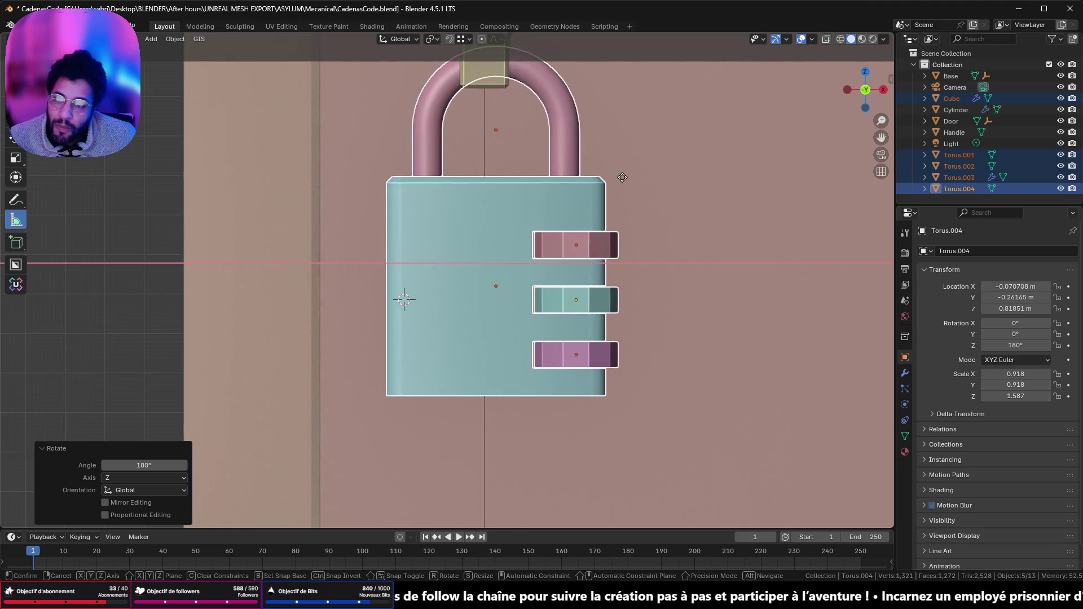
{"action": "left_click", "coordinate": [606, 176]}
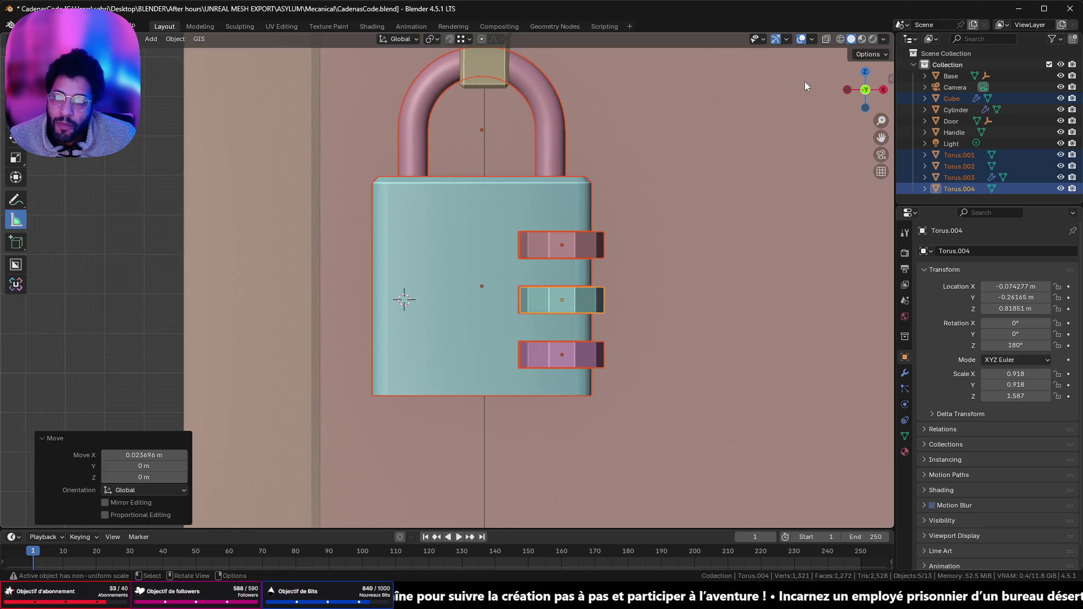
{"action": "left_click", "coordinate": [842, 89]}
{"action": "left_click", "coordinate": [845, 89]}
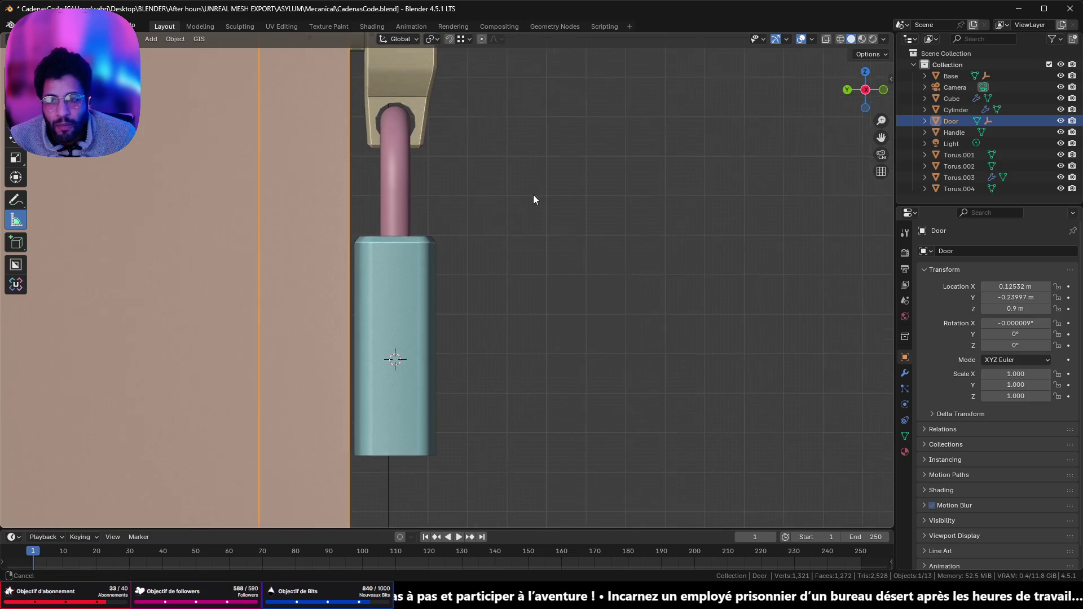
- Switch the viewport to wireframe with X-ray off to inspect the padlock top
{"action": "key", "text": "ctrl+z"}
{"action": "key", "text": "ctrl+z"}
{"action": "left_click", "coordinate": [840, 38]}
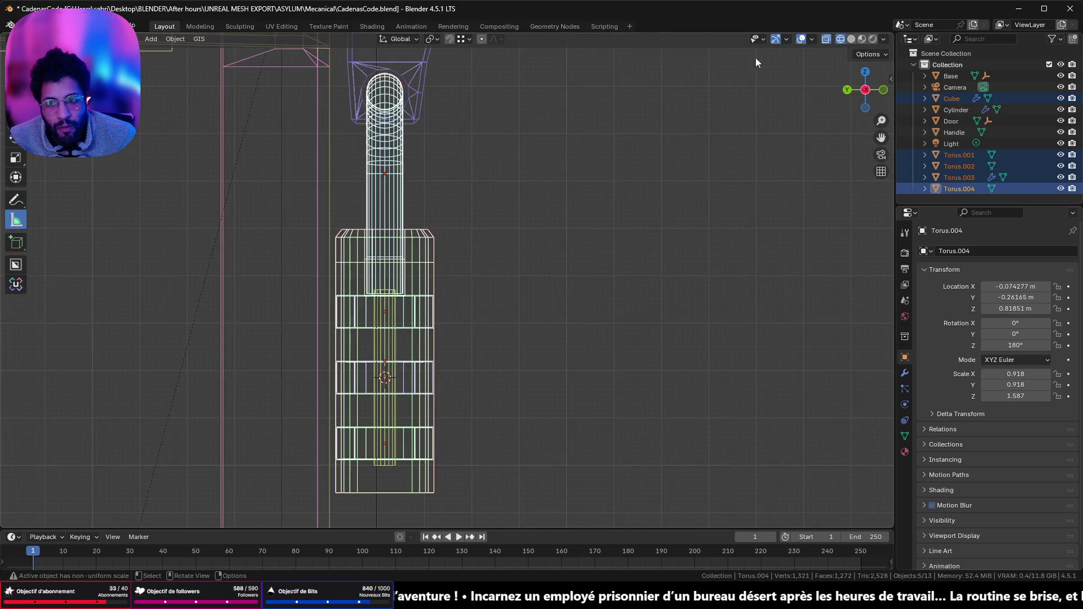
{"action": "mouse_move", "coordinate": [523, 100]}
{"action": "middle_mouse_down", "text": "ctrl"}
{"action": "mouse_move", "coordinate": [425, 88]}
{"action": "mouse_move", "coordinate": [483, 362]}
{"action": "mouse_move", "coordinate": [398, 179]}
{"action": "mouse_move", "coordinate": [543, 152]}
{"action": "mouse_move", "coordinate": [586, 177]}
{"action": "mouse_move", "coordinate": [591, 123]}
{"action": "mouse_move", "coordinate": [604, 174]}
{"action": "mouse_move", "coordinate": [597, 230]}
{"action": "mouse_move", "coordinate": [547, 194]}
{"action": "mouse_move", "coordinate": [687, 150]}
{"action": "middle_mouse_up", "text": "ctrl"}
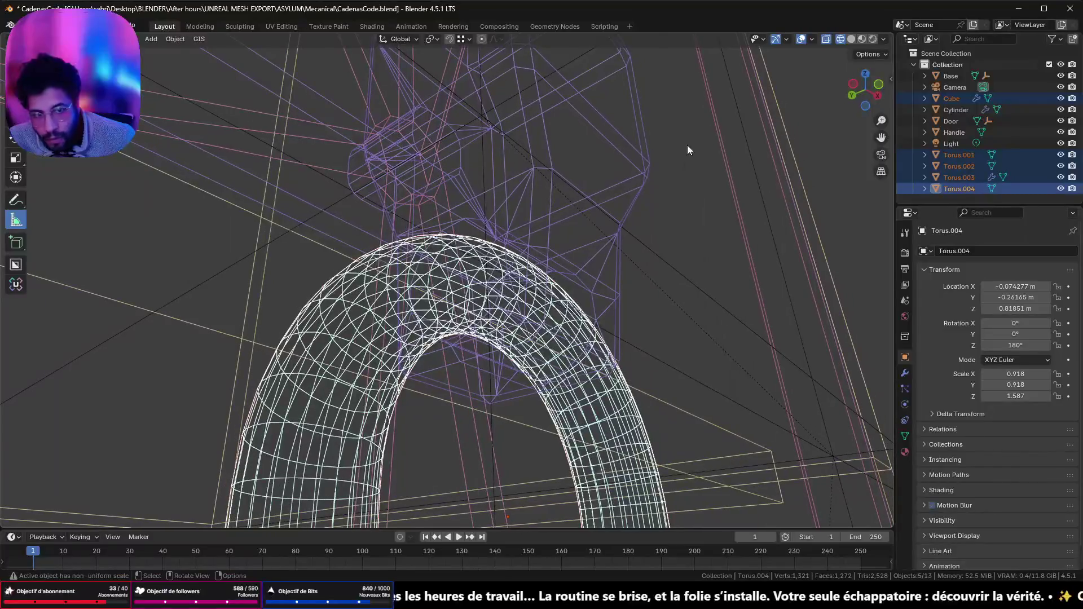
{"action": "left_click", "coordinate": [826, 39]}
{"action": "mouse_move", "coordinate": [822, 39]}
{"action": "middle_mouse_down"}
{"action": "mouse_move", "coordinate": [553, 194]}
{"action": "mouse_move", "coordinate": [600, 248]}
{"action": "mouse_move", "coordinate": [573, 282]}
{"action": "mouse_move", "coordinate": [377, 191]}
{"action": "mouse_move", "coordinate": [367, 214]}
{"action": "mouse_move", "coordinate": [488, 223]}
{"action": "mouse_move", "coordinate": [550, 270]}
{"action": "mouse_move", "coordinate": [624, 170]}
{"action": "middle_mouse_up"}
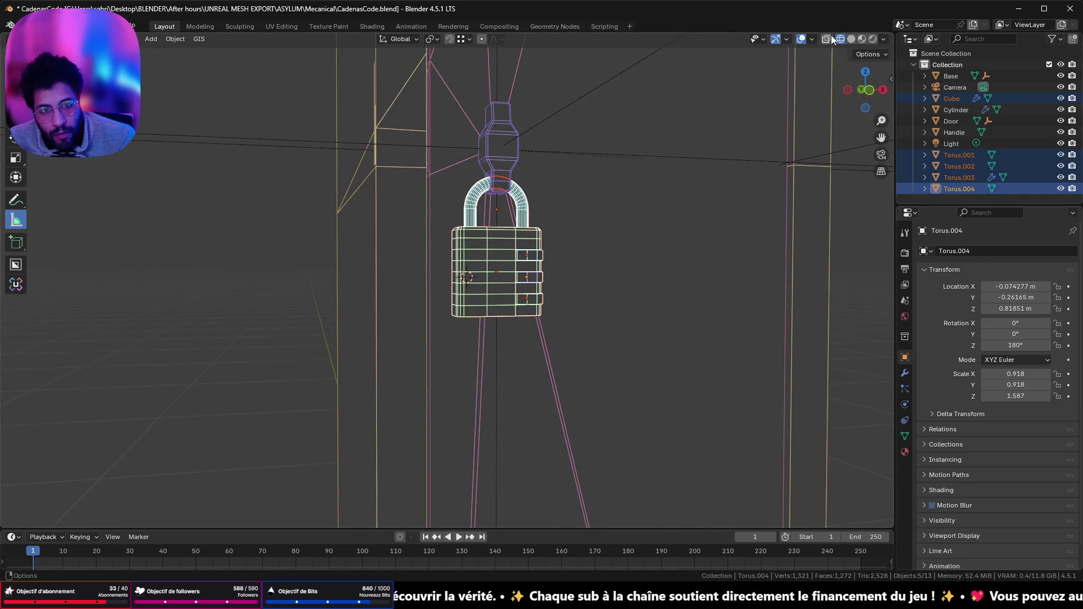
- Return to solid shading, select the padlock body and enter Edit Mode
{"action": "left_click", "coordinate": [852, 39]}
{"action": "key", "text": "Tab"}
{"action": "scroll", "coordinate": [592, 199], "scroll_direction": "up", "scroll_amount": 5}
{"action": "key", "text": "Tab"}
{"action": "mouse_move", "coordinate": [605, 199]}
{"action": "middle_mouse_down"}
{"action": "mouse_move", "coordinate": [489, 195]}
{"action": "mouse_move", "coordinate": [582, 301]}
{"action": "middle_mouse_up"}
{"action": "key", "text": "alt+a"}
{"action": "mouse_move", "coordinate": [392, 262]}
{"action": "middle_mouse_down"}
{"action": "mouse_move", "coordinate": [361, 228]}
{"action": "mouse_move", "coordinate": [512, 272]}
{"action": "mouse_move", "coordinate": [568, 240]}
{"action": "middle_mouse_up"}
{"action": "left_click", "coordinate": [523, 267]}
{"action": "key", "text": "Tab"}
{"action": "scroll", "coordinate": [536, 247], "scroll_direction": "up", "scroll_amount": 2}
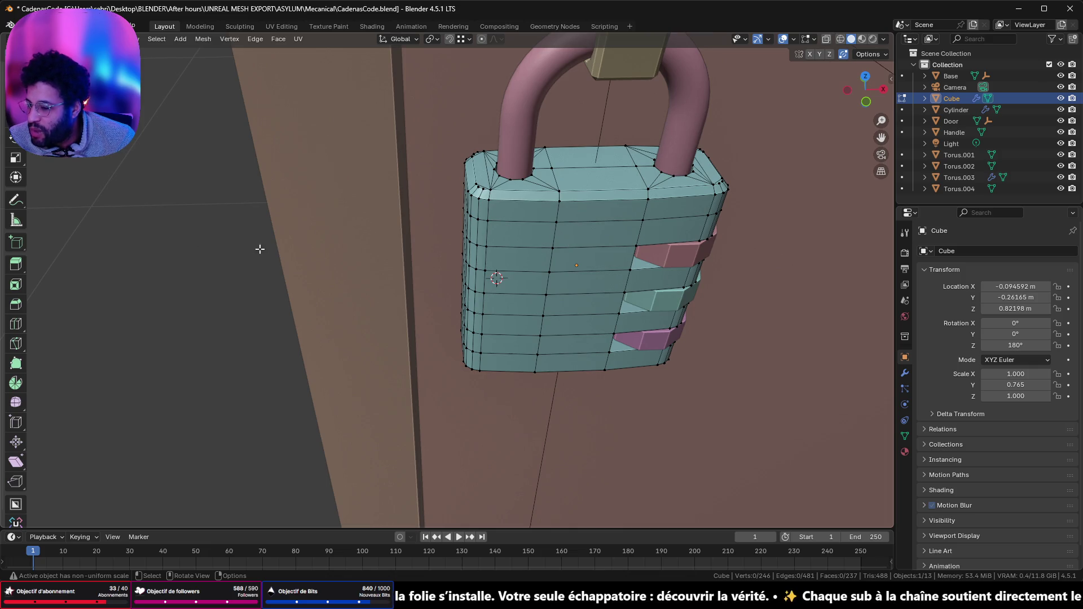
- Select the seven horizontal edges down the side of the padlock body
{"action": "key", "text": "Tab"}
{"action": "key", "text": "Tab"}
{"action": "mouse_move", "coordinate": [536, 125]}
{"action": "middle_mouse_down"}
{"action": "mouse_move", "coordinate": [645, 221]}
{"action": "mouse_move", "coordinate": [585, 215]}
{"action": "mouse_move", "coordinate": [564, 186]}
{"action": "mouse_move", "coordinate": [593, 142]}
{"action": "mouse_move", "coordinate": [568, 144]}
{"action": "mouse_move", "coordinate": [499, 180]}
{"action": "mouse_move", "coordinate": [492, 238]}
{"action": "mouse_move", "coordinate": [518, 147]}
{"action": "middle_mouse_up"}
{"action": "scroll", "coordinate": [518, 147], "scroll_direction": "down", "scroll_amount": 2}
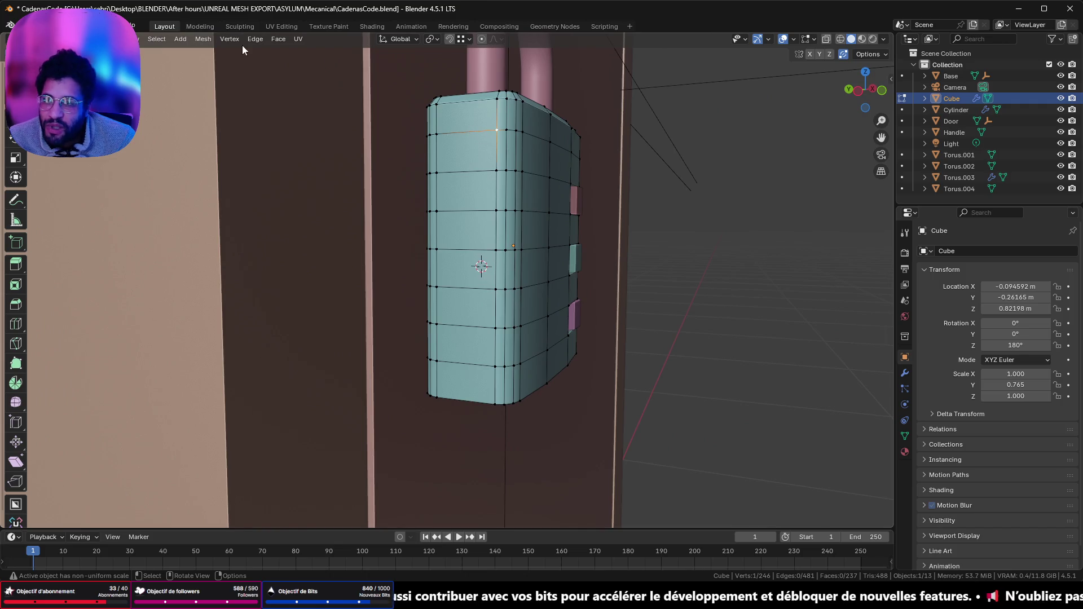
{"action": "left_click", "coordinate": [477, 136]}
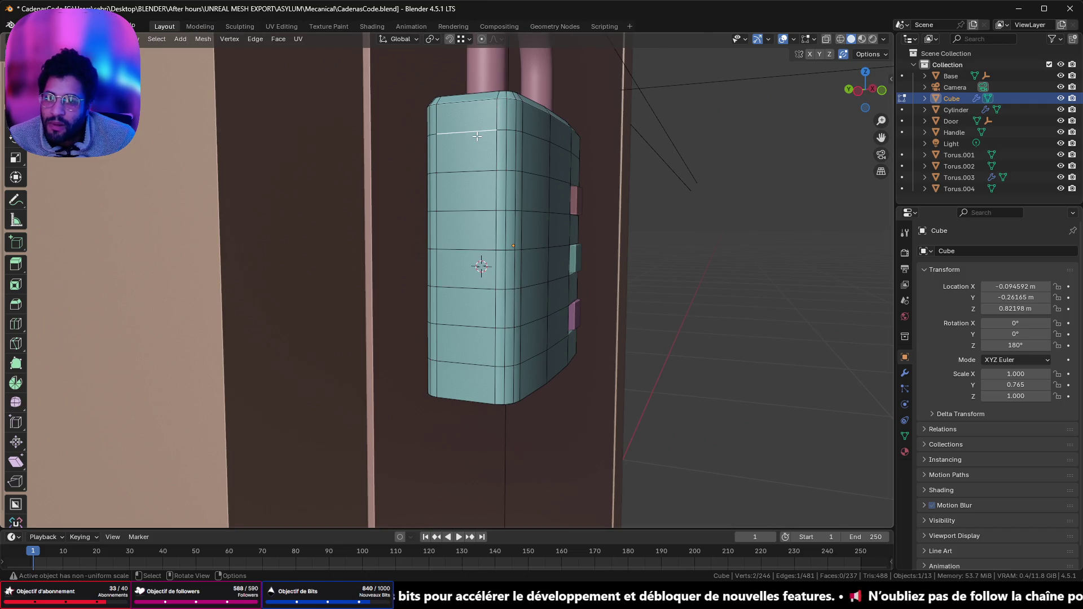
{"action": "left_click", "coordinate": [477, 172], "text": "shift"}
{"action": "left_click", "coordinate": [471, 212], "text": "shift"}
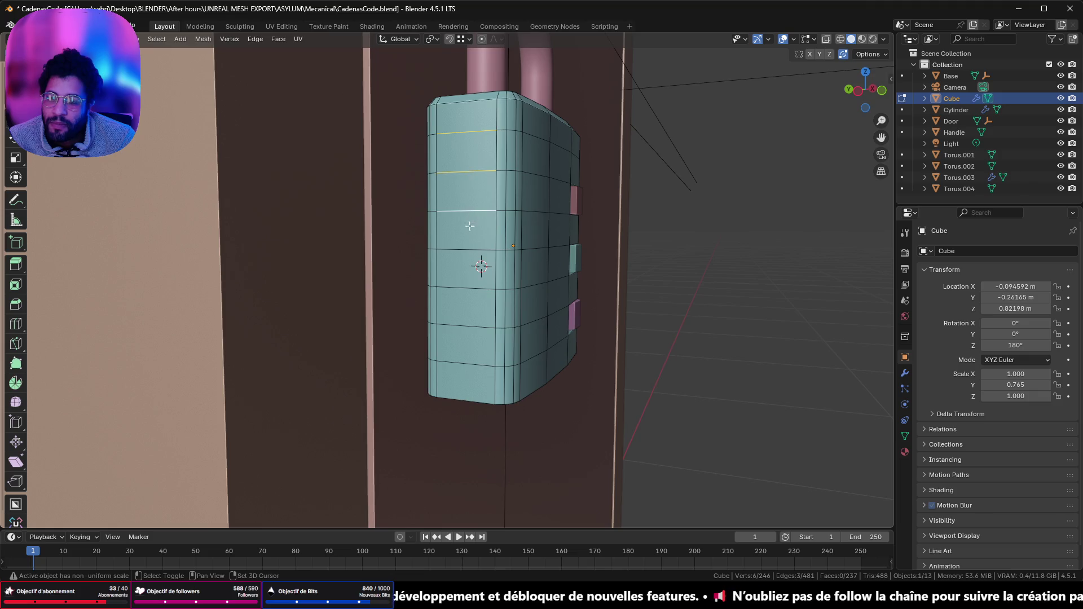
{"action": "left_click", "coordinate": [468, 251], "text": "shift"}
{"action": "left_click", "coordinate": [462, 289], "text": "shift"}
{"action": "left_click", "coordinate": [453, 363], "text": "shift"}
{"action": "left_click", "coordinate": [457, 324], "text": "shift"}
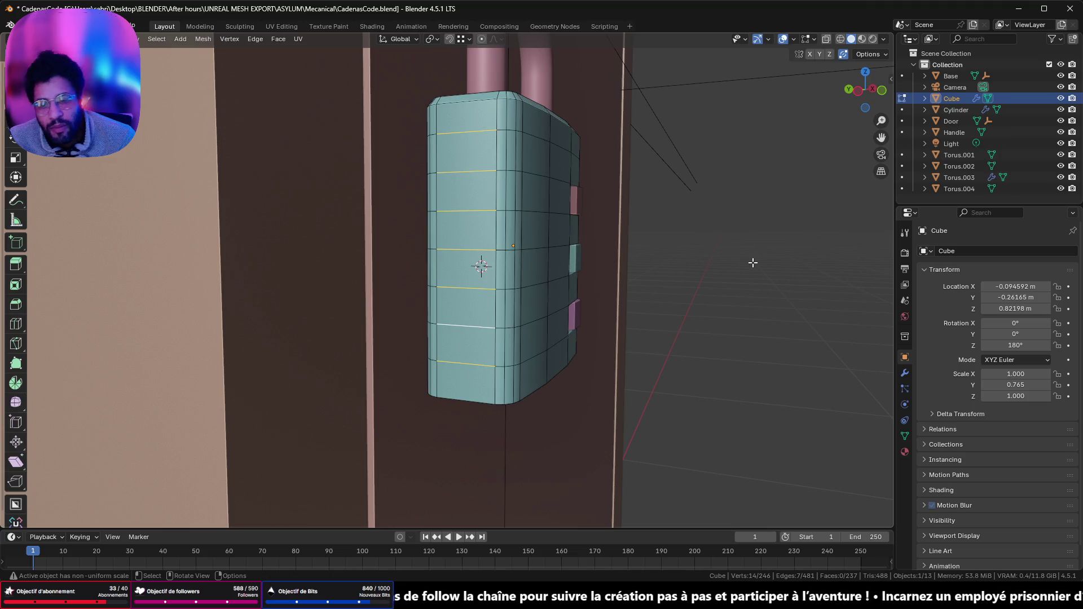
- Turn to the dial side and select the edge just below the top rim
{"action": "mouse_move", "coordinate": [762, 235]}
{"action": "middle_mouse_down"}
{"action": "mouse_move", "coordinate": [580, 244]}
{"action": "mouse_move", "coordinate": [479, 222]}
{"action": "mouse_move", "coordinate": [567, 203]}
{"action": "mouse_move", "coordinate": [522, 210]}
{"action": "middle_mouse_up"}
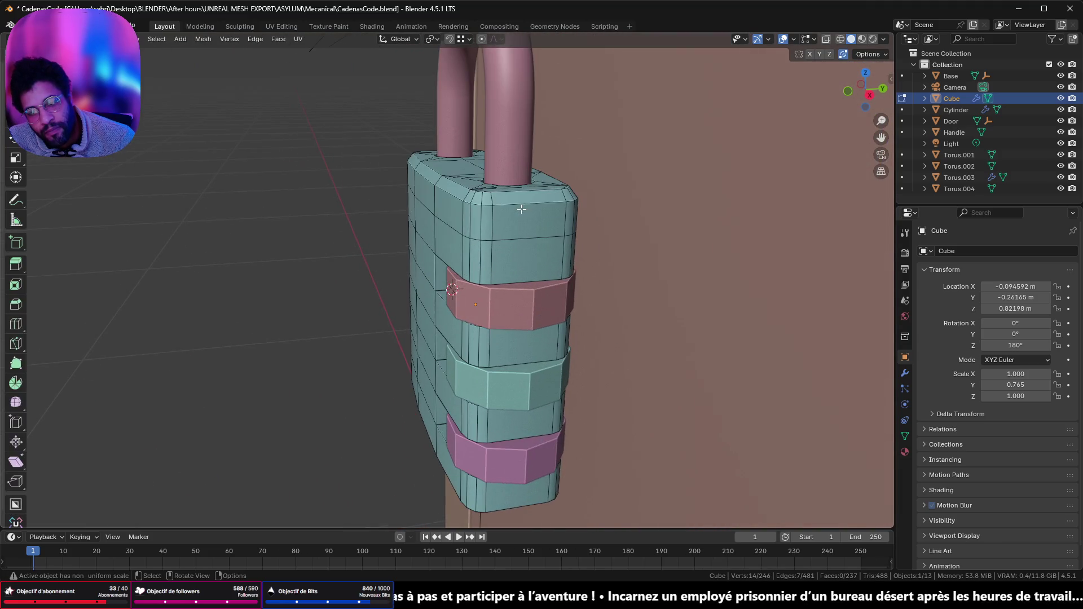
{"action": "scroll", "coordinate": [527, 220], "scroll_direction": "up", "scroll_amount": 3}
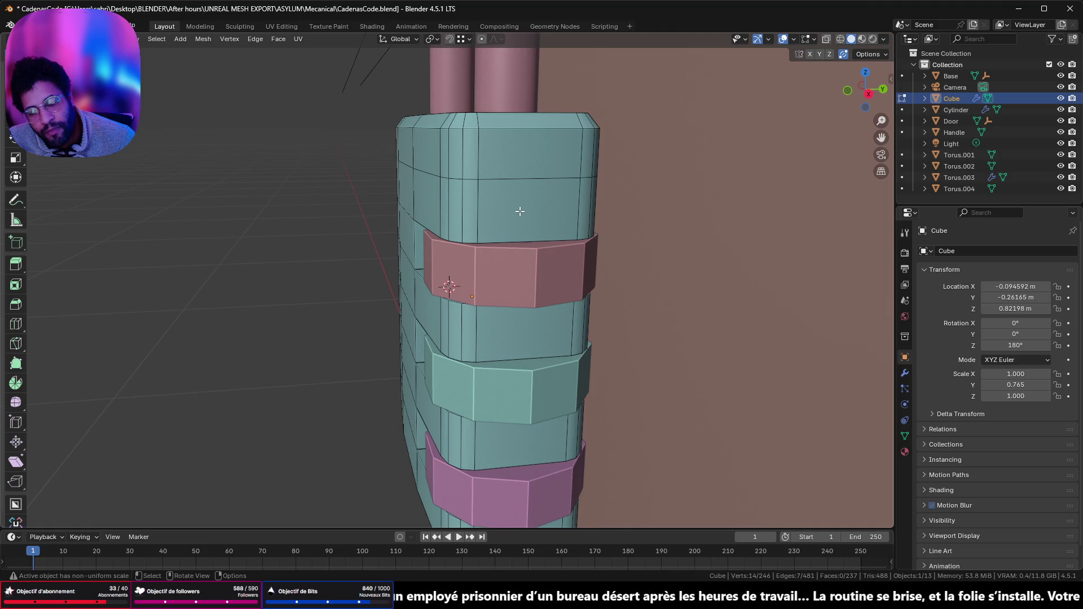
{"action": "left_click", "coordinate": [506, 179]}
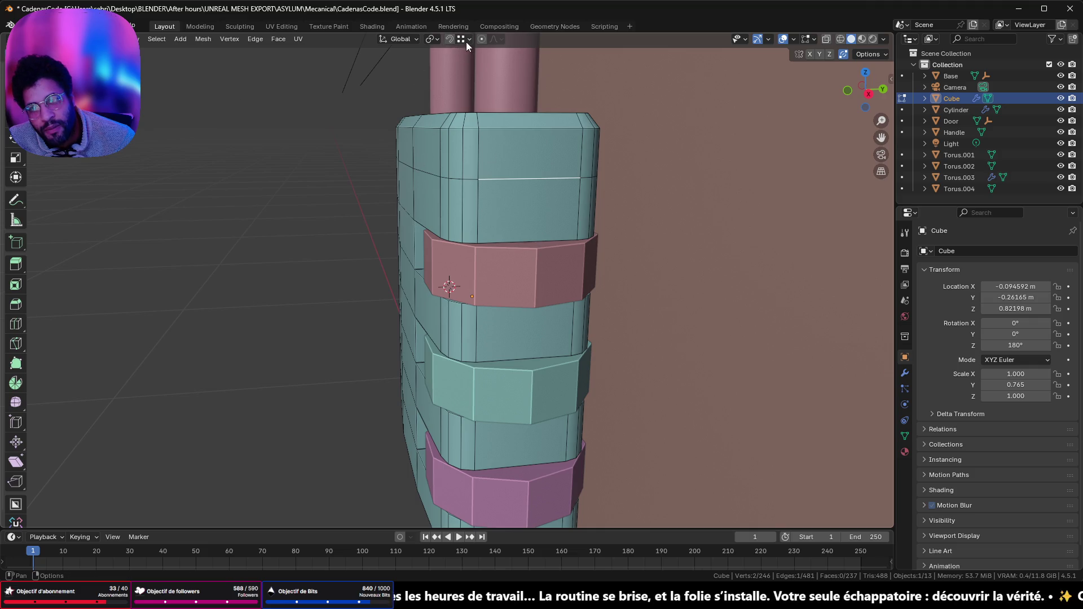
- Slide the edge below the rim onto the top rim, then merge the next front loop into its neighbour
{"action": "key", "text": "1"}
{"action": "key", "text": "g"}
{"action": "key", "text": "g"}
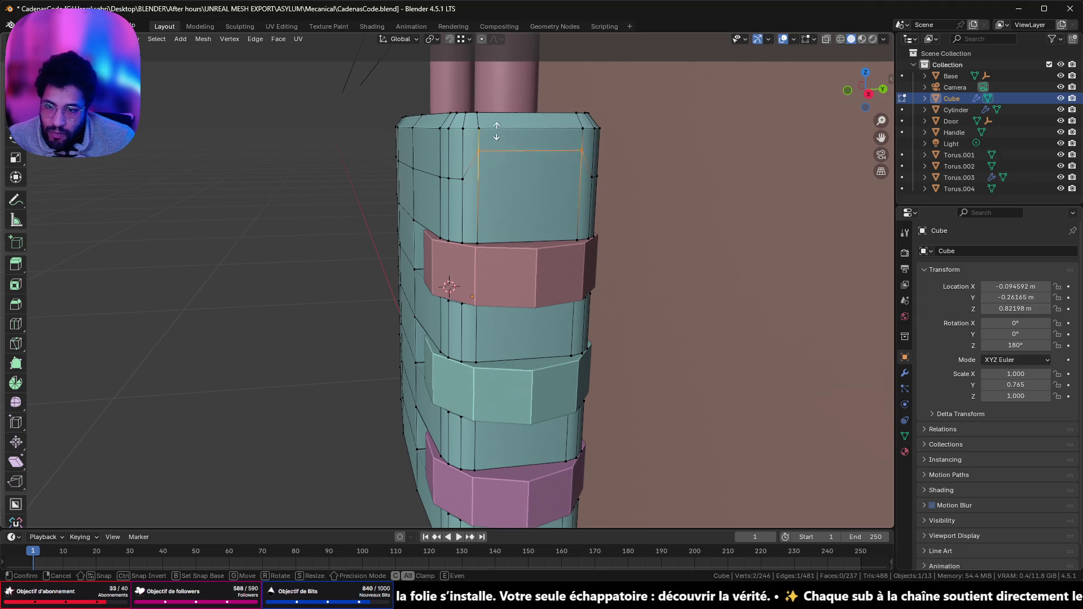
{"action": "left_click", "coordinate": [492, 104]}
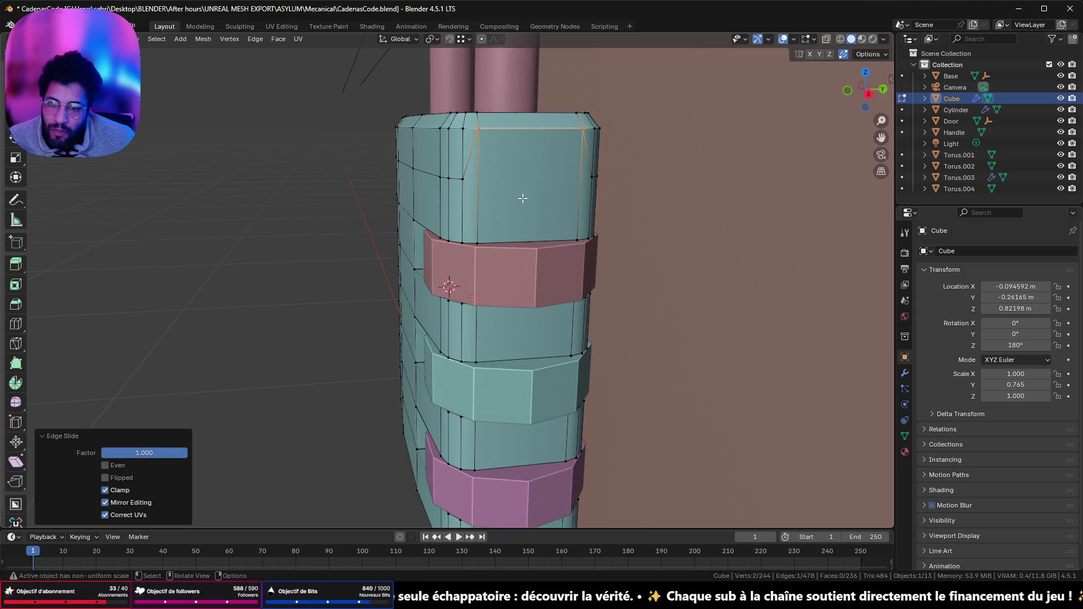
{"action": "mouse_move", "coordinate": [521, 198]}
{"action": "middle_mouse_down"}
{"action": "mouse_move", "coordinate": [595, 174]}
{"action": "mouse_move", "coordinate": [626, 271]}
{"action": "mouse_move", "coordinate": [657, 261]}
{"action": "mouse_move", "coordinate": [528, 241]}
{"action": "middle_mouse_up"}
{"action": "left_click", "coordinate": [497, 206]}
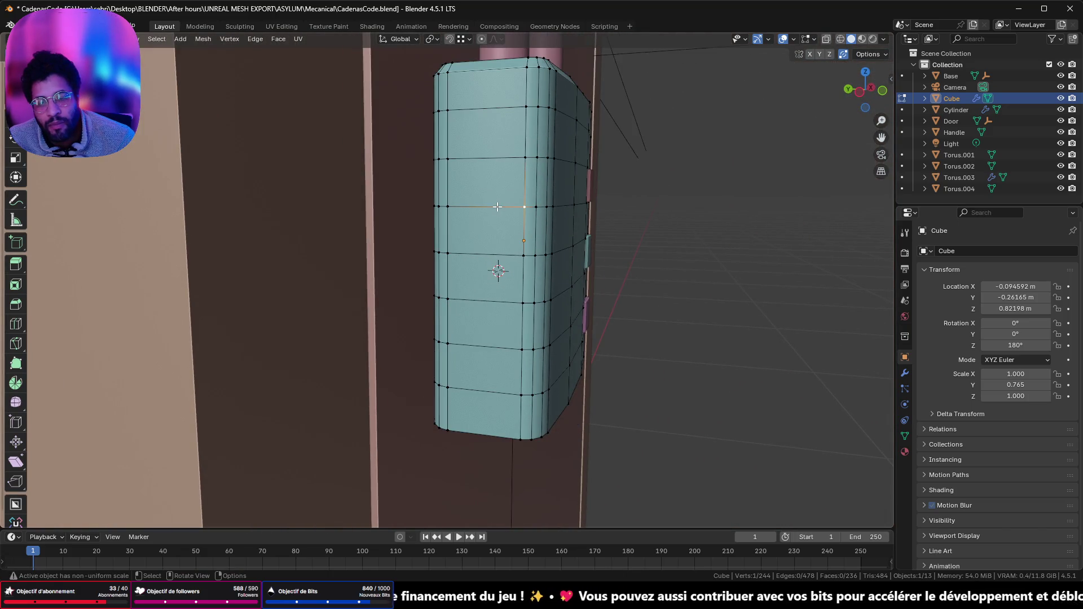
{"action": "left_click", "coordinate": [449, 209], "text": "shift"}
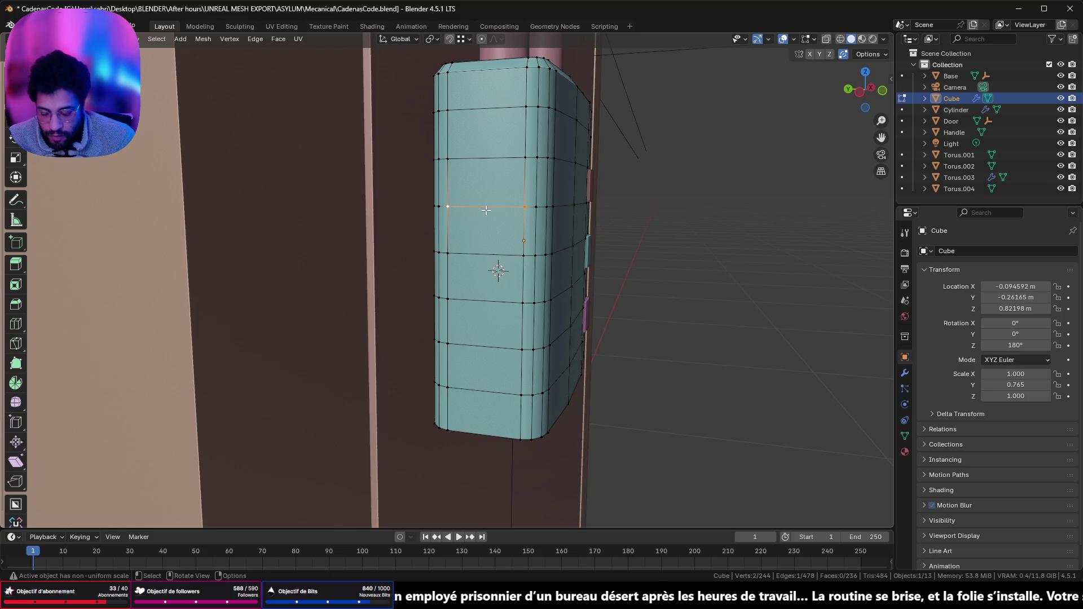
{"action": "key", "text": "g"}
{"action": "key", "text": "g"}
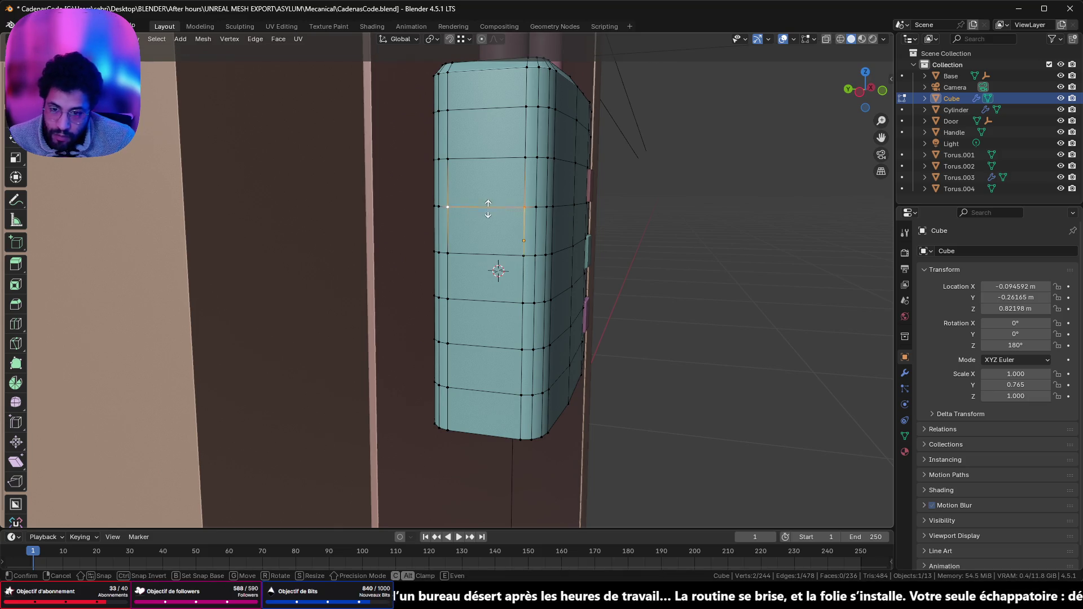
{"action": "left_click", "coordinate": [486, 261]}
- Merge the middle and lower front edge loops into the rows above and below
{"action": "left_click", "coordinate": [515, 306]}
{"action": "left_click", "coordinate": [461, 306], "text": "shift"}
{"action": "key", "text": "g"}
{"action": "key", "text": "g"}
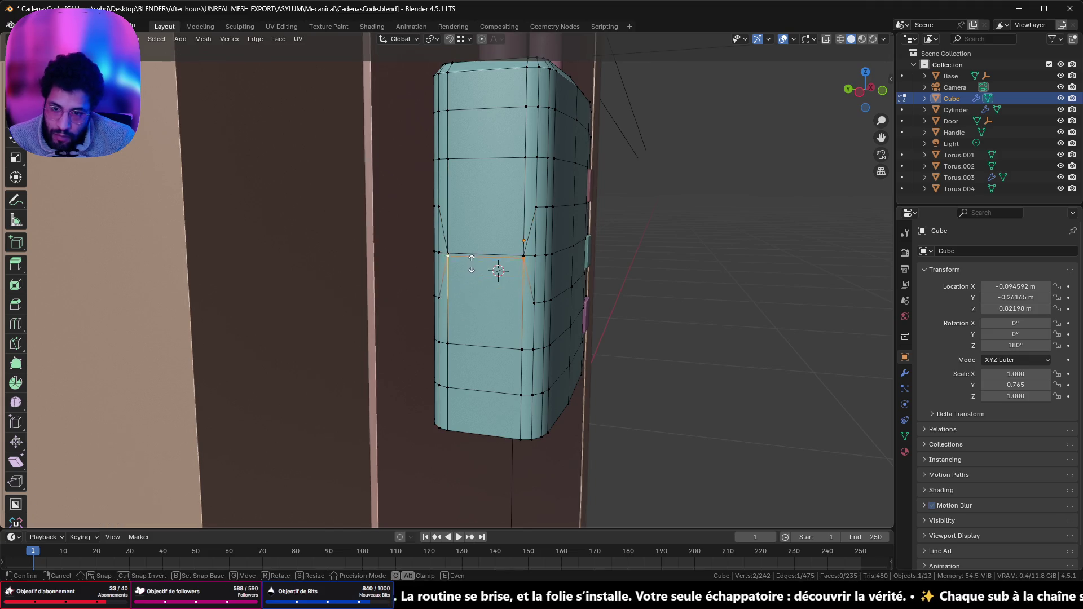
{"action": "left_click", "coordinate": [473, 259]}
{"action": "left_click", "coordinate": [503, 353]}
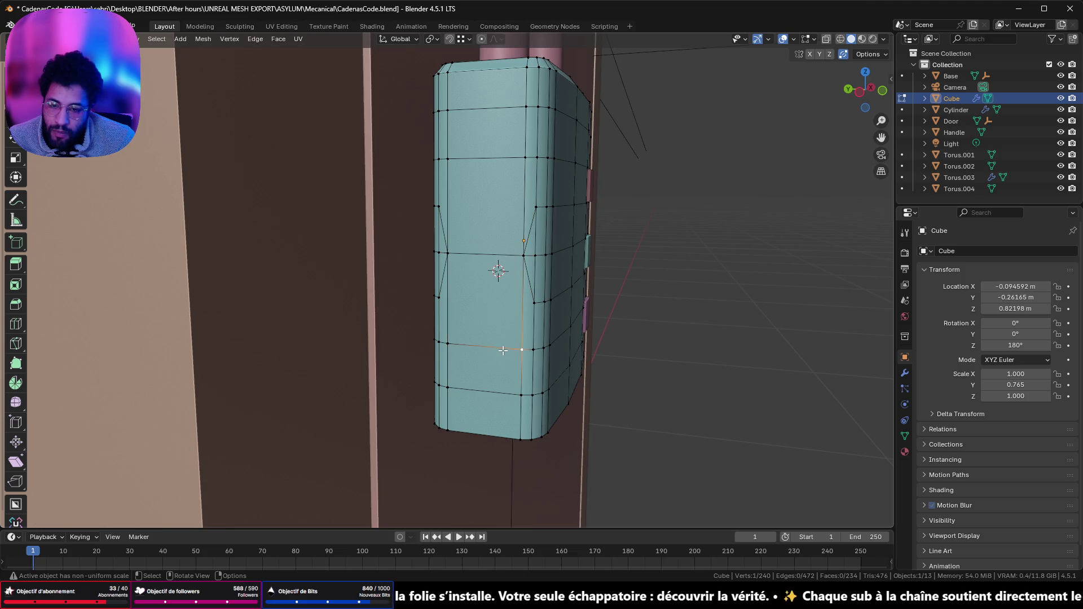
{"action": "left_click", "coordinate": [467, 349], "text": "shift"}
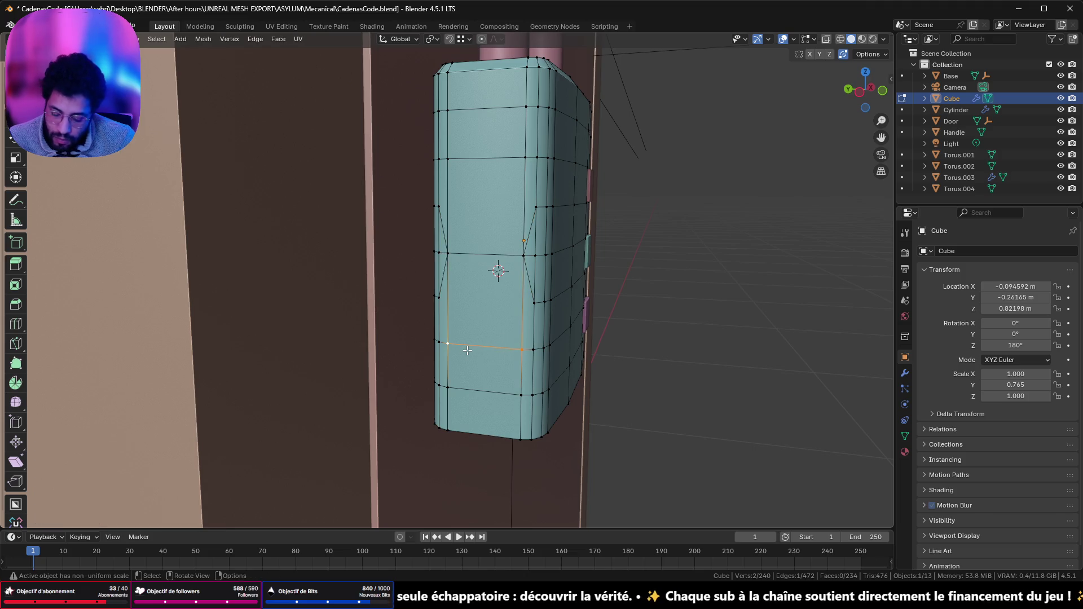
{"action": "key", "text": "g"}
{"action": "key", "text": "g"}
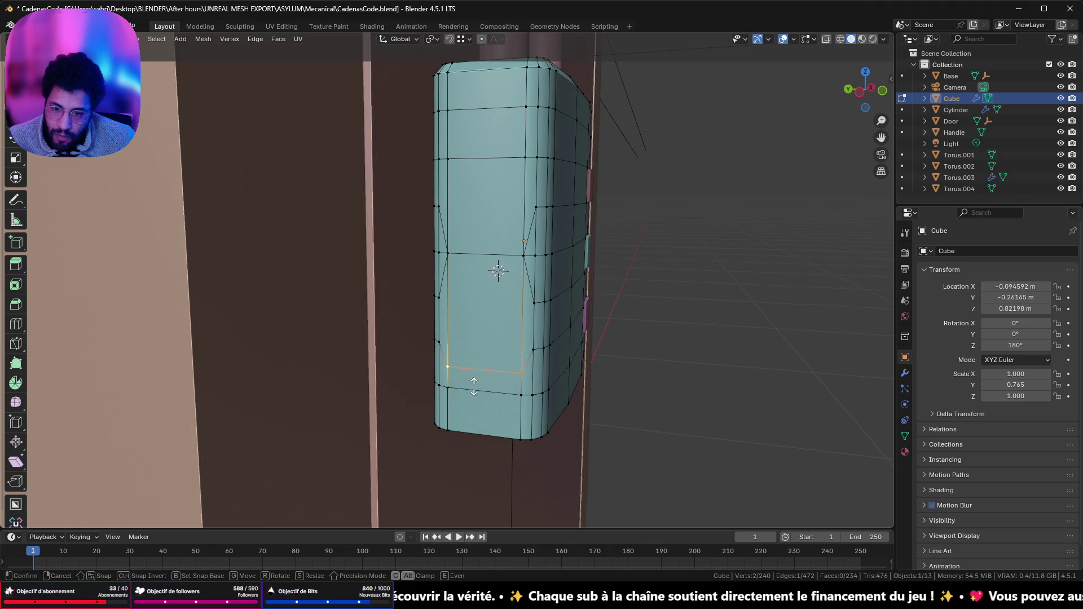
{"action": "left_click", "coordinate": [480, 419]}
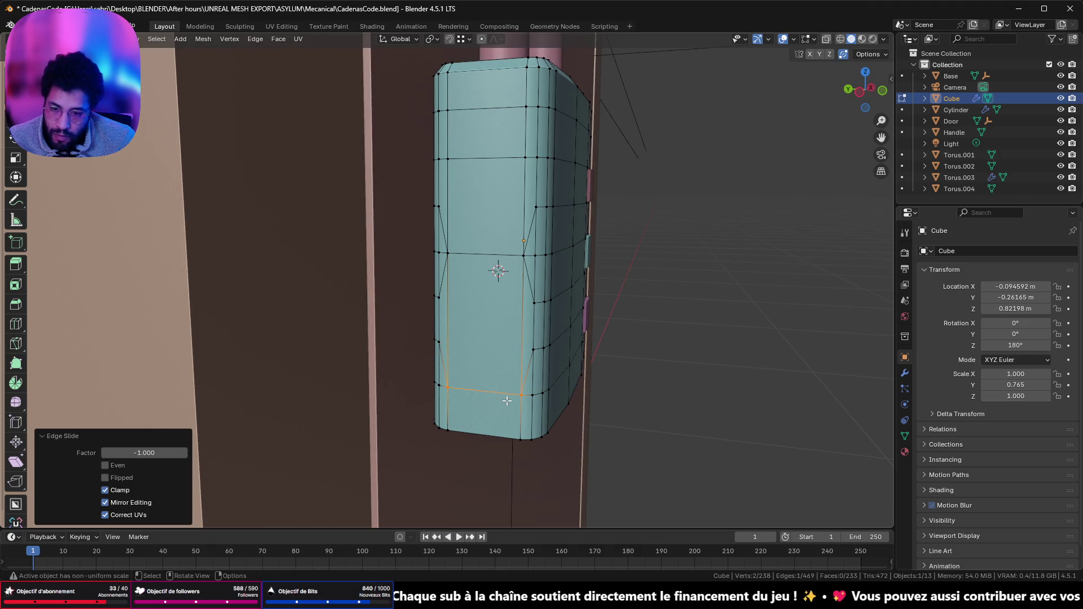
{"action": "key", "text": "g"}
{"action": "key", "text": "g"}
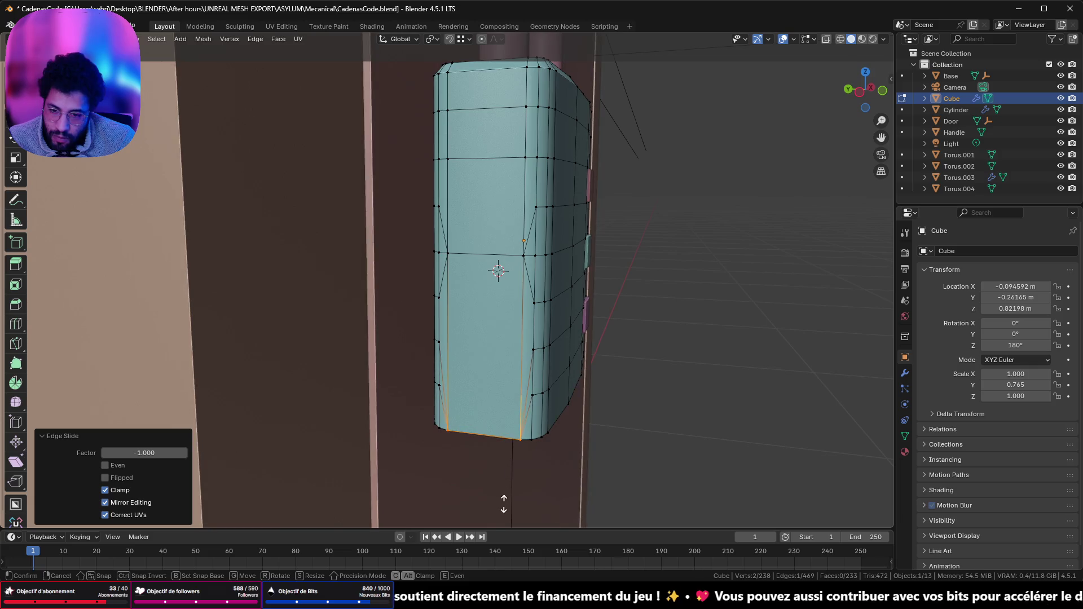
{"action": "left_click", "coordinate": [505, 499]}
- Merge the upper front loops into the top row and frame the body face-on
{"action": "middle_click_drag", "start_coordinate": [489, 258], "coordinate": [482, 319], "text": "shift"}
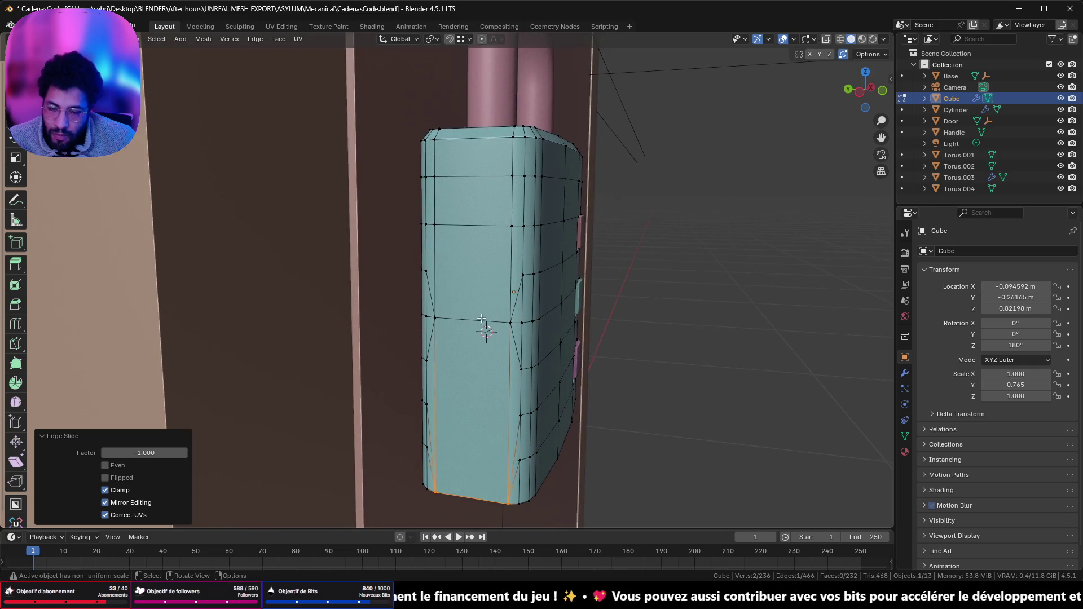
{"action": "left_click", "coordinate": [497, 223], "text": "alt"}
{"action": "key", "text": "g"}
{"action": "key", "text": "g"}
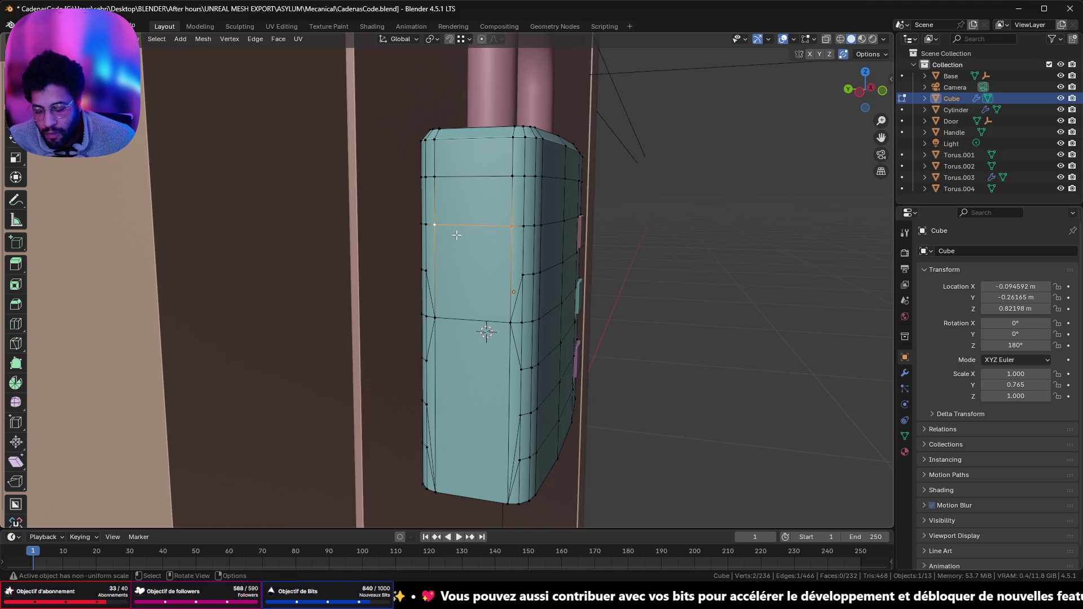
{"action": "left_click", "coordinate": [463, 169]}
{"action": "key", "text": "g"}
{"action": "key", "text": "g"}
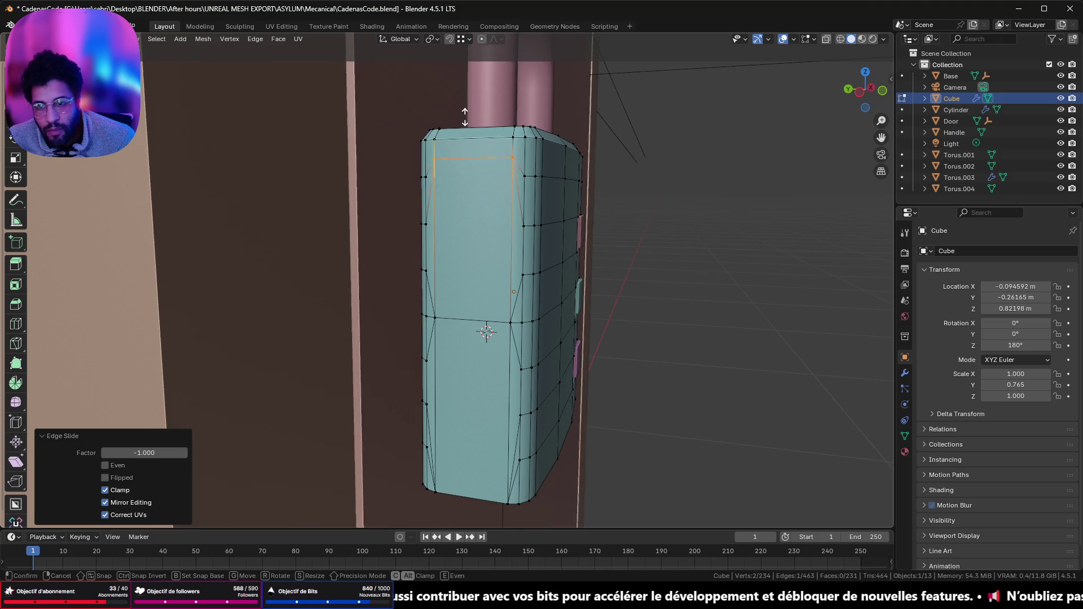
{"action": "left_click", "coordinate": [467, 54]}
{"action": "mouse_move", "coordinate": [536, 186]}
{"action": "middle_mouse_down"}
{"action": "mouse_move", "coordinate": [546, 208]}
{"action": "mouse_move", "coordinate": [519, 225]}
{"action": "middle_mouse_up"}
{"action": "key", "text": "KP_Decimal"}
{"action": "mouse_move", "coordinate": [522, 280]}
{"action": "middle_mouse_down"}
{"action": "mouse_move", "coordinate": [568, 227]}
{"action": "mouse_move", "coordinate": [568, 198]}
{"action": "mouse_move", "coordinate": [542, 215]}
{"action": "mouse_move", "coordinate": [559, 235]}
{"action": "mouse_move", "coordinate": [508, 274]}
{"action": "middle_mouse_up"}
{"action": "scroll", "coordinate": [508, 274], "scroll_direction": "down", "scroll_amount": 5}
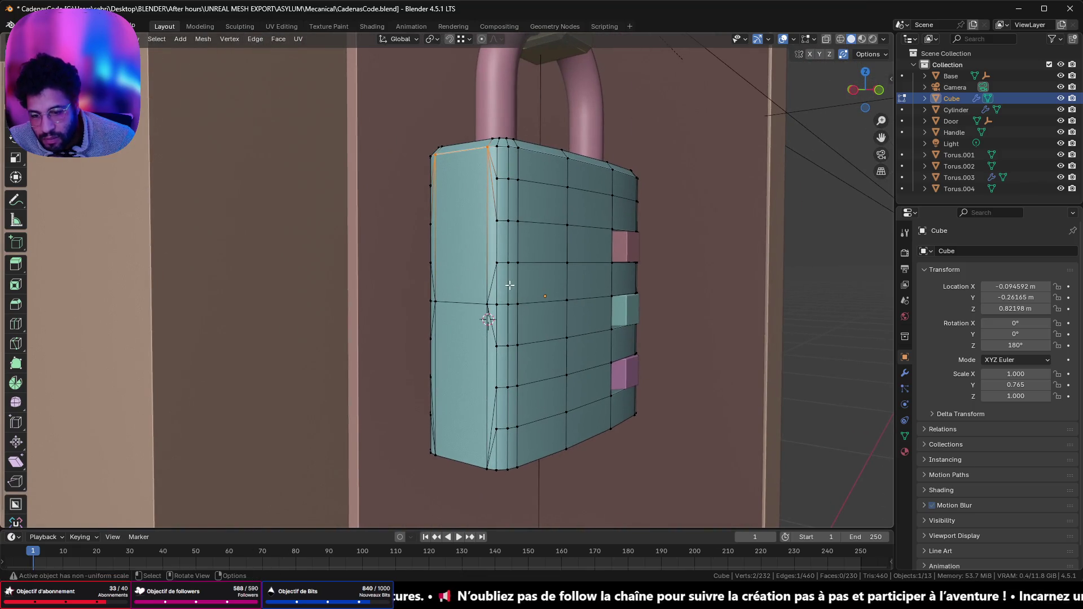
- Select all faces with more than four sides and isolate the body in local view
{"action": "key", "text": "q"}
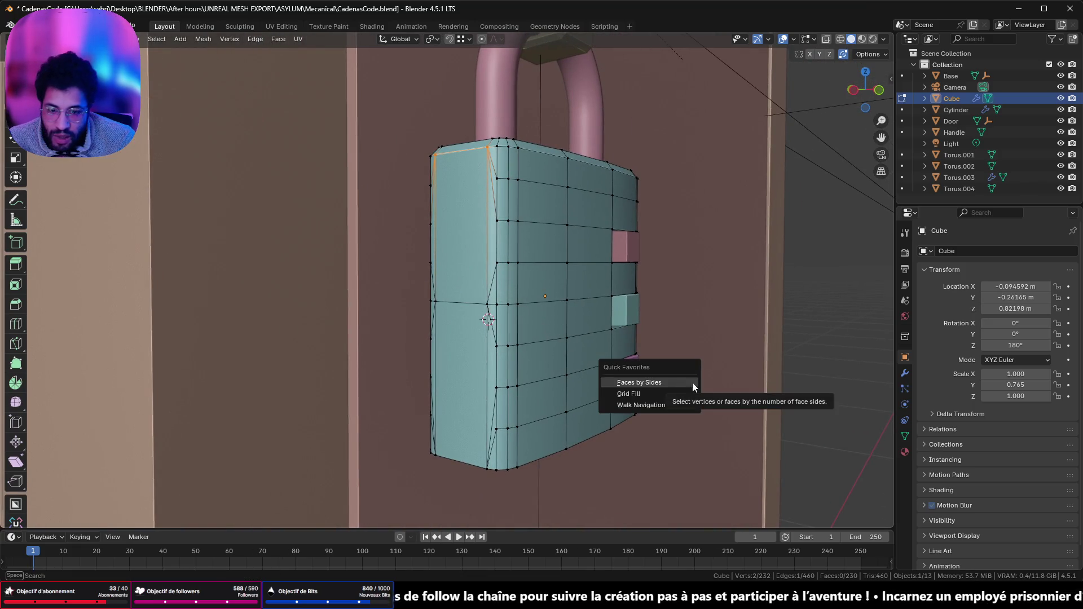
{"action": "left_click", "coordinate": [669, 384]}
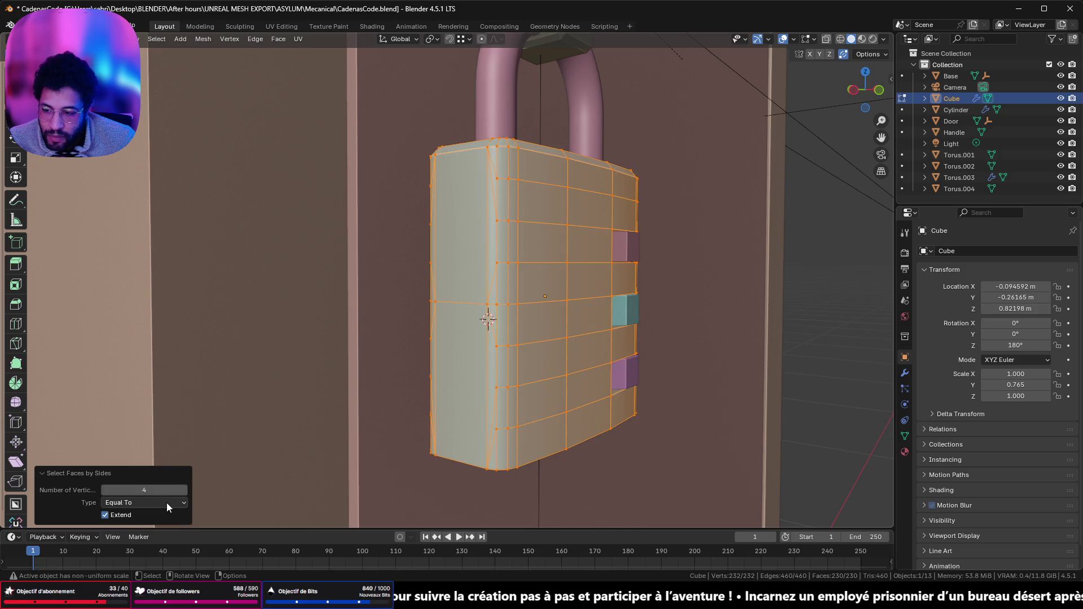
{"action": "left_click", "coordinate": [167, 502]}
{"action": "left_click", "coordinate": [147, 536]}
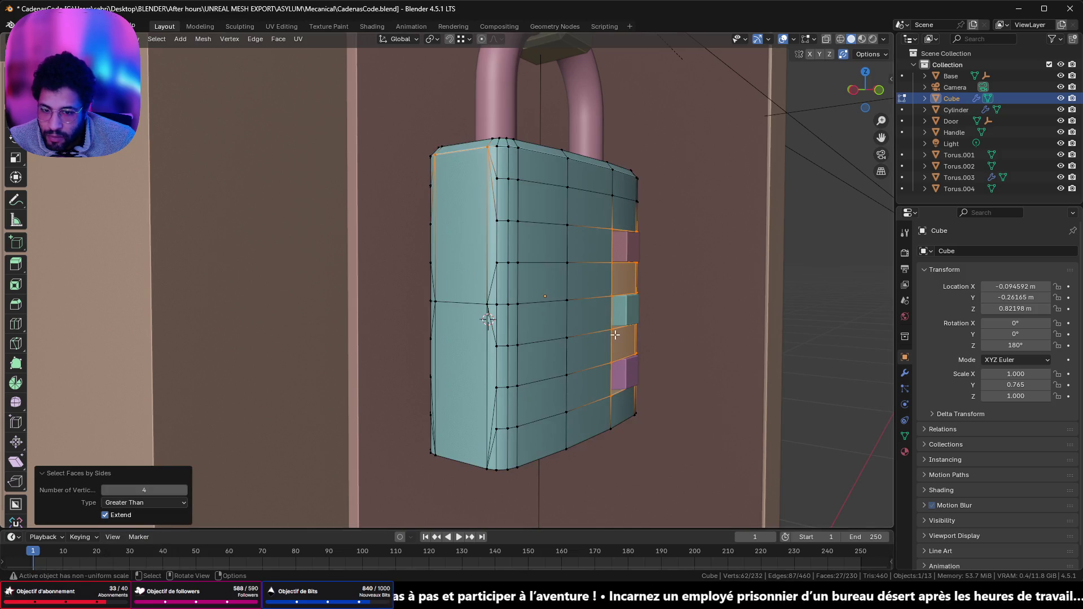
{"action": "scroll", "coordinate": [615, 335], "scroll_direction": "up", "scroll_amount": 3}
{"action": "mouse_move", "coordinate": [614, 334]}
{"action": "middle_mouse_down"}
{"action": "mouse_move", "coordinate": [564, 331]}
{"action": "mouse_move", "coordinate": [574, 324]}
{"action": "mouse_move", "coordinate": [563, 284]}
{"action": "mouse_move", "coordinate": [564, 311]}
{"action": "mouse_move", "coordinate": [548, 288]}
{"action": "mouse_move", "coordinate": [572, 314]}
{"action": "mouse_move", "coordinate": [579, 251]}
{"action": "mouse_move", "coordinate": [578, 261]}
{"action": "middle_mouse_up"}
{"action": "key", "text": "KP_Divide"}
{"action": "mouse_move", "coordinate": [583, 282]}
{"action": "middle_mouse_down"}
{"action": "mouse_move", "coordinate": [611, 285]}
{"action": "mouse_move", "coordinate": [634, 332]}
{"action": "mouse_move", "coordinate": [638, 246]}
{"action": "mouse_move", "coordinate": [574, 290]}
{"action": "mouse_move", "coordinate": [610, 175]}
{"action": "middle_mouse_up"}
{"action": "scroll", "coordinate": [539, 342], "scroll_direction": "up", "scroll_amount": 4}
{"action": "scroll", "coordinate": [539, 342], "scroll_direction": "down", "scroll_amount": 2}
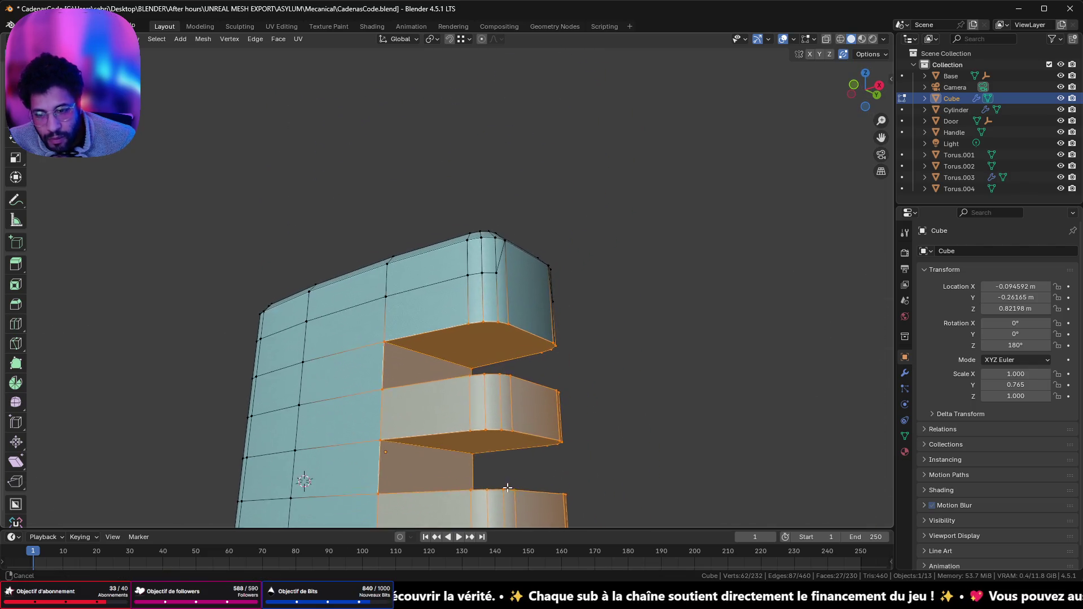
{"action": "scroll", "coordinate": [506, 353], "scroll_direction": "up", "scroll_amount": 5}
{"action": "mouse_move", "coordinate": [557, 314]}
{"action": "middle_mouse_down"}
{"action": "mouse_move", "coordinate": [575, 331]}
{"action": "mouse_move", "coordinate": [566, 332]}
{"action": "middle_mouse_up"}
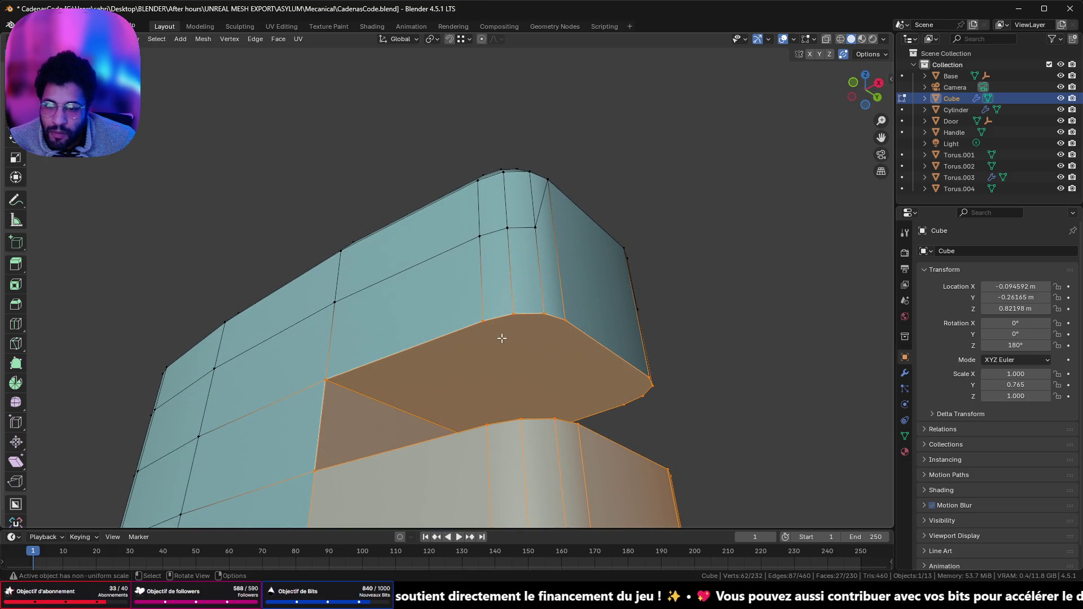
- Connect corner vertex pairs across the n-gon under the ledge with new edges
{"action": "left_click", "coordinate": [502, 338]}
{"action": "left_click", "coordinate": [624, 402], "text": "shift"}
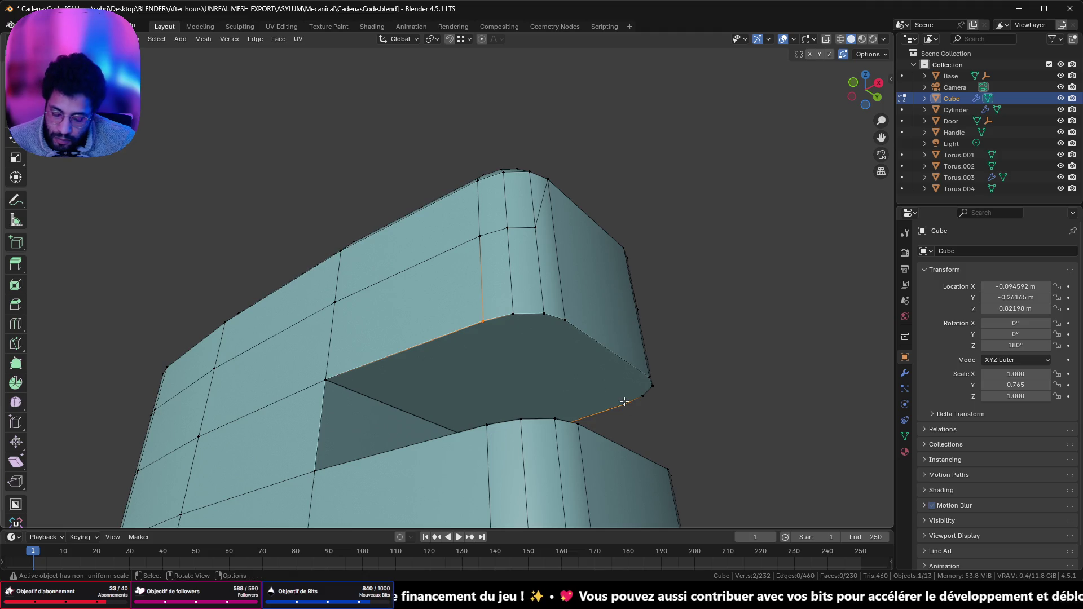
{"action": "key", "text": "j"}
{"action": "left_click", "coordinate": [513, 313]}
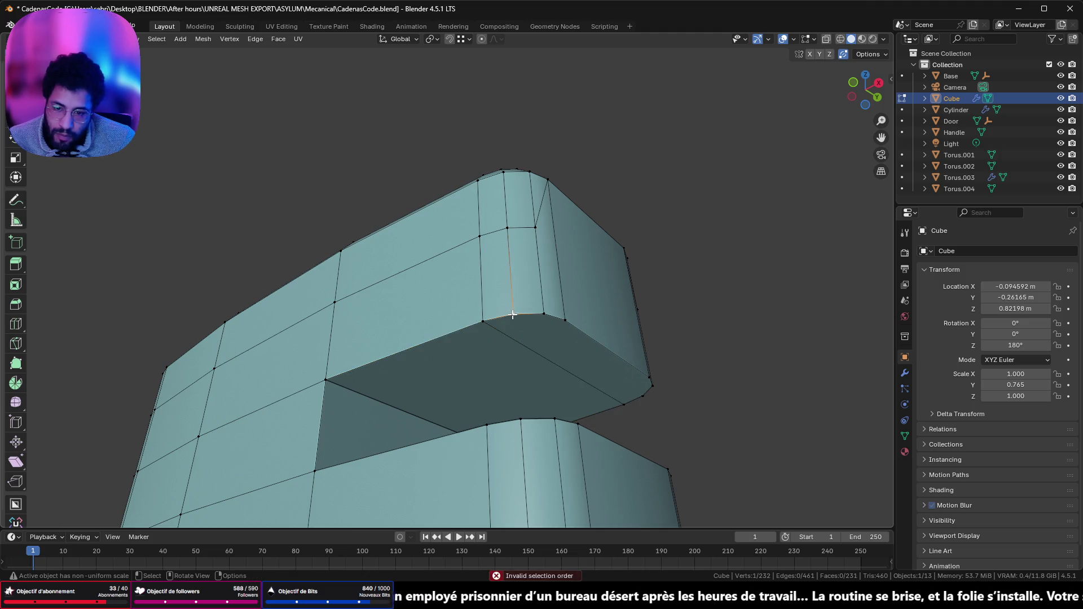
{"action": "left_click", "coordinate": [625, 405], "text": "shift"}
{"action": "key", "text": "j"}
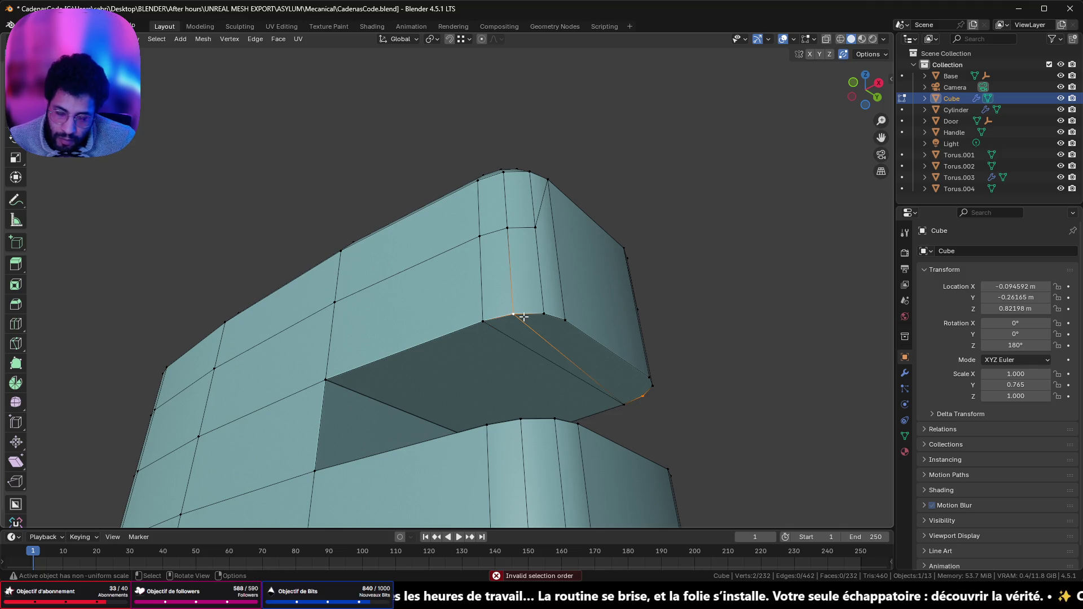
{"action": "key", "text": "j"}
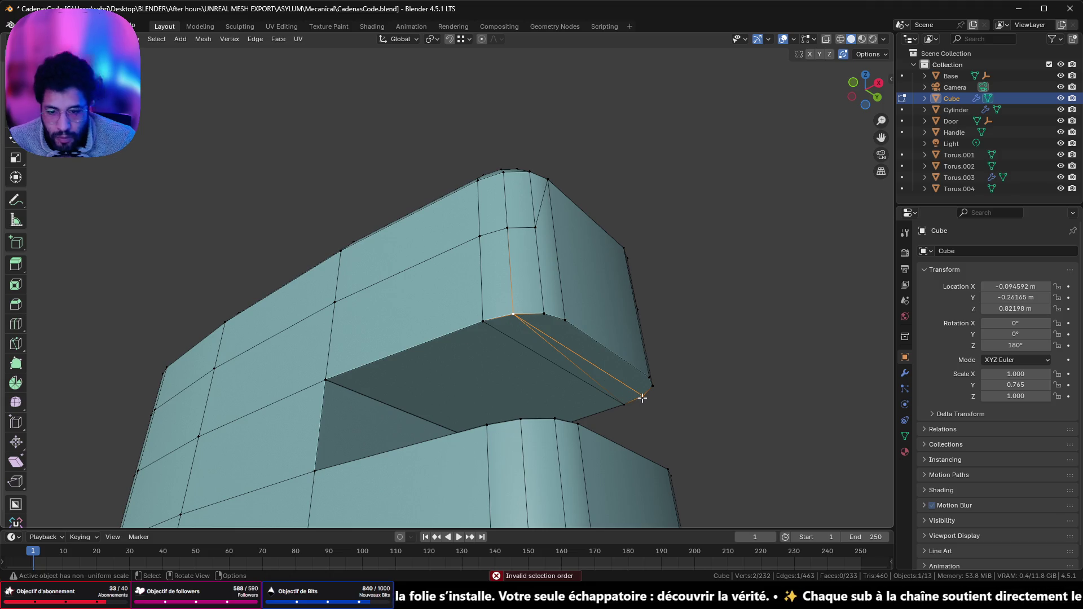
- Choose new vertex pairs and cut another edge across the slot divider's rounded tip
{"action": "left_click", "coordinate": [560, 338], "text": "shift"}
{"action": "left_click", "coordinate": [551, 322], "text": "shift"}
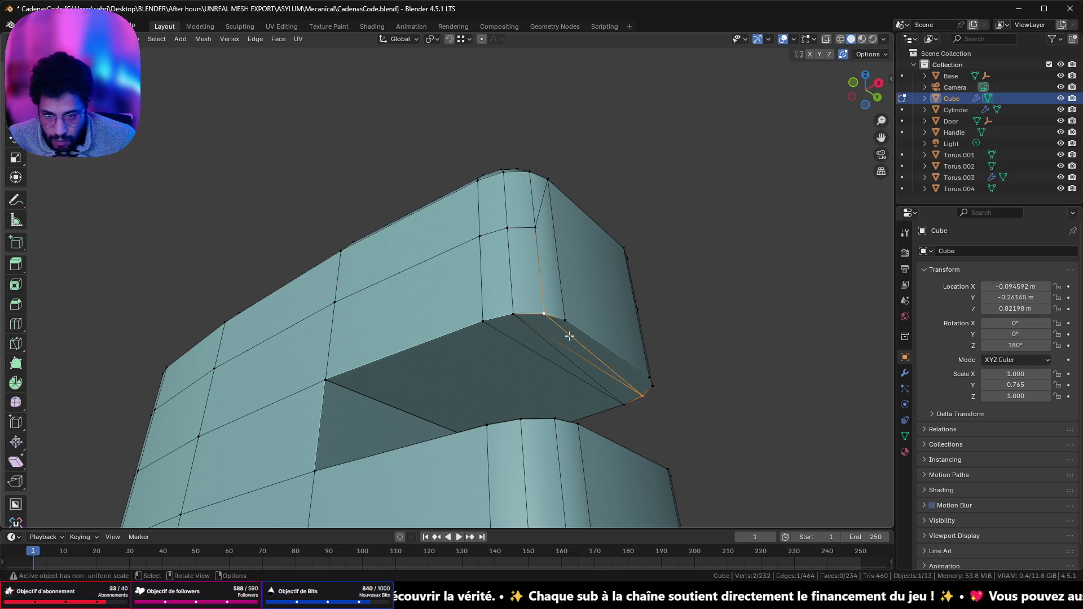
{"action": "left_click", "coordinate": [611, 364], "text": "shift"}
{"action": "left_click", "coordinate": [649, 389], "text": "shift"}
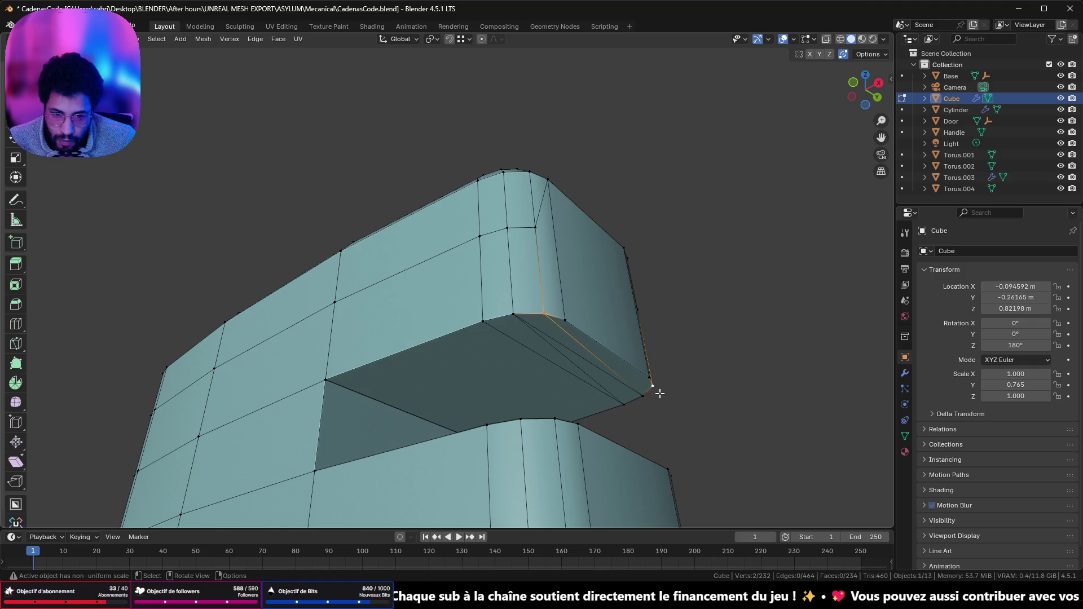
{"action": "mouse_move", "coordinate": [662, 392]}
{"action": "middle_mouse_down"}
{"action": "mouse_move", "coordinate": [655, 367]}
{"action": "mouse_move", "coordinate": [629, 386]}
{"action": "mouse_move", "coordinate": [633, 466]}
{"action": "mouse_move", "coordinate": [585, 452]}
{"action": "mouse_move", "coordinate": [574, 352]}
{"action": "middle_mouse_up"}
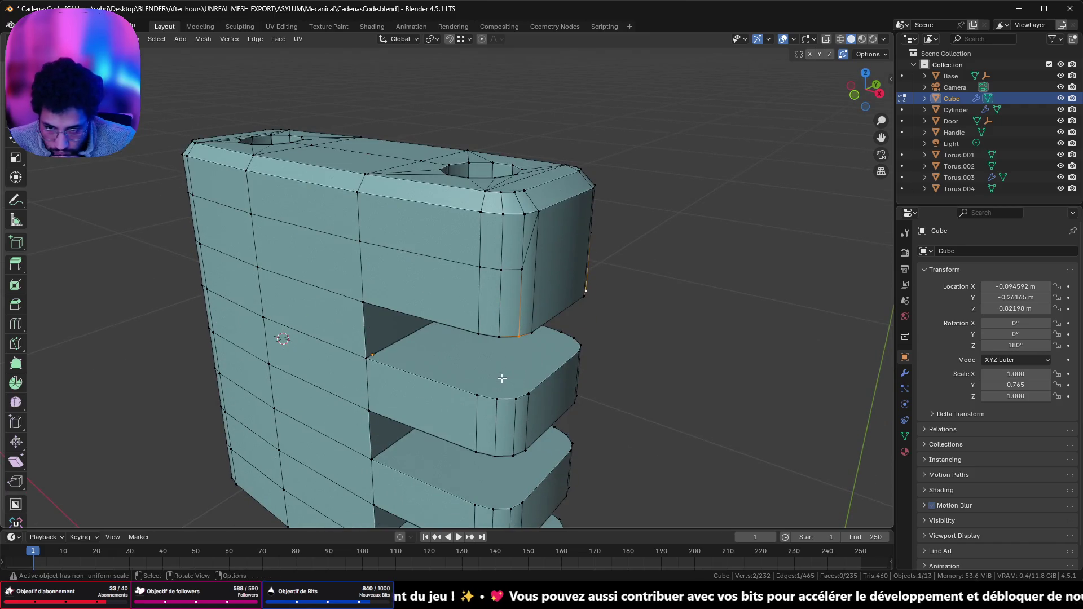
{"action": "left_click", "coordinate": [563, 339], "text": "shift"}
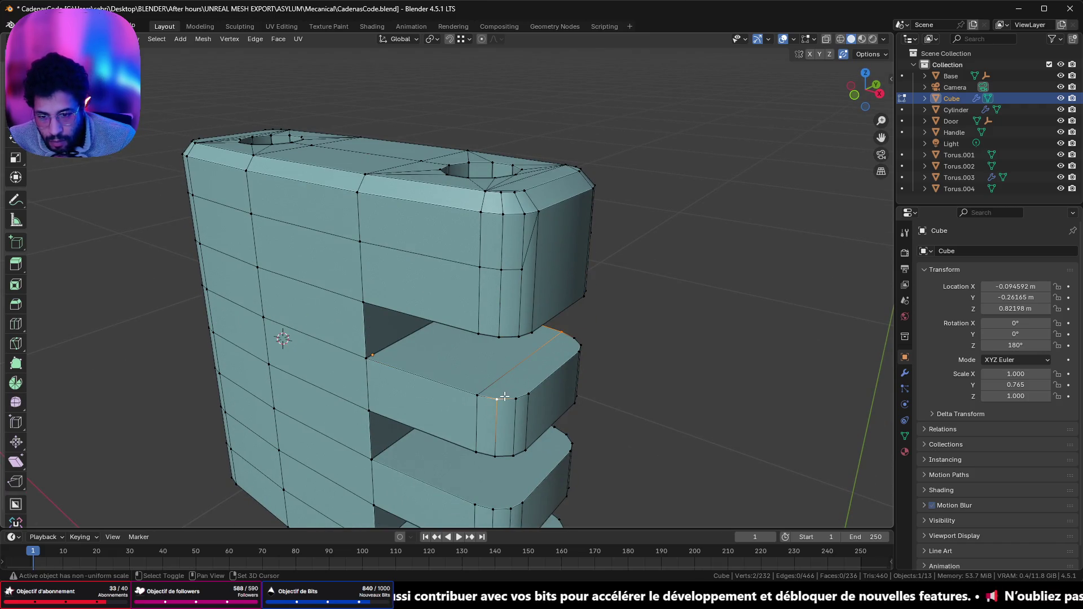
{"action": "key", "text": "j"}
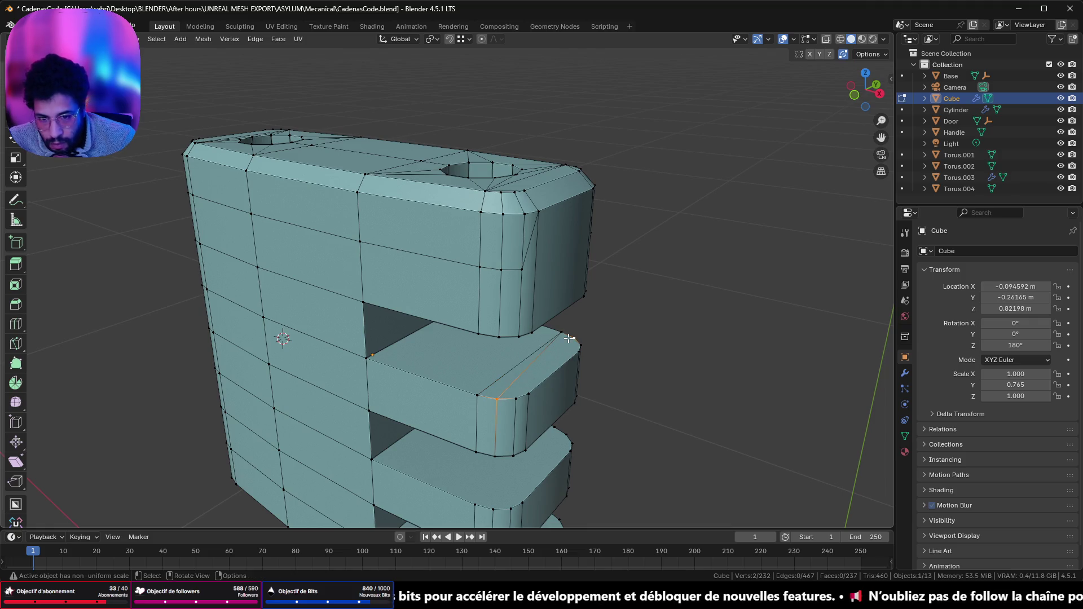
{"action": "left_click", "coordinate": [534, 384], "text": "shift"}
{"action": "left_click", "coordinate": [515, 399], "text": "shift"}
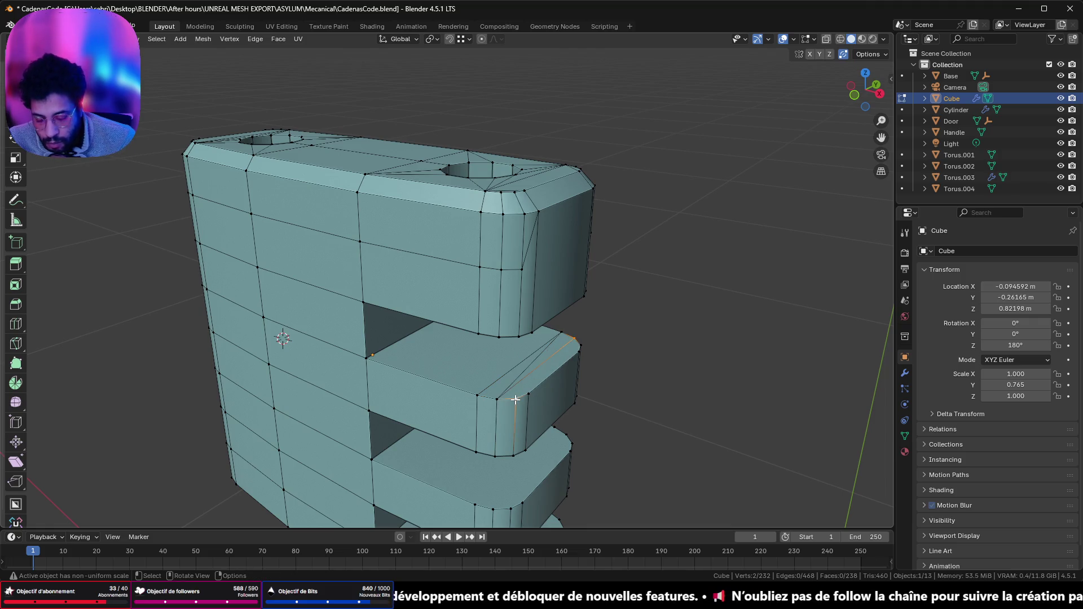
{"action": "left_click", "coordinate": [581, 345], "text": "shift"}
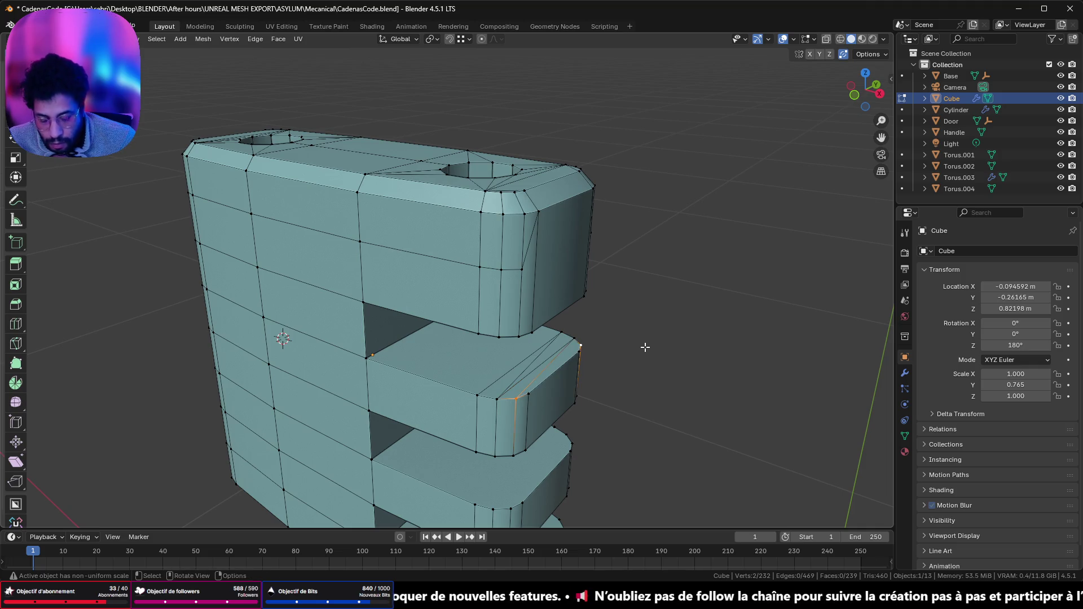
{"action": "scroll", "coordinate": [530, 356], "scroll_direction": "down", "scroll_amount": 4, "text": "shift"}
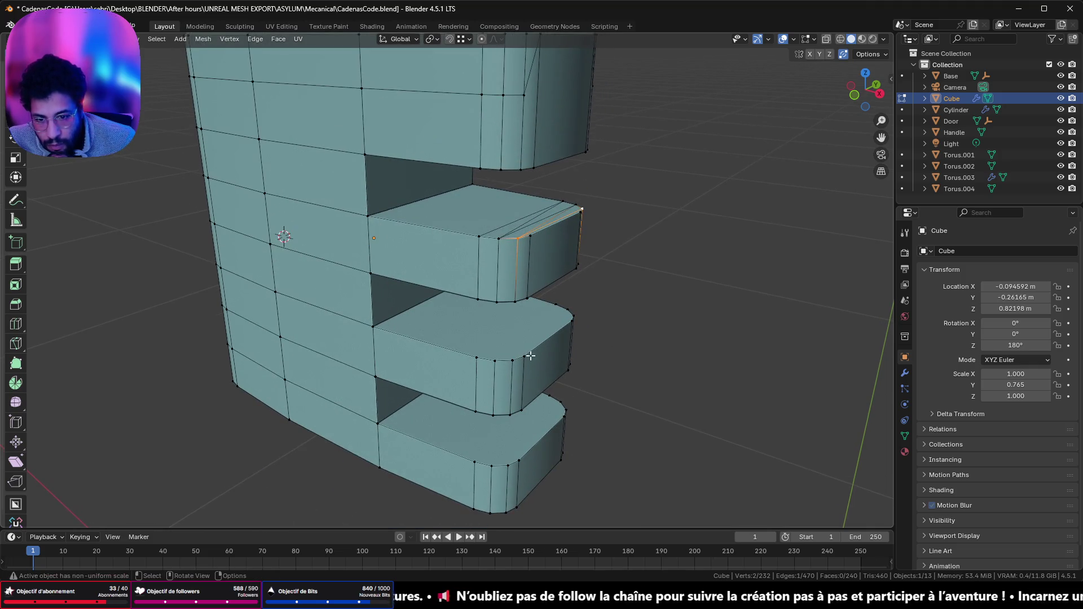
- Pick vertex pairs across the next prong end, undoing a wrong connection and reselecting
{"action": "left_click", "coordinate": [475, 351]}
{"action": "left_click", "coordinate": [556, 305], "text": "shift"}
{"action": "left_click", "coordinate": [476, 358], "text": "shift"}
{"action": "left_click", "coordinate": [495, 361], "text": "shift"}
{"action": "left_click", "coordinate": [510, 358]}
{"action": "left_click", "coordinate": [564, 310], "text": "shift"}
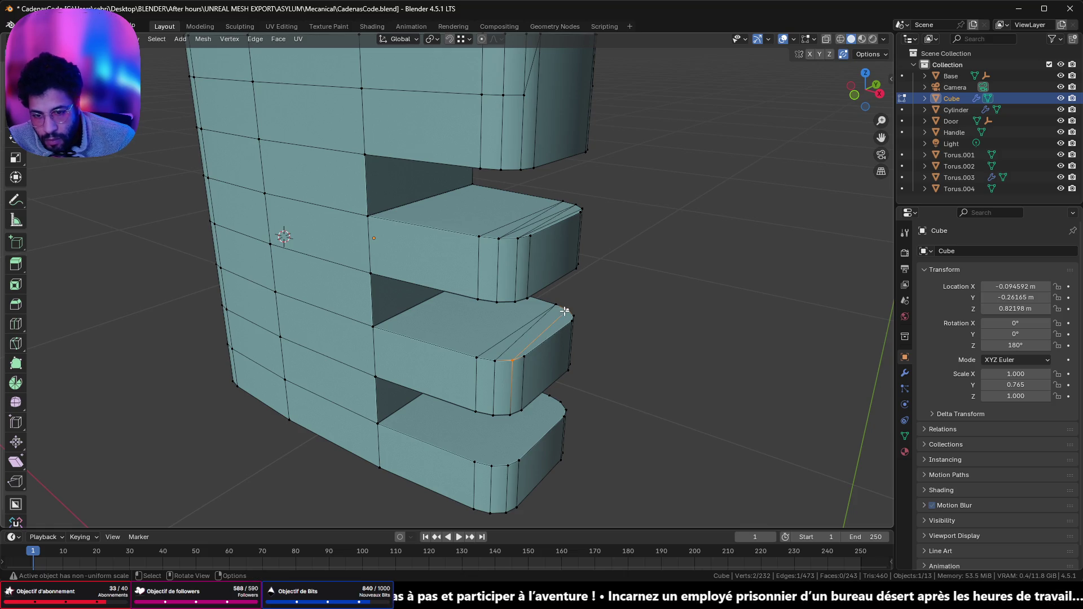
{"action": "key", "text": "ctrl+z"}
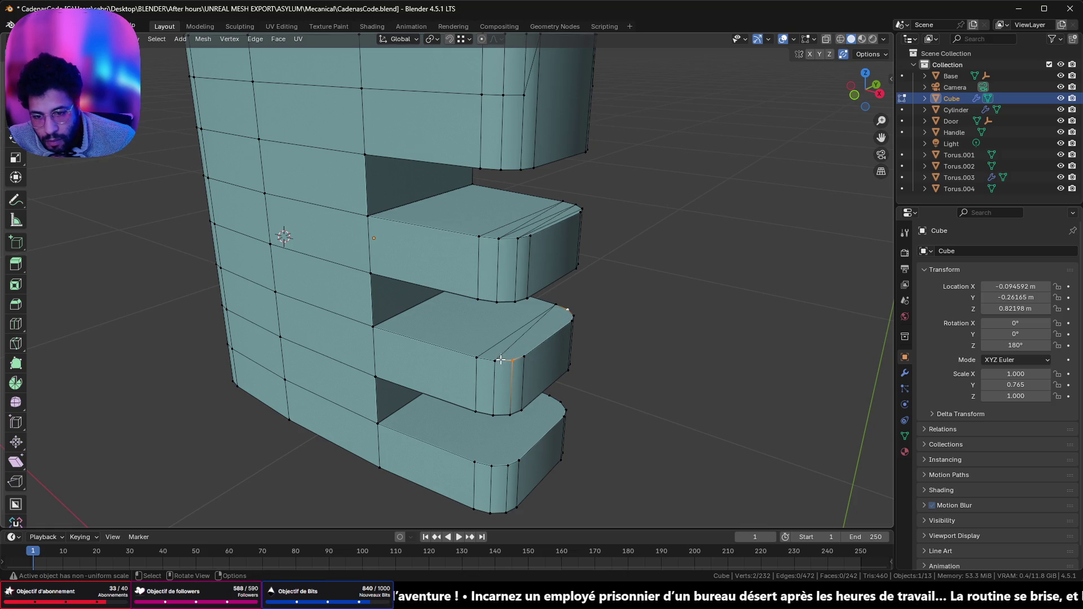
{"action": "left_click", "coordinate": [495, 360]}
{"action": "left_click", "coordinate": [556, 307], "text": "shift"}
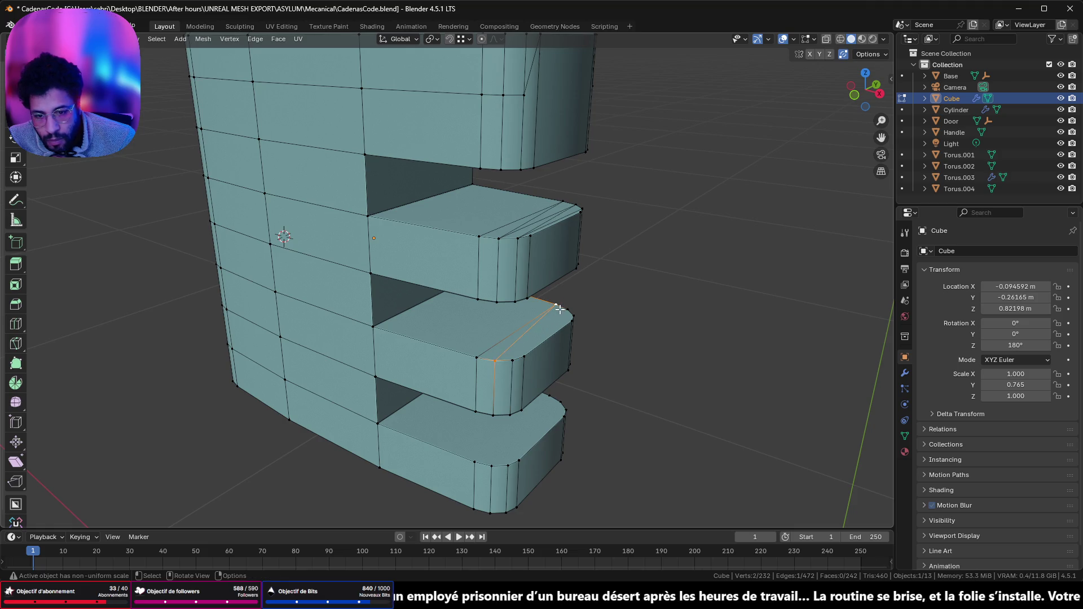
{"action": "left_click", "coordinate": [556, 317], "text": "shift"}
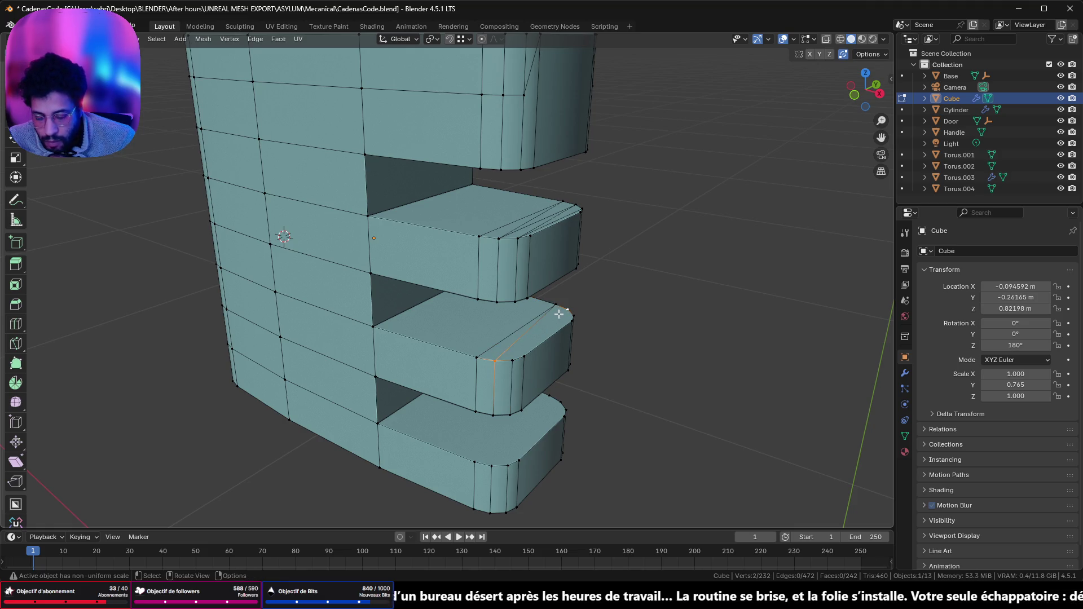
{"action": "left_click", "coordinate": [565, 314]}
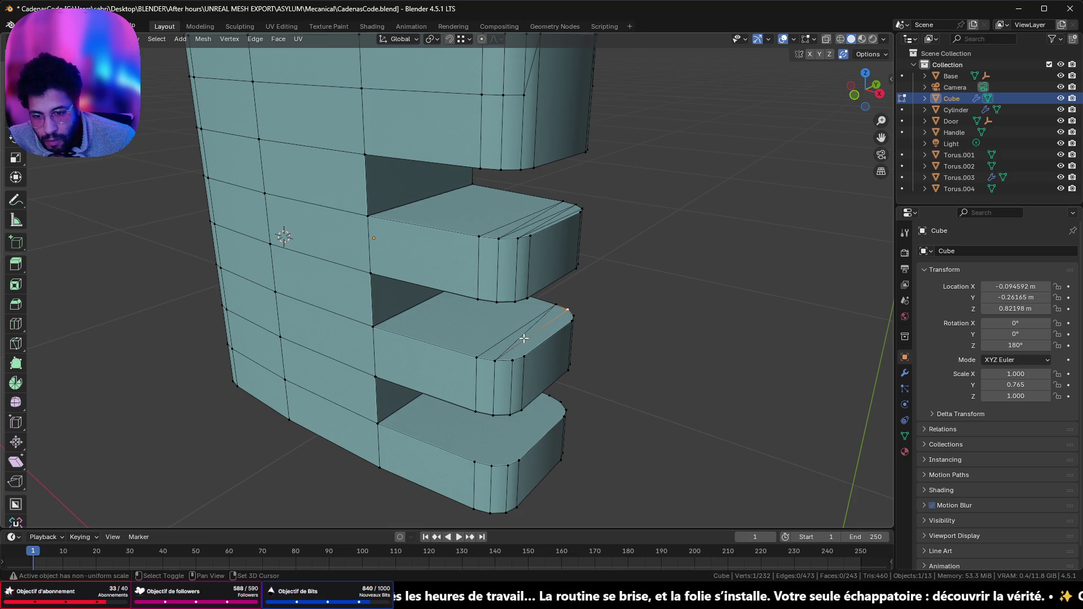
{"action": "left_click", "coordinate": [515, 359], "text": "shift"}
{"action": "left_click", "coordinate": [566, 316], "text": "shift"}
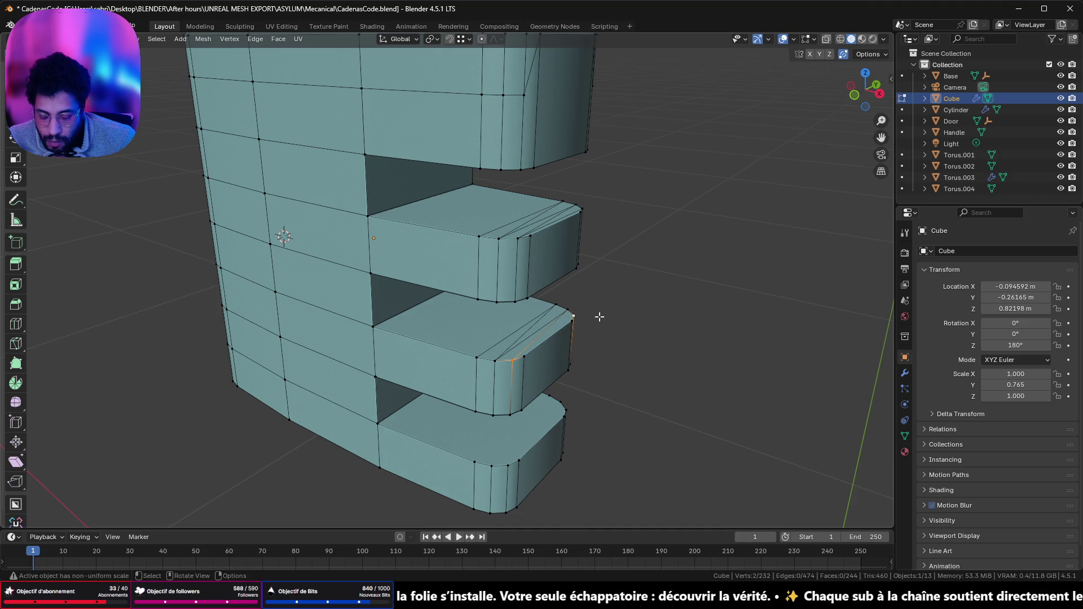
- Select the vertex pair spanning the lowest prong's rounded end for a new edge
{"action": "left_click", "coordinate": [482, 458]}
{"action": "middle_click_drag", "start_coordinate": [542, 404], "coordinate": [533, 352], "text": "shift"}
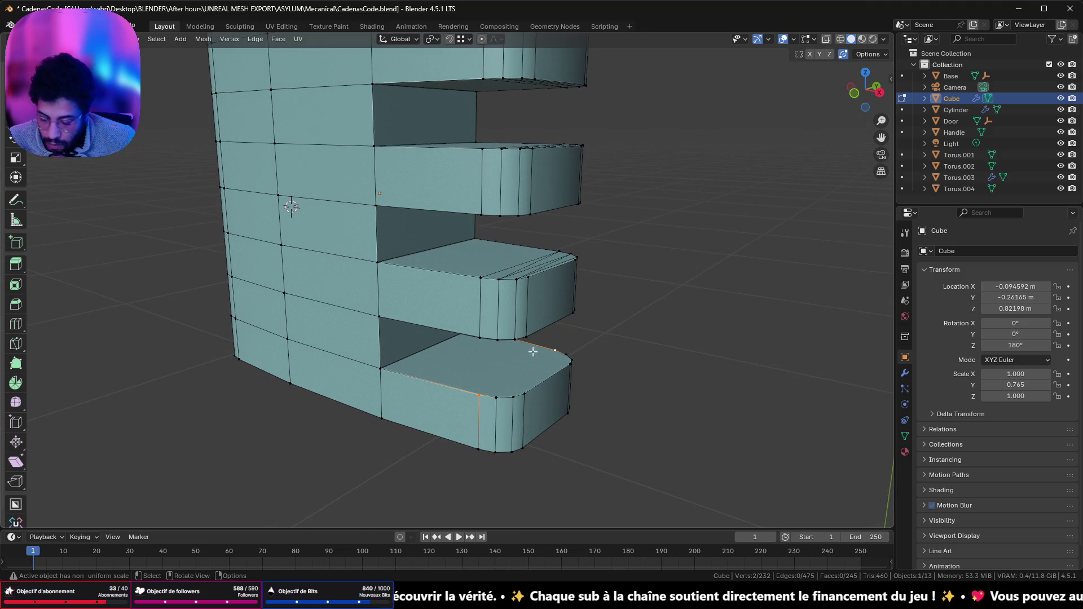
{"action": "left_click", "coordinate": [497, 396], "text": "shift"}
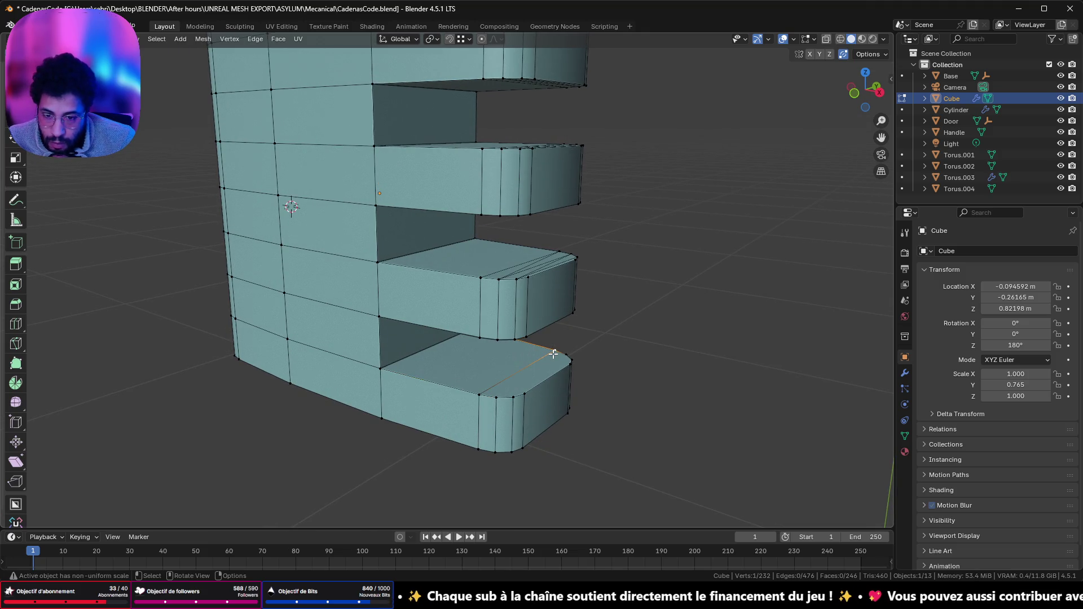
{"action": "left_click", "coordinate": [499, 392], "text": "shift"}
{"action": "left_click", "coordinate": [500, 392], "text": "shift"}
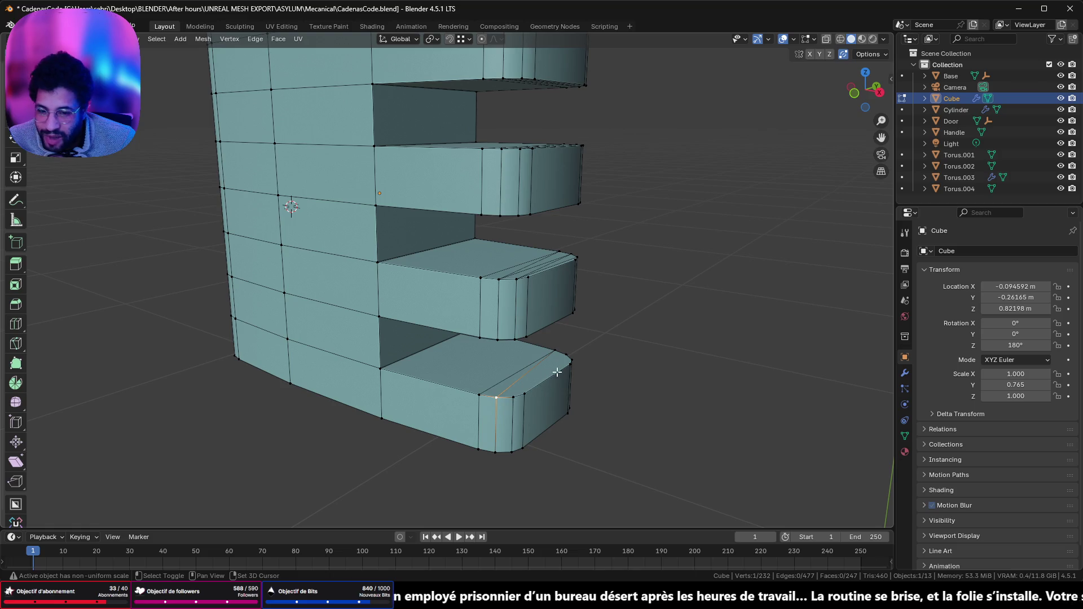
{"action": "left_click", "coordinate": [564, 356]}
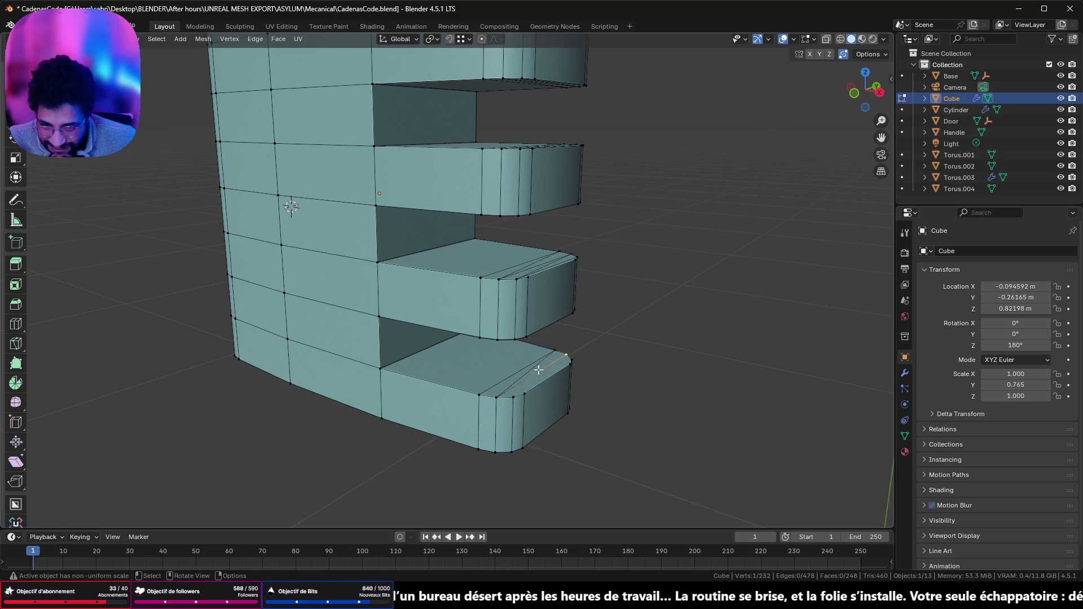
{"action": "left_click", "coordinate": [515, 396], "text": "shift"}
{"action": "middle_click_drag", "start_coordinate": [515, 397], "coordinate": [523, 397]}
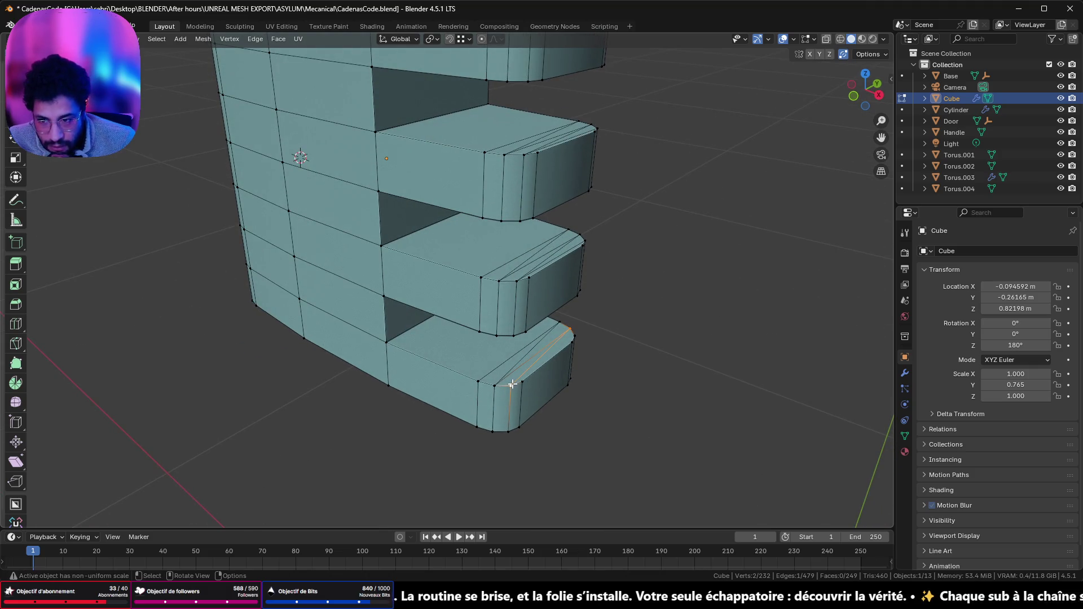
{"action": "mouse_move", "coordinate": [511, 367]}
{"action": "middle_mouse_down"}
{"action": "mouse_move", "coordinate": [524, 354]}
{"action": "mouse_move", "coordinate": [514, 377]}
{"action": "middle_mouse_up"}
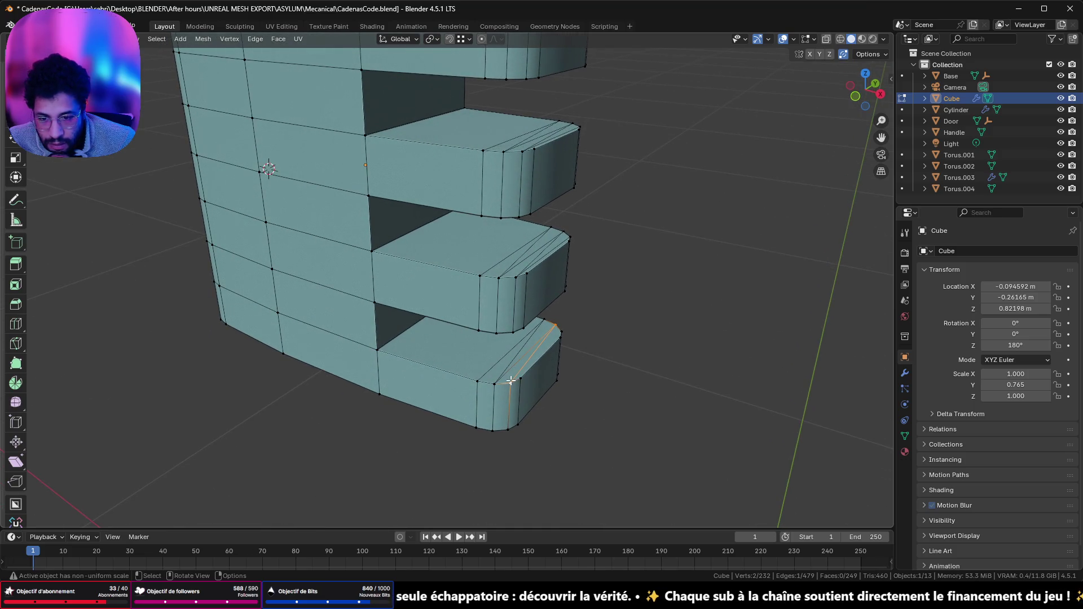
{"action": "left_click", "coordinate": [508, 383]}
{"action": "left_click", "coordinate": [558, 333], "text": "shift"}
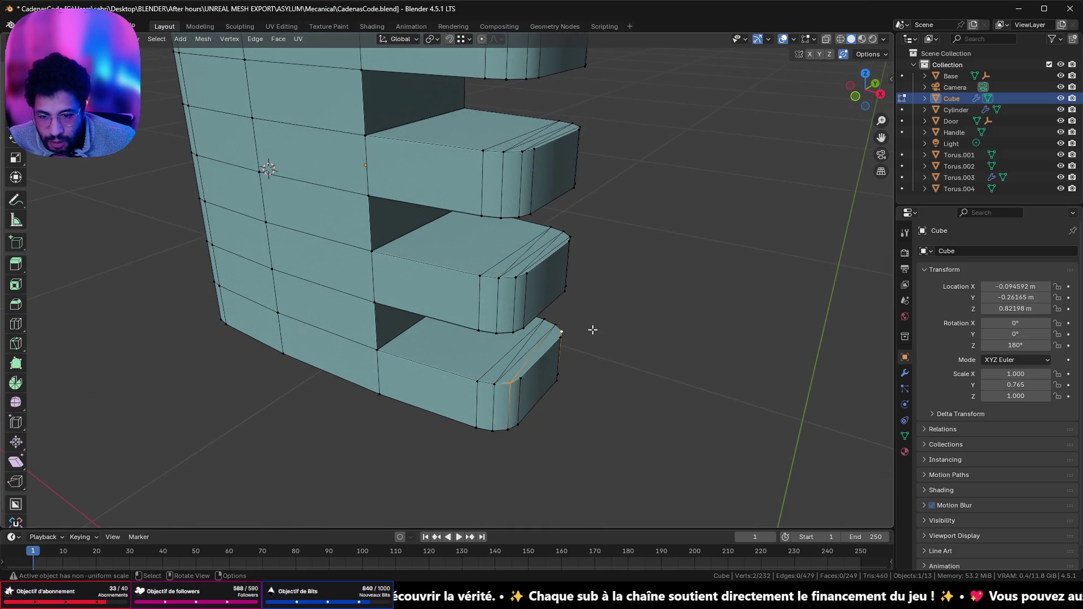
{"action": "middle_click_drag", "start_coordinate": [556, 348], "coordinate": [575, 382]}
{"action": "mouse_move", "coordinate": [592, 430]}
{"action": "middle_mouse_down"}
{"action": "mouse_move", "coordinate": [601, 338]}
{"action": "mouse_move", "coordinate": [578, 323]}
{"action": "mouse_move", "coordinate": [530, 496]}
{"action": "mouse_move", "coordinate": [538, 346]}
{"action": "middle_mouse_up"}
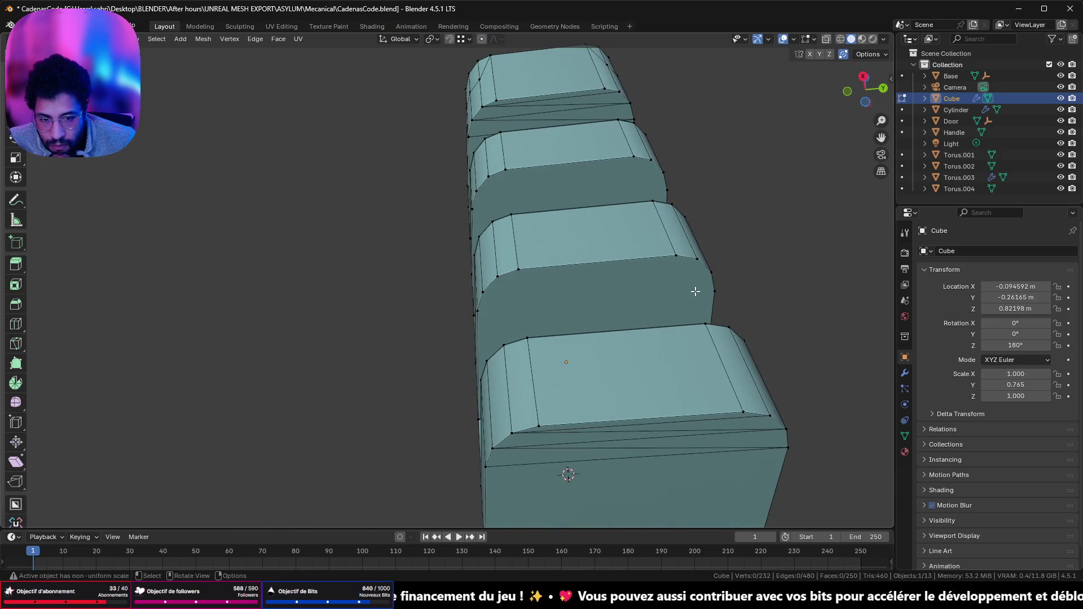
- Join four vertex pairs across the first prong face with Connect Vertex Path (J)
{"action": "left_click", "coordinate": [705, 293]}
{"action": "left_click", "coordinate": [475, 315], "text": "shift"}
{"action": "left_click", "coordinate": [479, 310]}
{"action": "left_click", "coordinate": [704, 293], "text": "shift"}
{"action": "key", "text": "j"}
{"action": "left_click", "coordinate": [488, 292], "text": "shift"}
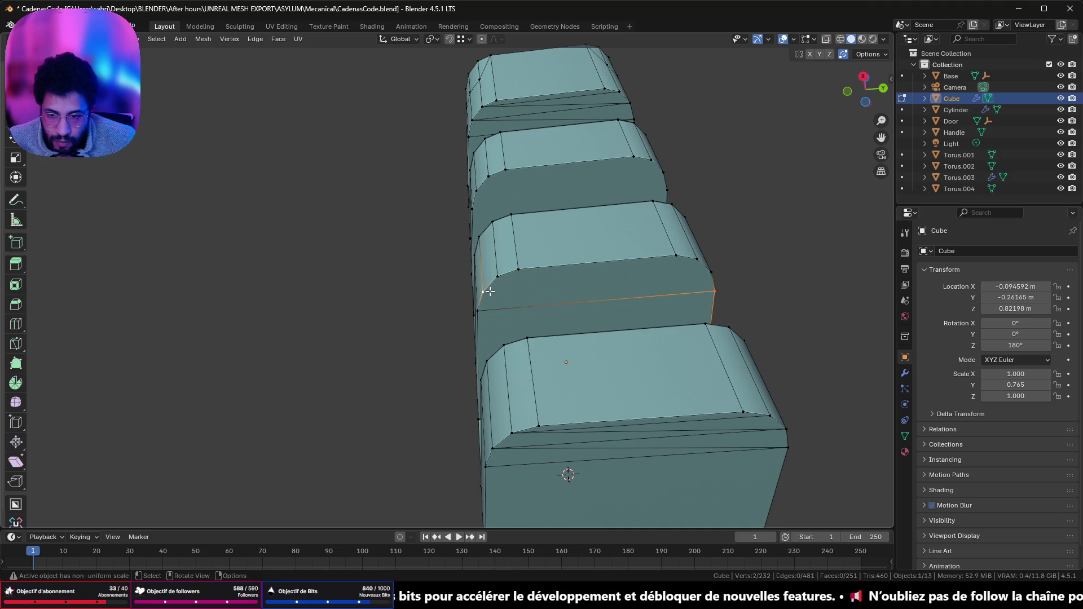
{"action": "key", "text": "j"}
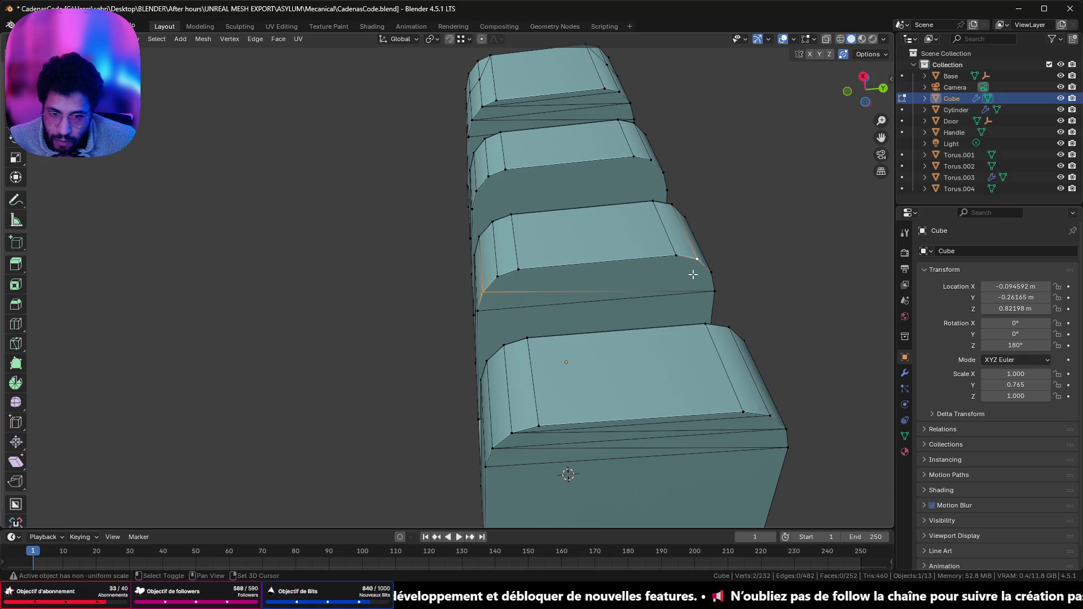
{"action": "left_click", "coordinate": [700, 274]}
{"action": "left_click", "coordinate": [502, 280], "text": "shift"}
{"action": "key", "text": "j"}
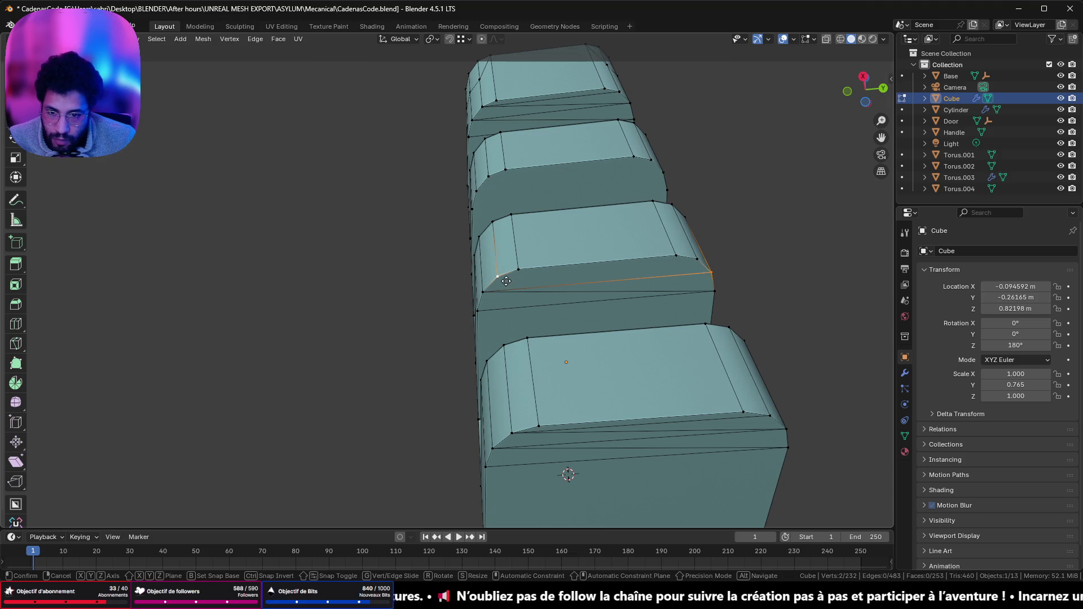
{"action": "left_click", "coordinate": [503, 280]}
{"action": "left_click", "coordinate": [690, 263], "text": "shift"}
{"action": "key", "text": "j"}
- Join vertex pairs across the next prong face, cutting edges across the slot divider's rounded end
{"action": "left_click", "coordinate": [690, 264]}
{"action": "middle_click_drag", "start_coordinate": [682, 227], "coordinate": [638, 303]}
{"action": "left_click", "coordinate": [452, 323], "text": "shift"}
{"action": "key", "text": "j"}
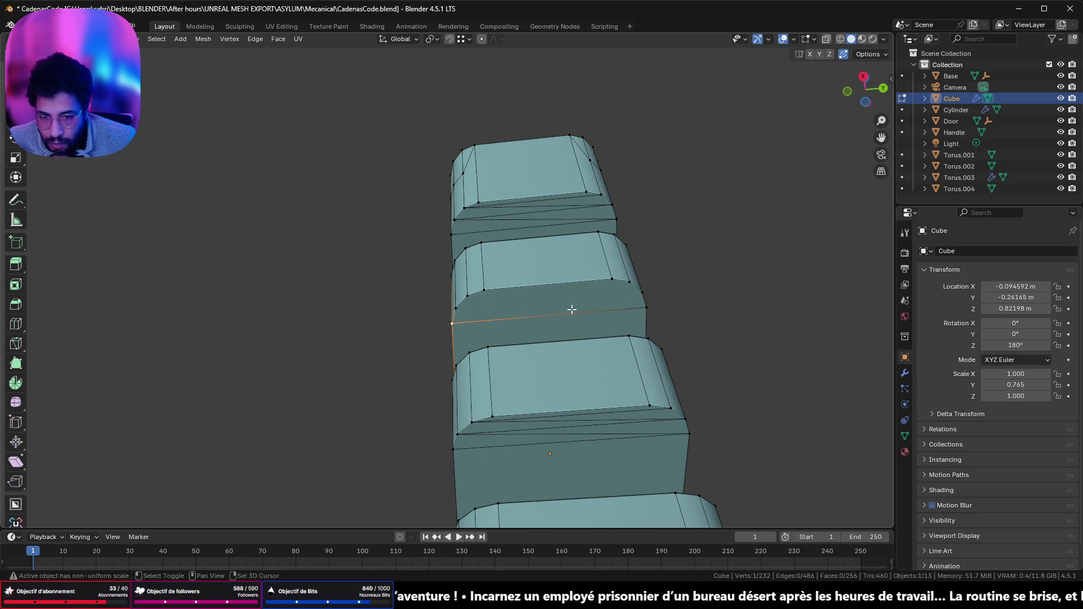
{"action": "left_click", "coordinate": [638, 293]}
{"action": "left_click", "coordinate": [452, 324], "text": "shift"}
{"action": "key", "text": "j"}
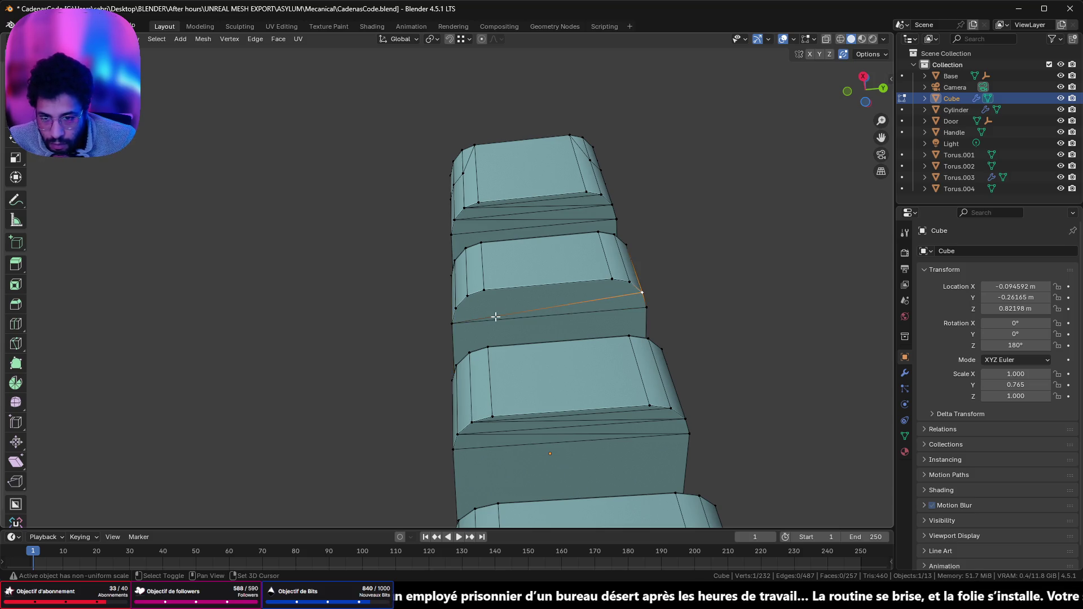
{"action": "left_click", "coordinate": [456, 309], "text": "shift"}
{"action": "key", "text": "j"}
{"action": "left_click", "coordinate": [455, 308]}
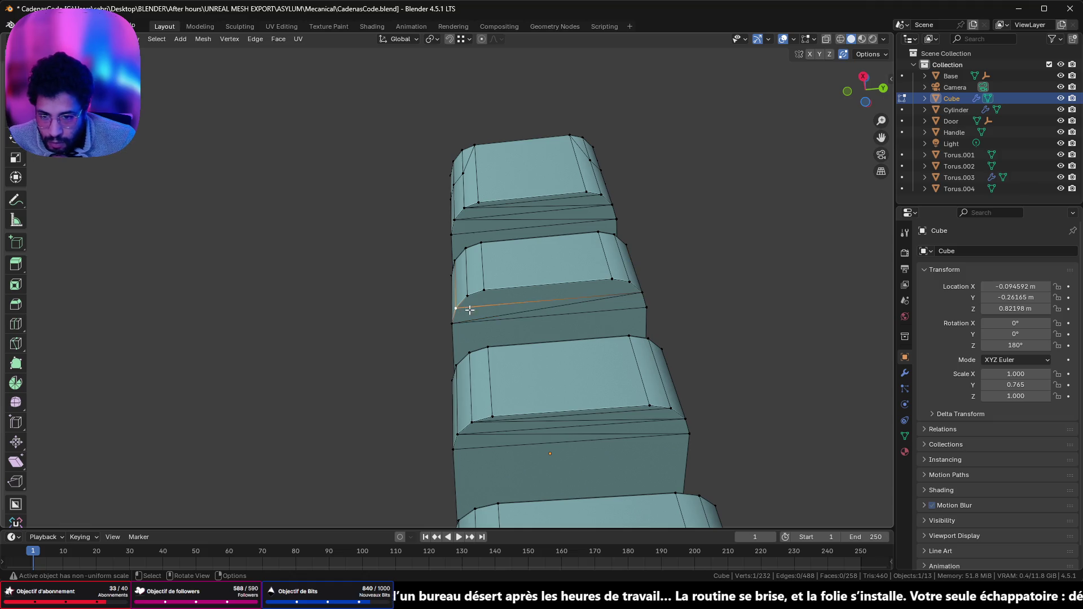
{"action": "key", "text": "j"}
{"action": "left_click", "coordinate": [623, 284]}
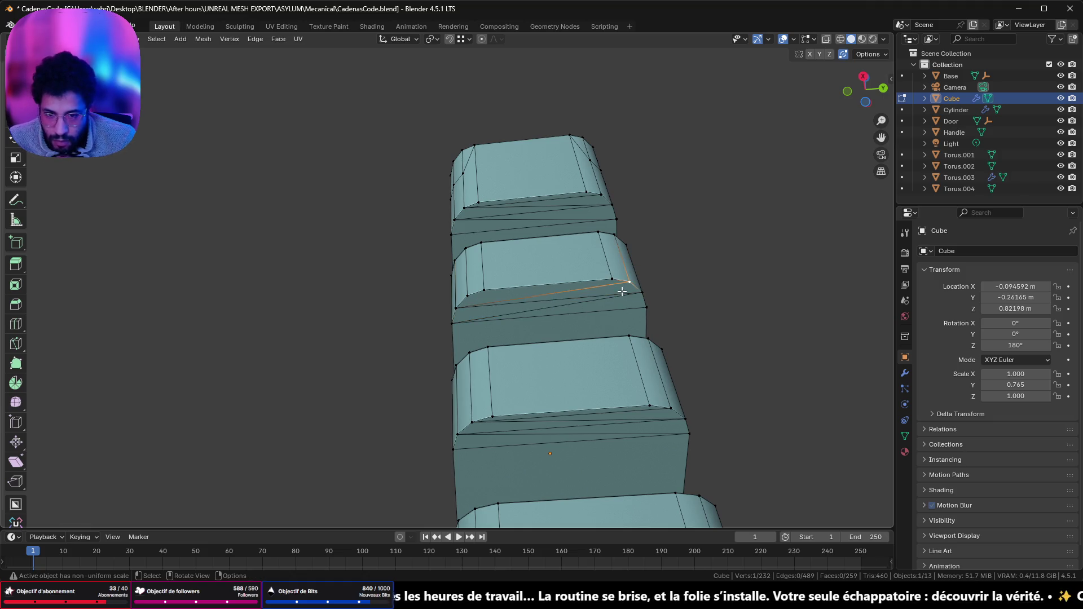
{"action": "key", "text": "j"}
{"action": "mouse_move", "coordinate": [473, 301]}
{"action": "middle_mouse_down"}
{"action": "mouse_move", "coordinate": [490, 357]}
{"action": "mouse_move", "coordinate": [587, 420]}
{"action": "mouse_move", "coordinate": [652, 446]}
{"action": "middle_mouse_up"}
{"action": "middle_click_drag", "start_coordinate": [478, 338], "coordinate": [559, 345]}
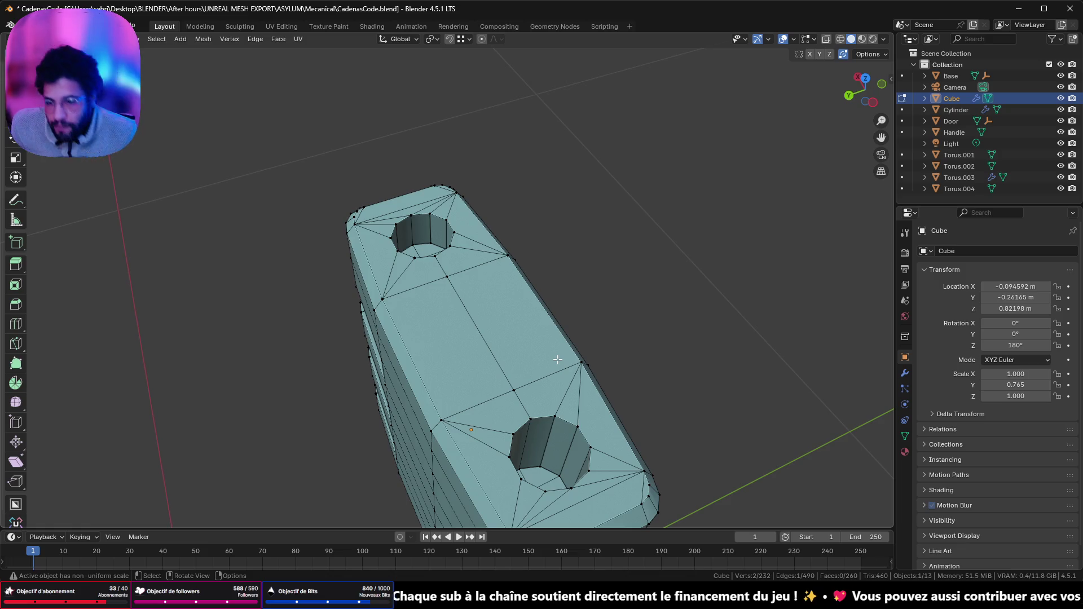
{"action": "mouse_move", "coordinate": [441, 210]}
{"action": "middle_mouse_down"}
{"action": "mouse_move", "coordinate": [503, 194]}
{"action": "mouse_move", "coordinate": [573, 118]}
{"action": "mouse_move", "coordinate": [535, 80]}
{"action": "mouse_move", "coordinate": [479, 102]}
{"action": "mouse_move", "coordinate": [497, 79]}
{"action": "middle_mouse_up"}
{"action": "middle_click", "coordinate": [587, 237], "text": "alt"}
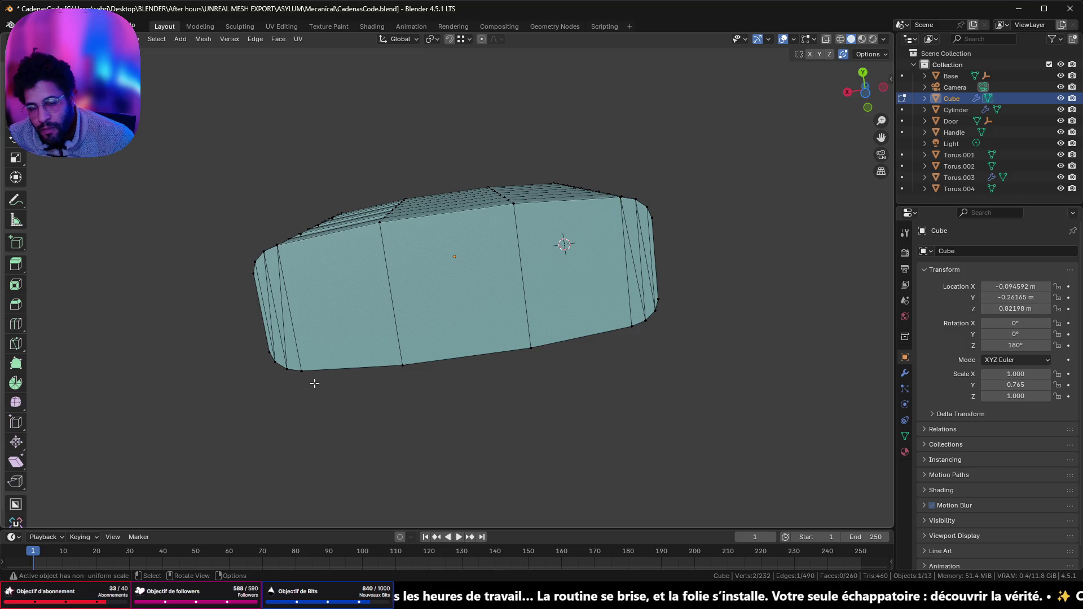
{"action": "mouse_move", "coordinate": [429, 297]}
{"action": "middle_mouse_down"}
{"action": "mouse_move", "coordinate": [440, 290]}
{"action": "mouse_move", "coordinate": [404, 237]}
{"action": "mouse_move", "coordinate": [329, 413]}
{"action": "mouse_move", "coordinate": [337, 367]}
{"action": "middle_mouse_up"}
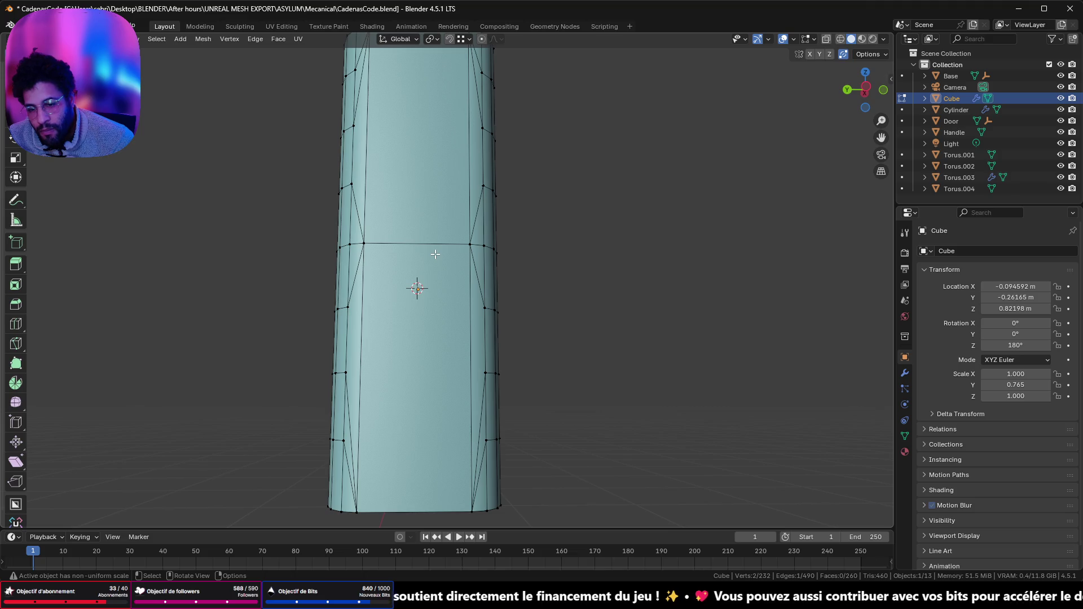
{"action": "scroll", "coordinate": [435, 254], "scroll_direction": "down", "scroll_amount": 4}
{"action": "mouse_move", "coordinate": [435, 254]}
{"action": "middle_mouse_down"}
{"action": "mouse_move", "coordinate": [527, 377]}
{"action": "mouse_move", "coordinate": [578, 394]}
{"action": "mouse_move", "coordinate": [789, 316]}
{"action": "mouse_move", "coordinate": [860, 217]}
{"action": "mouse_move", "coordinate": [791, 194]}
{"action": "mouse_move", "coordinate": [636, 237]}
{"action": "mouse_move", "coordinate": [615, 298]}
{"action": "middle_mouse_up"}
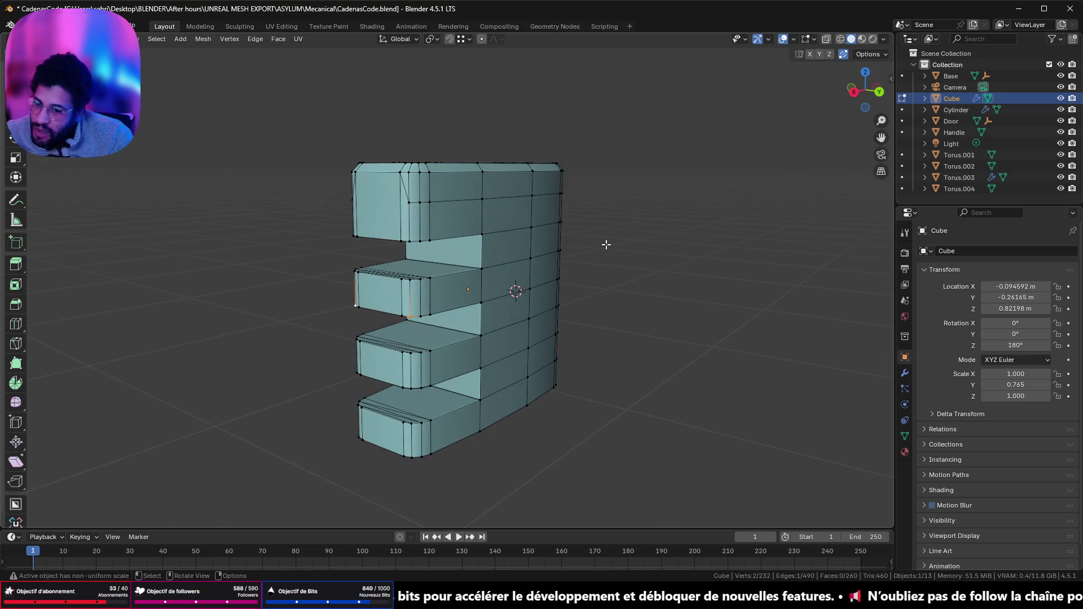
{"action": "middle_click_drag", "start_coordinate": [488, 294], "coordinate": [513, 290]}
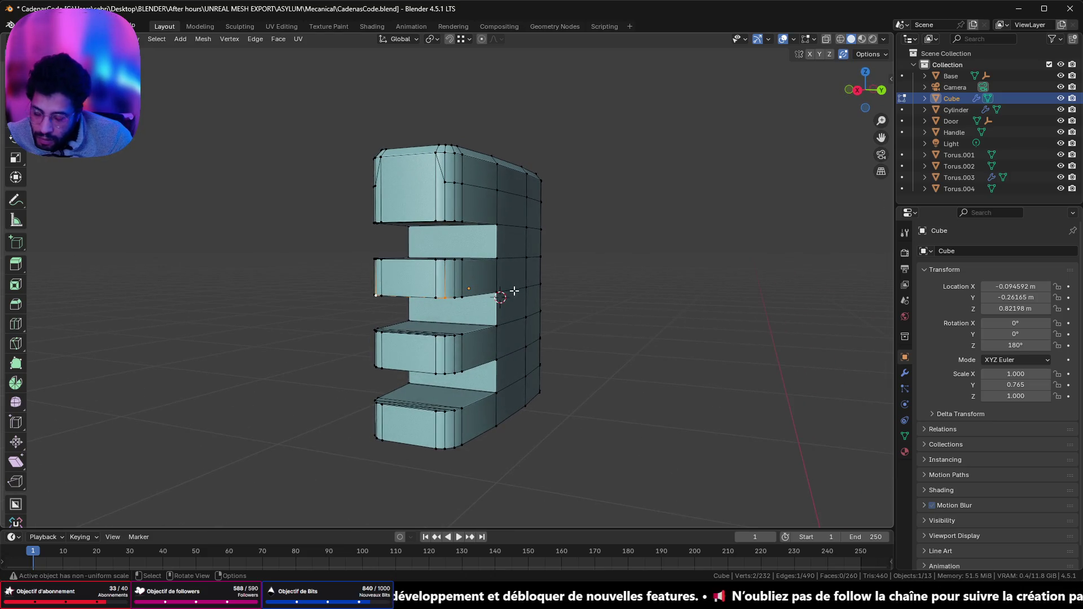
{"action": "key", "text": "q"}
- Select faces with more than four sides, inspect the top holes and slots, then return to Object Mode
{"action": "left_click", "coordinate": [557, 311]}
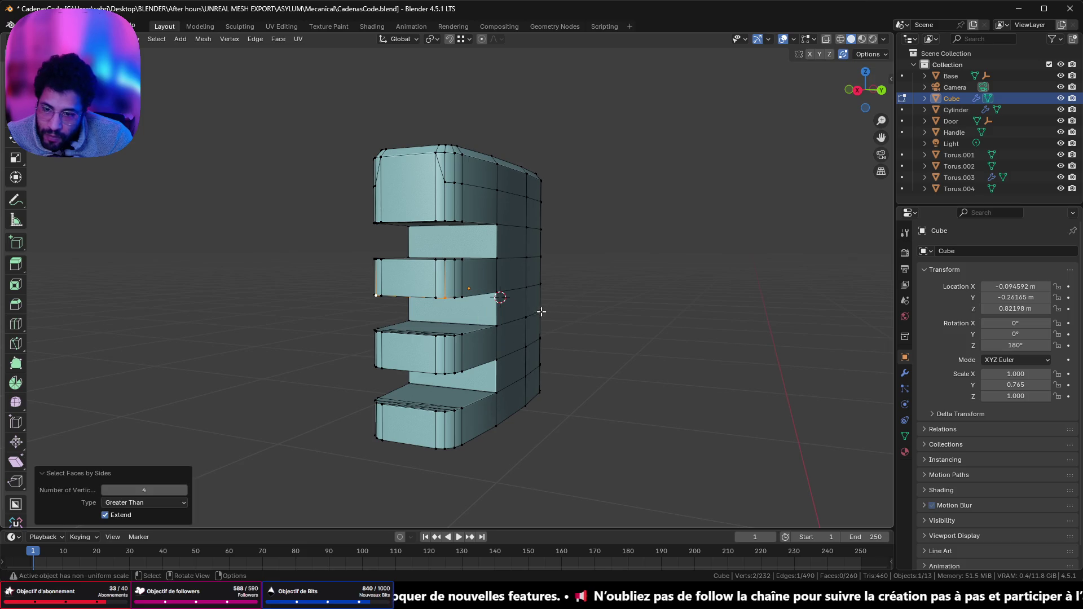
{"action": "mouse_move", "coordinate": [313, 239]}
{"action": "middle_mouse_down"}
{"action": "mouse_move", "coordinate": [379, 181]}
{"action": "mouse_move", "coordinate": [363, 256]}
{"action": "mouse_move", "coordinate": [533, 319]}
{"action": "mouse_move", "coordinate": [699, 296]}
{"action": "mouse_move", "coordinate": [745, 191]}
{"action": "mouse_move", "coordinate": [739, 138]}
{"action": "mouse_move", "coordinate": [743, 180]}
{"action": "mouse_move", "coordinate": [684, 227]}
{"action": "mouse_move", "coordinate": [383, 236]}
{"action": "mouse_move", "coordinate": [334, 261]}
{"action": "mouse_move", "coordinate": [312, 317]}
{"action": "mouse_move", "coordinate": [338, 370]}
{"action": "mouse_move", "coordinate": [363, 382]}
{"action": "mouse_move", "coordinate": [610, 312]}
{"action": "middle_mouse_up"}
{"action": "scroll", "coordinate": [425, 430], "scroll_direction": "up", "scroll_amount": 8}
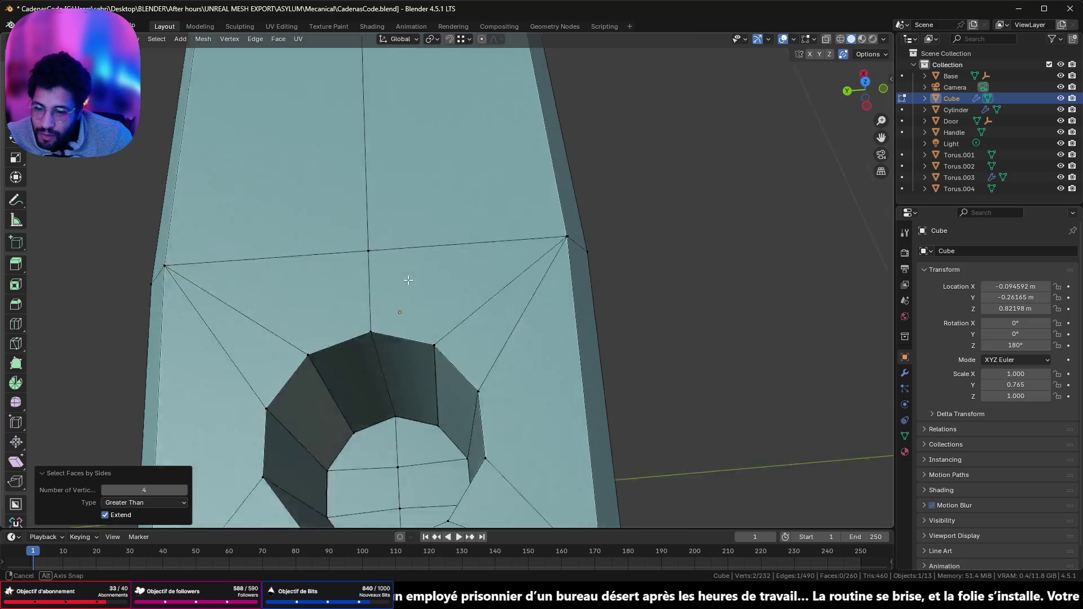
{"action": "middle_click_drag", "start_coordinate": [406, 368], "coordinate": [445, 238], "text": "shift"}
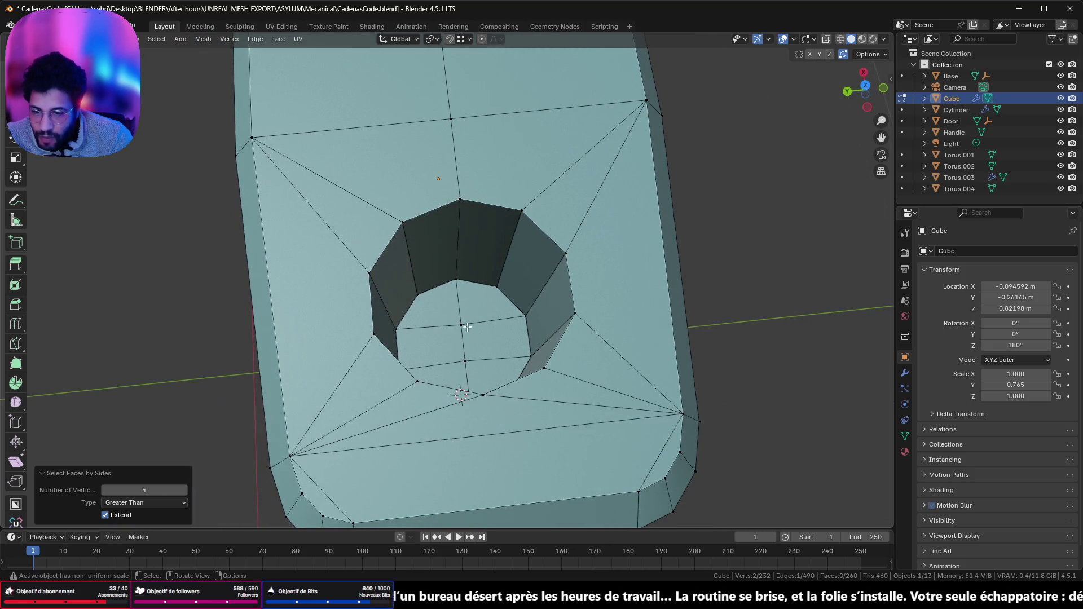
{"action": "mouse_move", "coordinate": [467, 333]}
{"action": "middle_mouse_down"}
{"action": "mouse_move", "coordinate": [488, 359]}
{"action": "mouse_move", "coordinate": [462, 339]}
{"action": "middle_mouse_up"}
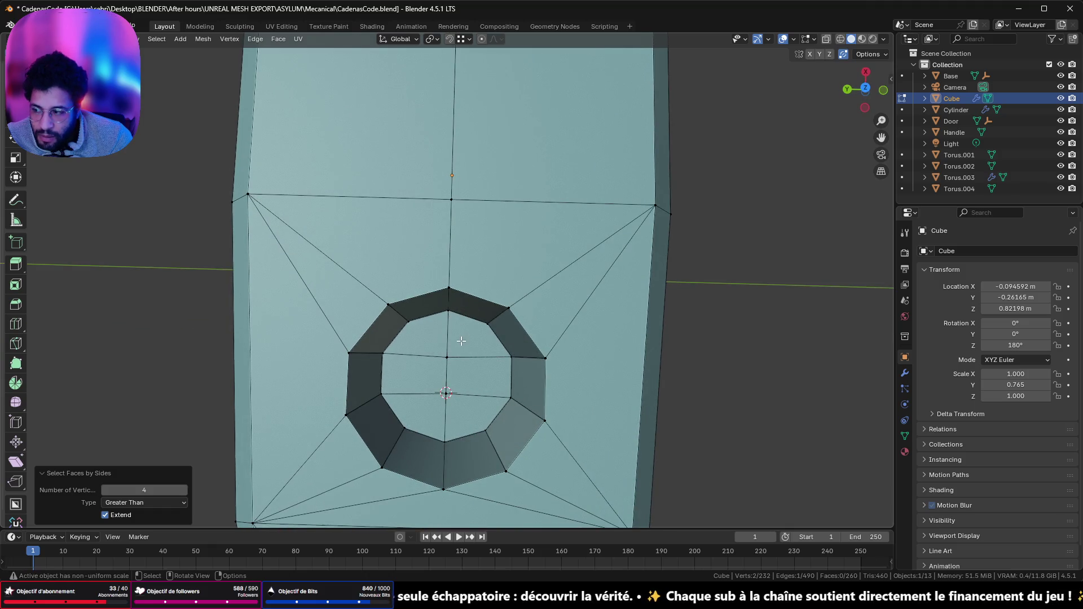
{"action": "scroll", "coordinate": [461, 341], "scroll_direction": "down", "scroll_amount": 5}
{"action": "mouse_move", "coordinate": [461, 341]}
{"action": "middle_mouse_down"}
{"action": "mouse_move", "coordinate": [418, 323]}
{"action": "mouse_move", "coordinate": [527, 351]}
{"action": "mouse_move", "coordinate": [560, 323]}
{"action": "mouse_move", "coordinate": [560, 259]}
{"action": "mouse_move", "coordinate": [661, 182]}
{"action": "middle_mouse_up"}
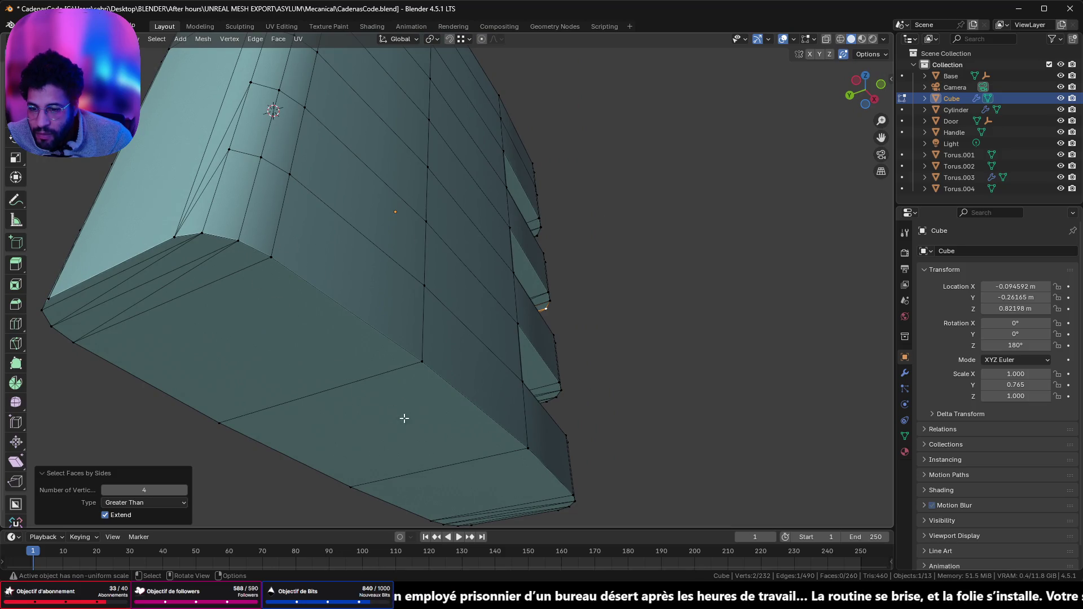
{"action": "mouse_move", "coordinate": [486, 332]}
{"action": "middle_mouse_down"}
{"action": "mouse_move", "coordinate": [443, 336]}
{"action": "mouse_move", "coordinate": [425, 365]}
{"action": "mouse_move", "coordinate": [235, 302]}
{"action": "mouse_move", "coordinate": [135, 299]}
{"action": "mouse_move", "coordinate": [322, 394]}
{"action": "mouse_move", "coordinate": [461, 312]}
{"action": "middle_mouse_up"}
{"action": "scroll", "coordinate": [426, 365], "scroll_direction": "down", "scroll_amount": 5}
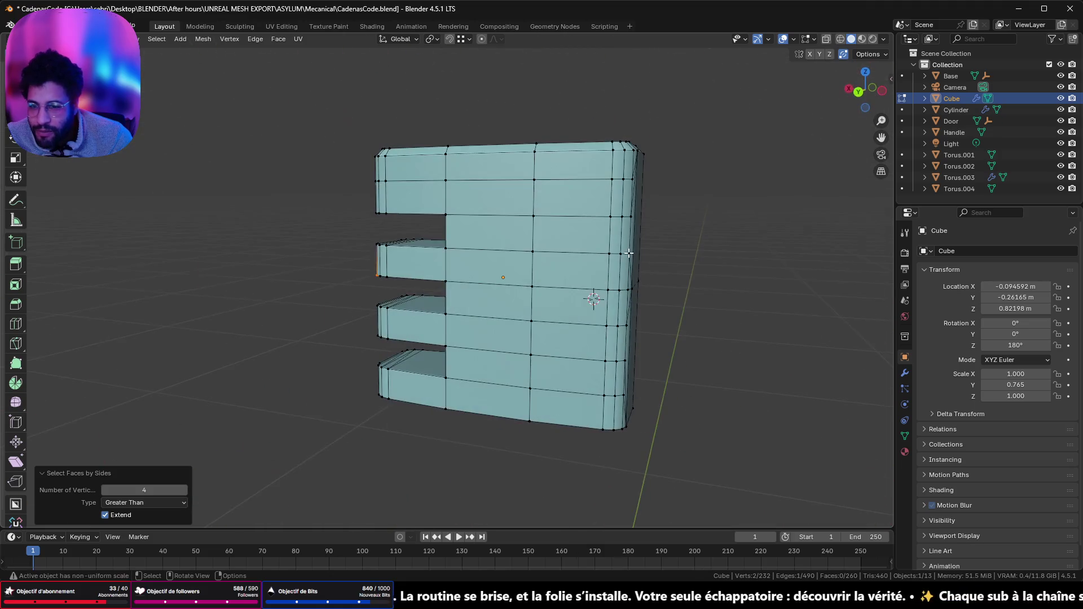
{"action": "key", "text": "Tab"}
{"action": "mouse_move", "coordinate": [409, 272]}
{"action": "middle_mouse_down"}
{"action": "mouse_move", "coordinate": [377, 265]}
{"action": "mouse_move", "coordinate": [523, 300]}
{"action": "mouse_move", "coordinate": [546, 323]}
{"action": "middle_mouse_up"}
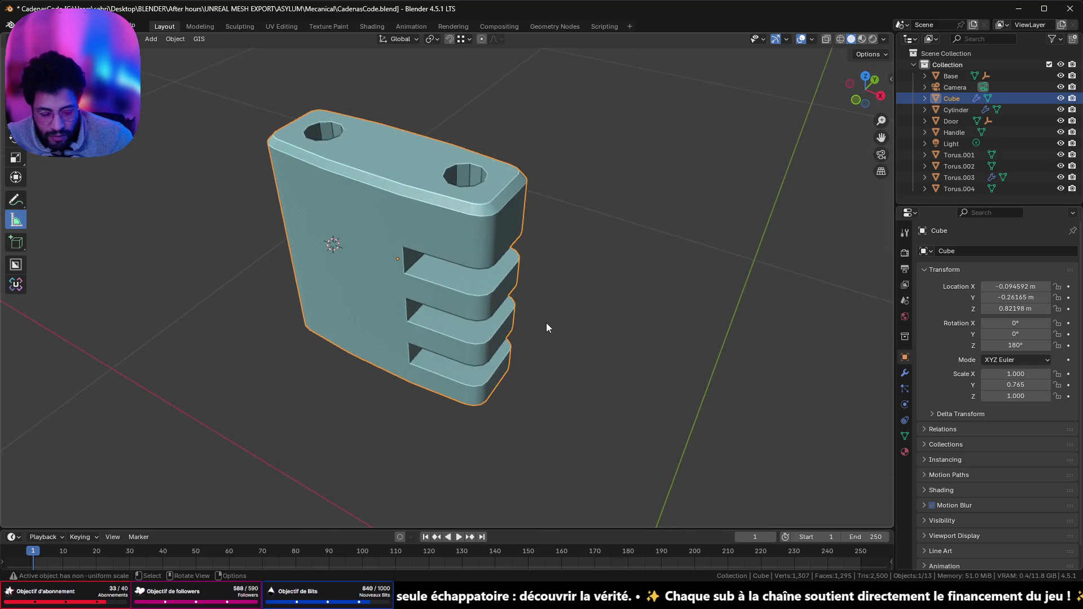
- Exit Local View to reveal the shackle and dials, check the top dial, then reselect the base
{"action": "key", "text": "KP_Divide"}
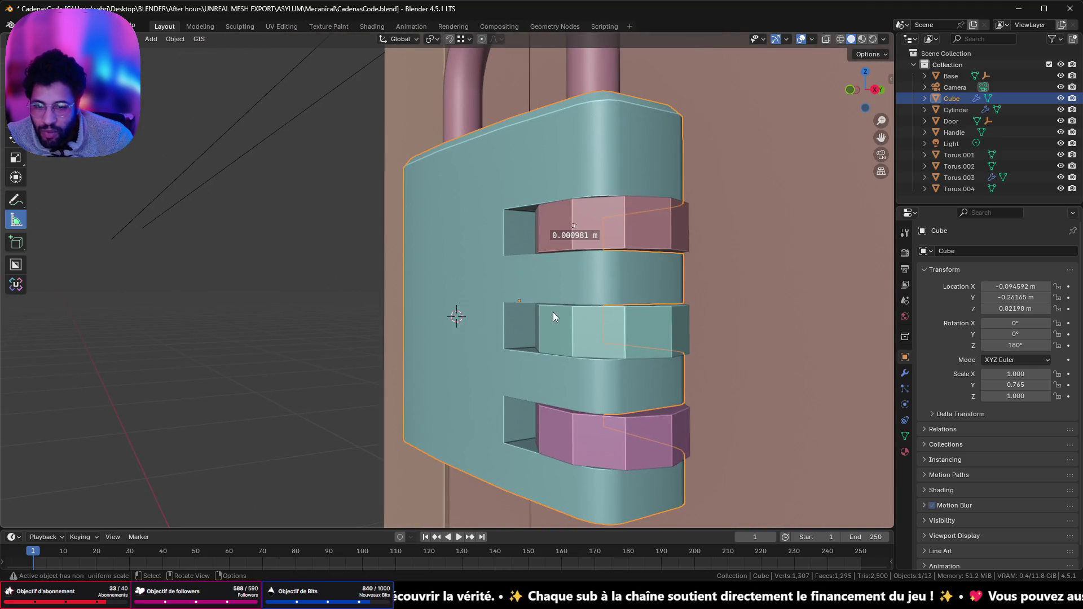
{"action": "key", "text": "Tab"}
{"action": "key", "text": "Tab"}
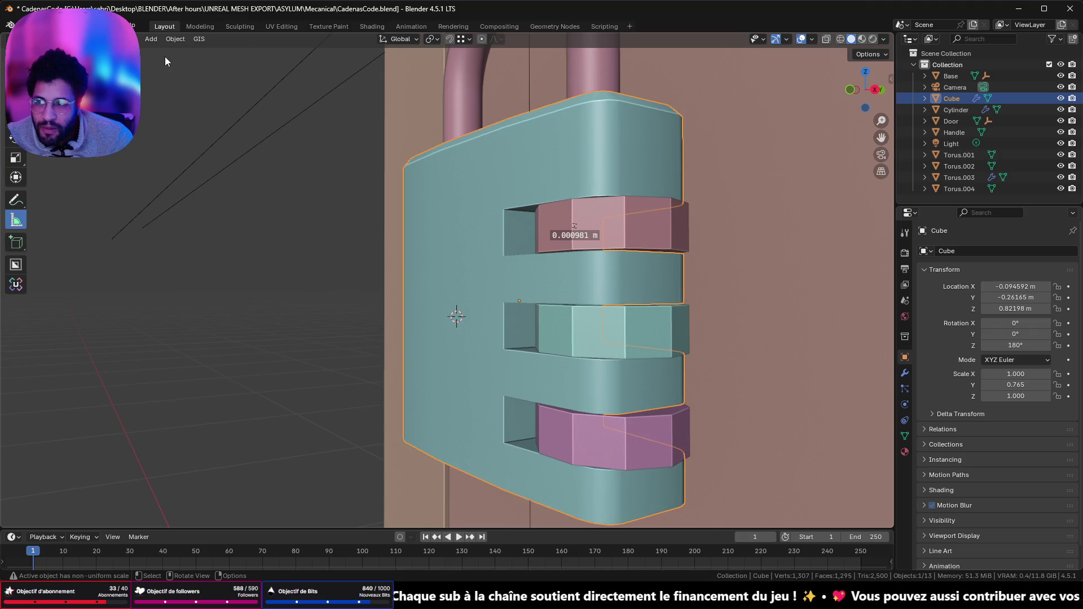
{"action": "left_click", "coordinate": [657, 236]}
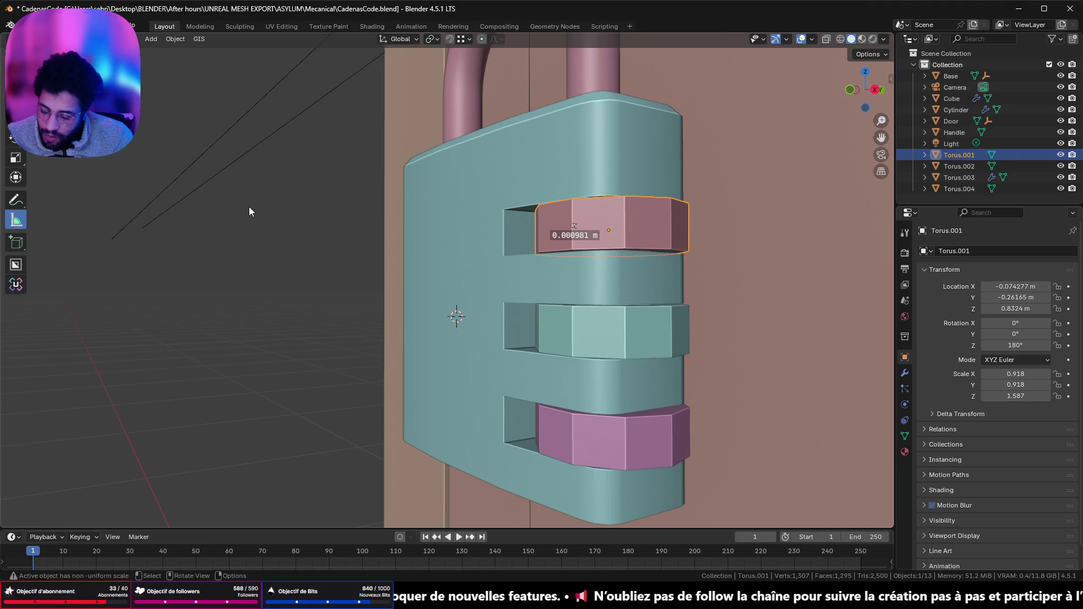
{"action": "key", "text": "["}
{"action": "mouse_move", "coordinate": [288, 159]}
{"action": "middle_mouse_down"}
{"action": "mouse_move", "coordinate": [252, 175]}
{"action": "mouse_move", "coordinate": [252, 193]}
{"action": "mouse_move", "coordinate": [578, 249]}
{"action": "mouse_move", "coordinate": [560, 246]}
{"action": "middle_mouse_up"}
{"action": "key", "text": "w"}
- Select the three dial rings, isolate them in Local View and enter Edit Mode
{"action": "left_click", "coordinate": [598, 279]}
{"action": "left_click", "coordinate": [574, 345], "text": "shift"}
{"action": "left_click", "coordinate": [562, 405], "text": "shift"}
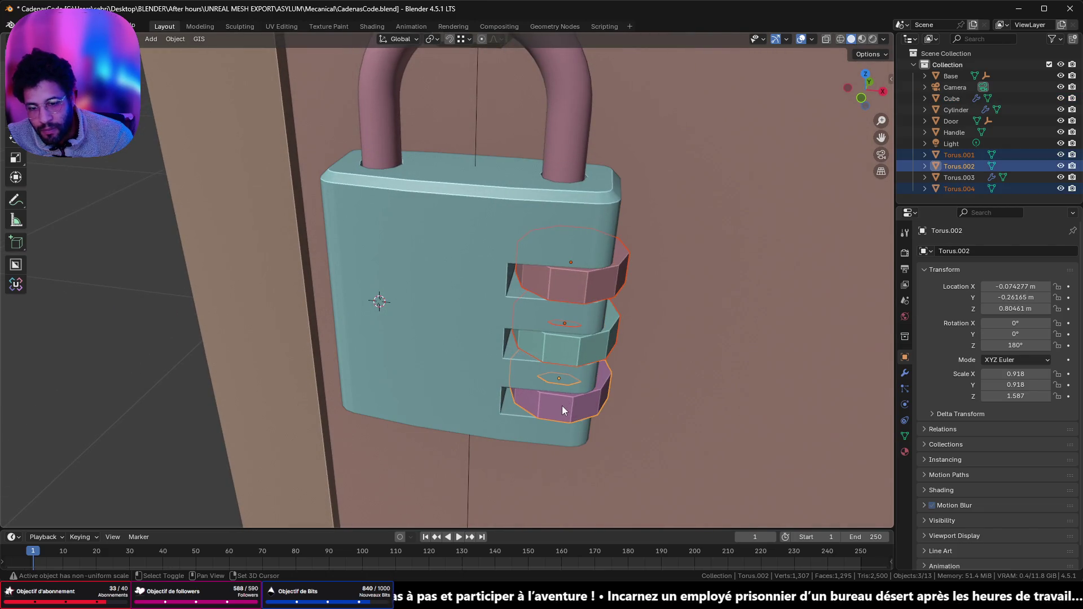
{"action": "key", "text": "KP_Divide"}
{"action": "key", "text": "Tab"}
{"action": "scroll", "coordinate": [530, 196], "scroll_direction": "up", "scroll_amount": 2}
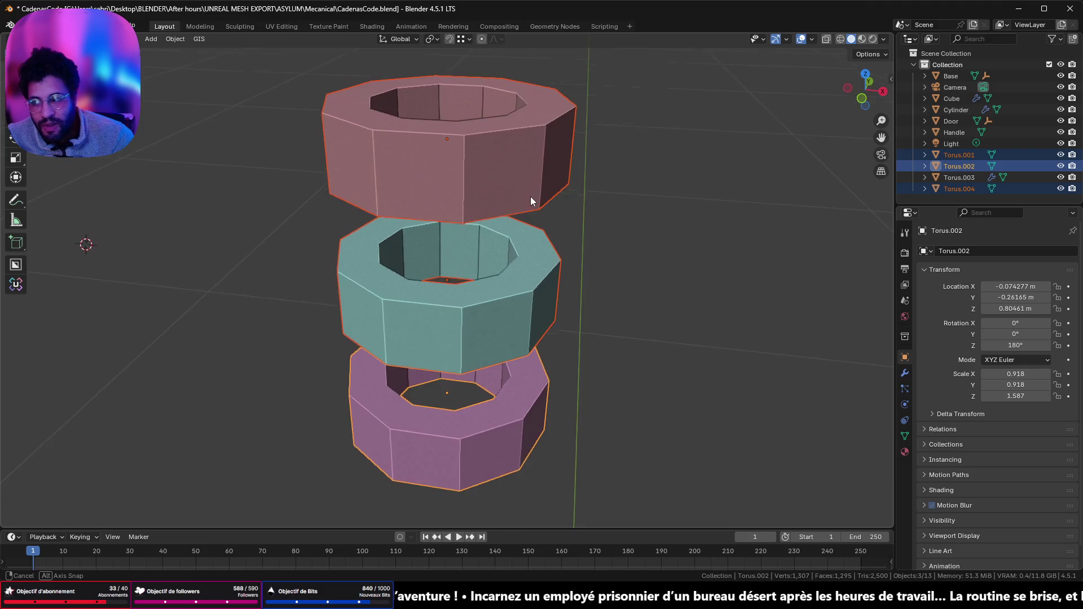
{"action": "mouse_move", "coordinate": [490, 213]}
{"action": "middle_mouse_down"}
{"action": "mouse_move", "coordinate": [508, 218]}
{"action": "mouse_move", "coordinate": [493, 214]}
{"action": "middle_mouse_up"}
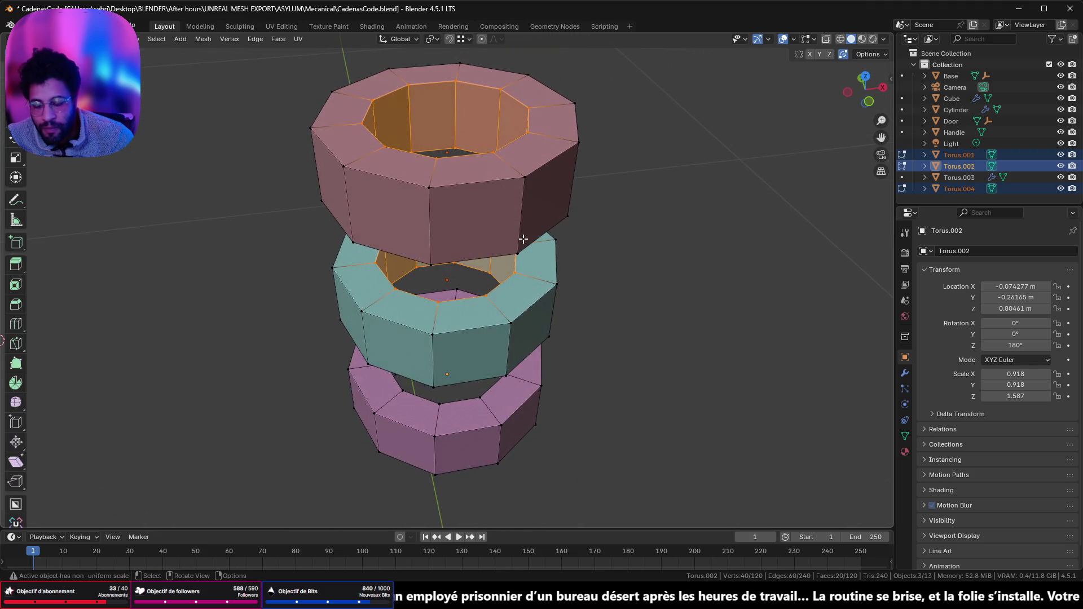
- Select the dials' faces by number of sides, orbit to check, then return to Object Mode and Discord
{"action": "left_click", "coordinate": [759, 284]}
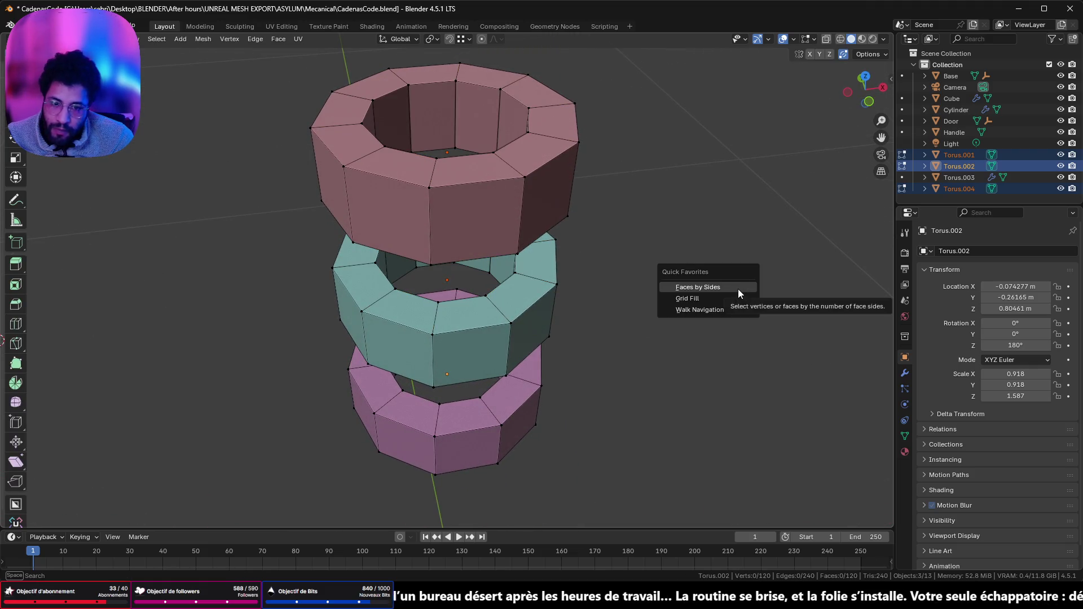
{"action": "left_click", "coordinate": [738, 289]}
{"action": "mouse_move", "coordinate": [529, 292]}
{"action": "middle_mouse_down"}
{"action": "mouse_move", "coordinate": [147, 350]}
{"action": "mouse_move", "coordinate": [515, 500]}
{"action": "mouse_move", "coordinate": [718, 353]}
{"action": "mouse_move", "coordinate": [684, 225]}
{"action": "mouse_move", "coordinate": [251, 317]}
{"action": "mouse_move", "coordinate": [355, 239]}
{"action": "mouse_move", "coordinate": [827, 268]}
{"action": "mouse_move", "coordinate": [583, 292]}
{"action": "middle_mouse_up"}
{"action": "key", "text": "Tab"}
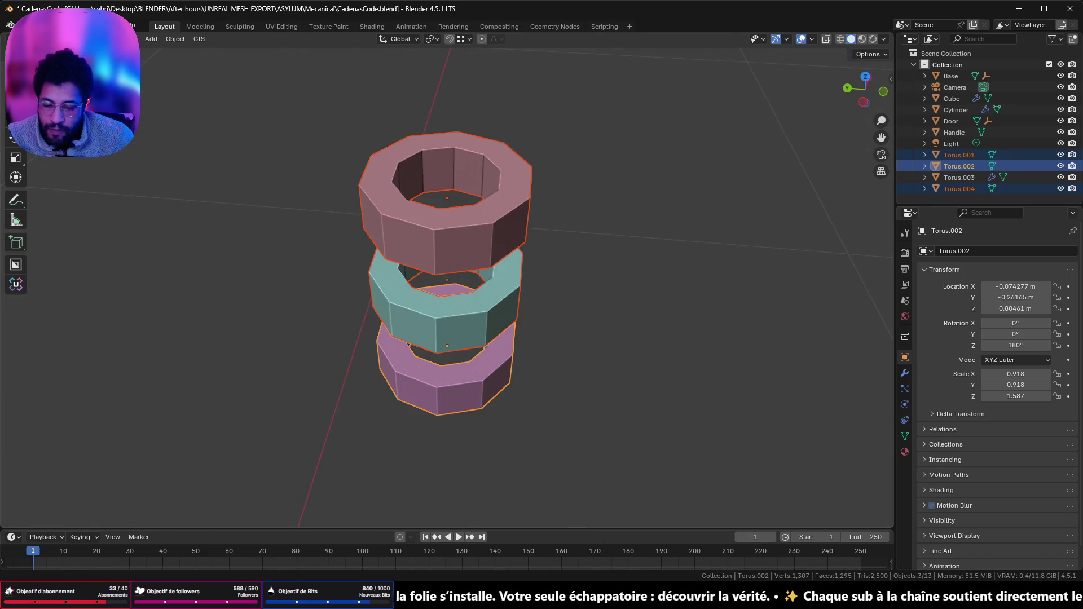
{"action": "key", "text": "alt+Tab"}
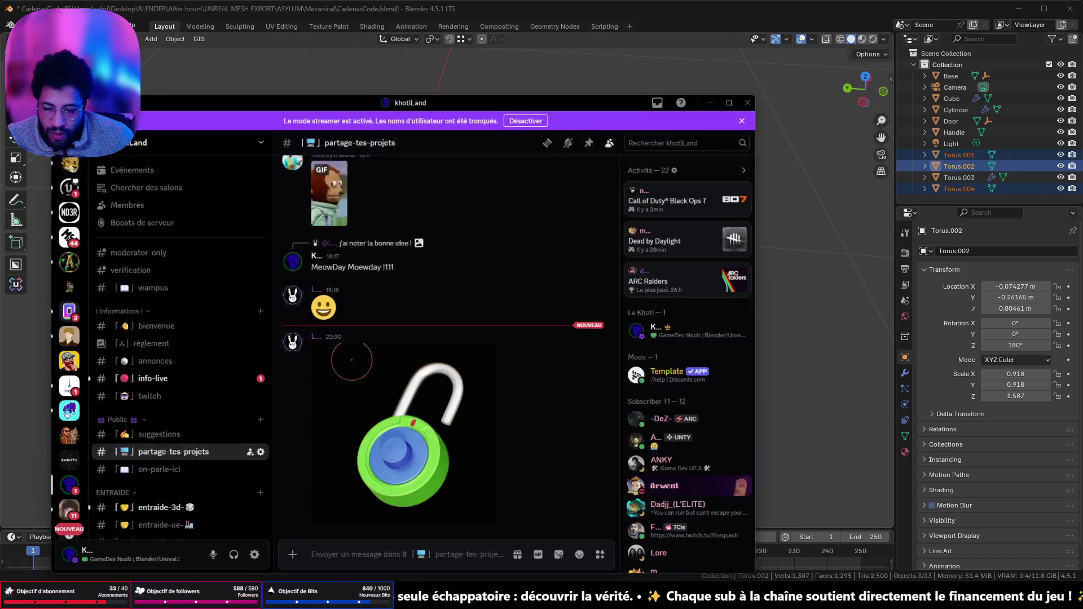
- Browse the images in Discord's entraide-3d channel, then minimize Discord
{"action": "scroll", "coordinate": [129, 357], "scroll_direction": "down", "scroll_amount": 4}
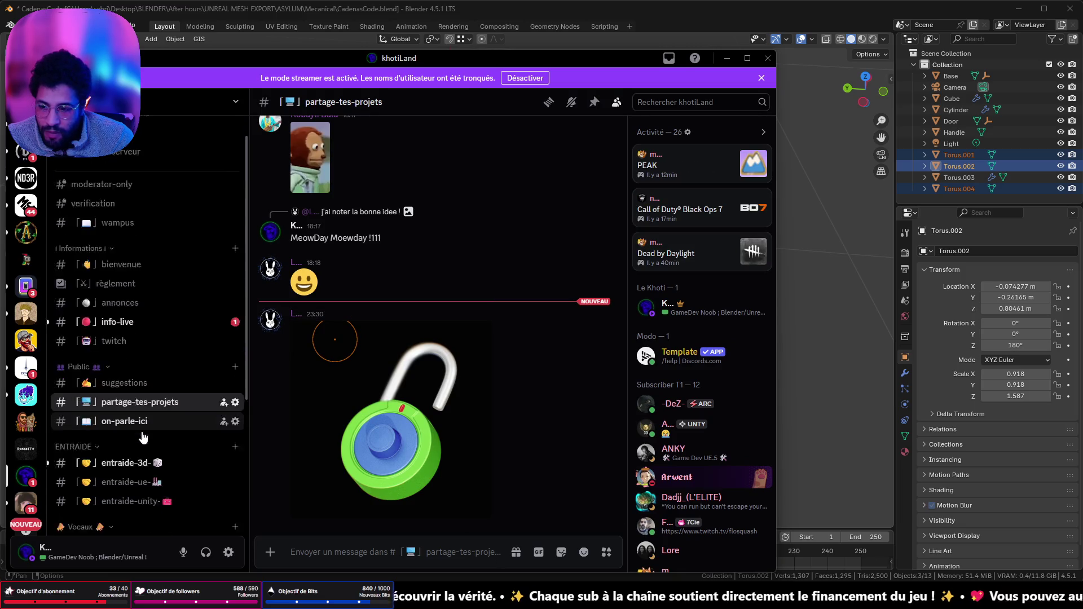
{"action": "left_click", "coordinate": [123, 388]}
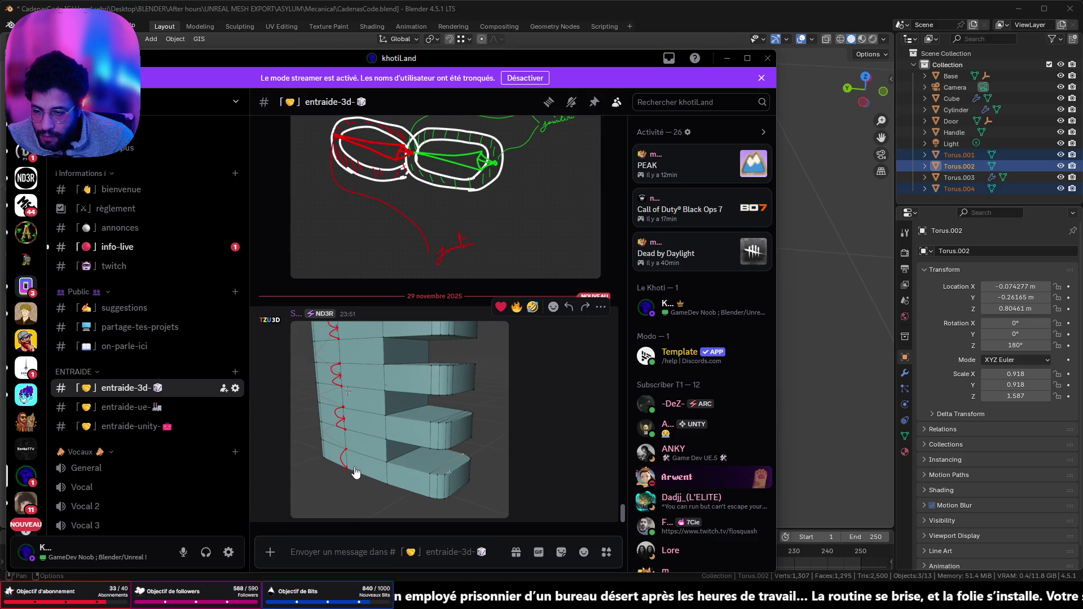
{"action": "left_click", "coordinate": [727, 59]}
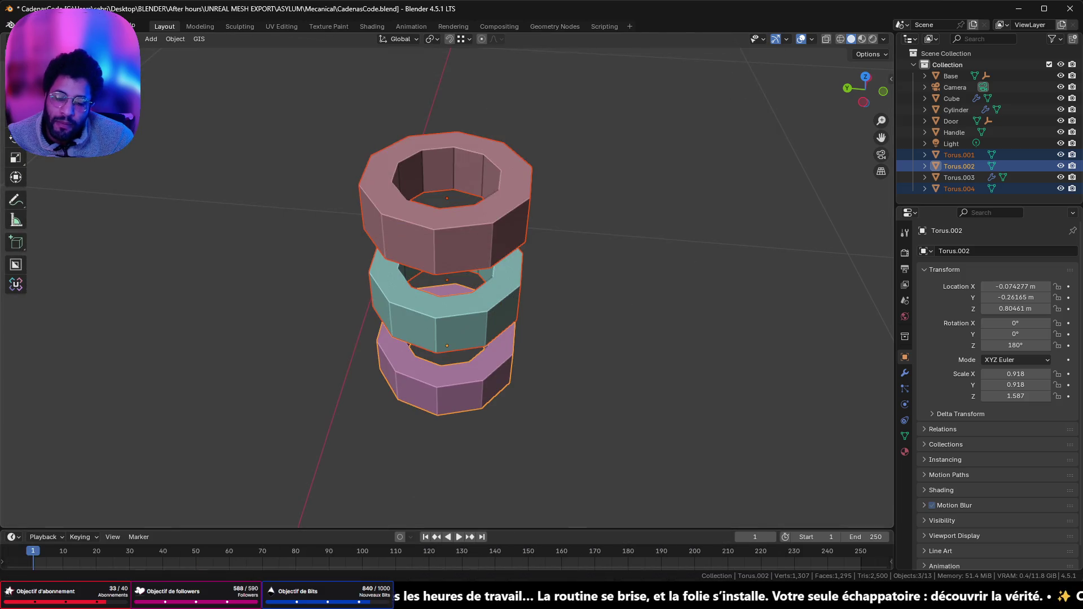
- Leave Local View, edit the base mesh, and slide the upper front vertex onto the top edge
{"action": "key", "text": "KP_Divide"}
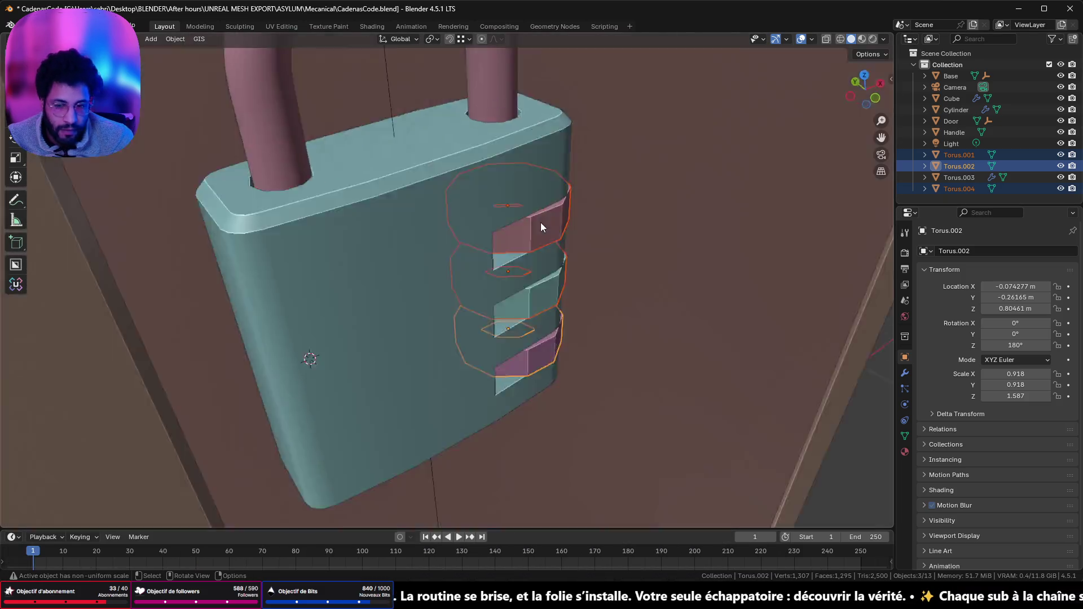
{"action": "left_click", "coordinate": [391, 221]}
{"action": "key", "text": "Tab"}
{"action": "middle_click_drag", "start_coordinate": [436, 295], "coordinate": [434, 214]}
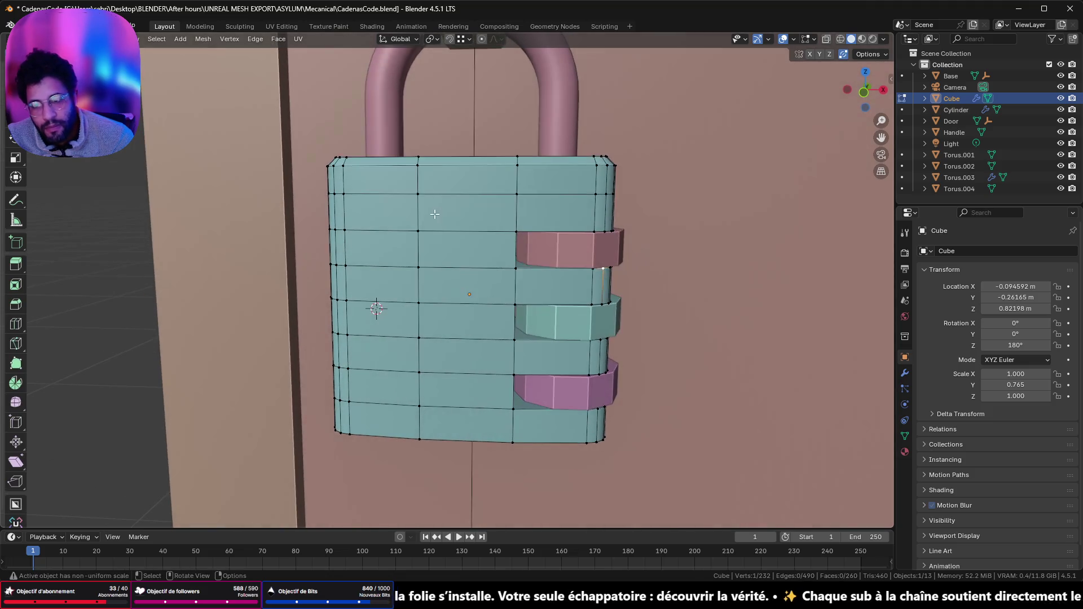
{"action": "left_click", "coordinate": [418, 193]}
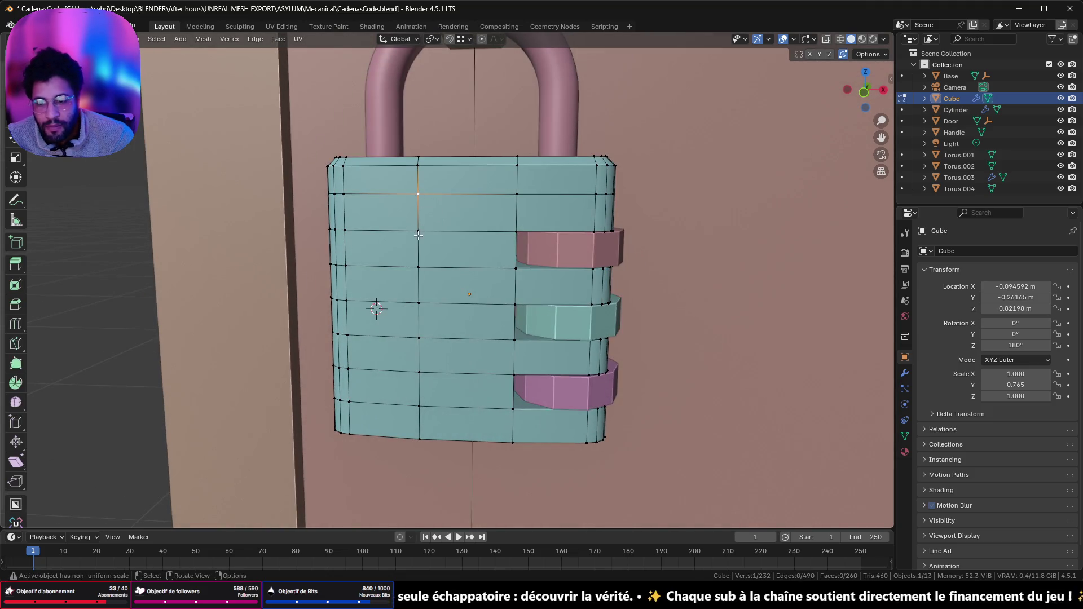
{"action": "key", "text": "g"}
{"action": "key", "text": "g"}
{"action": "left_click", "coordinate": [437, 167]}
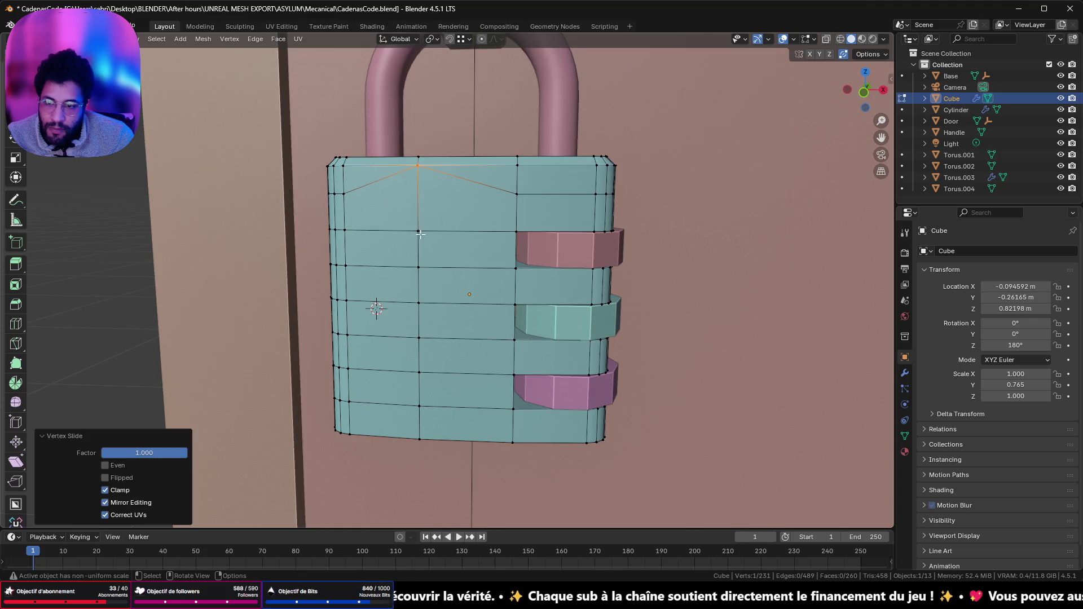
- Slide the lower front vertex to the bottom edge and merge a vertex pair at centre
{"action": "left_click", "coordinate": [423, 405]}
{"action": "key", "text": "g"}
{"action": "key", "text": "g"}
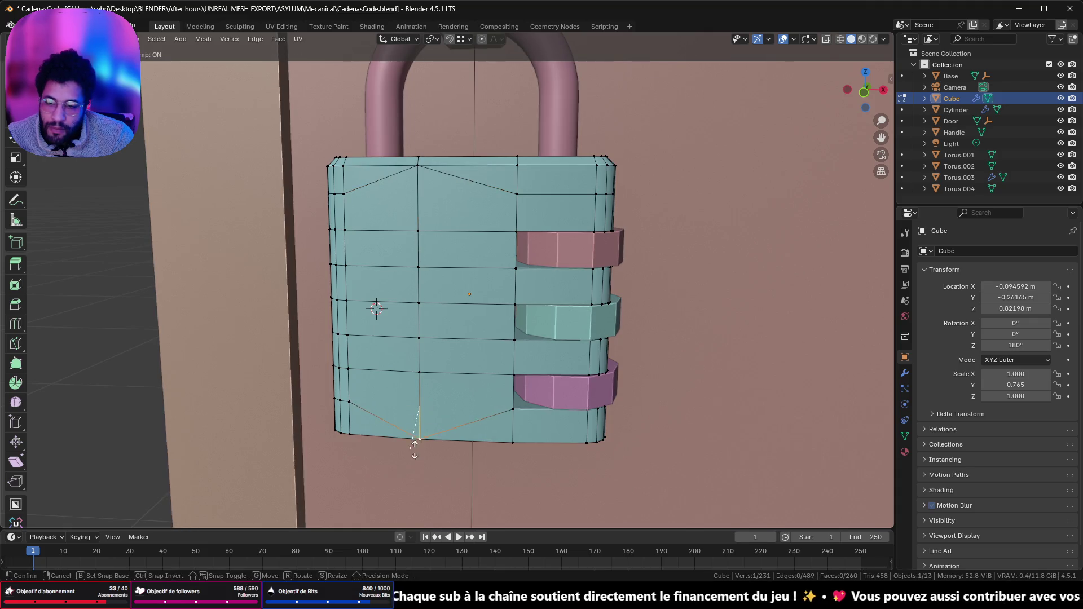
{"action": "left_click", "coordinate": [429, 424]}
{"action": "left_click", "coordinate": [419, 373], "text": "shift"}
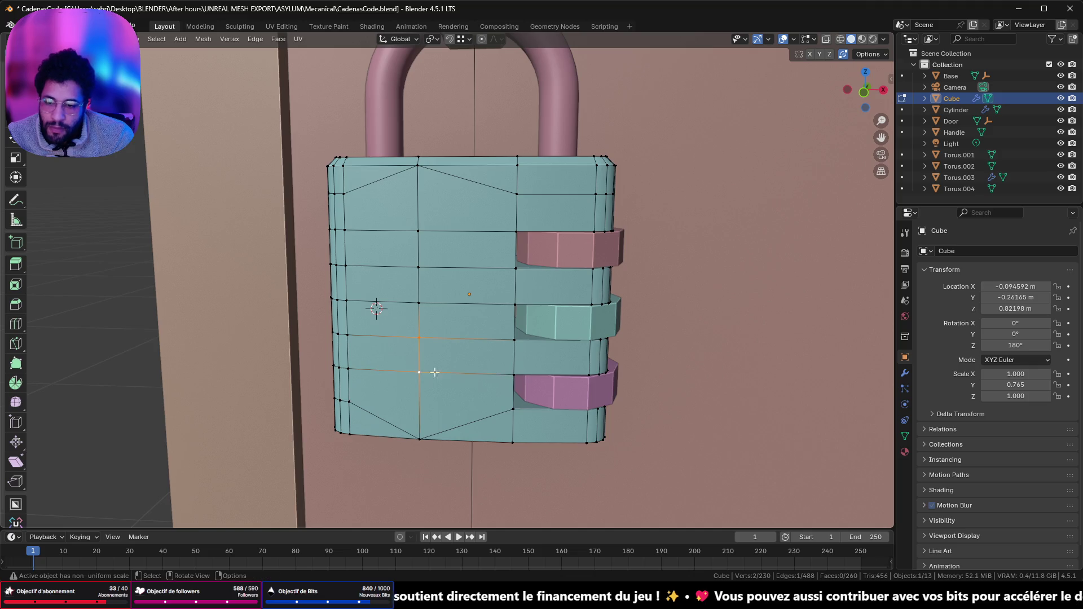
{"action": "right_click", "coordinate": [473, 359]}
{"action": "key", "text": "m"}
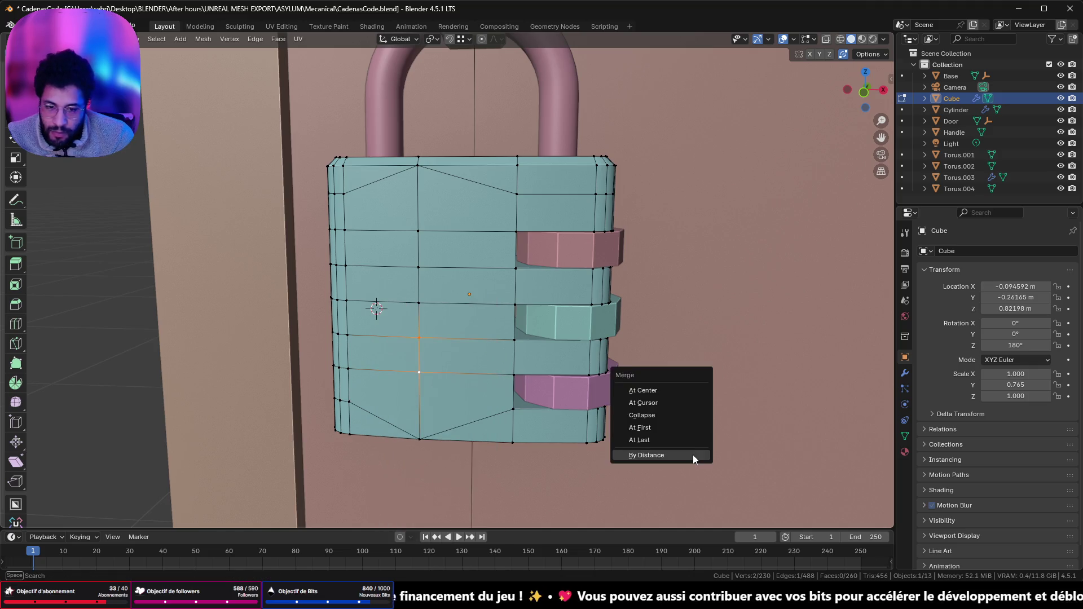
{"action": "left_click", "coordinate": [680, 392]}
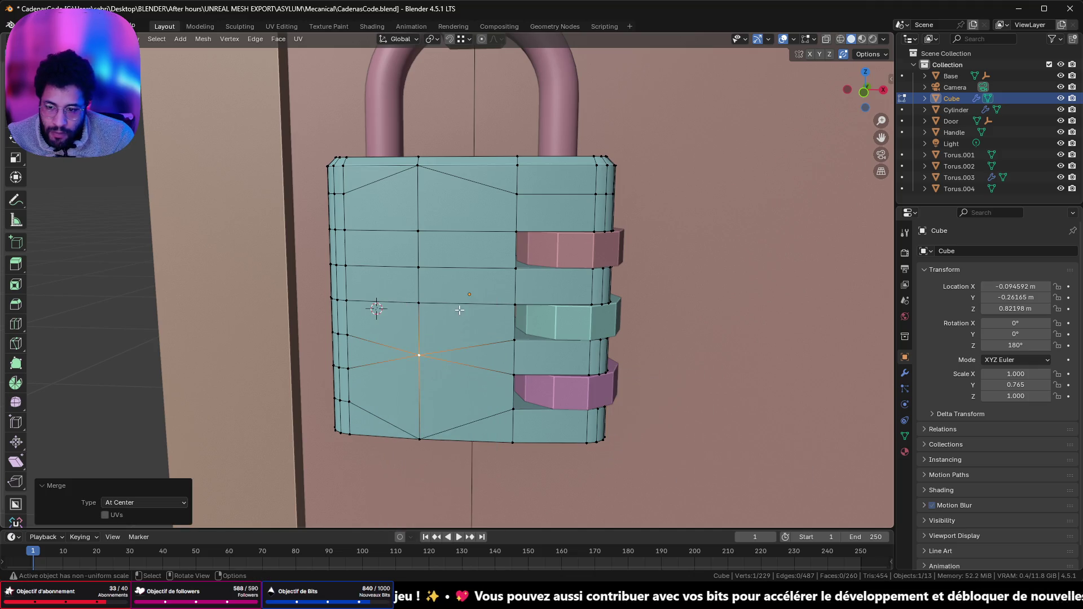
- Merge the middle front vertex pair at centre, compare with the Discord reference, then undo
{"action": "left_click", "coordinate": [426, 301]}
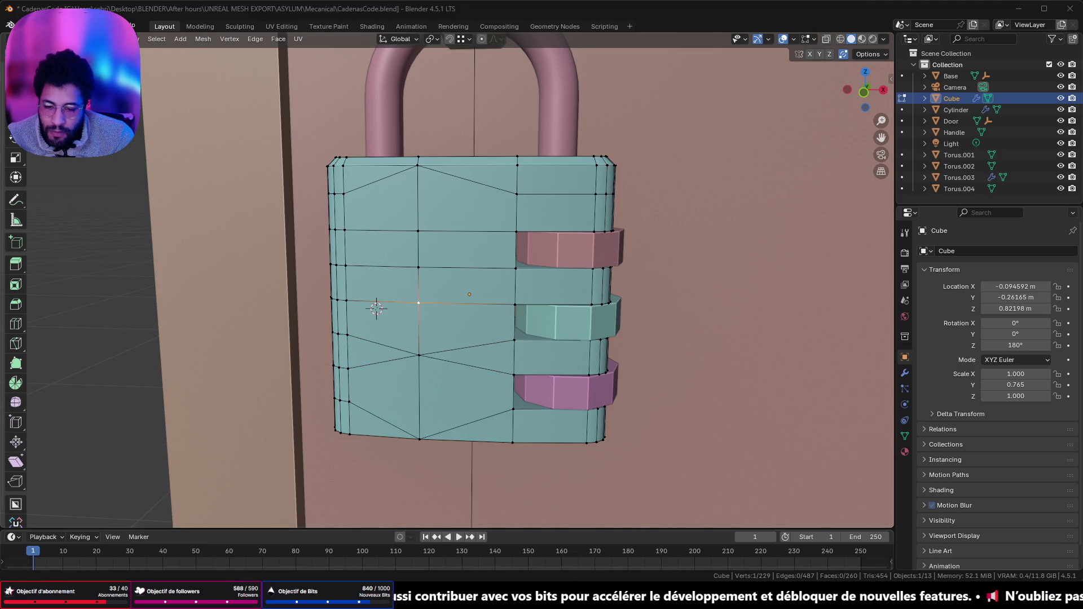
{"action": "key", "text": "alt+Tab"}
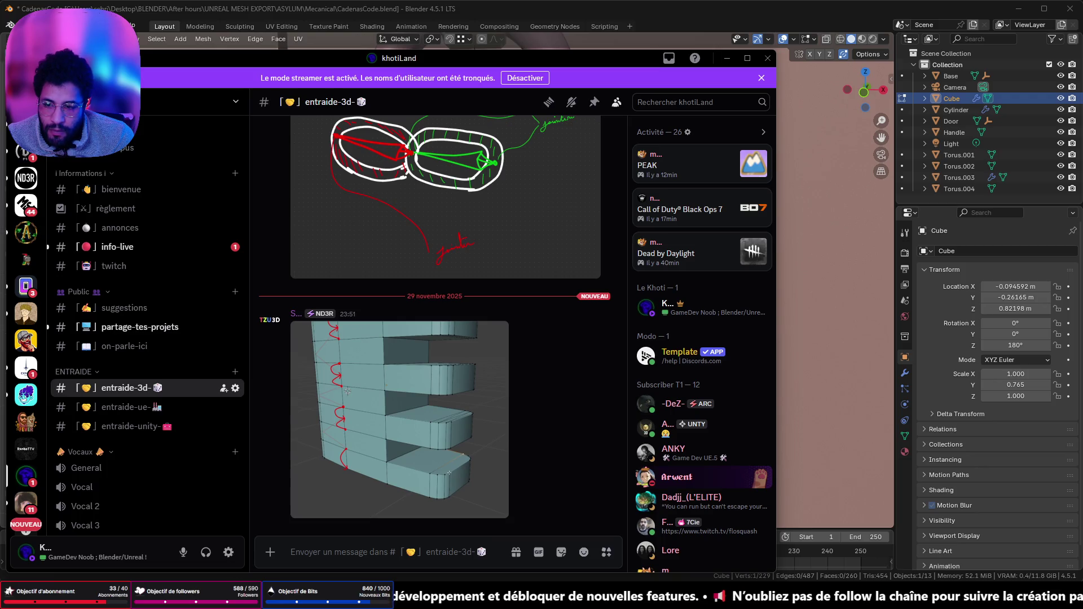
{"action": "key", "text": "alt+Tab"}
{"action": "key", "text": "ctrl+z"}
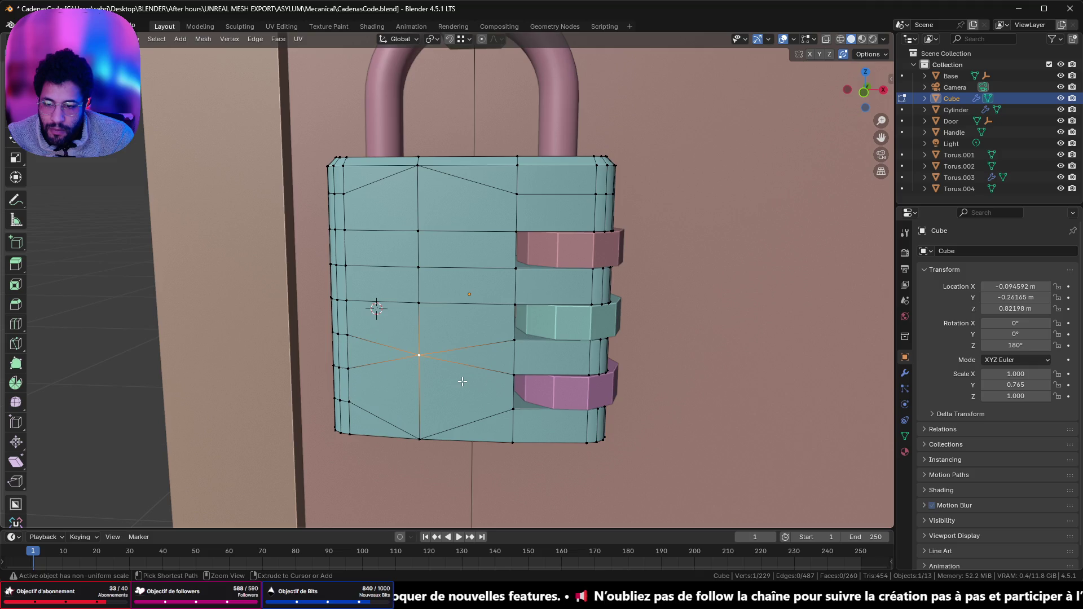
{"action": "left_click", "coordinate": [420, 268]}
{"action": "left_click", "coordinate": [429, 305], "text": "shift"}
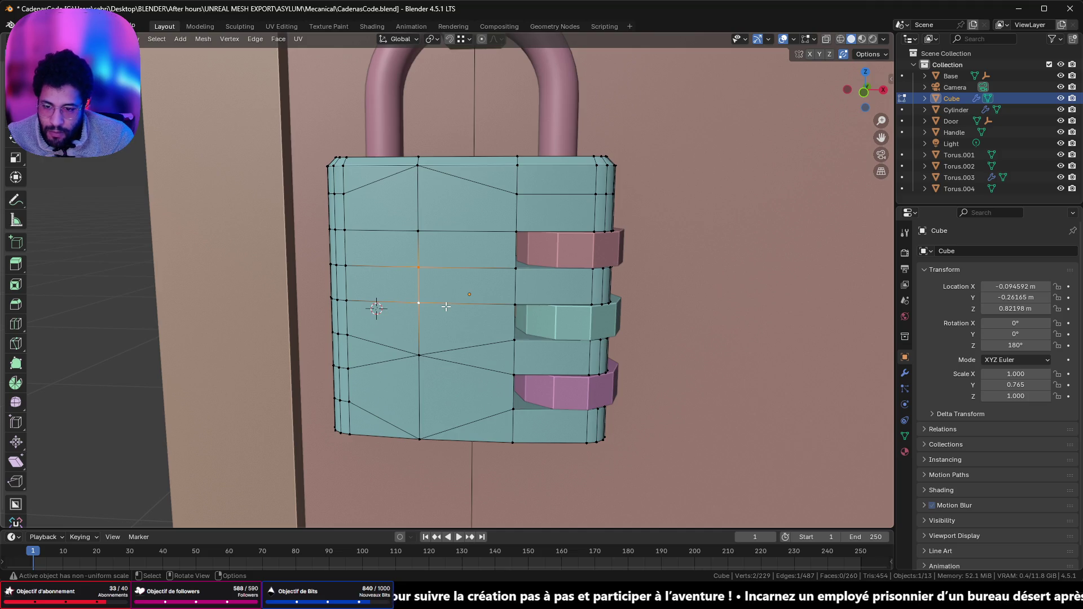
{"action": "key", "text": "m"}
{"action": "left_click", "coordinate": [446, 306]}
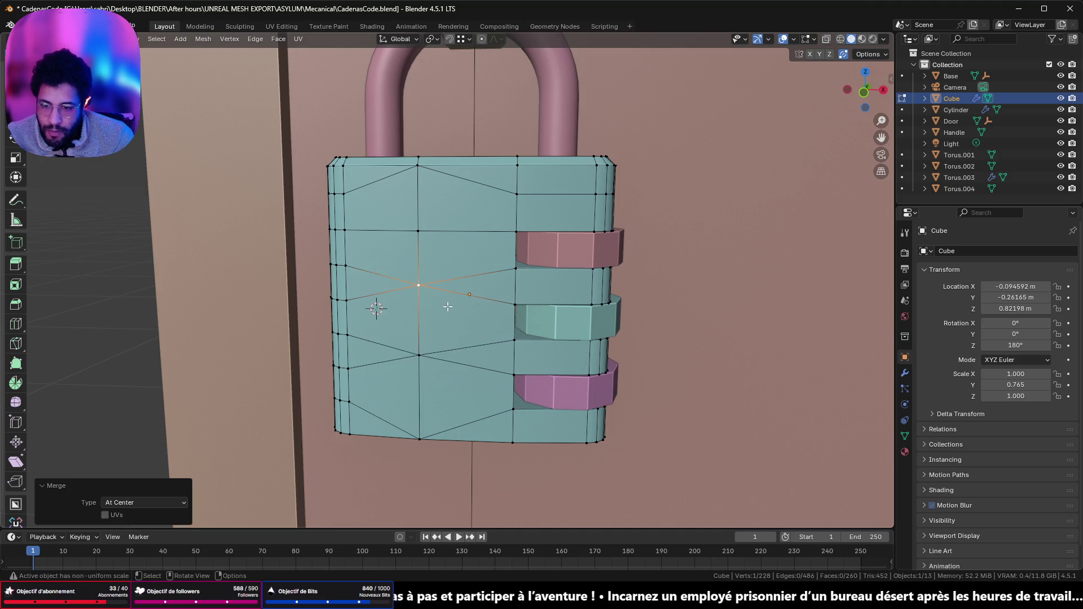
{"action": "key", "text": "alt+Tab"}
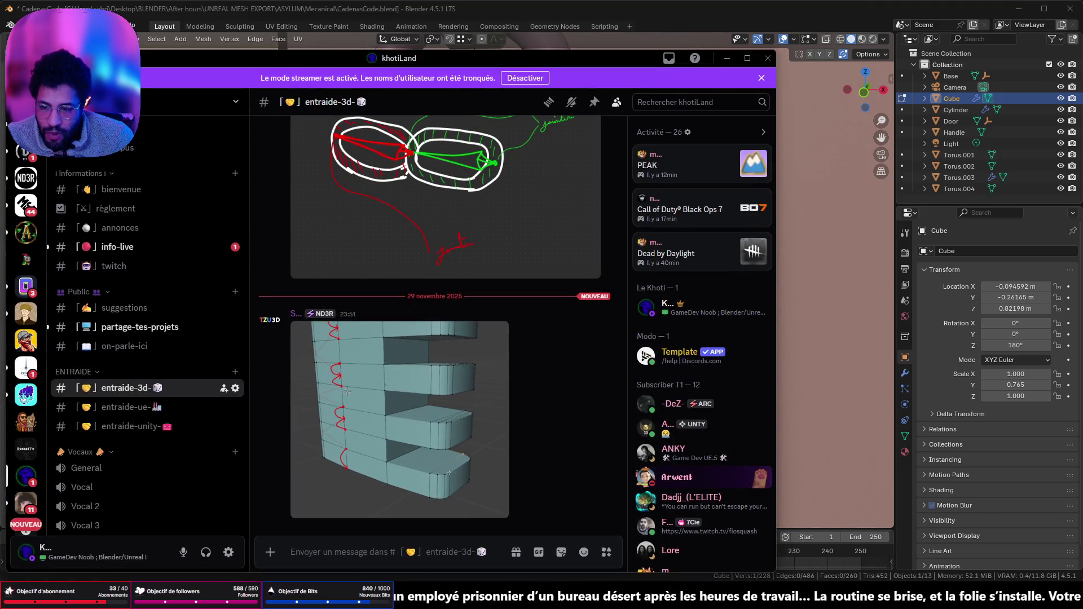
{"action": "key", "text": "alt+Tab"}
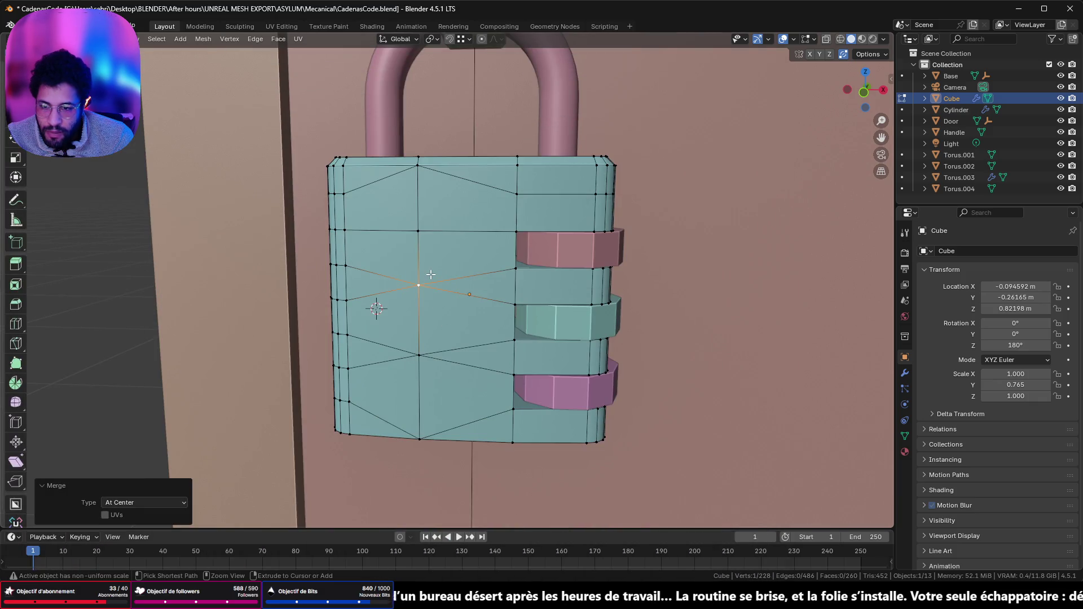
{"action": "key", "text": "ctrl+z"}
{"action": "key", "text": "ctrl+z"}
{"action": "key", "text": "ctrl+z"}
{"action": "key", "text": "ctrl+z"}
- Merge the upper vertical edge's vertices at centre and isolate the base in Local View
{"action": "left_click", "coordinate": [422, 226], "text": "ctrl"}
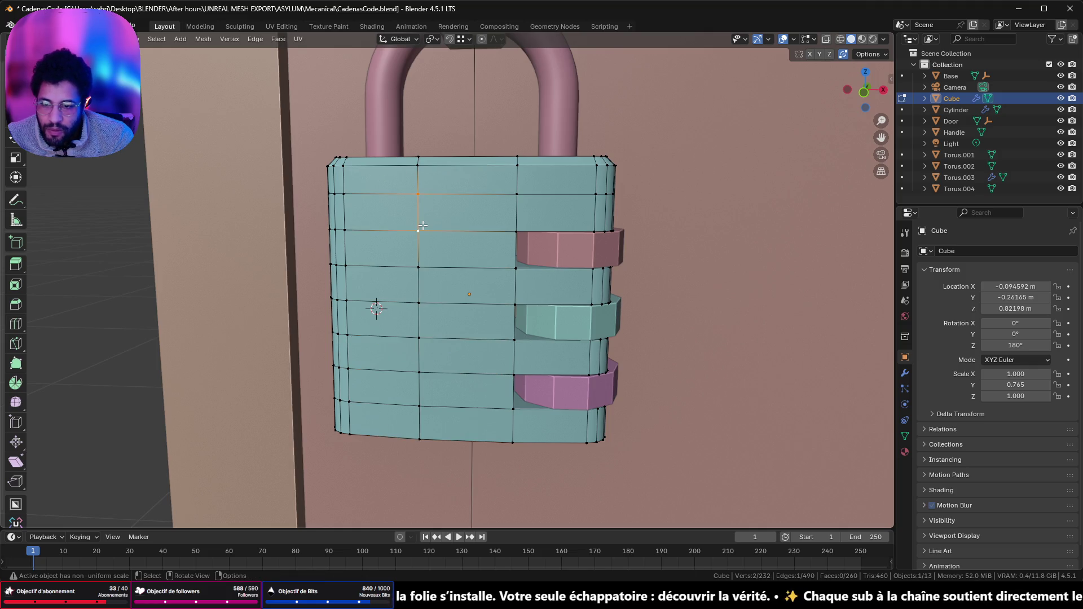
{"action": "key", "text": "m"}
{"action": "left_click", "coordinate": [422, 225]}
{"action": "middle_click_drag", "start_coordinate": [422, 225], "coordinate": [497, 239]}
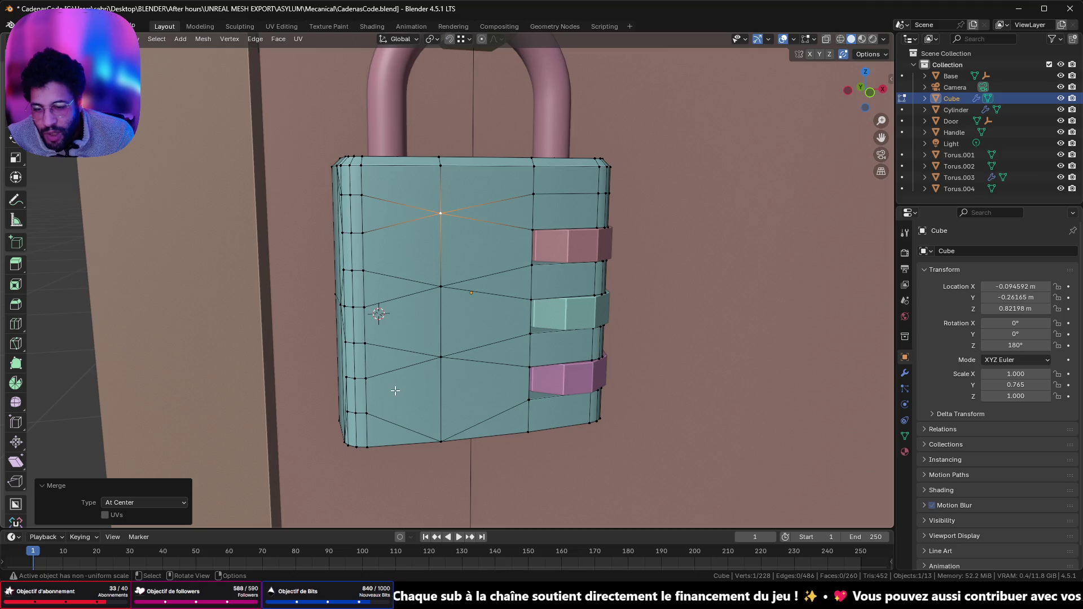
{"action": "key", "text": "KP_Divide"}
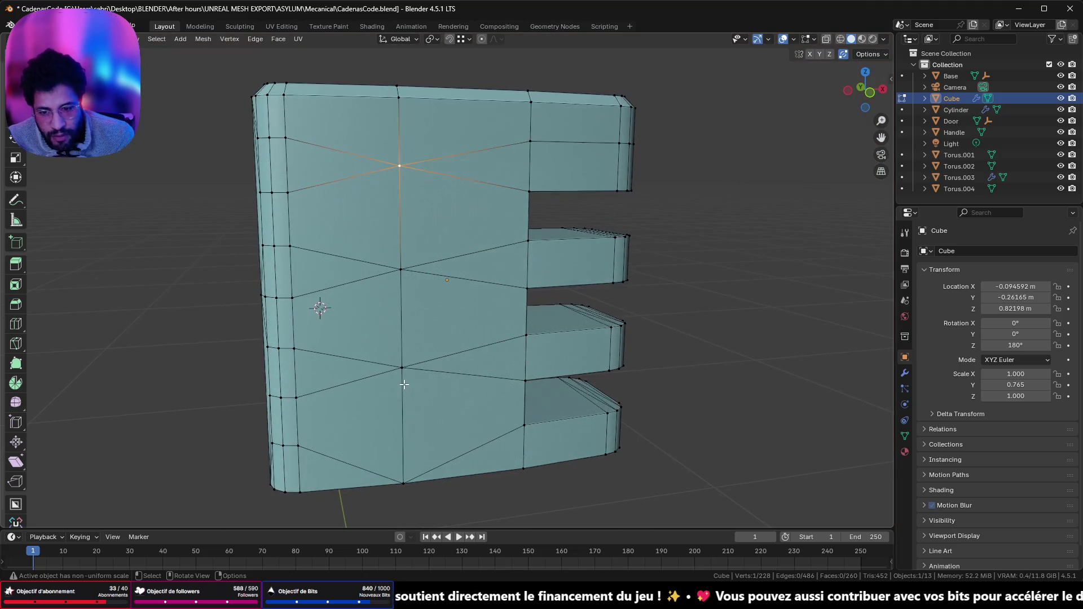
- On the base's opposite face, merge the lower and middle edge pairs at centre, then undo both
{"action": "mouse_move", "coordinate": [347, 291]}
{"action": "middle_mouse_down"}
{"action": "mouse_move", "coordinate": [428, 293]}
{"action": "mouse_move", "coordinate": [507, 192]}
{"action": "middle_mouse_up"}
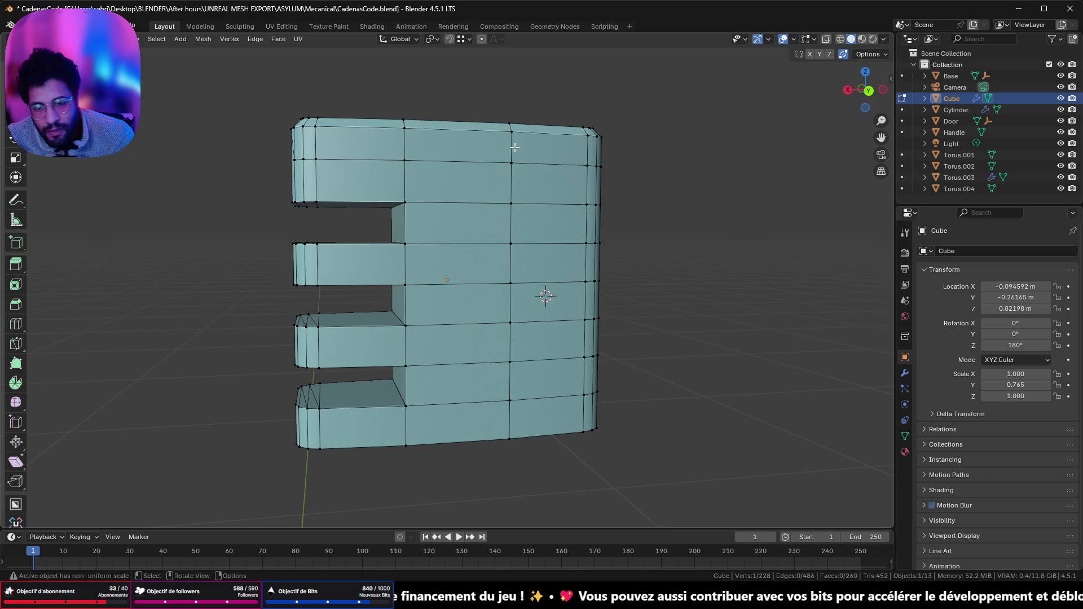
{"action": "left_click", "coordinate": [517, 204], "text": "shift"}
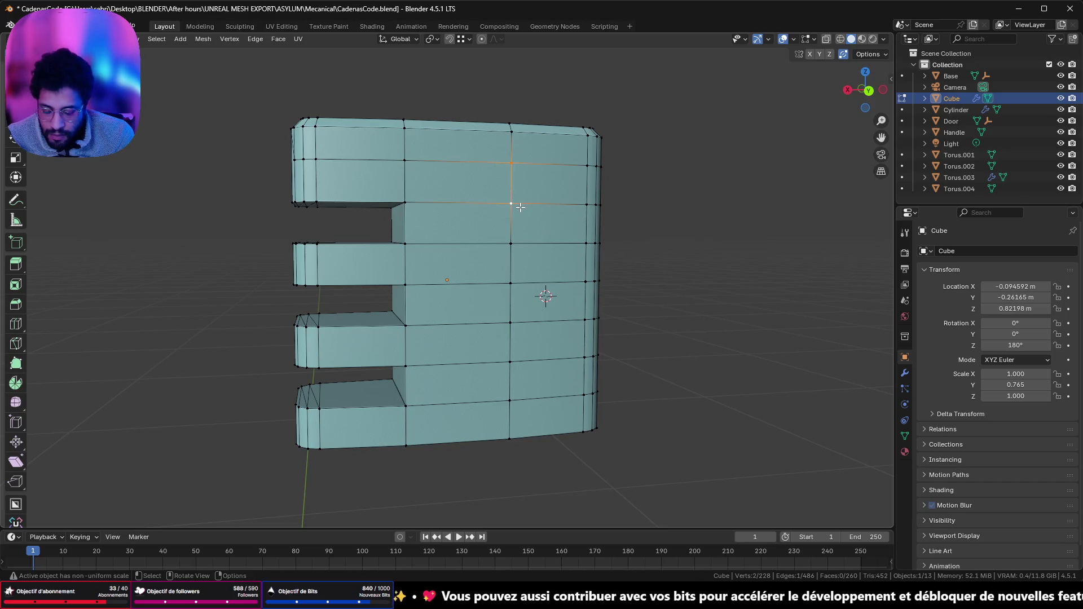
{"action": "left_click", "coordinate": [509, 398]}
{"action": "left_click", "coordinate": [512, 363], "text": "shift"}
{"action": "key", "text": "m"}
{"action": "left_click", "coordinate": [530, 343]}
{"action": "left_click", "coordinate": [510, 280]}
{"action": "left_click", "coordinate": [514, 248], "text": "shift"}
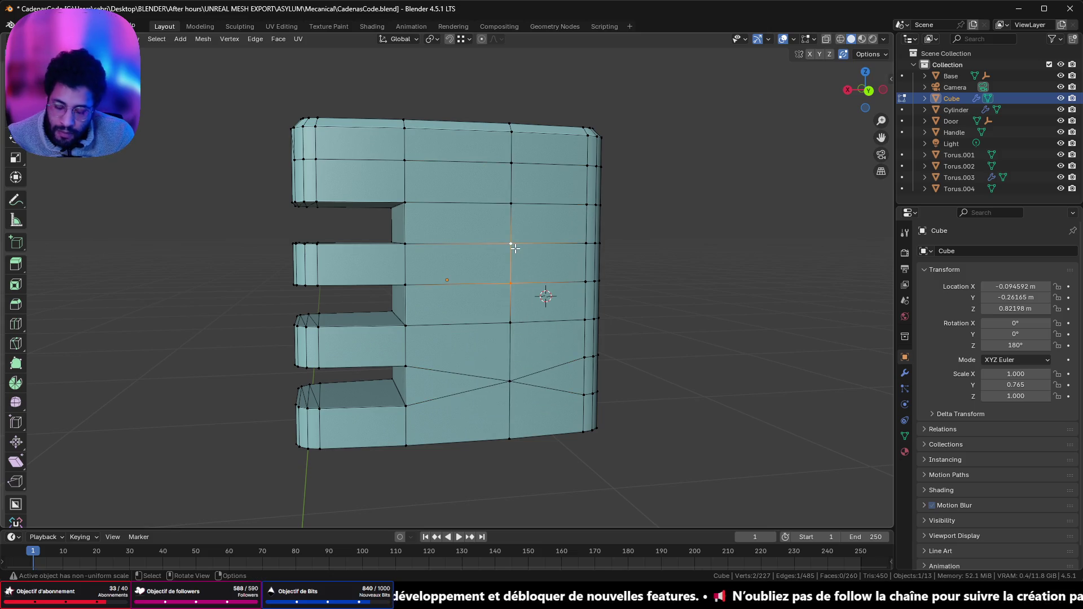
{"action": "key", "text": "m"}
{"action": "left_click", "coordinate": [515, 248]}
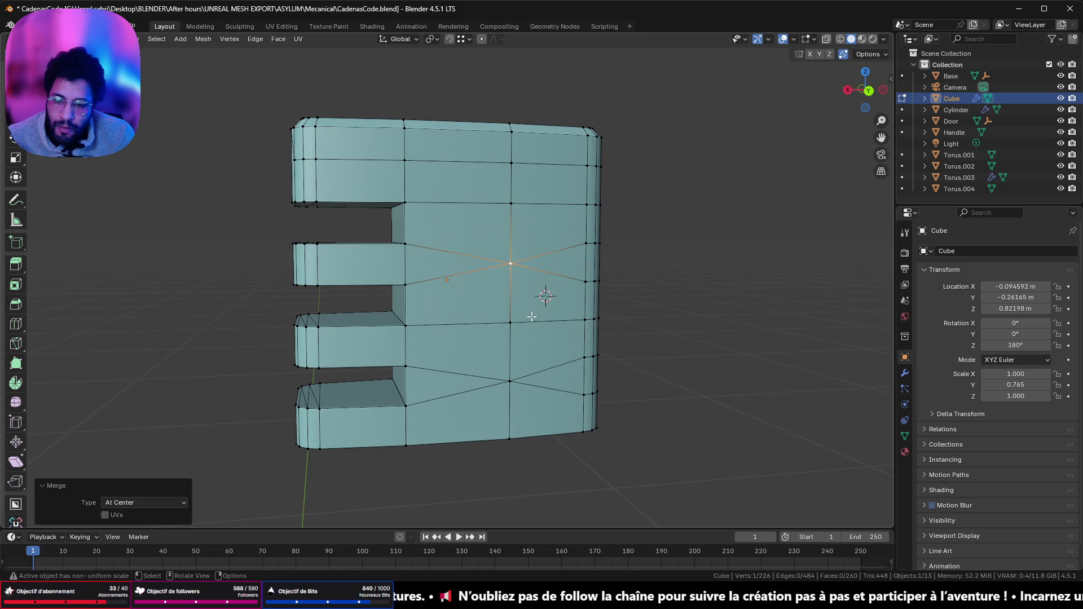
{"action": "key", "text": "ctrl+z"}
{"action": "key", "text": "ctrl+z"}
{"action": "key", "text": "ctrl+z"}
- Snap the bottom vertex onto the bottom edge and merge the vertical edge pairs at centre
{"action": "left_click", "coordinate": [518, 402]}
{"action": "key", "text": "g"}
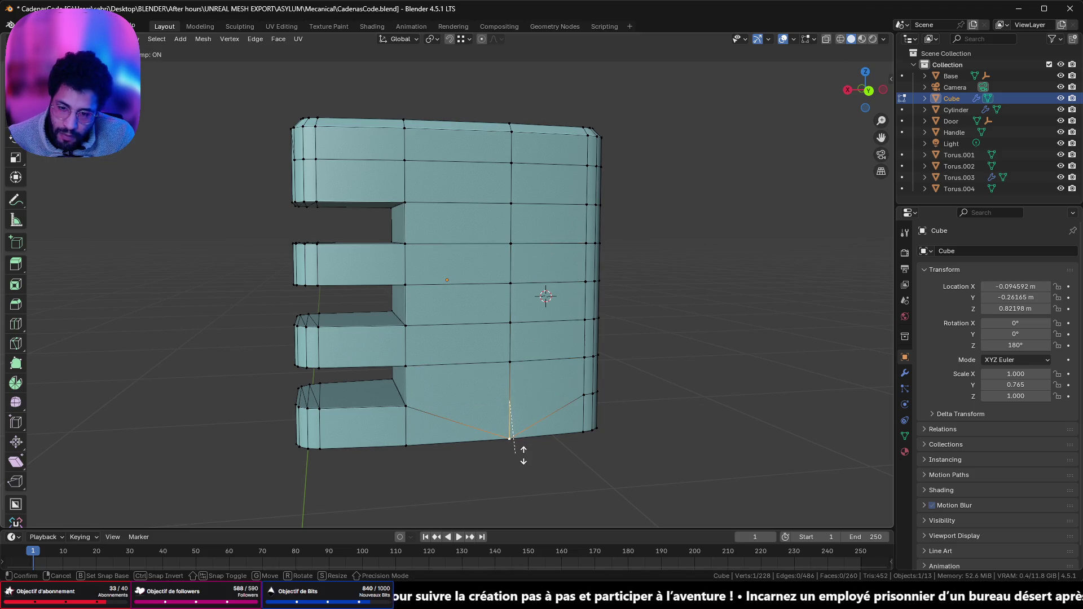
{"action": "left_click", "coordinate": [521, 437]}
{"action": "left_click", "coordinate": [511, 362]}
{"action": "left_click", "coordinate": [511, 322], "text": "shift"}
{"action": "key", "text": "m"}
{"action": "left_click", "coordinate": [511, 321]}
{"action": "left_click", "coordinate": [509, 234], "text": "shift"}
{"action": "left_click", "coordinate": [510, 282]}
{"action": "left_click", "coordinate": [512, 246], "text": "shift"}
{"action": "key", "text": "m"}
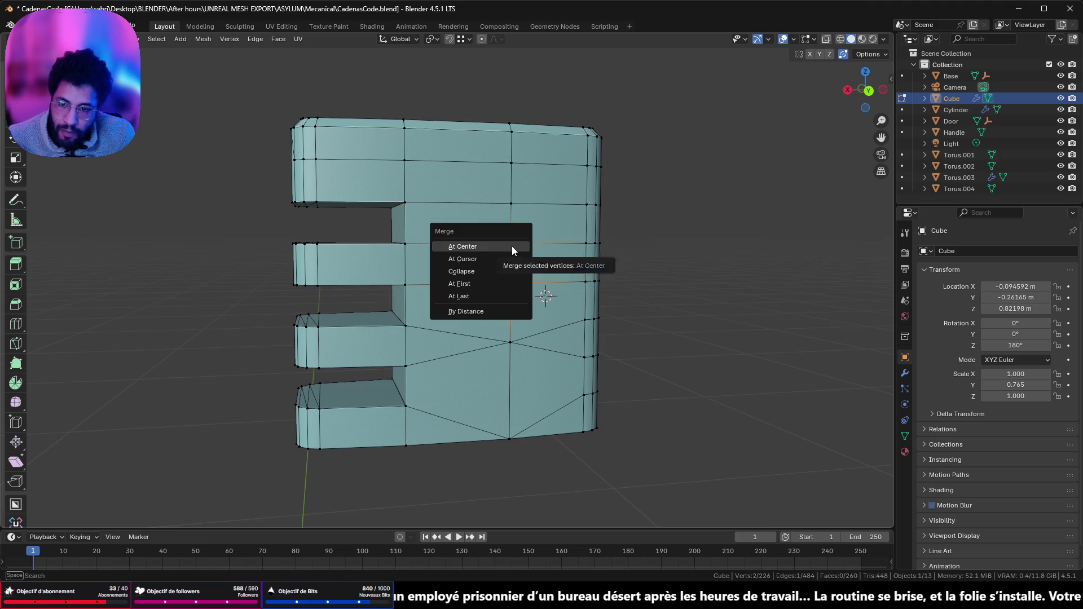
{"action": "left_click", "coordinate": [512, 246]}
{"action": "left_click", "coordinate": [511, 202]}
{"action": "left_click", "coordinate": [513, 164], "text": "shift"}
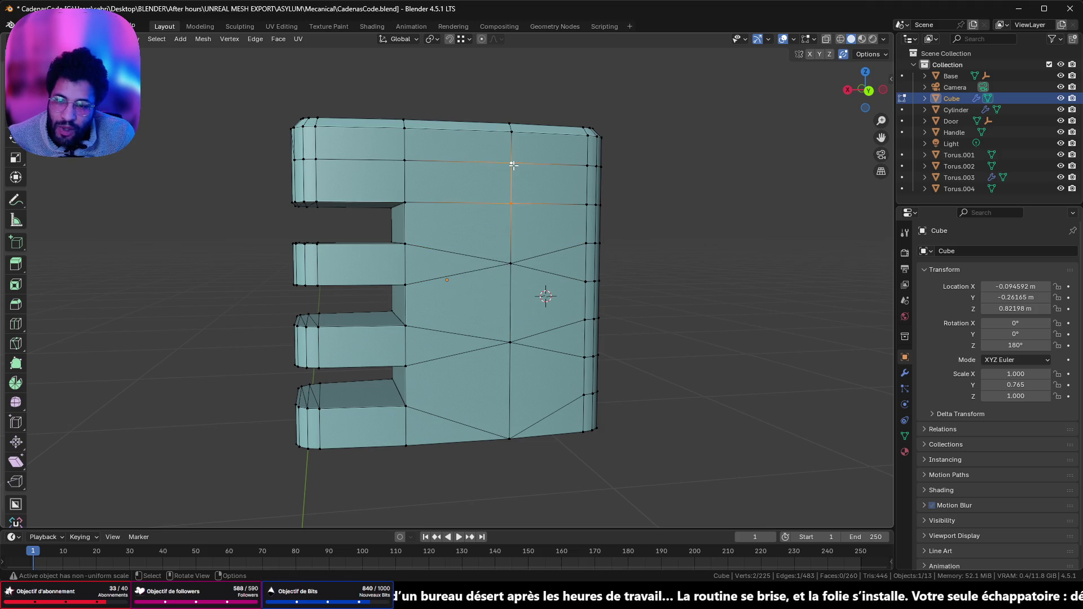
{"action": "key", "text": "m"}
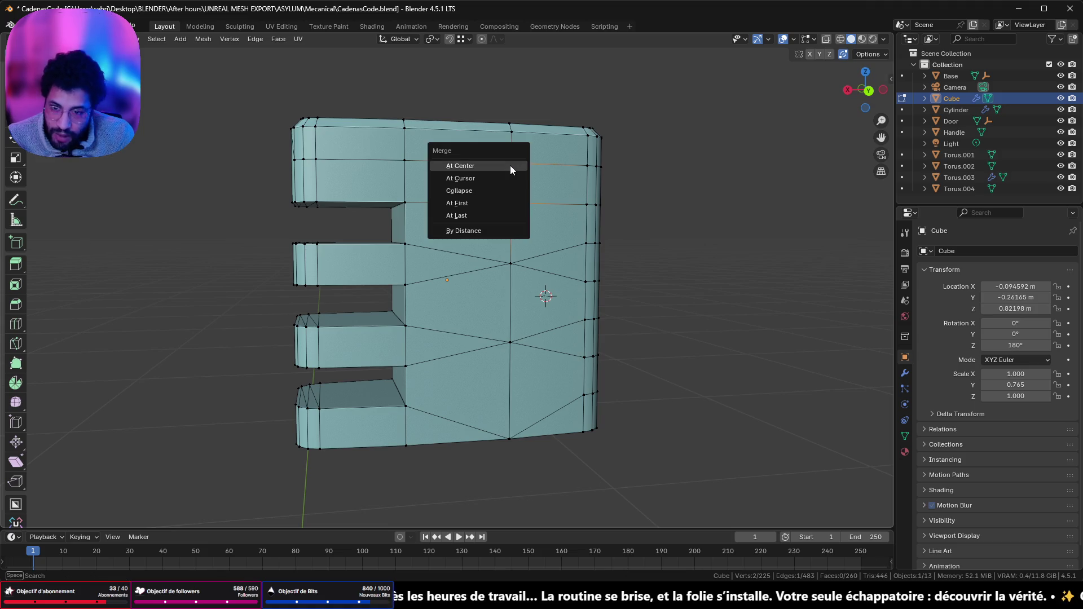
{"action": "left_click", "coordinate": [510, 165]}
- Orbit around the lock body to check the merged topology, then switch to Discord
{"action": "mouse_move", "coordinate": [510, 165]}
{"action": "middle_mouse_down"}
{"action": "mouse_move", "coordinate": [434, 189]}
{"action": "mouse_move", "coordinate": [455, 187]}
{"action": "middle_mouse_up"}
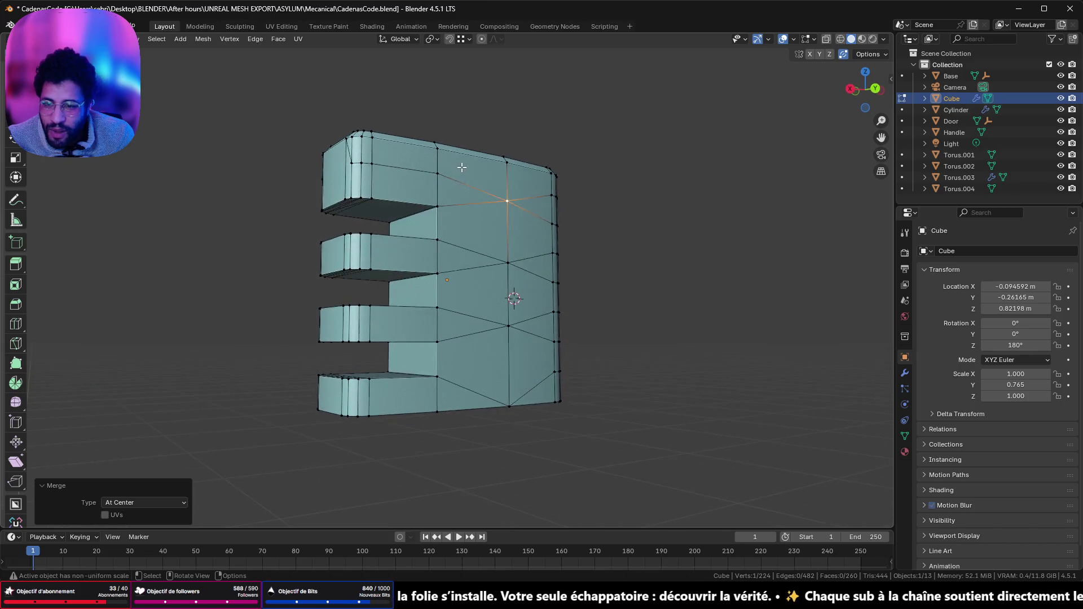
{"action": "scroll", "coordinate": [454, 188], "scroll_direction": "up", "scroll_amount": 5}
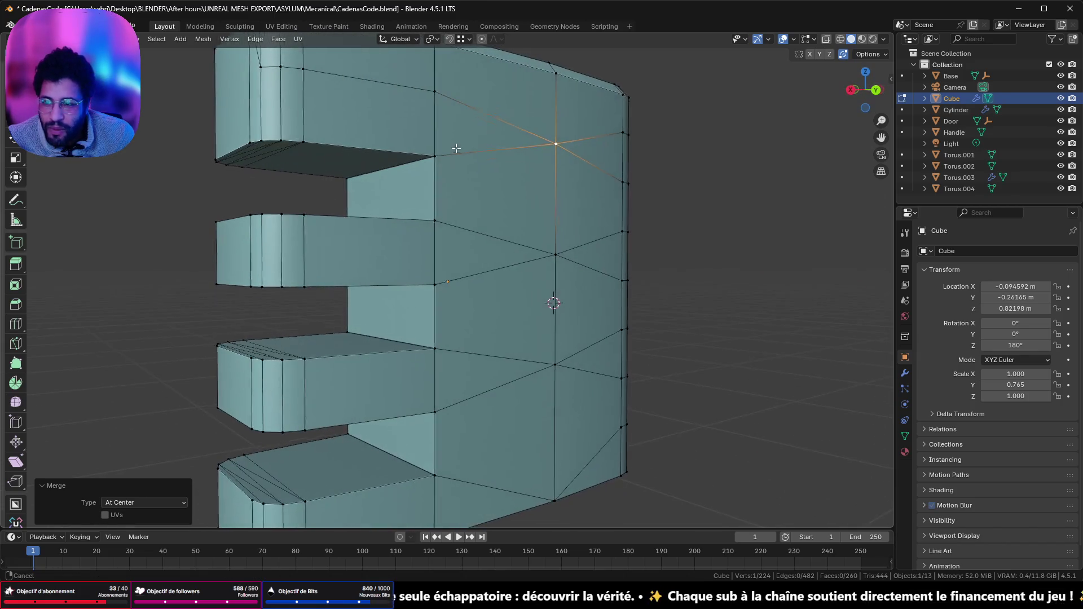
{"action": "scroll", "coordinate": [452, 145], "scroll_direction": "down", "scroll_amount": 3}
{"action": "mouse_move", "coordinate": [491, 249]}
{"action": "middle_mouse_down"}
{"action": "mouse_move", "coordinate": [535, 244]}
{"action": "mouse_move", "coordinate": [440, 251]}
{"action": "middle_mouse_up"}
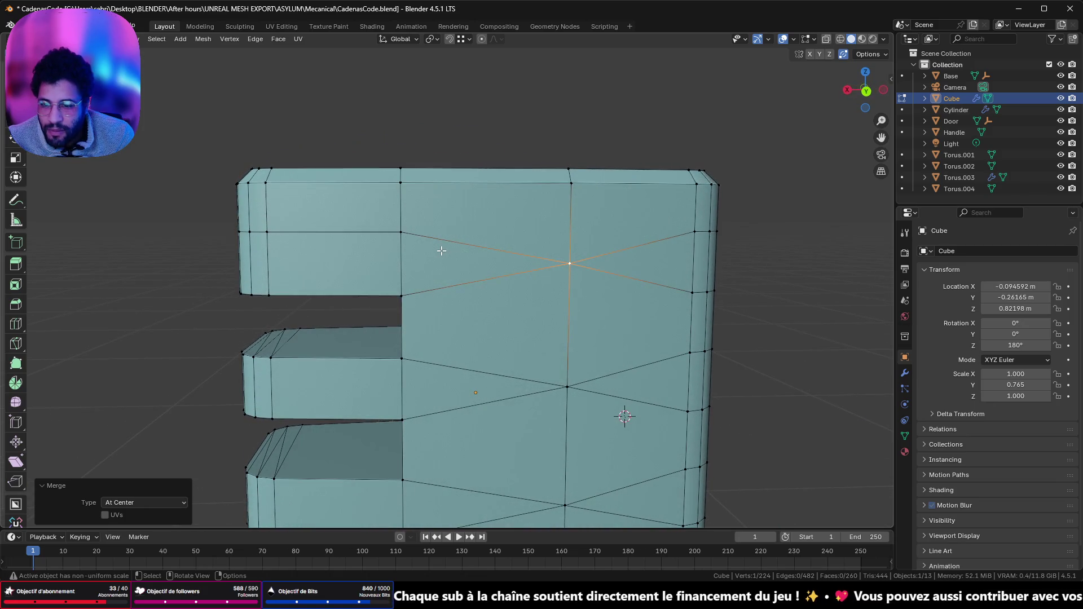
{"action": "scroll", "coordinate": [440, 252], "scroll_direction": "down", "scroll_amount": 3}
{"action": "scroll", "coordinate": [432, 251], "scroll_direction": "up", "scroll_amount": 3}
{"action": "scroll", "coordinate": [432, 251], "scroll_direction": "down", "scroll_amount": 4}
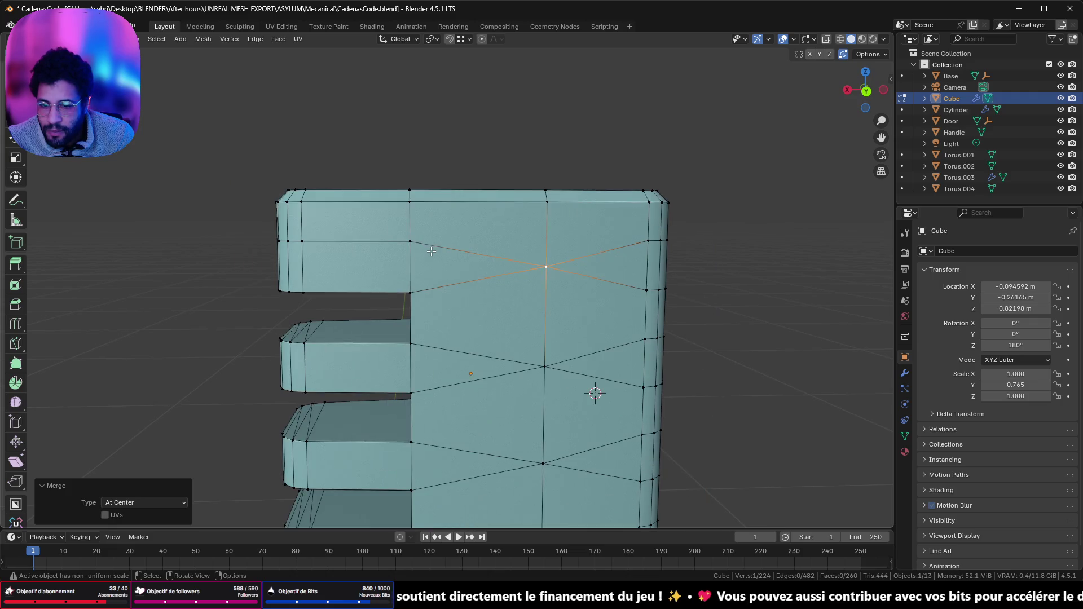
{"action": "mouse_move", "coordinate": [431, 251]}
{"action": "middle_mouse_down"}
{"action": "mouse_move", "coordinate": [584, 331]}
{"action": "mouse_move", "coordinate": [726, 317]}
{"action": "mouse_move", "coordinate": [830, 329]}
{"action": "mouse_move", "coordinate": [717, 304]}
{"action": "middle_mouse_up"}
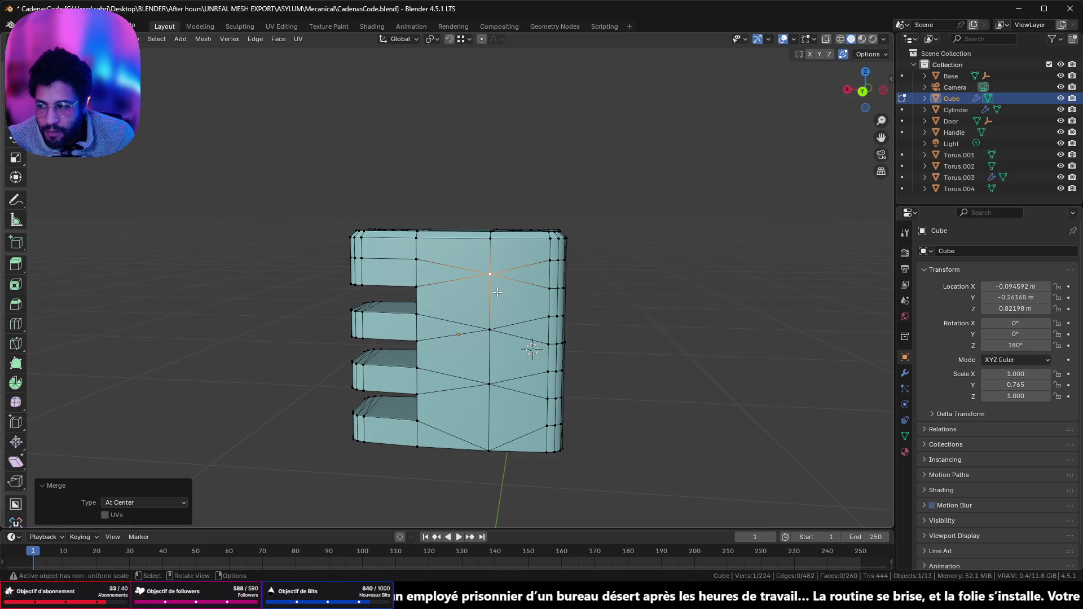
{"action": "scroll", "coordinate": [592, 399], "scroll_direction": "up", "scroll_amount": 3}
{"action": "scroll", "coordinate": [573, 380], "scroll_direction": "down", "scroll_amount": 1}
{"action": "middle_click_drag", "start_coordinate": [573, 380], "coordinate": [440, 279]}
{"action": "key", "text": "alt+Tab"}
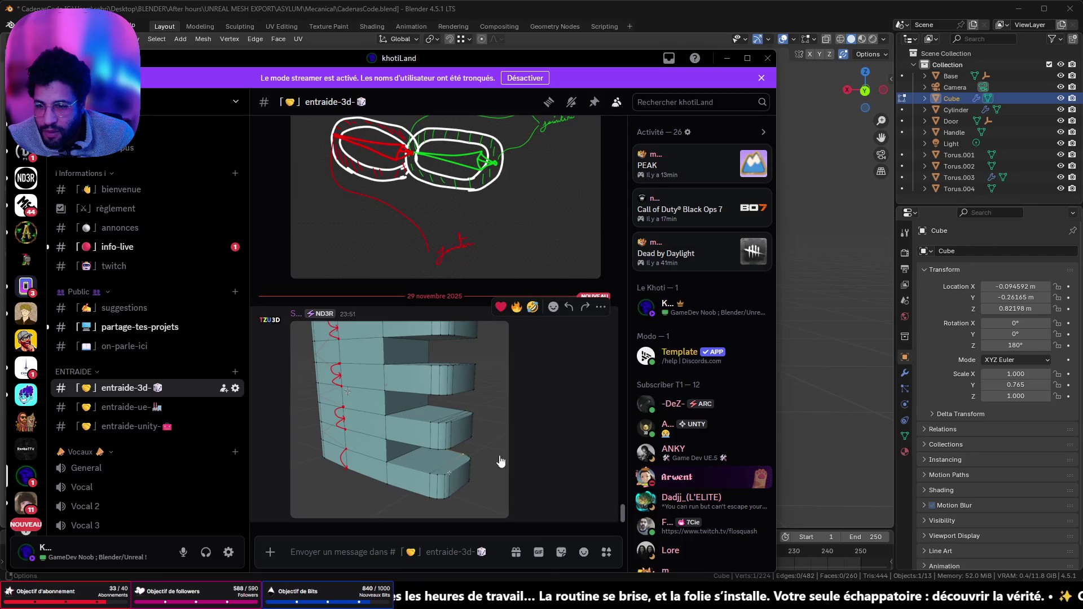
- Play the padlock video from partage-tes-projets full screen, then bring Chrome forward
{"action": "left_click", "coordinate": [146, 326]}
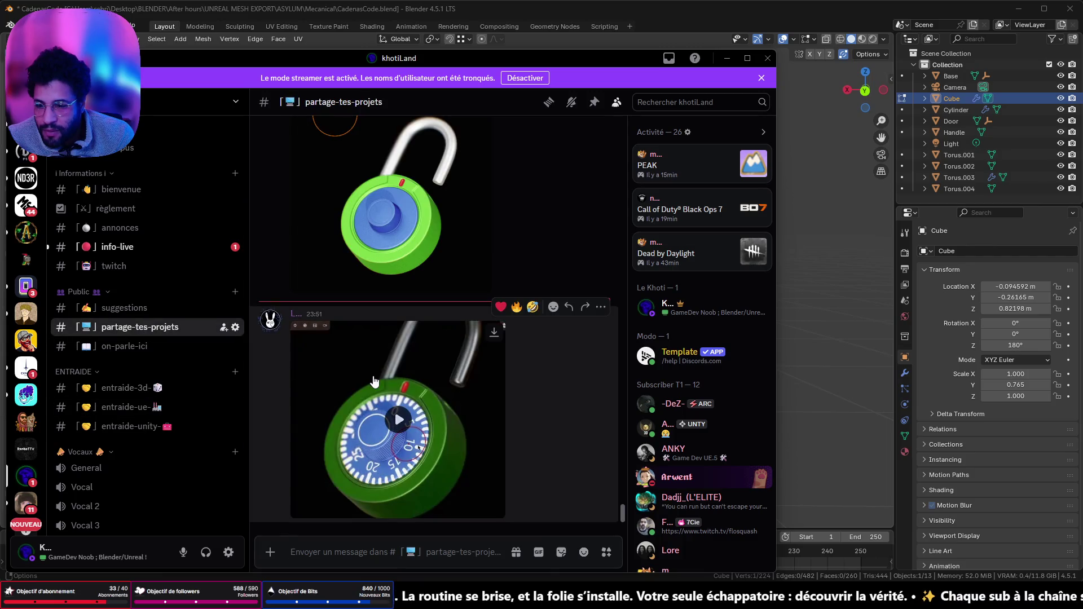
{"action": "left_click", "coordinate": [397, 426]}
{"action": "left_click", "coordinate": [492, 509]}
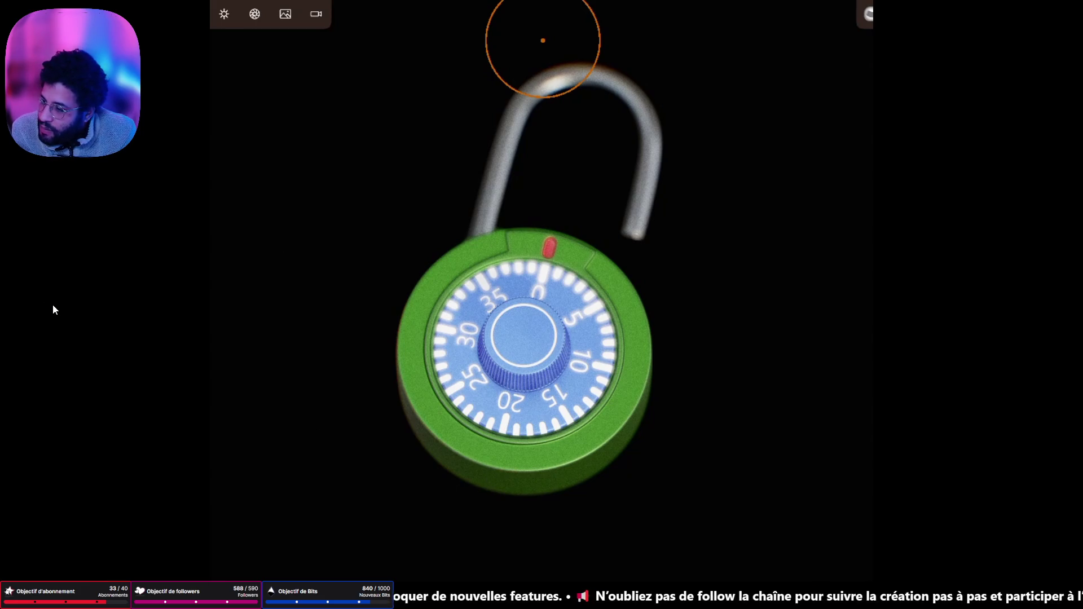
{"action": "key", "text": "alt+Tab"}
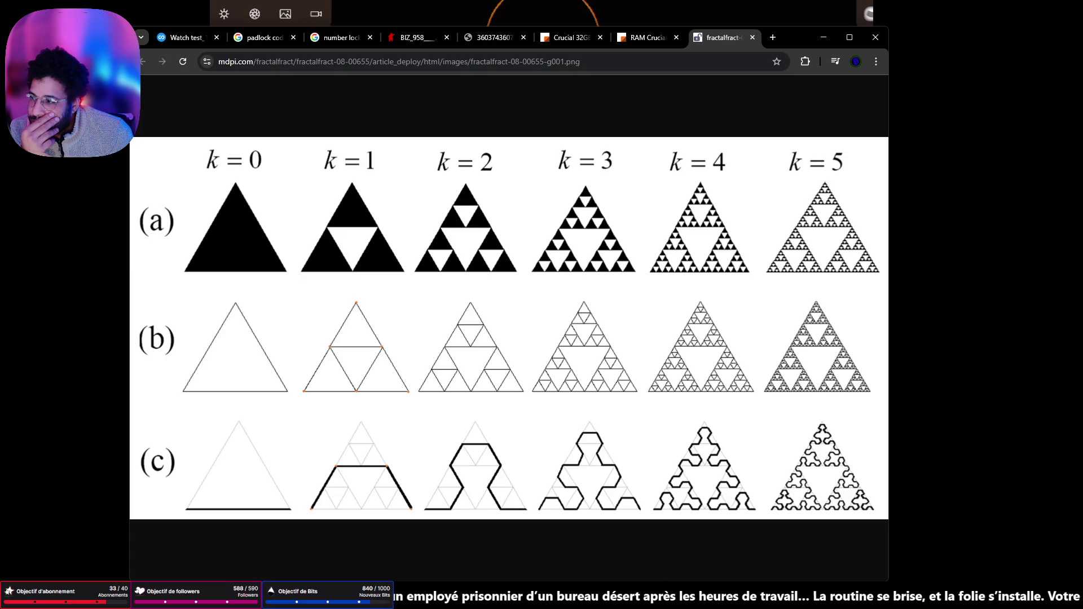
- Minimize Chrome and exit the full-screen padlock video in Discord
{"action": "left_click", "coordinate": [828, 37]}
{"action": "key", "text": "Escape"}
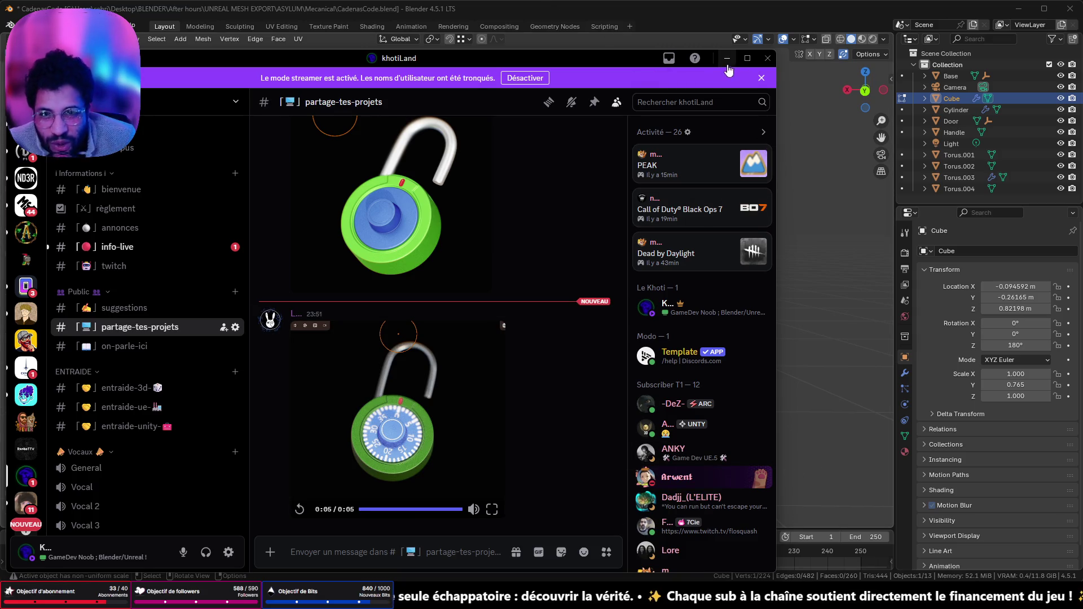
- Back in Blender, merge two vertices on the lock body's top face at their centre
{"action": "left_click", "coordinate": [727, 58]}
{"action": "mouse_move", "coordinate": [506, 255]}
{"action": "middle_mouse_down"}
{"action": "mouse_move", "coordinate": [626, 259]}
{"action": "mouse_move", "coordinate": [660, 300]}
{"action": "mouse_move", "coordinate": [771, 317]}
{"action": "mouse_move", "coordinate": [788, 288]}
{"action": "mouse_move", "coordinate": [762, 255]}
{"action": "middle_mouse_up"}
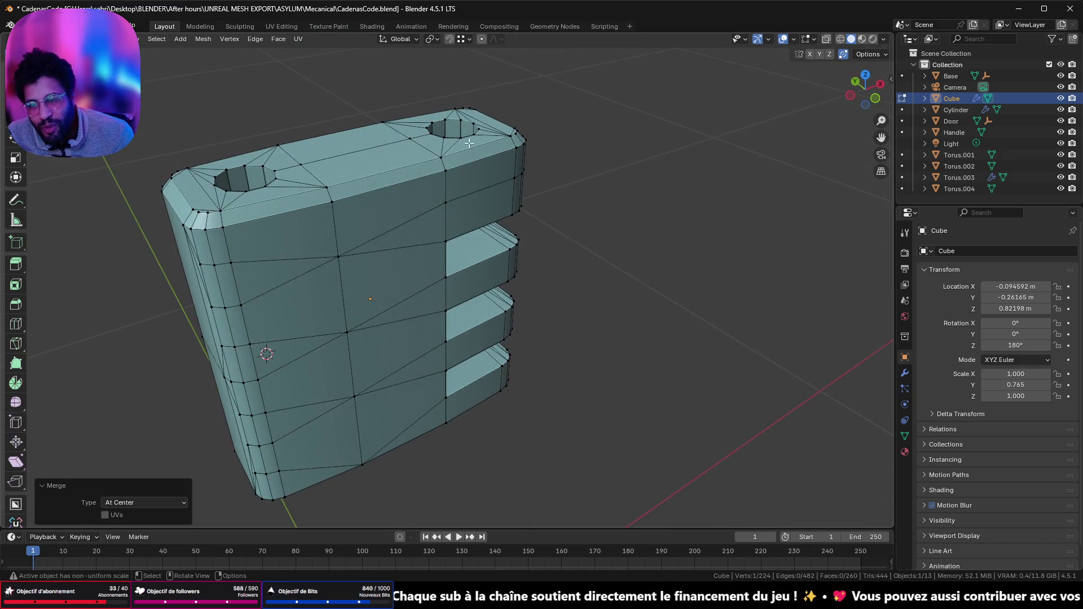
{"action": "middle_click_drag", "start_coordinate": [469, 144], "coordinate": [442, 213]}
{"action": "left_click", "coordinate": [288, 263]}
{"action": "left_click", "coordinate": [404, 214], "text": "shift"}
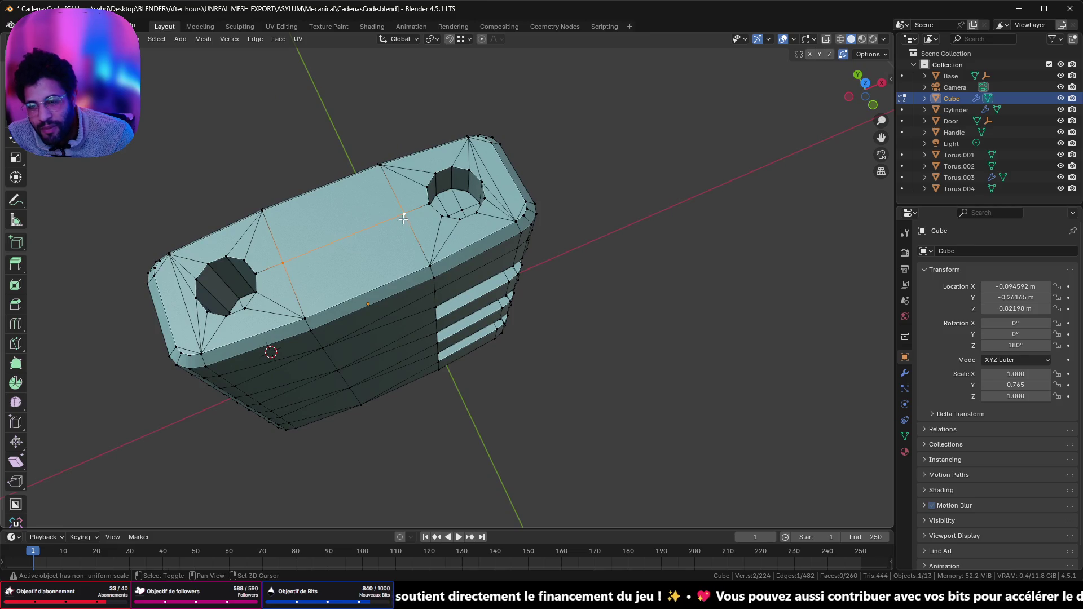
{"action": "right_click", "coordinate": [732, 231]}
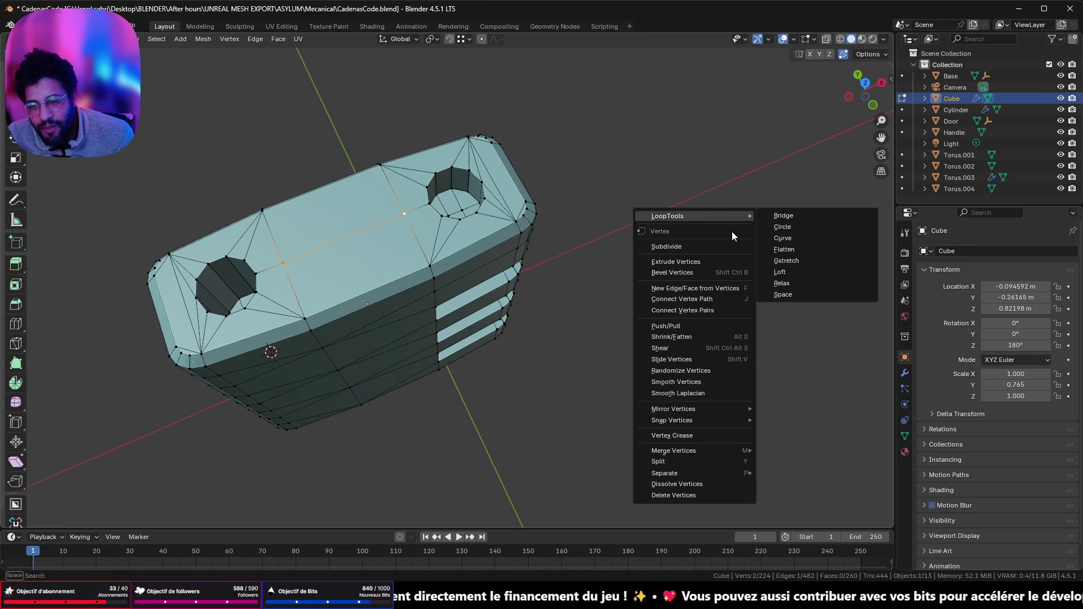
{"action": "key", "text": "m"}
{"action": "left_click", "coordinate": [608, 245]}
- Slide a side-face vertex up its edge onto the top end
{"action": "middle_click_drag", "start_coordinate": [553, 242], "coordinate": [655, 181]}
{"action": "mouse_move", "coordinate": [567, 178]}
{"action": "middle_mouse_down"}
{"action": "mouse_move", "coordinate": [553, 250]}
{"action": "mouse_move", "coordinate": [576, 188]}
{"action": "mouse_move", "coordinate": [611, 278]}
{"action": "mouse_move", "coordinate": [634, 290]}
{"action": "middle_mouse_up"}
{"action": "scroll", "coordinate": [538, 163], "scroll_direction": "up", "scroll_amount": 3}
{"action": "left_click", "coordinate": [518, 115]}
{"action": "mouse_move", "coordinate": [552, 115]}
{"action": "middle_mouse_down"}
{"action": "mouse_move", "coordinate": [522, 148]}
{"action": "mouse_move", "coordinate": [529, 172]}
{"action": "middle_mouse_up"}
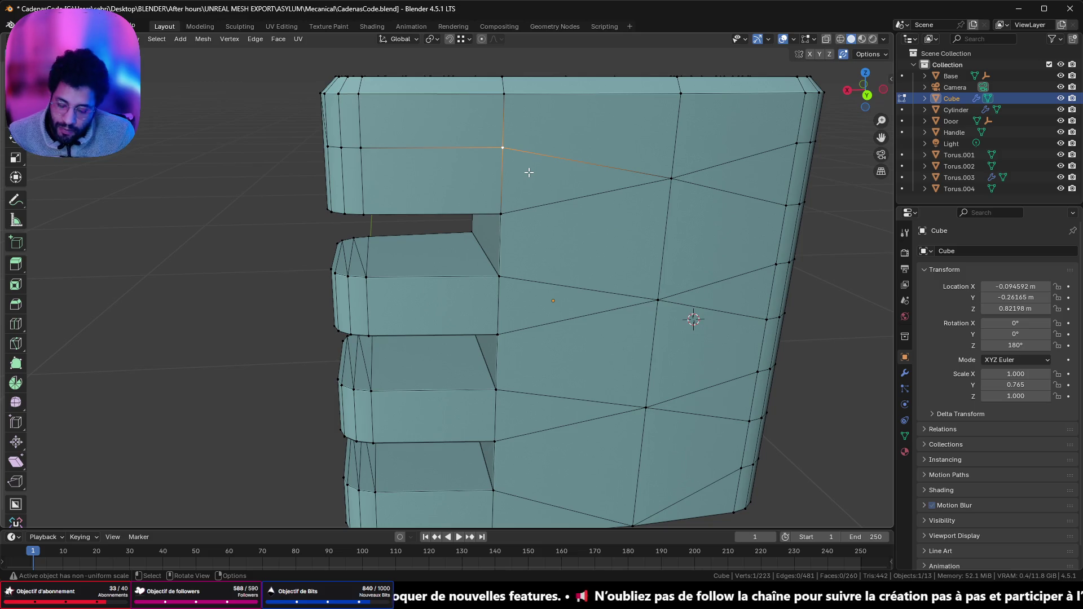
{"action": "key", "text": "g"}
{"action": "key", "text": "g"}
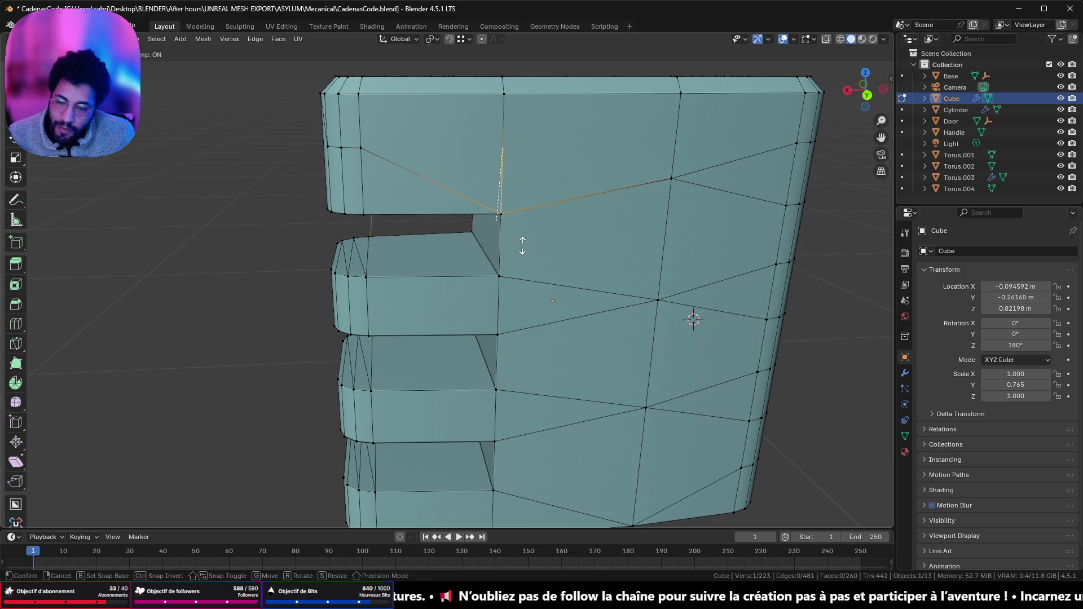
{"action": "left_click", "coordinate": [535, 114]}
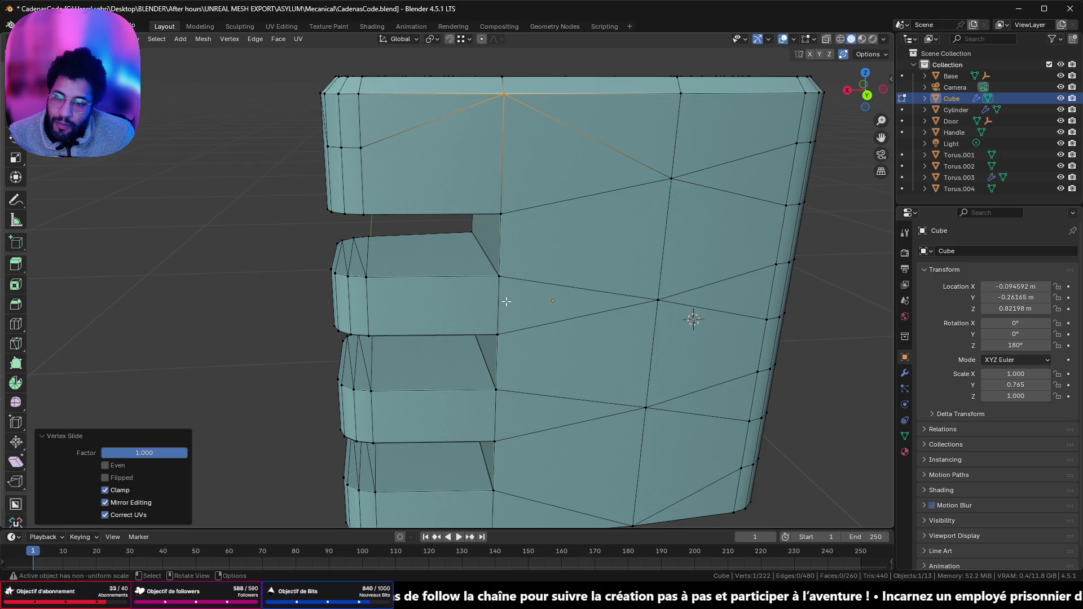
- On the body's other side, slide a surplus vertex onto its neighbour
{"action": "middle_click_drag", "start_coordinate": [506, 301], "coordinate": [507, 188], "text": "shift"}
{"action": "mouse_move", "coordinate": [594, 269]}
{"action": "middle_mouse_down"}
{"action": "mouse_move", "coordinate": [624, 222]}
{"action": "mouse_move", "coordinate": [436, 107]}
{"action": "mouse_move", "coordinate": [429, 147]}
{"action": "mouse_move", "coordinate": [449, 208]}
{"action": "mouse_move", "coordinate": [433, 179]}
{"action": "middle_mouse_up"}
{"action": "left_click", "coordinate": [405, 103]}
{"action": "key", "text": "shift+v"}
{"action": "left_click", "coordinate": [406, 85]}
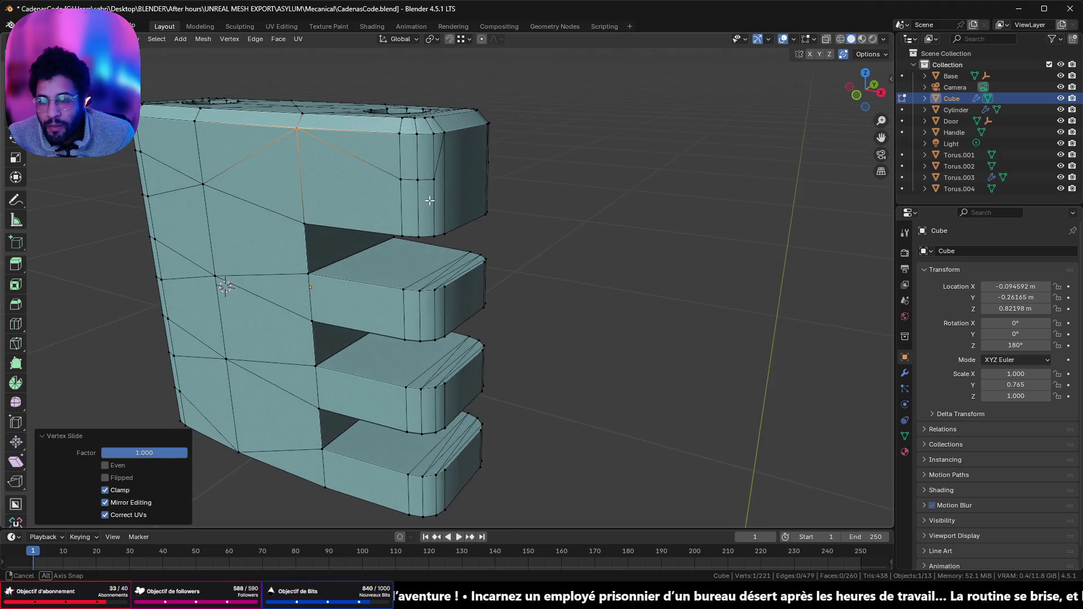
- Slide the selected edges near the top onto the top edge, leaving 218 vertices
{"action": "left_click", "coordinate": [433, 178]}
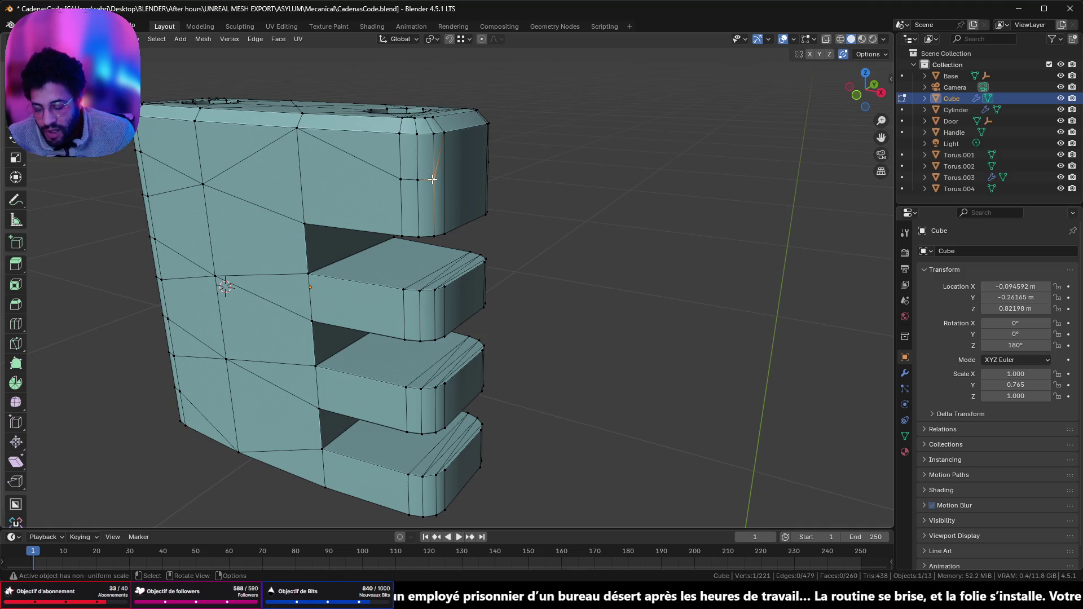
{"action": "key", "text": "shift+v"}
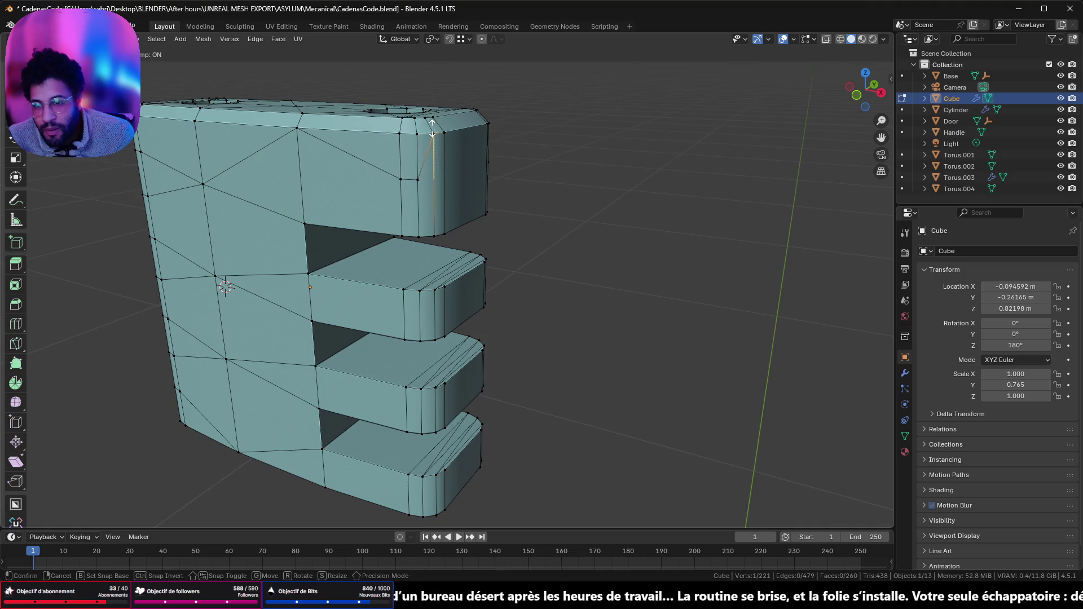
{"action": "key", "text": "Escape"}
{"action": "left_click", "coordinate": [402, 180], "text": "ctrl"}
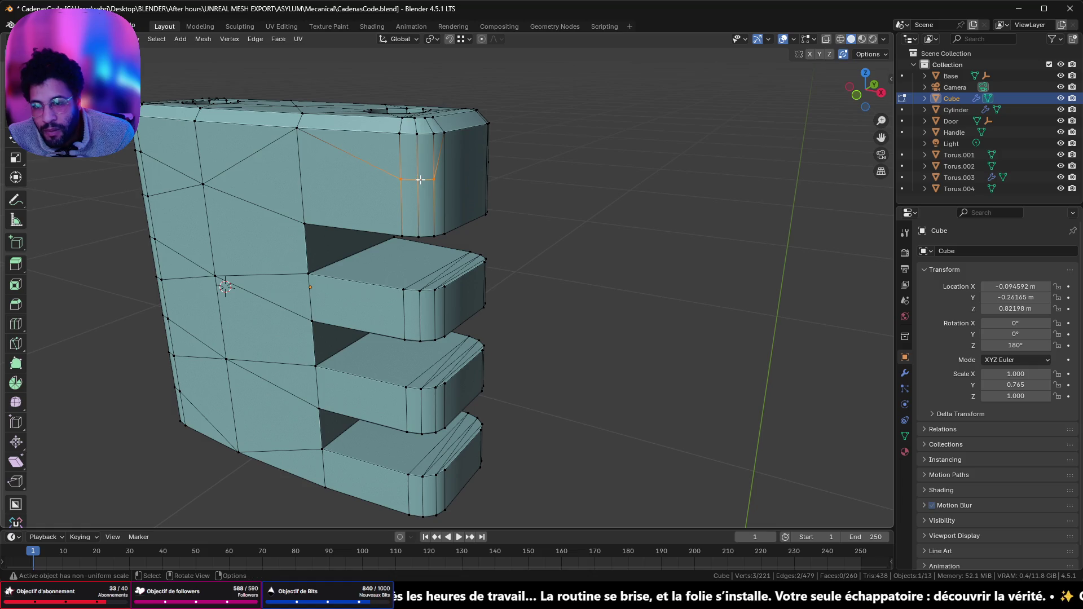
{"action": "key", "text": "g"}
{"action": "key", "text": "g"}
{"action": "left_click", "coordinate": [418, 130]}
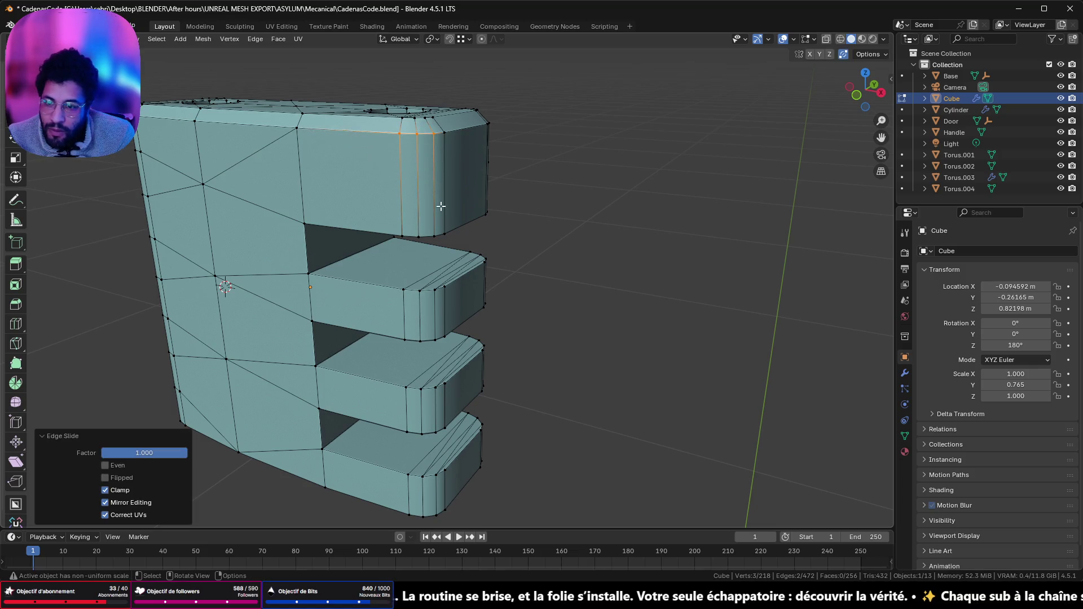
{"action": "middle_click_drag", "start_coordinate": [433, 254], "coordinate": [415, 194], "text": "shift"}
{"action": "mouse_move", "coordinate": [416, 236]}
{"action": "middle_mouse_down"}
{"action": "mouse_move", "coordinate": [145, 254]}
{"action": "mouse_move", "coordinate": [508, 198]}
{"action": "mouse_move", "coordinate": [451, 160]}
{"action": "middle_mouse_up"}
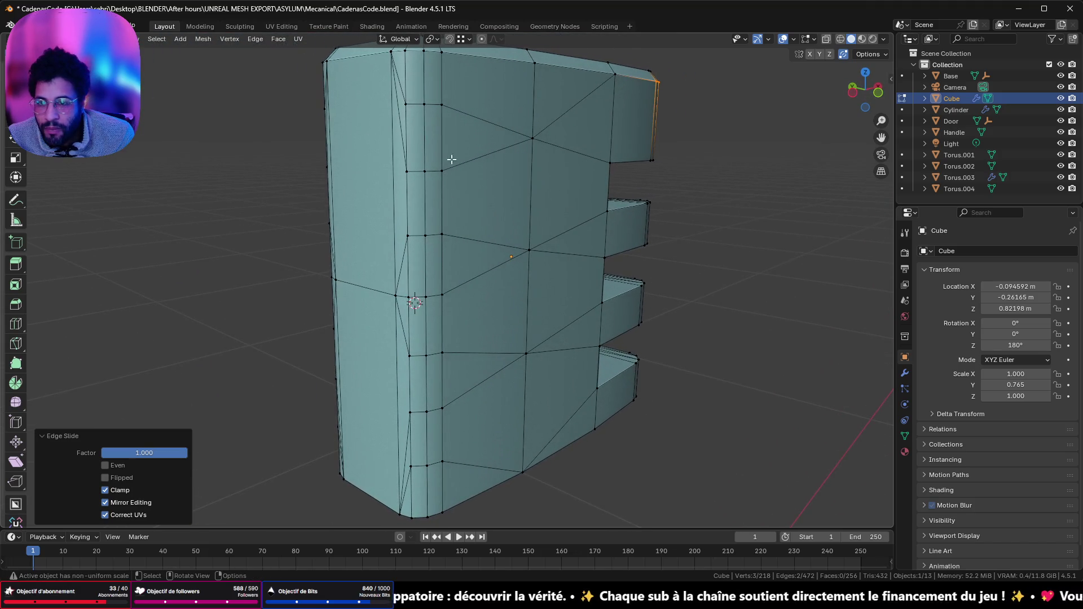
- Merge three upper/lower vertex pairs on the rounded side at their centres
{"action": "left_click", "coordinate": [437, 106]}
{"action": "left_click", "coordinate": [440, 163], "text": "shift"}
{"action": "key", "text": "m"}
{"action": "left_click", "coordinate": [501, 179]}
{"action": "left_click", "coordinate": [424, 108]}
{"action": "left_click", "coordinate": [428, 165], "text": "shift"}
{"action": "key", "text": "m"}
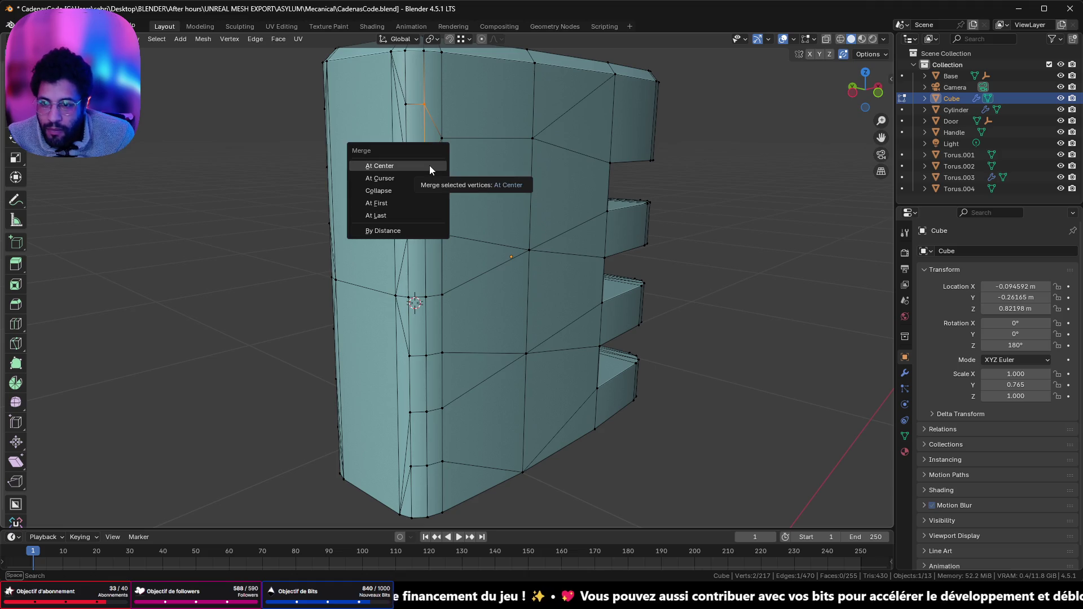
{"action": "left_click", "coordinate": [430, 166]}
{"action": "left_click", "coordinate": [409, 112]}
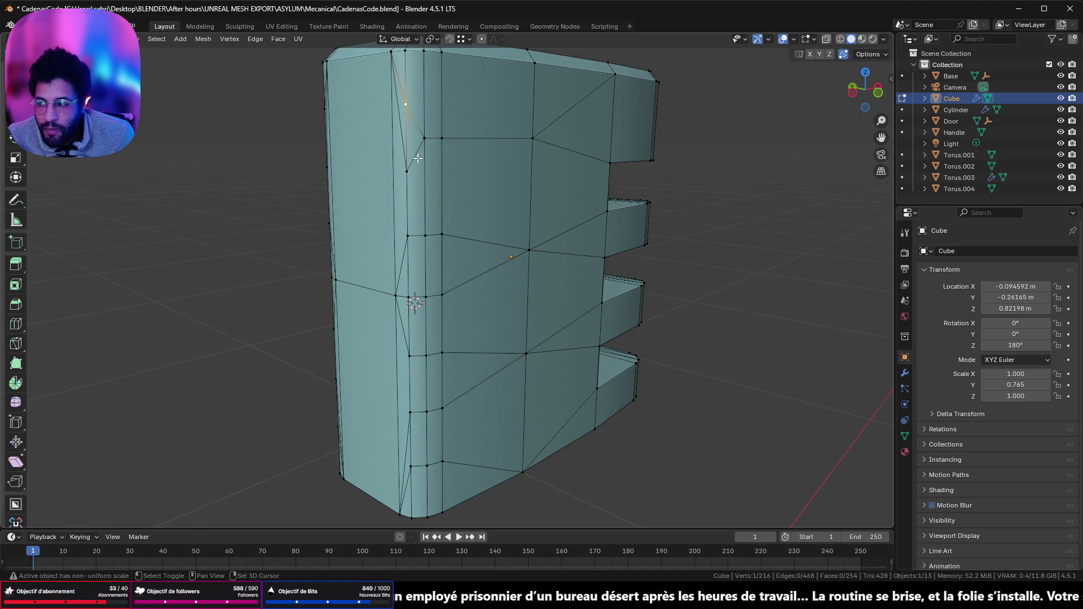
{"action": "left_click", "coordinate": [411, 168], "text": "shift"}
{"action": "key", "text": "m"}
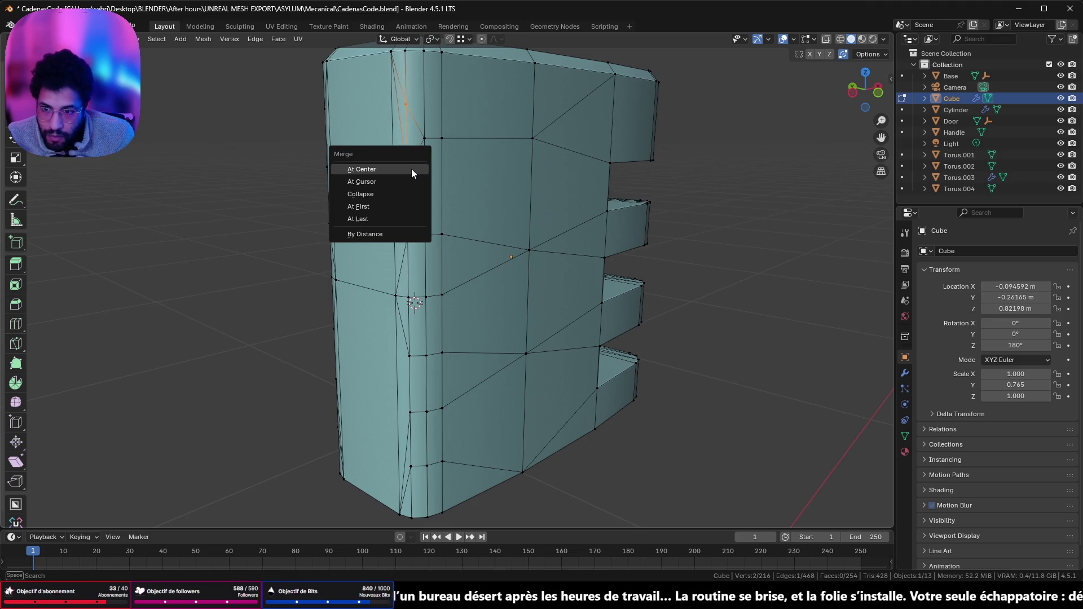
{"action": "left_click", "coordinate": [411, 168]}
- Slide four vertices up their edges into the top corners
{"action": "middle_click_drag", "start_coordinate": [423, 173], "coordinate": [424, 173]}
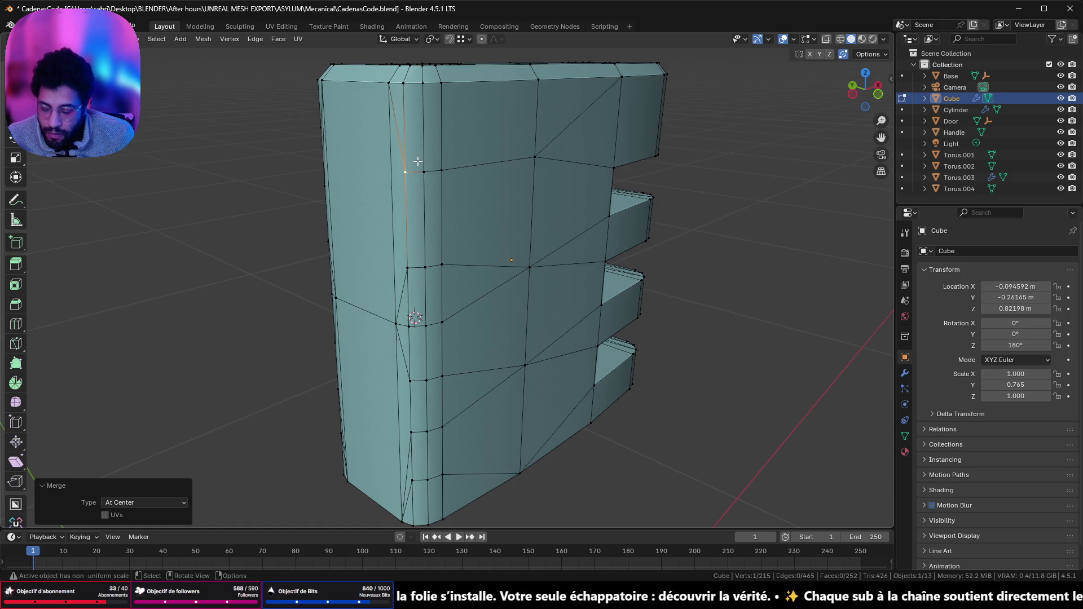
{"action": "key", "text": "shift+v"}
{"action": "left_click", "coordinate": [431, 112]}
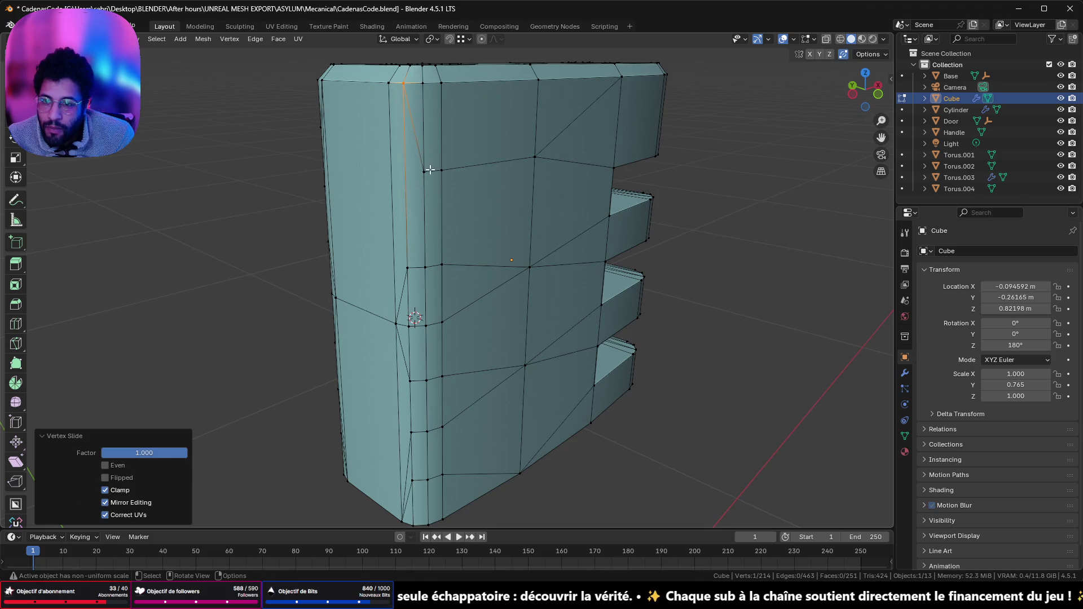
{"action": "left_click", "coordinate": [427, 170]}
{"action": "key", "text": "shift+v"}
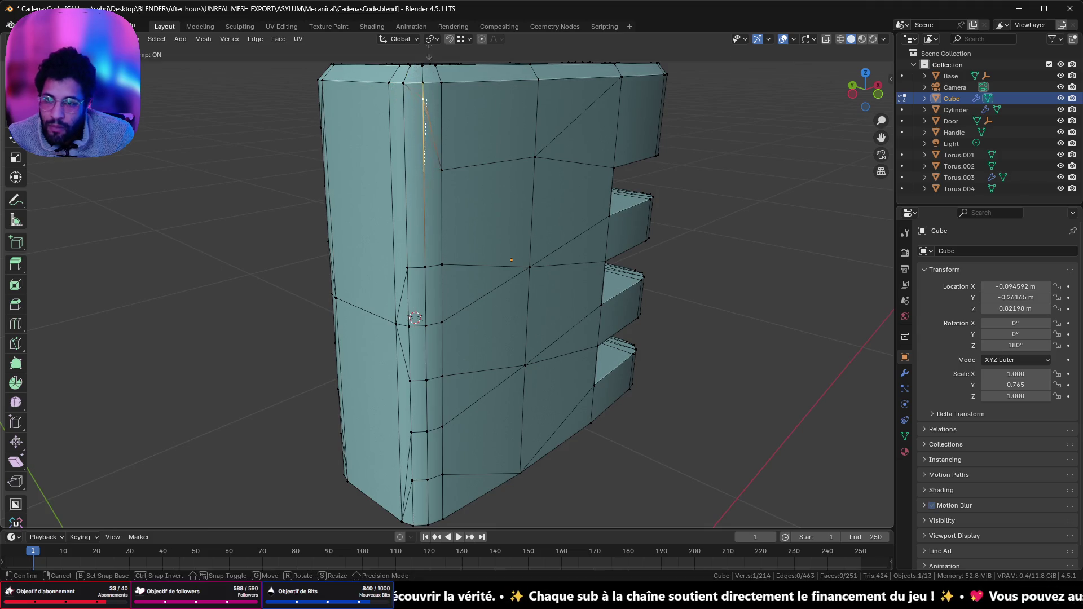
{"action": "left_click", "coordinate": [426, 96]}
{"action": "left_click", "coordinate": [442, 169]}
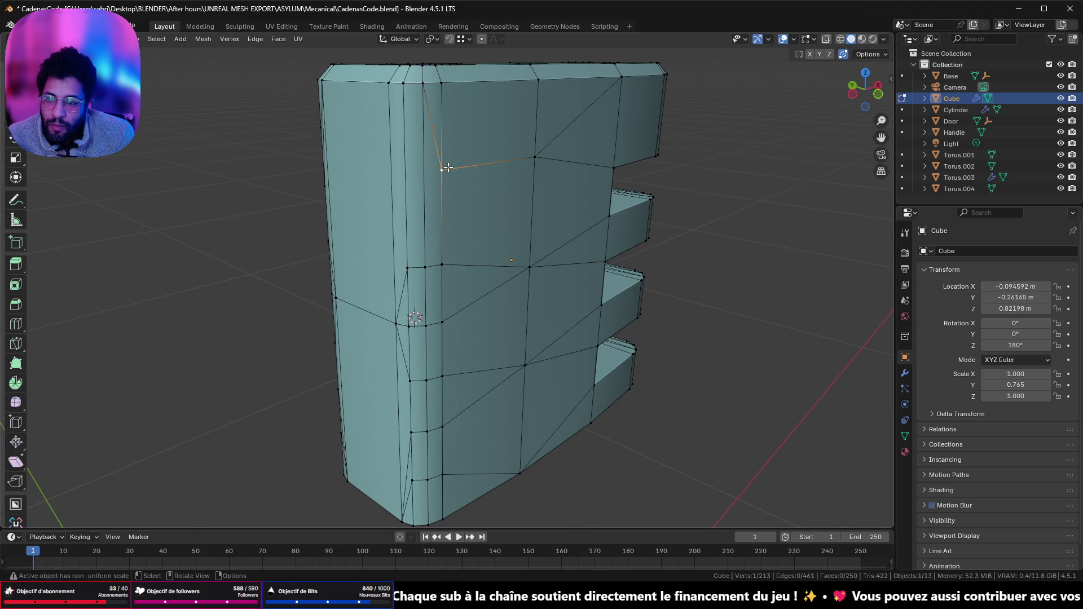
{"action": "key", "text": "shift+v"}
{"action": "left_click", "coordinate": [448, 79]}
{"action": "mouse_move", "coordinate": [448, 79]}
{"action": "middle_mouse_down"}
{"action": "mouse_move", "coordinate": [565, 175]}
{"action": "mouse_move", "coordinate": [496, 164]}
{"action": "middle_mouse_up"}
{"action": "left_click", "coordinate": [471, 164]}
{"action": "key", "text": "shift+v"}
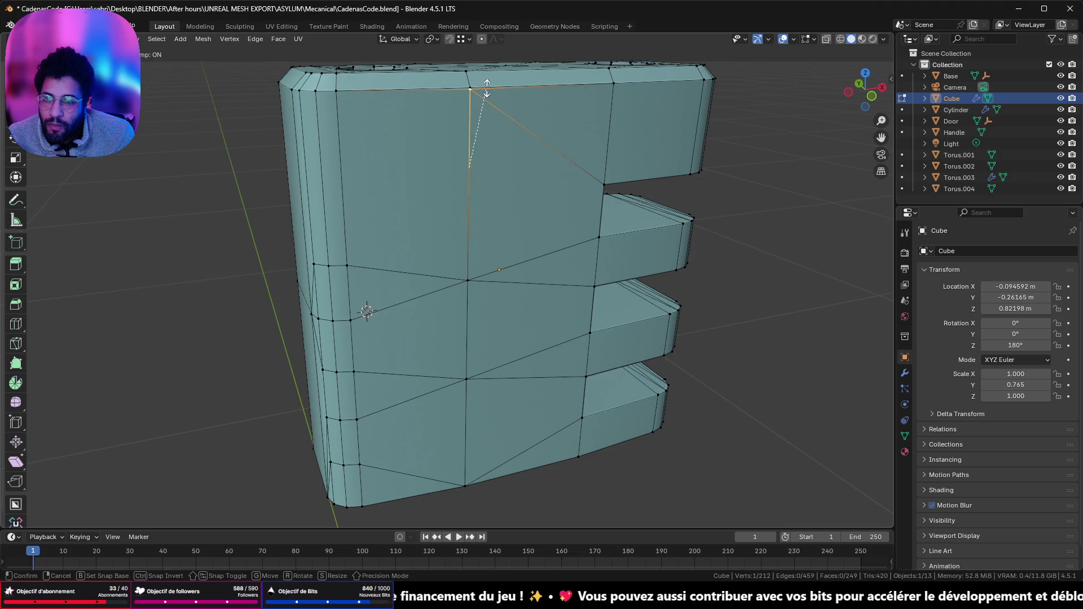
{"action": "left_click", "coordinate": [472, 82]}
- Collapse a horizontal row on the block's side onto the neighbouring row
{"action": "scroll", "coordinate": [489, 241], "scroll_direction": "down", "scroll_amount": 3}
{"action": "mouse_move", "coordinate": [490, 242]}
{"action": "middle_mouse_down"}
{"action": "mouse_move", "coordinate": [451, 271]}
{"action": "mouse_move", "coordinate": [477, 248]}
{"action": "middle_mouse_up"}
{"action": "scroll", "coordinate": [477, 248], "scroll_direction": "up", "scroll_amount": 4}
{"action": "left_click", "coordinate": [411, 197]}
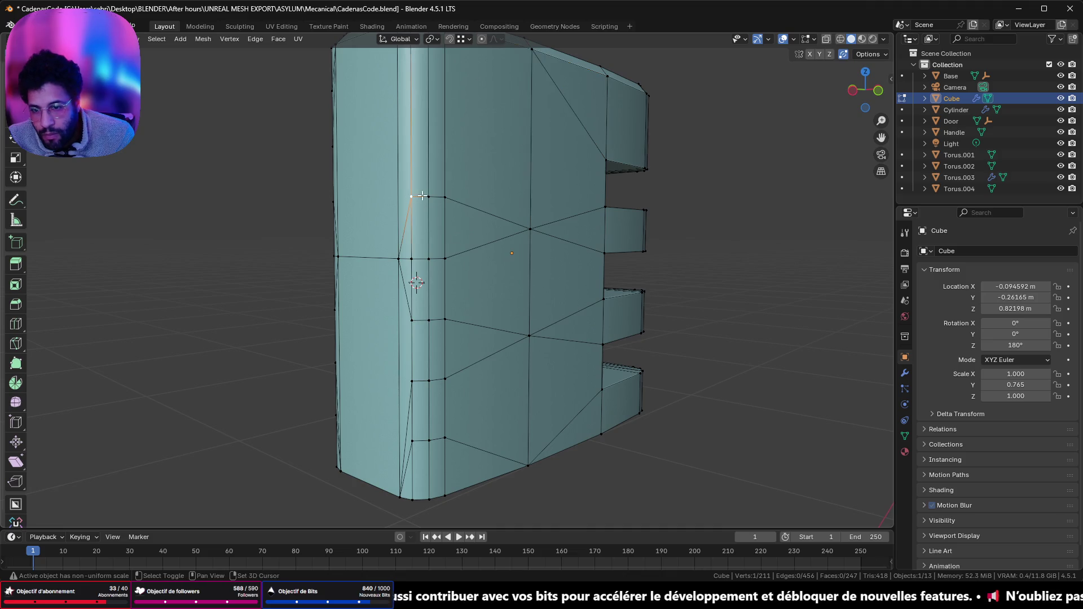
{"action": "left_click", "coordinate": [445, 198], "text": "ctrl"}
{"action": "key", "text": "g"}
{"action": "key", "text": "g"}
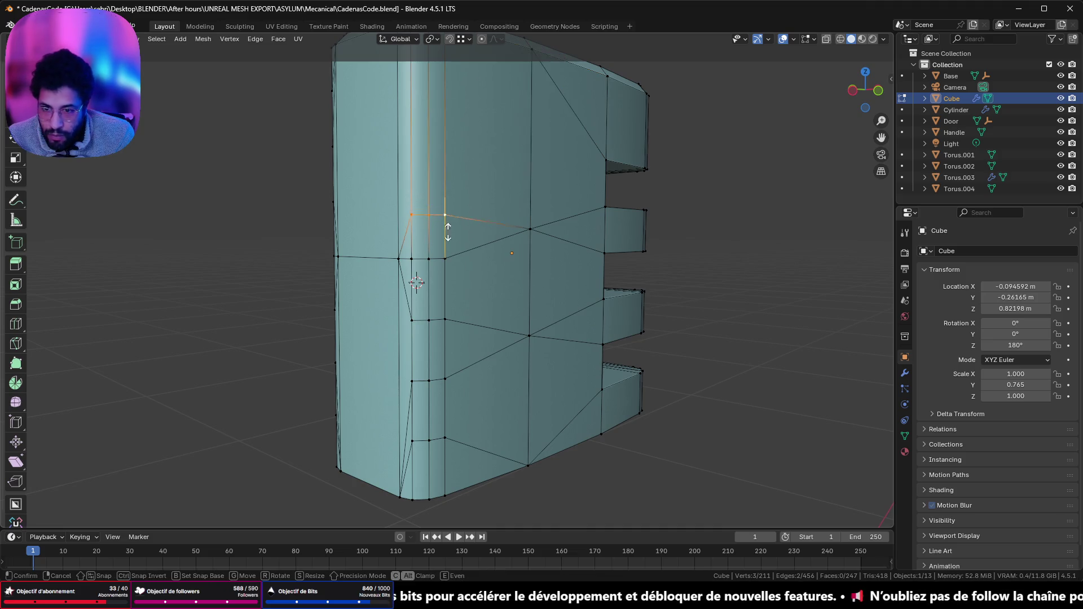
{"action": "left_click", "coordinate": [446, 321]}
- Slide a three-vertex row on the left corner down repeatedly onto the bottom edge
{"action": "middle_click_drag", "start_coordinate": [451, 316], "coordinate": [422, 256]}
{"action": "middle_click_drag", "start_coordinate": [383, 291], "coordinate": [547, 299]}
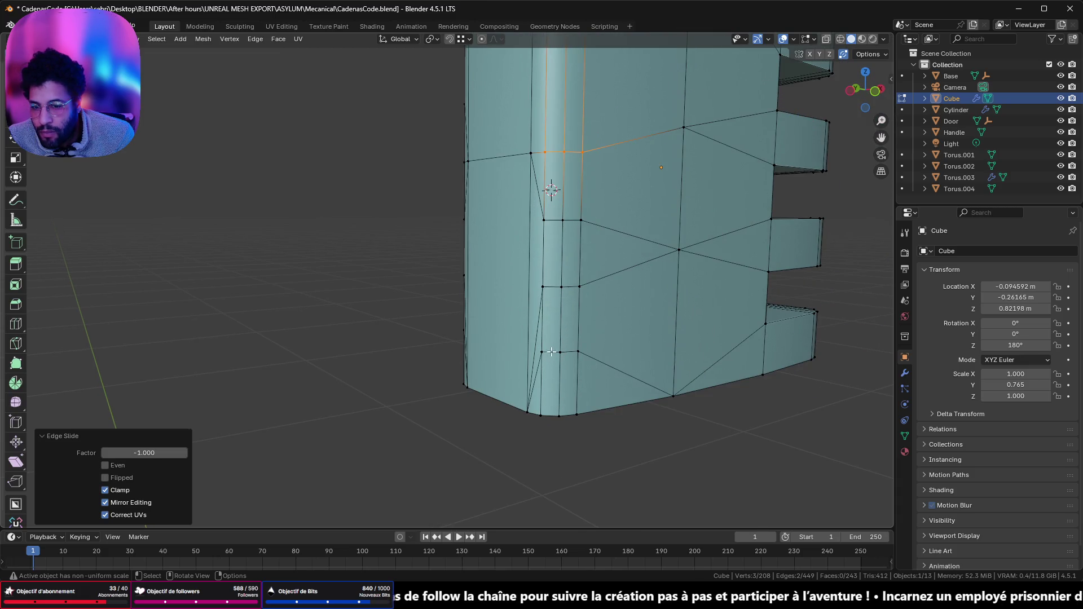
{"action": "left_click", "coordinate": [548, 222]}
{"action": "left_click", "coordinate": [562, 220], "text": "shift"}
{"action": "left_click", "coordinate": [578, 221], "text": "shift"}
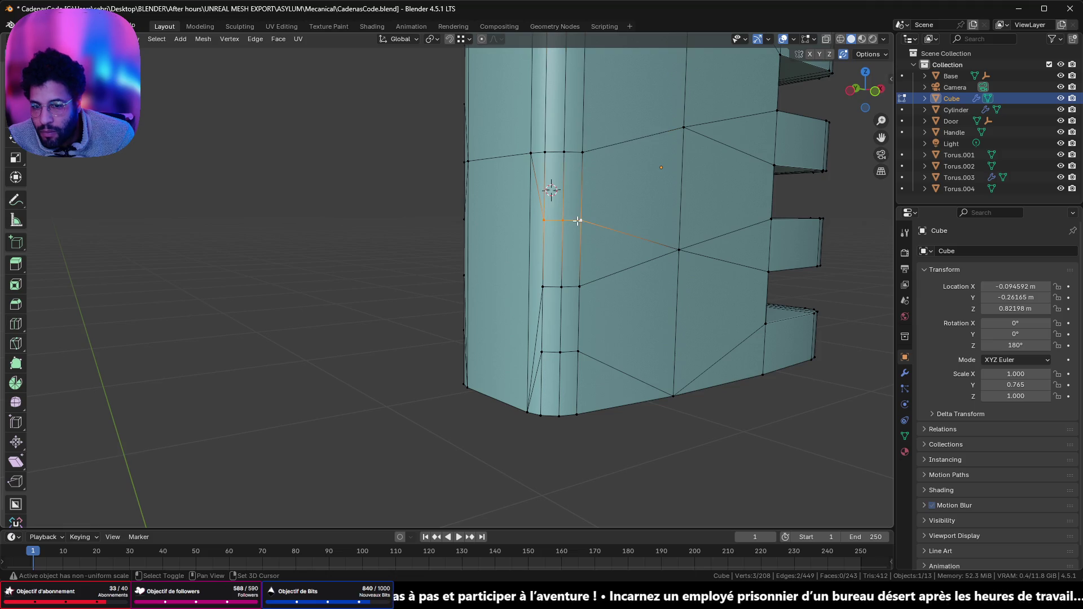
{"action": "key", "text": "g"}
{"action": "key", "text": "g"}
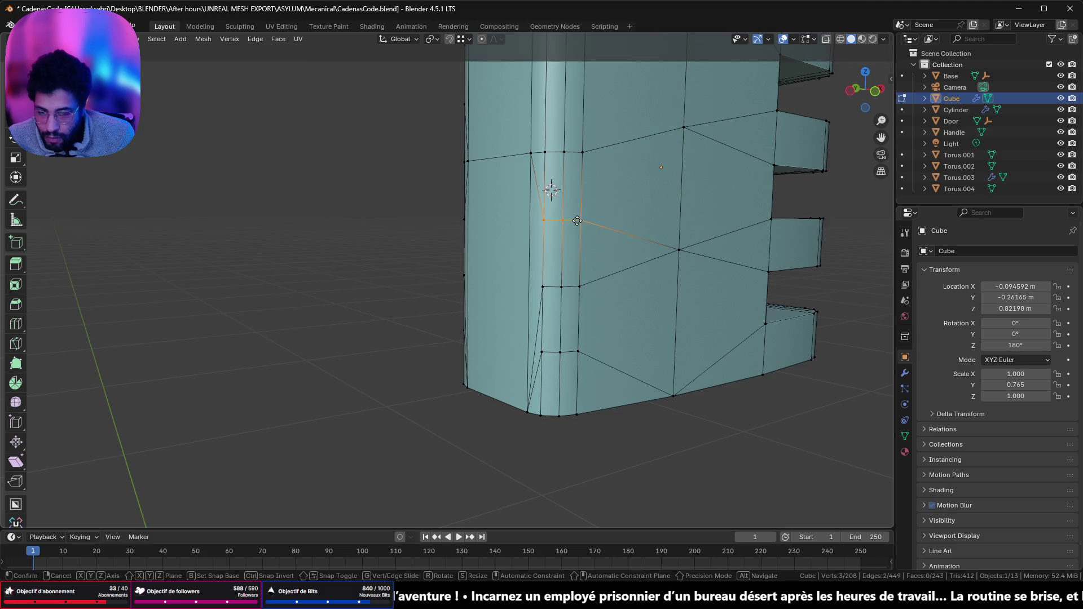
{"action": "left_click", "coordinate": [578, 338]}
{"action": "key", "text": "g"}
{"action": "key", "text": "g"}
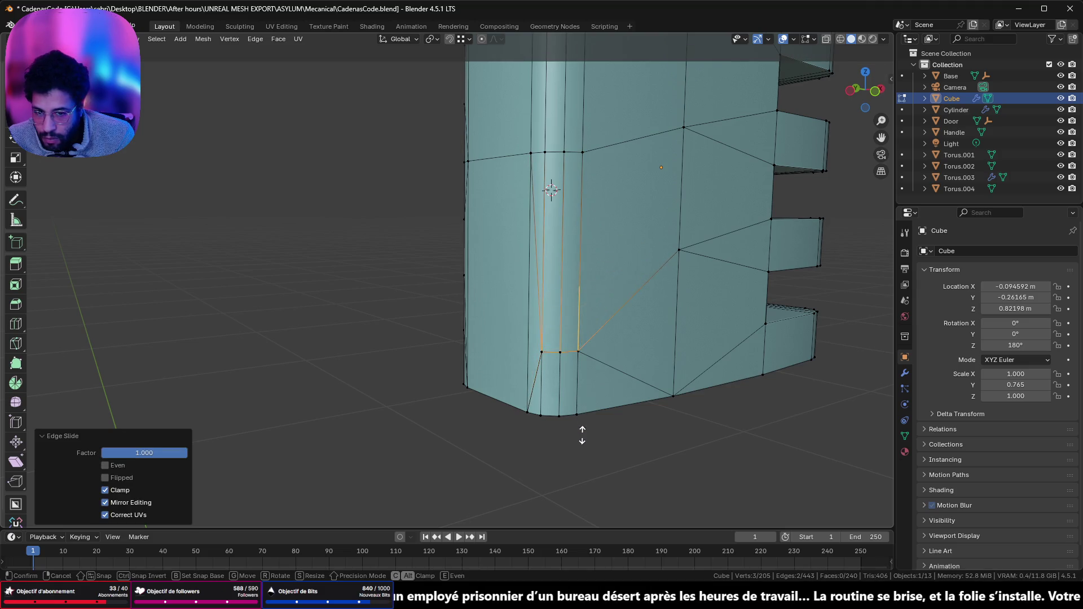
{"action": "left_click", "coordinate": [581, 430]}
{"action": "key", "text": "g"}
{"action": "key", "text": "g"}
{"action": "left_click", "coordinate": [593, 85]}
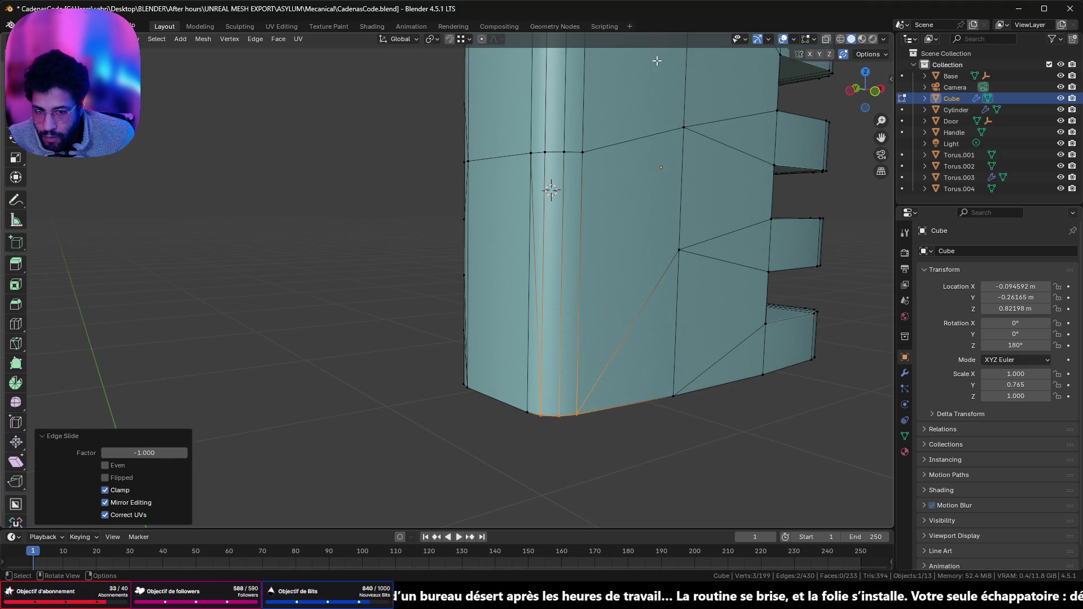
{"action": "scroll", "coordinate": [760, 199], "scroll_direction": "down", "scroll_amount": 6}
{"action": "mouse_move", "coordinate": [694, 201]}
{"action": "middle_mouse_down"}
{"action": "mouse_move", "coordinate": [604, 217]}
{"action": "mouse_move", "coordinate": [545, 196]}
{"action": "mouse_move", "coordinate": [509, 227]}
{"action": "middle_mouse_up"}
{"action": "scroll", "coordinate": [509, 227], "scroll_direction": "up", "scroll_amount": 1}
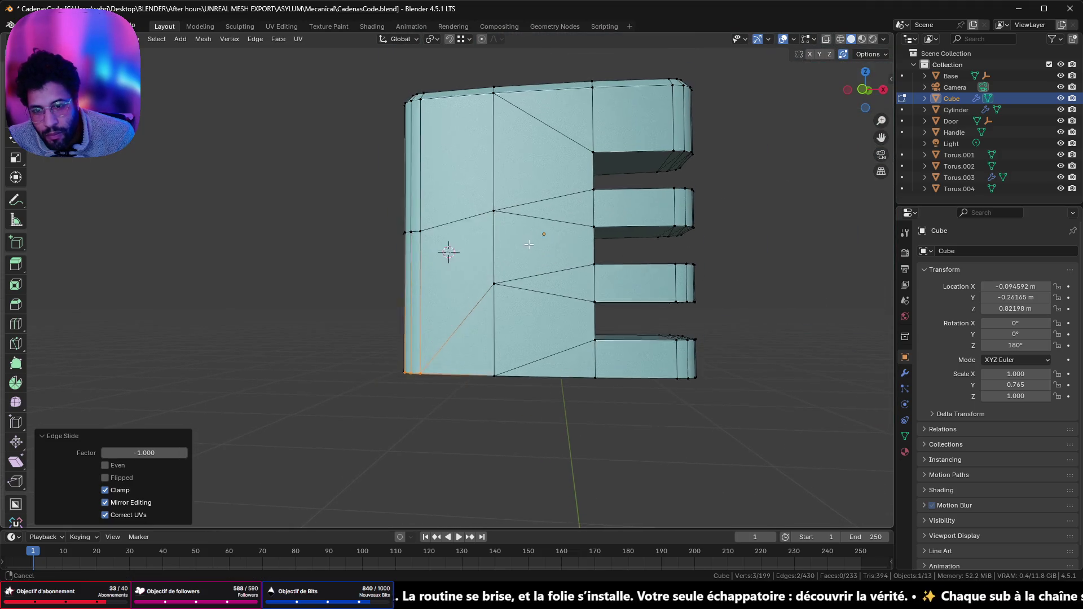
- Try merging two middle front-face vertices at their centre, then undo it
{"action": "left_click", "coordinate": [495, 218]}
{"action": "left_click", "coordinate": [495, 292], "text": "shift"}
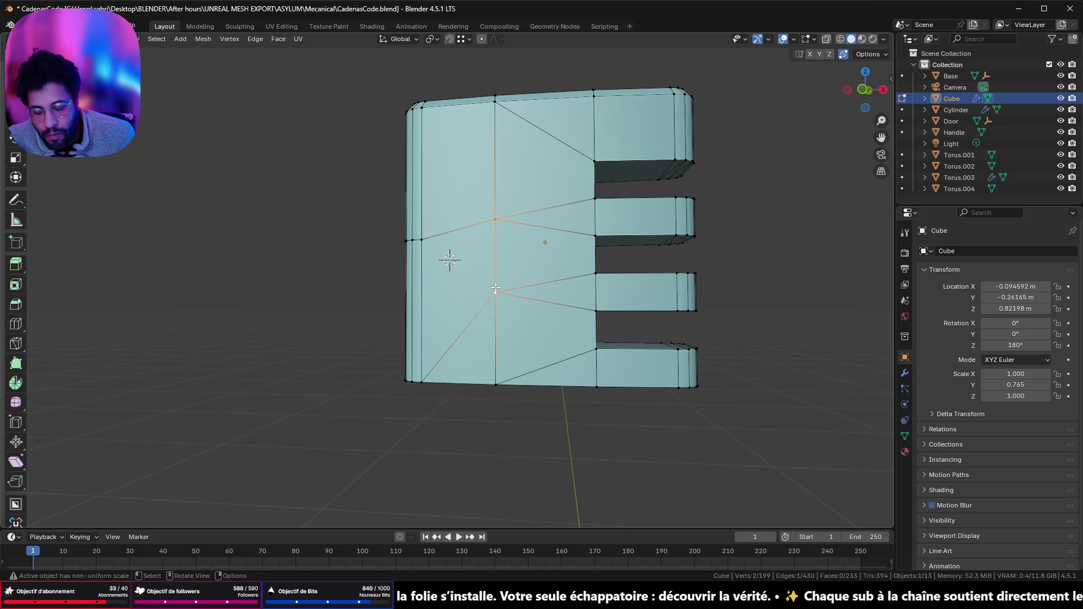
{"action": "key", "text": "m"}
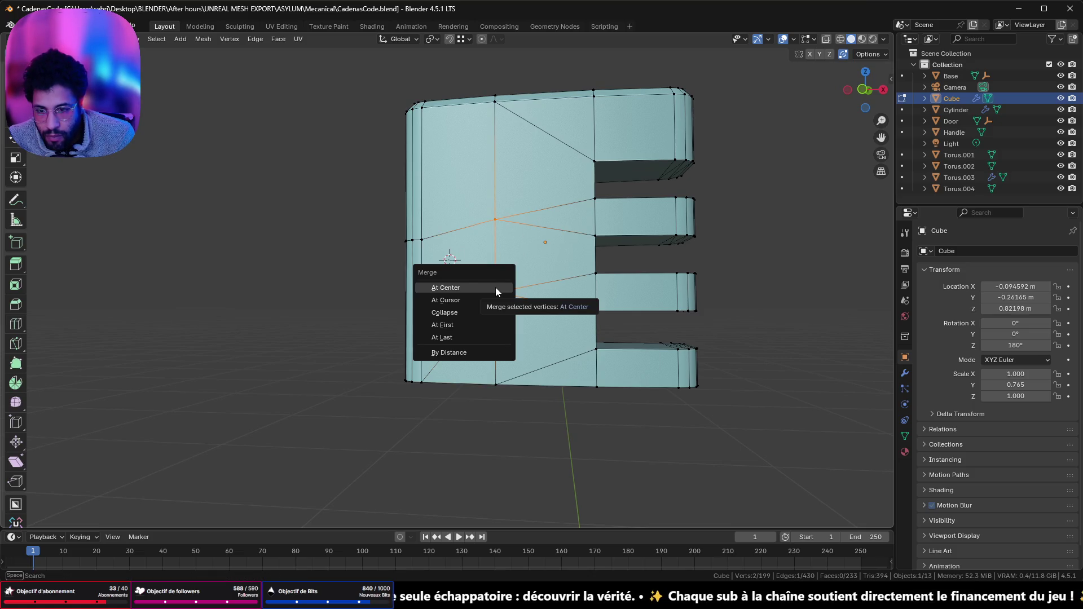
{"action": "left_click", "coordinate": [495, 288]}
{"action": "mouse_move", "coordinate": [450, 217]}
{"action": "middle_mouse_down"}
{"action": "mouse_move", "coordinate": [481, 238]}
{"action": "mouse_move", "coordinate": [493, 229]}
{"action": "middle_mouse_up"}
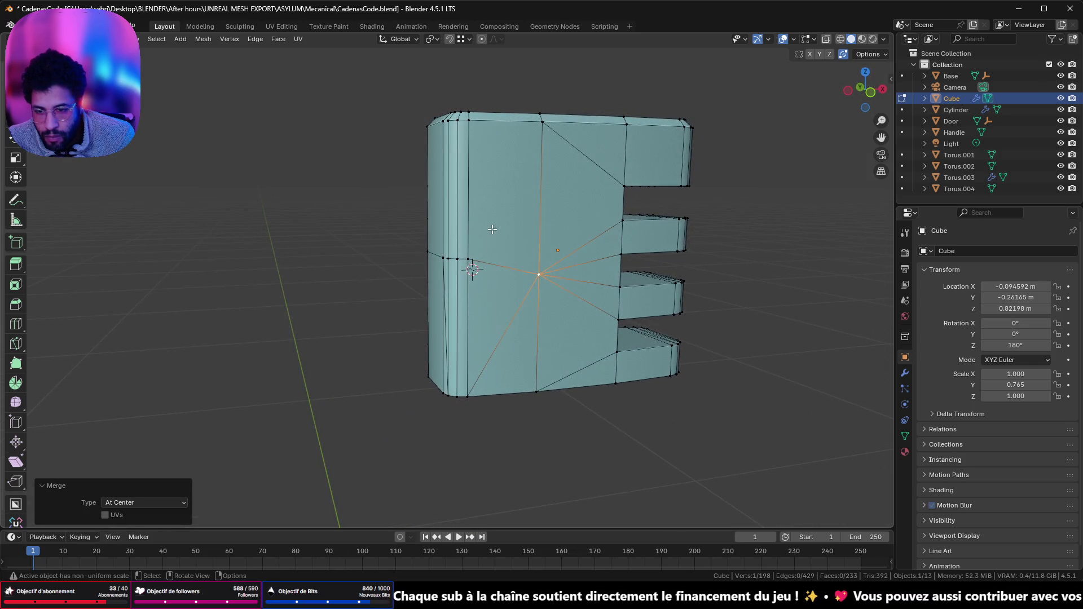
{"action": "mouse_move", "coordinate": [462, 264]}
{"action": "middle_mouse_down"}
{"action": "mouse_move", "coordinate": [621, 269]}
{"action": "mouse_move", "coordinate": [496, 266]}
{"action": "mouse_move", "coordinate": [510, 269]}
{"action": "middle_mouse_up"}
{"action": "scroll", "coordinate": [510, 269], "scroll_direction": "up", "scroll_amount": 2}
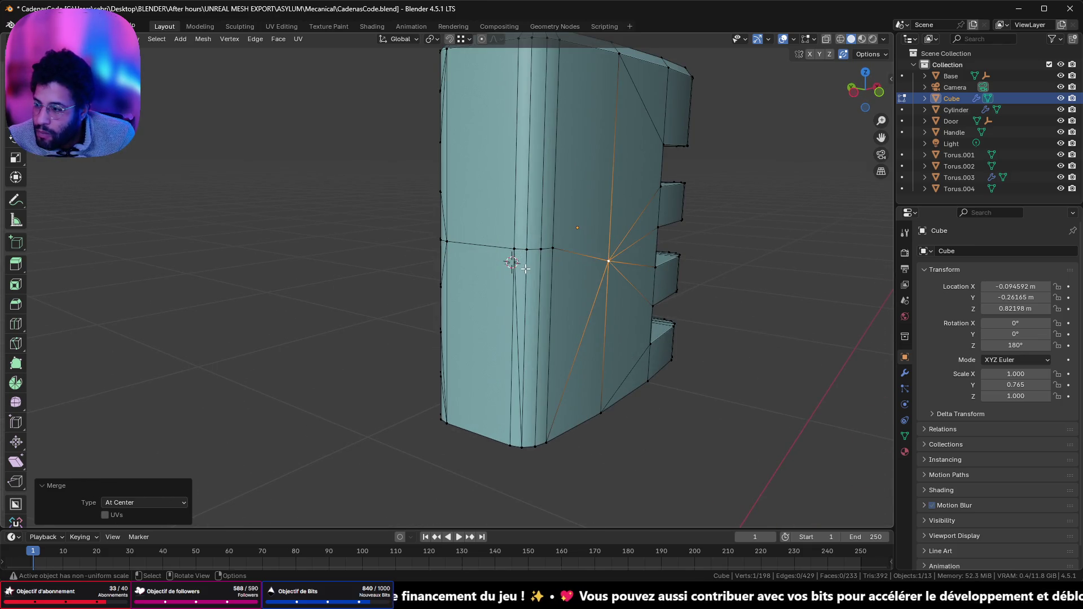
{"action": "scroll", "coordinate": [479, 264], "scroll_direction": "up", "scroll_amount": 3}
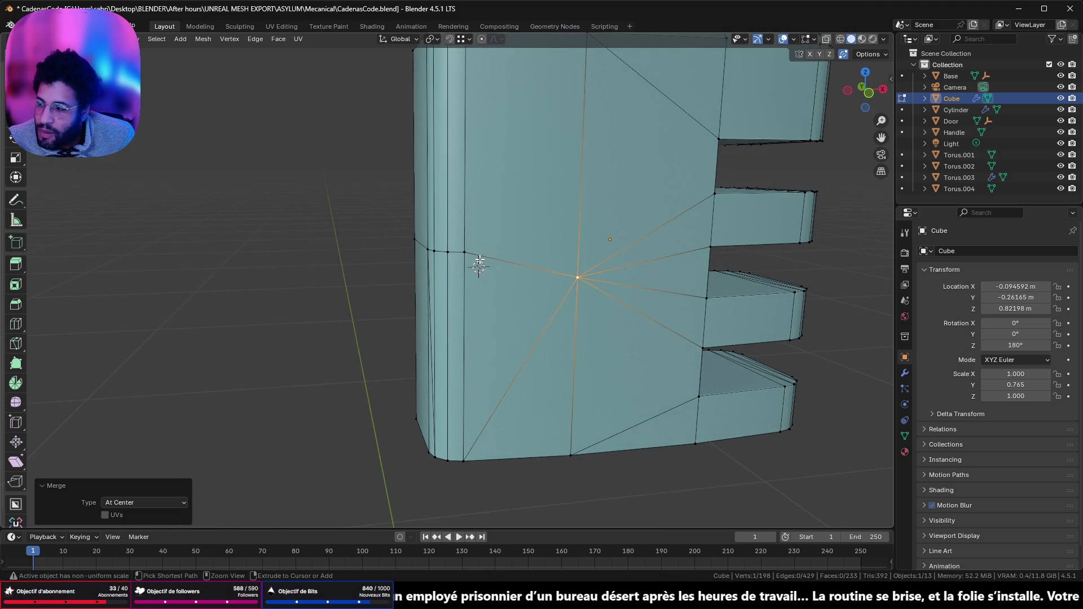
{"action": "key", "text": "ctrl+z"}
- Merge a vertex with its neighbour at centre again, inspect, and undo
{"action": "mouse_move", "coordinate": [484, 263]}
{"action": "middle_mouse_down"}
{"action": "mouse_move", "coordinate": [553, 252]}
{"action": "mouse_move", "coordinate": [489, 249]}
{"action": "mouse_move", "coordinate": [452, 264]}
{"action": "mouse_move", "coordinate": [447, 251]}
{"action": "mouse_move", "coordinate": [410, 252]}
{"action": "mouse_move", "coordinate": [668, 252]}
{"action": "mouse_move", "coordinate": [410, 177]}
{"action": "mouse_move", "coordinate": [209, 169]}
{"action": "mouse_move", "coordinate": [396, 231]}
{"action": "middle_mouse_up"}
{"action": "scroll", "coordinate": [443, 247], "scroll_direction": "down", "scroll_amount": 3}
{"action": "left_click", "coordinate": [397, 231], "text": "shift"}
{"action": "key", "text": "m"}
{"action": "left_click", "coordinate": [408, 225]}
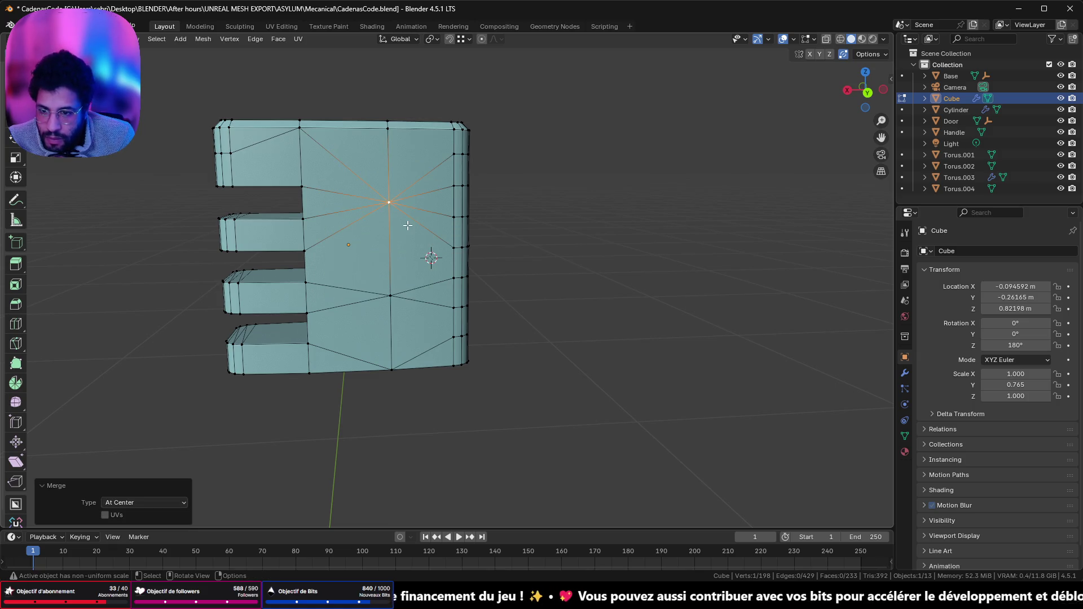
{"action": "mouse_move", "coordinate": [407, 225]}
{"action": "middle_mouse_down"}
{"action": "mouse_move", "coordinate": [193, 206]}
{"action": "mouse_move", "coordinate": [411, 244]}
{"action": "mouse_move", "coordinate": [430, 224]}
{"action": "middle_mouse_up"}
{"action": "key", "text": "ctrl+z"}
- Slide the surplus vertex onto its upper neighbour, leaving 198 vertices
{"action": "mouse_move", "coordinate": [481, 189]}
{"action": "middle_mouse_down"}
{"action": "mouse_move", "coordinate": [259, 188]}
{"action": "mouse_move", "coordinate": [386, 172]}
{"action": "middle_mouse_up"}
{"action": "left_click", "coordinate": [389, 170]}
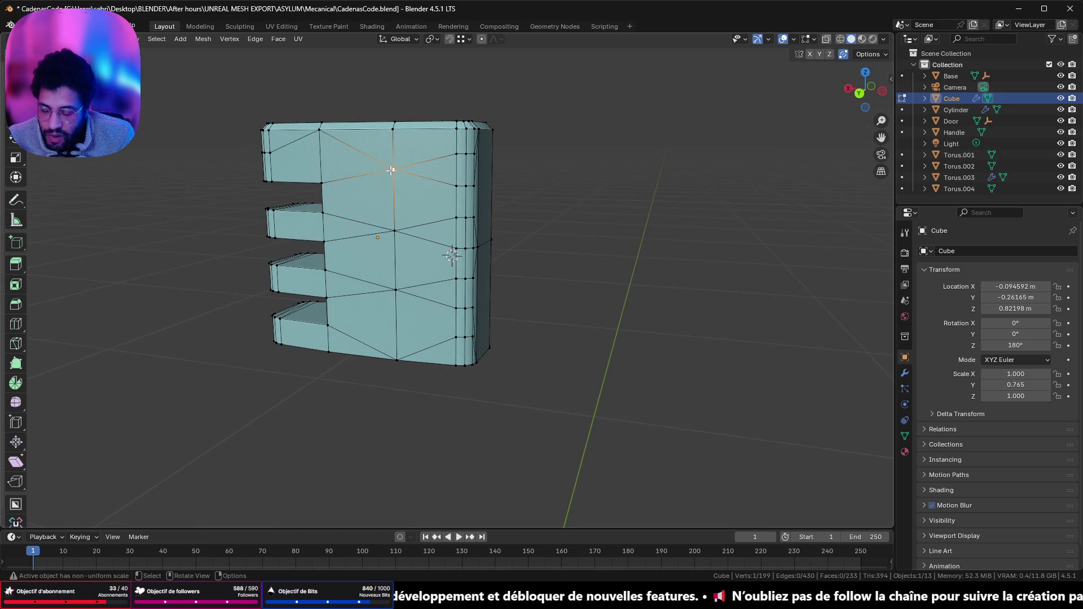
{"action": "key", "text": "shift+v"}
{"action": "left_click", "coordinate": [395, 115]}
- Slide the horizontal row near the rounded corner's top up into the top edge
{"action": "mouse_move", "coordinate": [394, 114]}
{"action": "middle_mouse_down"}
{"action": "mouse_move", "coordinate": [303, 134]}
{"action": "mouse_move", "coordinate": [273, 109]}
{"action": "mouse_move", "coordinate": [499, 143]}
{"action": "middle_mouse_up"}
{"action": "scroll", "coordinate": [499, 143], "scroll_direction": "up", "scroll_amount": 3}
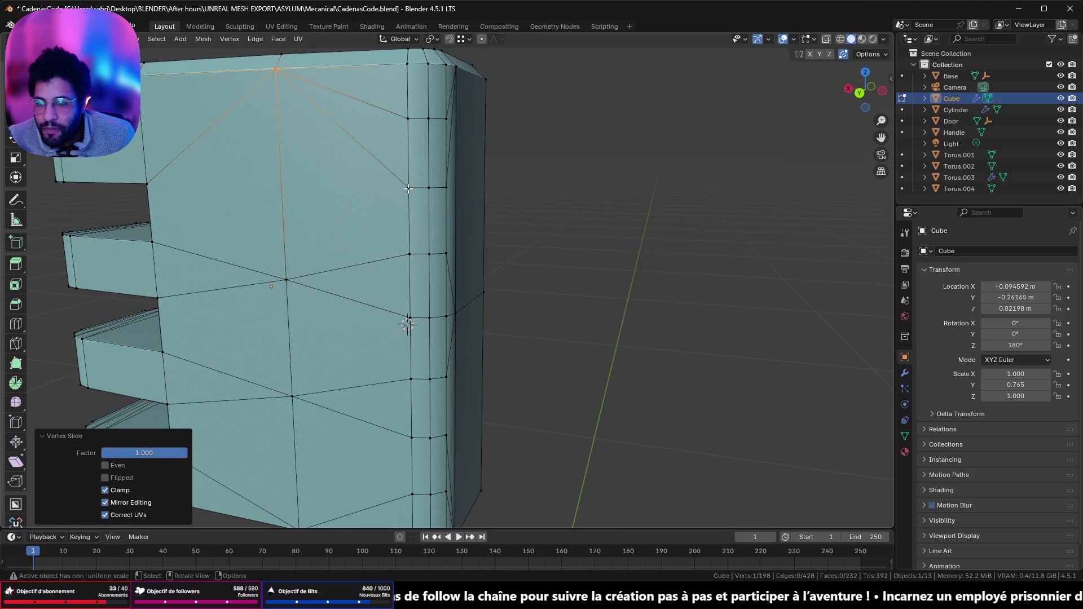
{"action": "left_click", "coordinate": [455, 192], "text": "alt"}
{"action": "key", "text": "g"}
{"action": "key", "text": "g"}
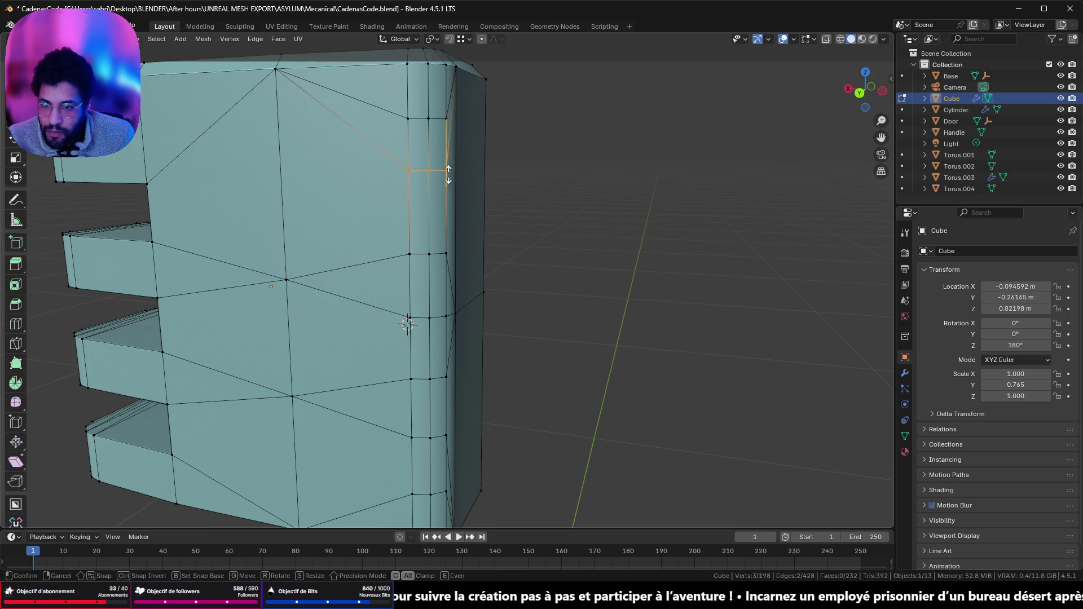
{"action": "left_click", "coordinate": [453, 62]}
{"action": "key", "text": "g"}
{"action": "key", "text": "g"}
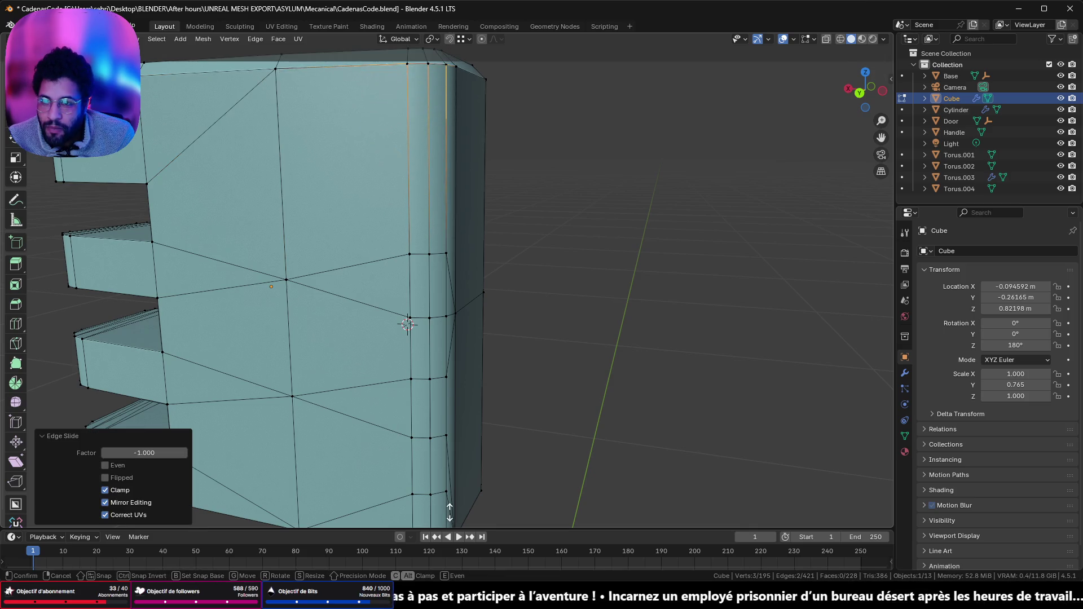
{"action": "left_click", "coordinate": [484, 57]}
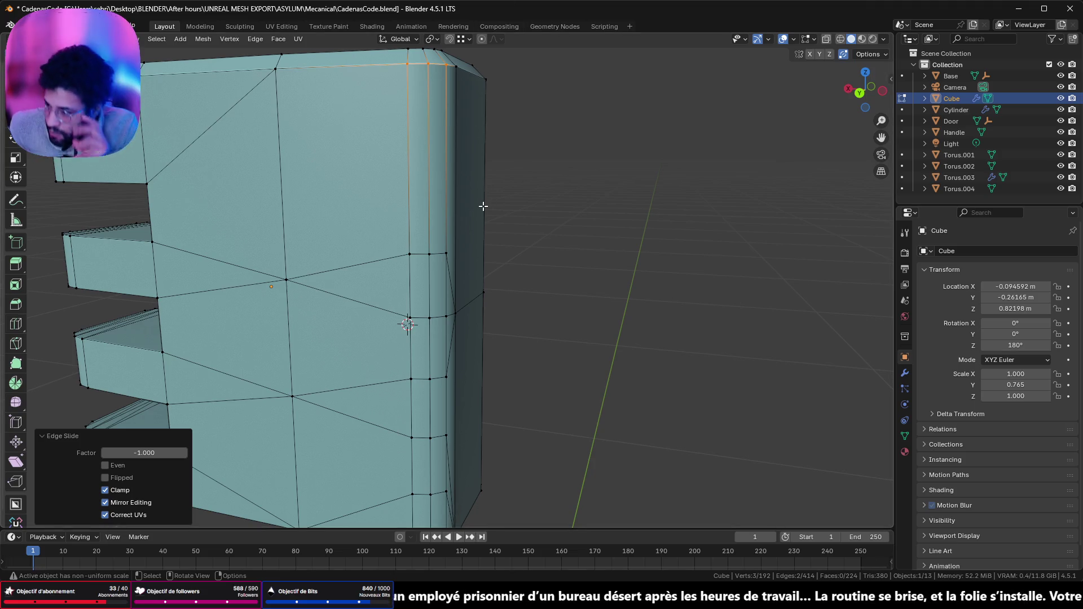
{"action": "scroll", "coordinate": [484, 207], "scroll_direction": "down", "scroll_amount": 5}
- Try moving a front-face vertex toward the bottom, then cancel the move
{"action": "middle_click_drag", "start_coordinate": [515, 231], "coordinate": [308, 223]}
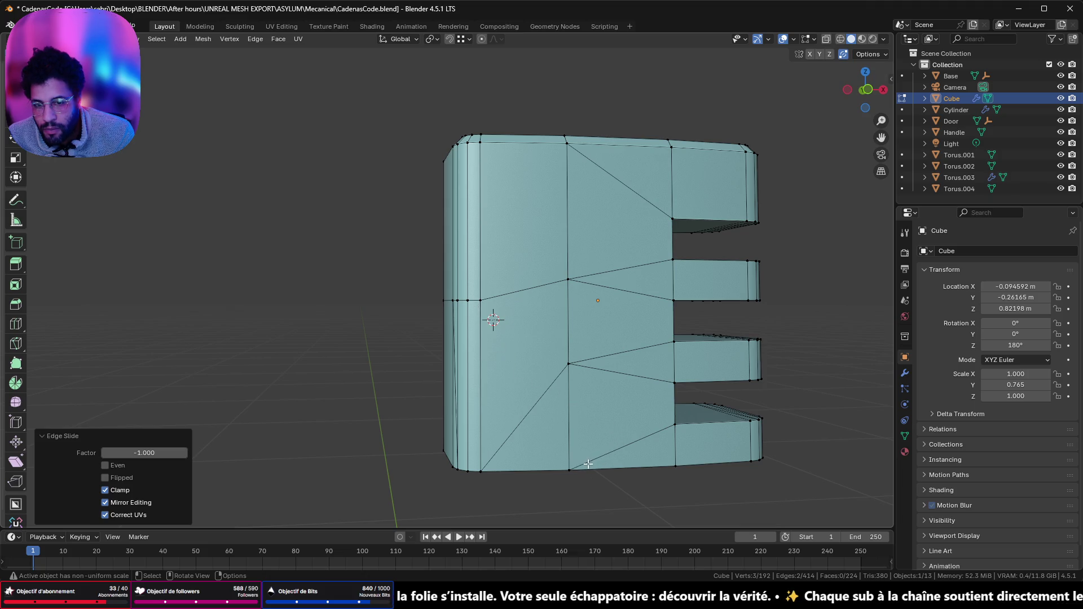
{"action": "middle_click_drag", "start_coordinate": [579, 469], "coordinate": [556, 376]}
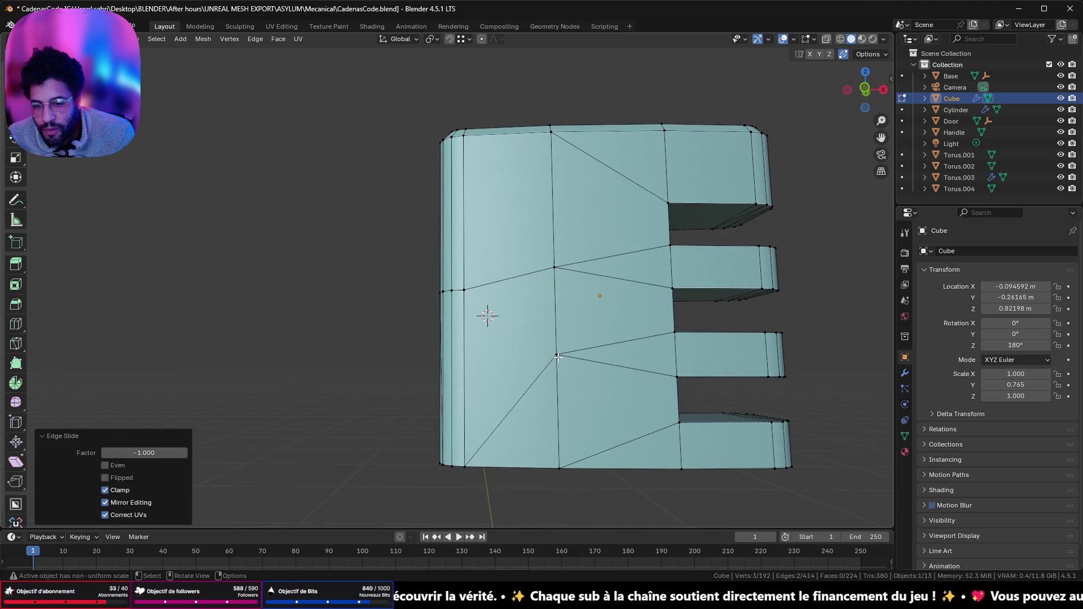
{"action": "left_click", "coordinate": [558, 357]}
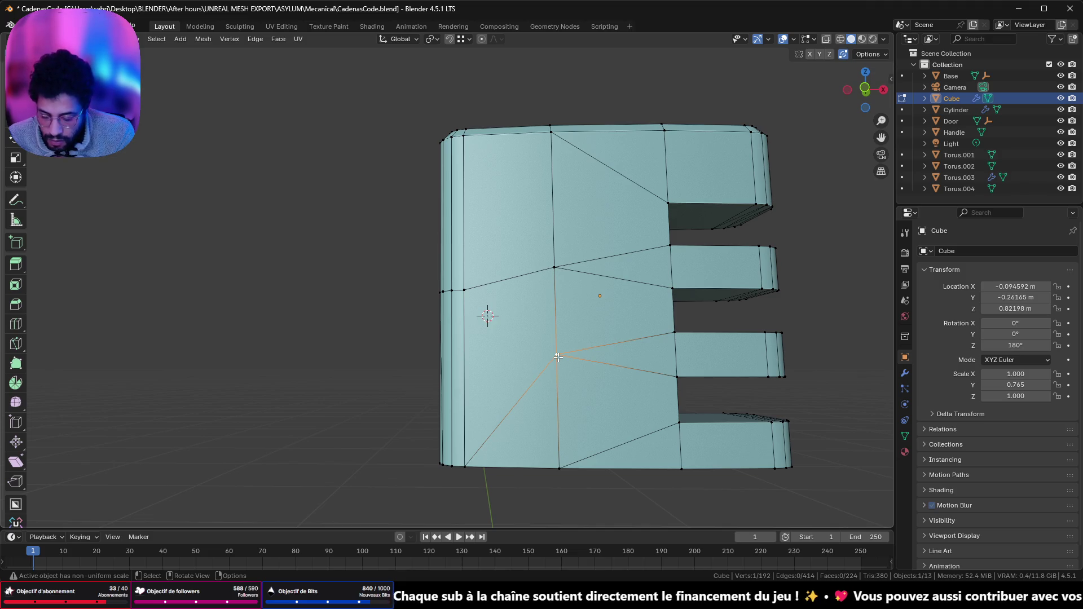
{"action": "key", "text": "g"}
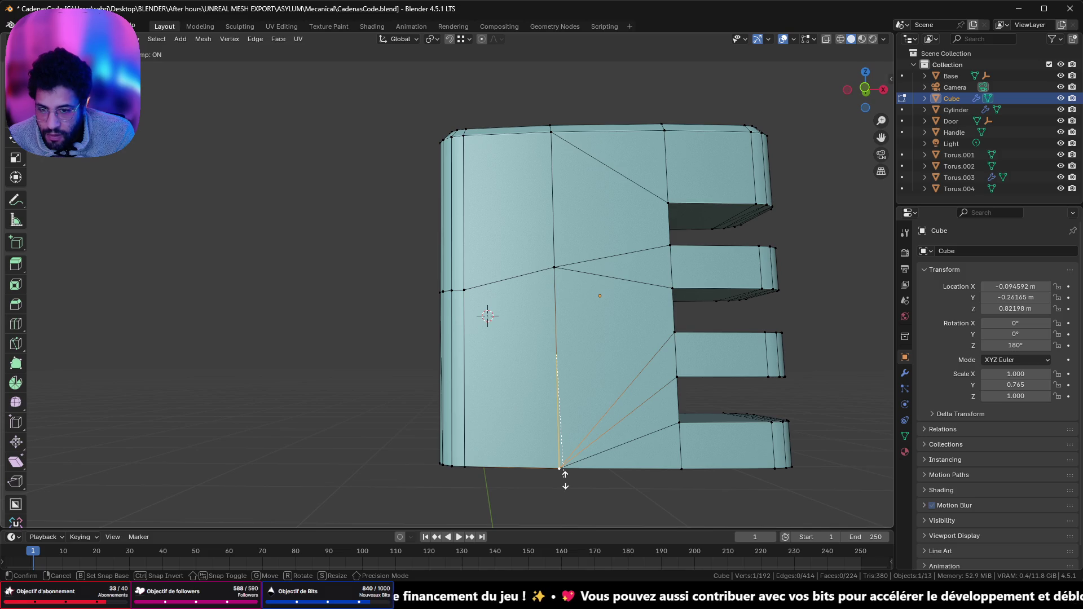
{"action": "key", "text": "Escape"}
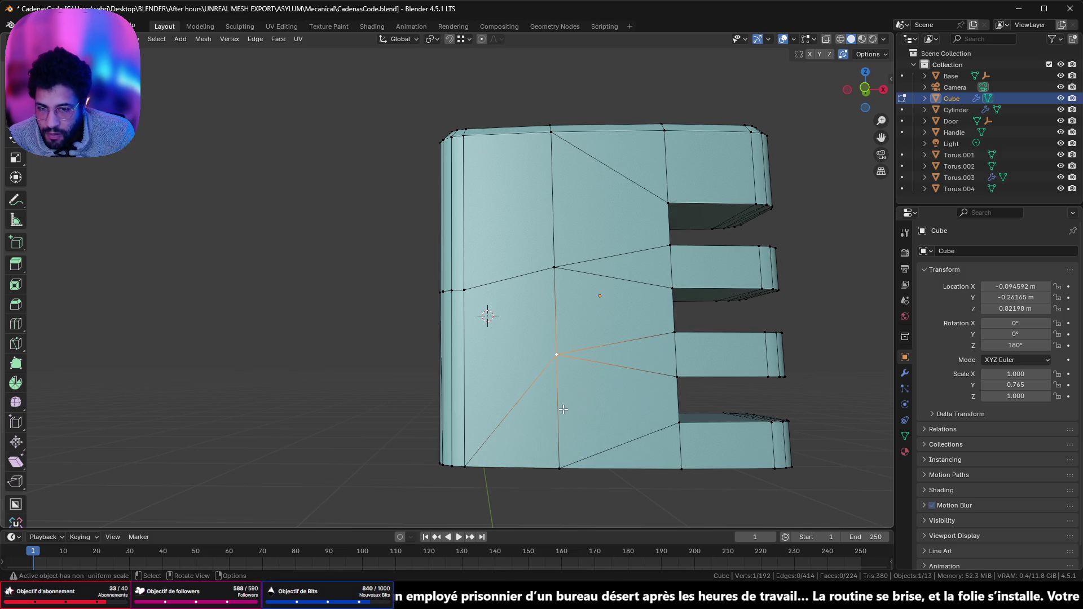
{"action": "mouse_move", "coordinate": [532, 357]}
{"action": "middle_mouse_down"}
{"action": "mouse_move", "coordinate": [647, 372]}
{"action": "mouse_move", "coordinate": [515, 364]}
{"action": "mouse_move", "coordinate": [617, 405]}
{"action": "middle_mouse_up"}
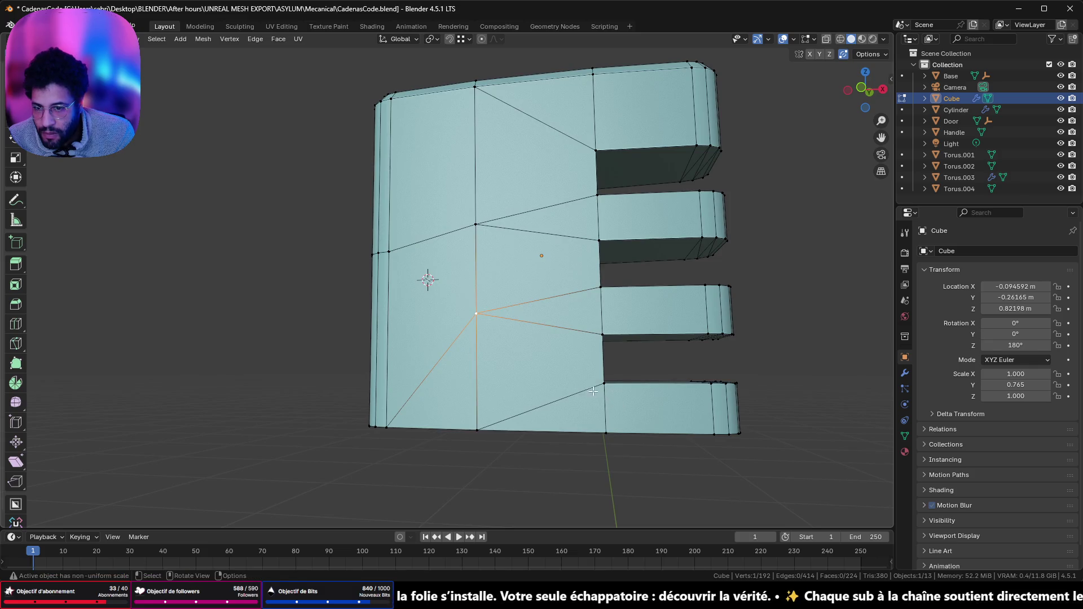
- Slide a vertex on the rounded edge up into the top vertex
{"action": "mouse_move", "coordinate": [498, 312]}
{"action": "middle_mouse_down"}
{"action": "mouse_move", "coordinate": [510, 323]}
{"action": "mouse_move", "coordinate": [565, 320]}
{"action": "middle_mouse_up"}
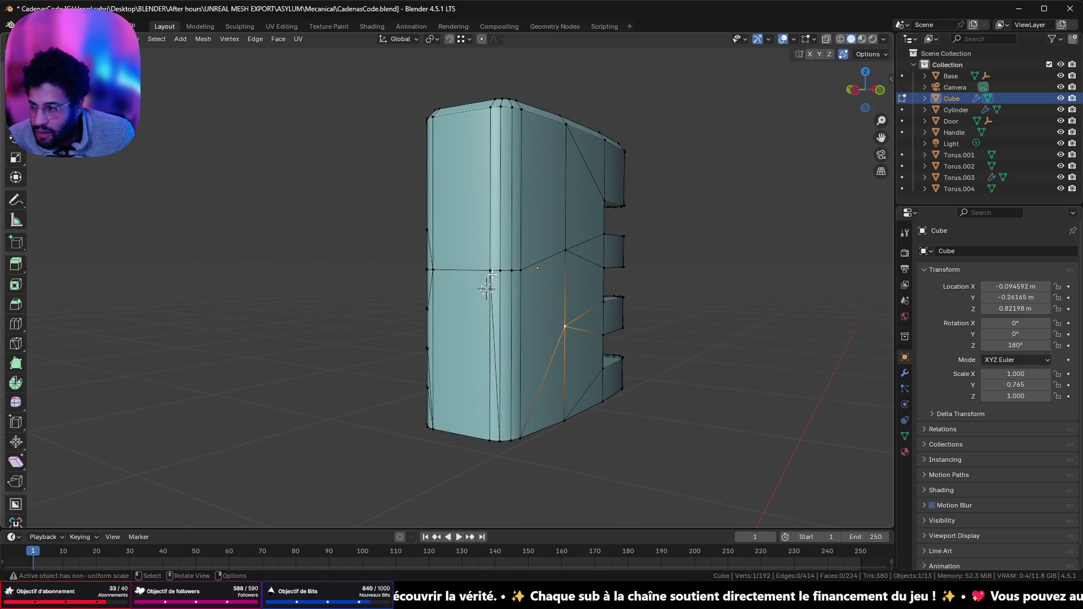
{"action": "mouse_move", "coordinate": [486, 274]}
{"action": "middle_mouse_down"}
{"action": "mouse_move", "coordinate": [490, 285]}
{"action": "mouse_move", "coordinate": [434, 261]}
{"action": "mouse_move", "coordinate": [471, 269]}
{"action": "mouse_move", "coordinate": [440, 310]}
{"action": "mouse_move", "coordinate": [435, 344]}
{"action": "mouse_move", "coordinate": [474, 310]}
{"action": "mouse_move", "coordinate": [530, 313]}
{"action": "mouse_move", "coordinate": [465, 310]}
{"action": "mouse_move", "coordinate": [459, 325]}
{"action": "middle_mouse_up"}
{"action": "scroll", "coordinate": [490, 285], "scroll_direction": "up", "scroll_amount": 3}
{"action": "left_click", "coordinate": [434, 261]}
{"action": "scroll", "coordinate": [435, 344], "scroll_direction": "down", "scroll_amount": 3}
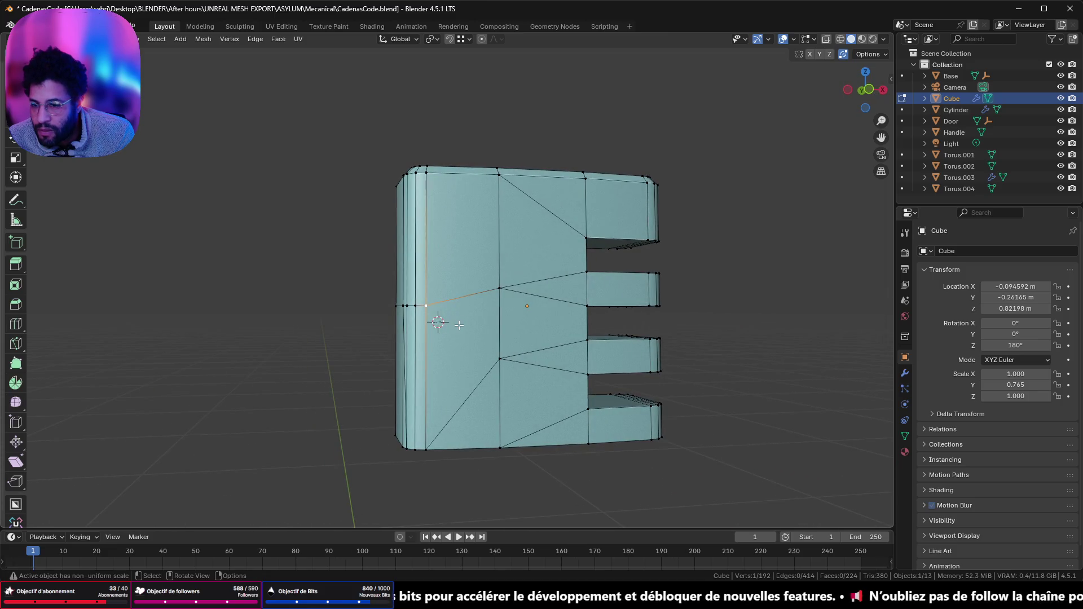
{"action": "key", "text": "g"}
{"action": "key", "text": "g"}
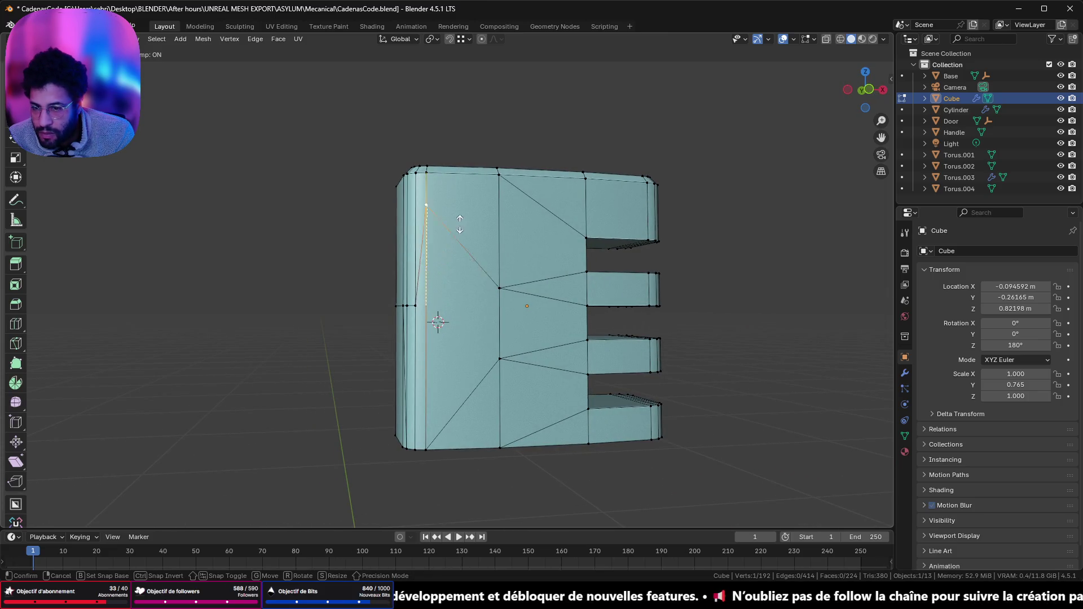
{"action": "left_click", "coordinate": [455, 185]}
- Collapse the rounded side row down onto the lower edge
{"action": "middle_click_drag", "start_coordinate": [400, 280], "coordinate": [457, 297]}
{"action": "scroll", "coordinate": [497, 418], "scroll_direction": "up", "scroll_amount": 1}
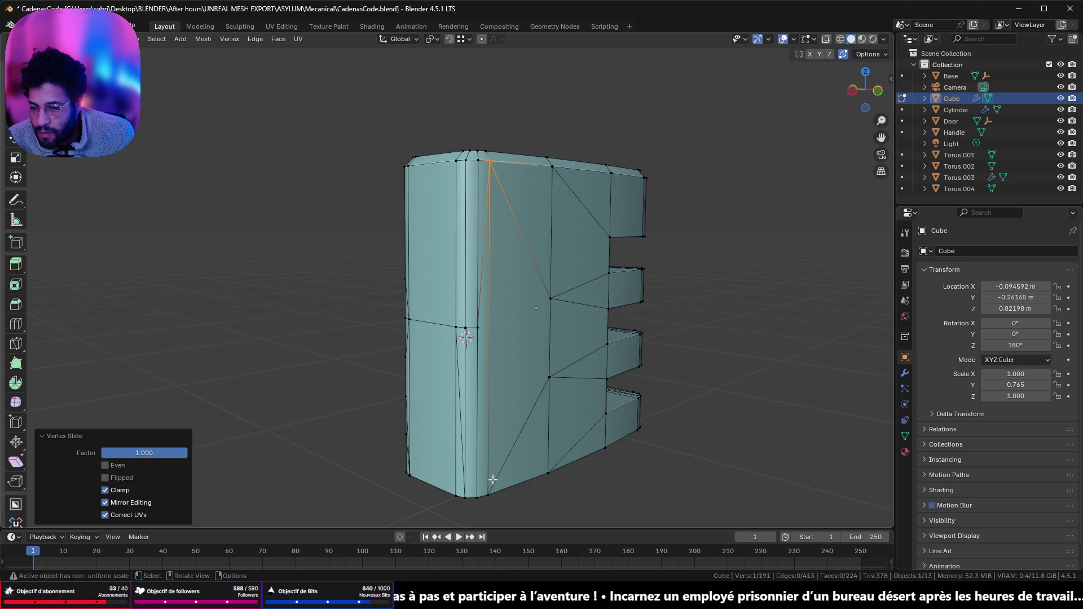
{"action": "middle_click_drag", "start_coordinate": [496, 372], "coordinate": [455, 367]}
{"action": "key", "text": "alt+a"}
{"action": "mouse_move", "coordinate": [353, 296]}
{"action": "middle_mouse_down"}
{"action": "mouse_move", "coordinate": [321, 302]}
{"action": "mouse_move", "coordinate": [523, 307]}
{"action": "mouse_move", "coordinate": [392, 295]}
{"action": "mouse_move", "coordinate": [485, 316]}
{"action": "middle_mouse_up"}
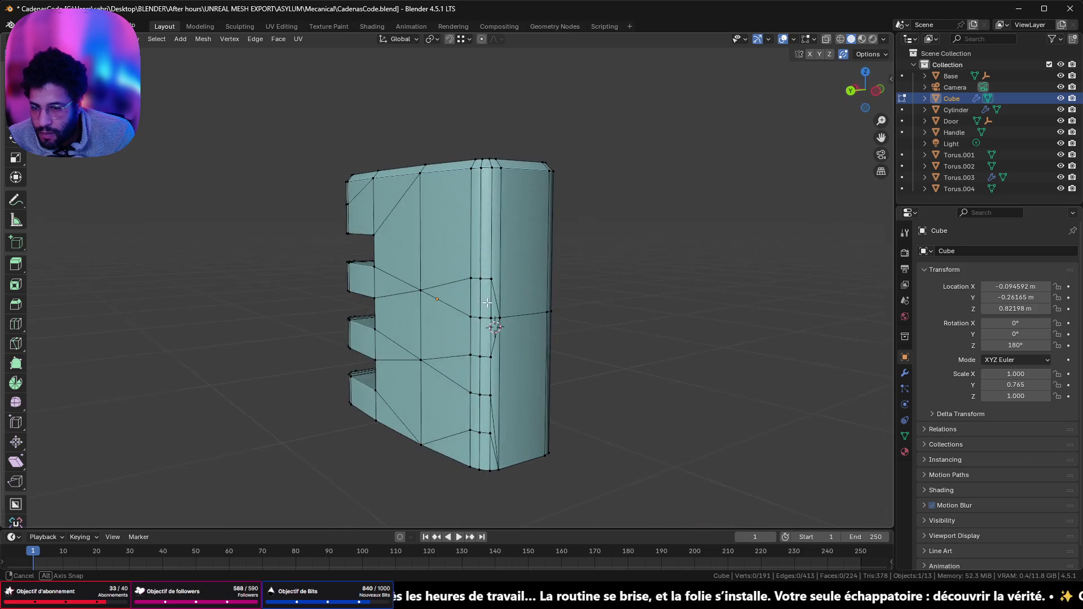
{"action": "left_click", "coordinate": [480, 278], "text": "shift"}
{"action": "key", "text": "g"}
{"action": "key", "text": "g"}
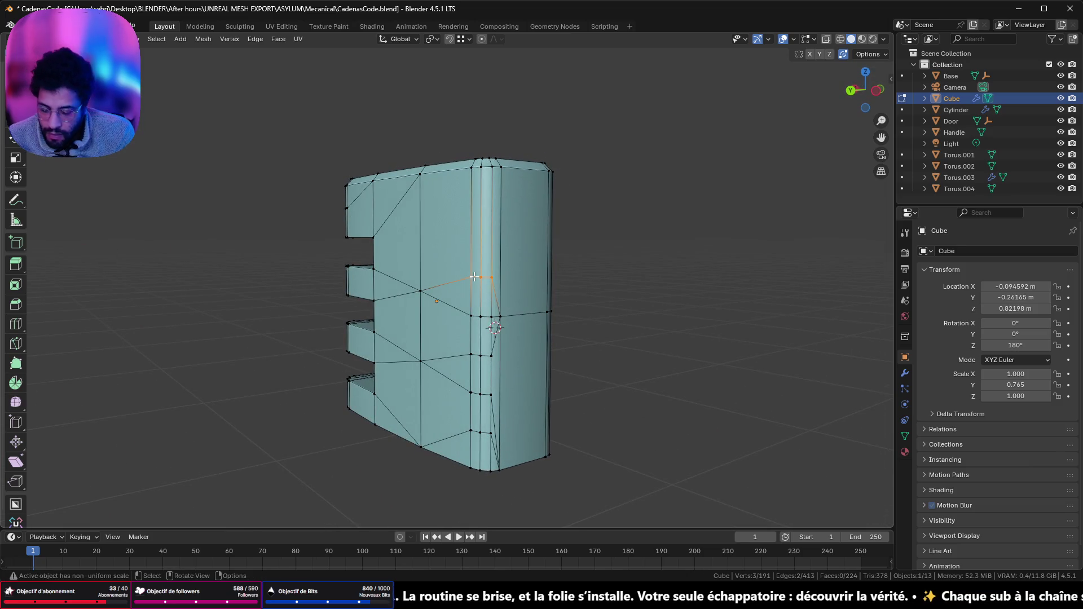
{"action": "left_click", "coordinate": [479, 362]}
{"action": "mouse_move", "coordinate": [511, 356]}
{"action": "middle_mouse_down"}
{"action": "mouse_move", "coordinate": [394, 353]}
{"action": "mouse_move", "coordinate": [496, 322]}
{"action": "mouse_move", "coordinate": [395, 340]}
{"action": "mouse_move", "coordinate": [490, 357]}
{"action": "mouse_move", "coordinate": [399, 375]}
{"action": "mouse_move", "coordinate": [502, 350]}
{"action": "mouse_move", "coordinate": [399, 381]}
{"action": "mouse_move", "coordinate": [544, 380]}
{"action": "mouse_move", "coordinate": [374, 374]}
{"action": "mouse_move", "coordinate": [536, 380]}
{"action": "mouse_move", "coordinate": [540, 422]}
{"action": "middle_mouse_up"}
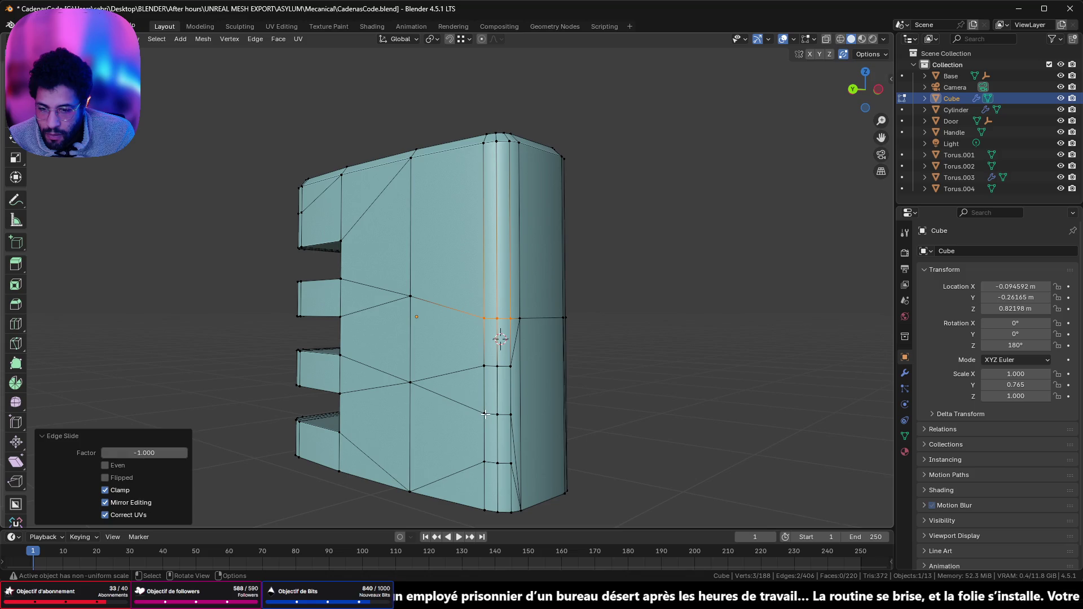
- Slide the selected loop on the body's side twice onto the neighbouring lower row
{"action": "left_click", "coordinate": [485, 415]}
{"action": "left_click", "coordinate": [489, 366]}
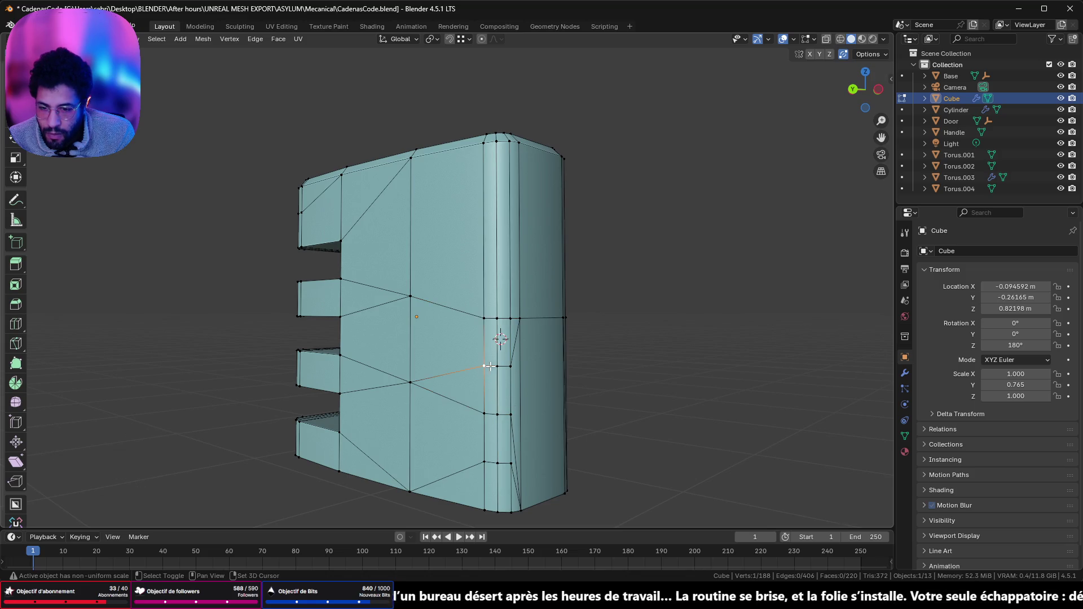
{"action": "key", "text": "g"}
{"action": "key", "text": "g"}
{"action": "key", "text": "Return"}
{"action": "key", "text": "g"}
{"action": "key", "text": "g"}
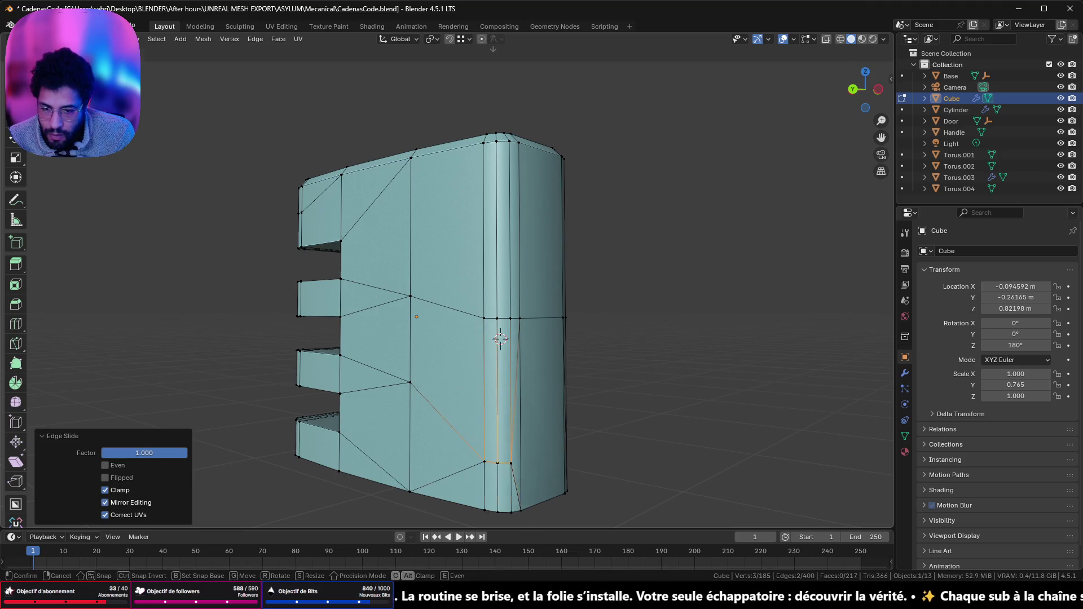
{"action": "left_click", "coordinate": [596, 413]}
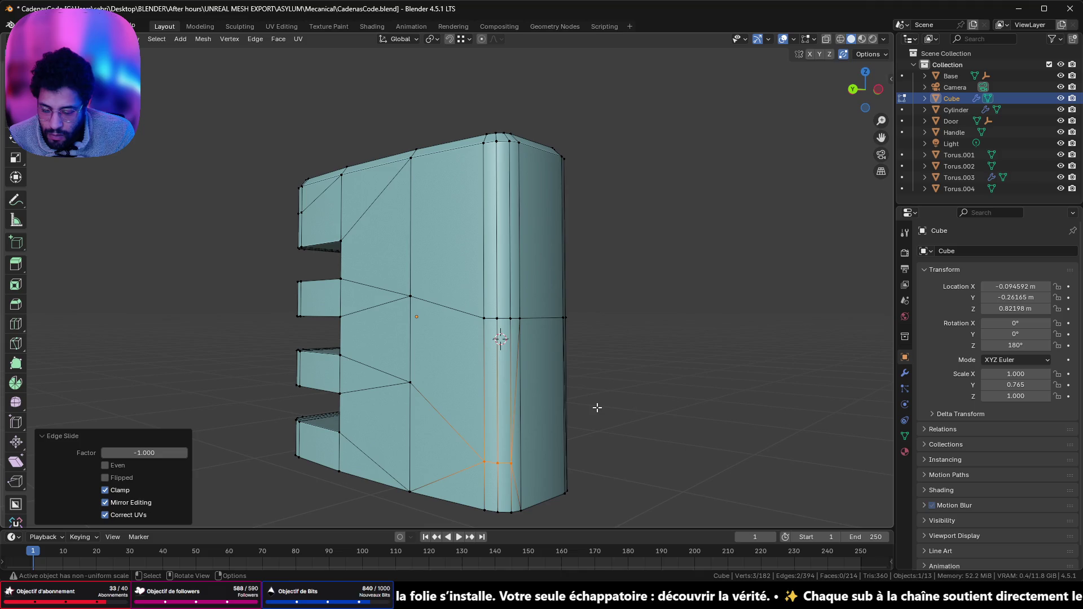
{"action": "key", "text": "g"}
{"action": "key", "text": "g"}
{"action": "left_click", "coordinate": [607, 459]}
- Slide a right-edge vertex along its edge, reaching 178 vertices, and return to front view
{"action": "mouse_move", "coordinate": [606, 460]}
{"action": "middle_mouse_down"}
{"action": "mouse_move", "coordinate": [466, 449]}
{"action": "mouse_move", "coordinate": [611, 455]}
{"action": "middle_mouse_up"}
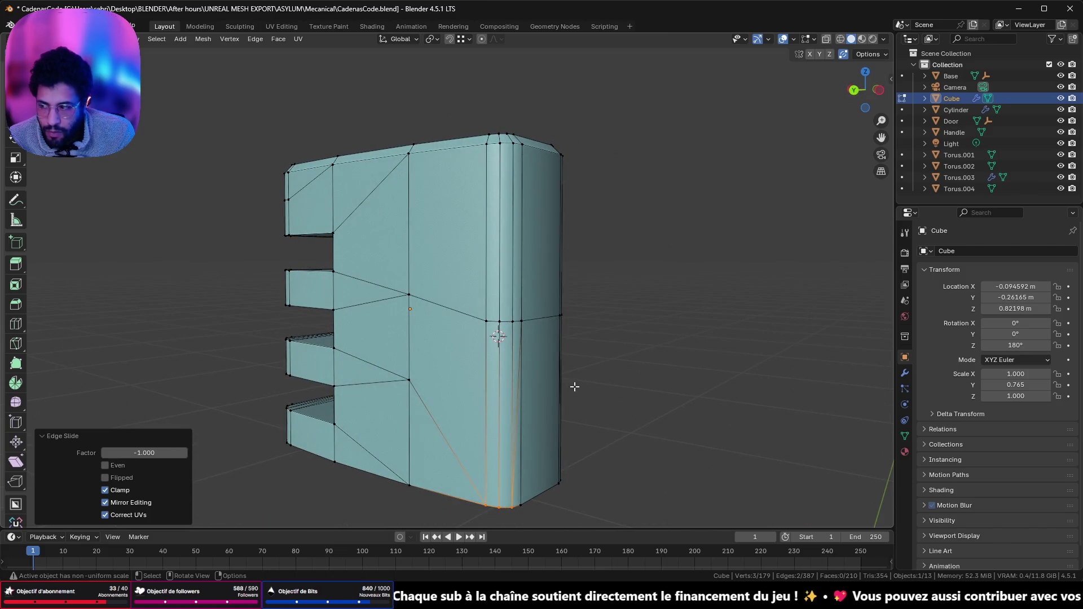
{"action": "mouse_move", "coordinate": [431, 314]}
{"action": "middle_mouse_down"}
{"action": "mouse_move", "coordinate": [527, 314]}
{"action": "mouse_move", "coordinate": [406, 307]}
{"action": "mouse_move", "coordinate": [629, 299]}
{"action": "middle_mouse_up"}
{"action": "left_click", "coordinate": [495, 320]}
{"action": "key", "text": "g"}
{"action": "key", "text": "g"}
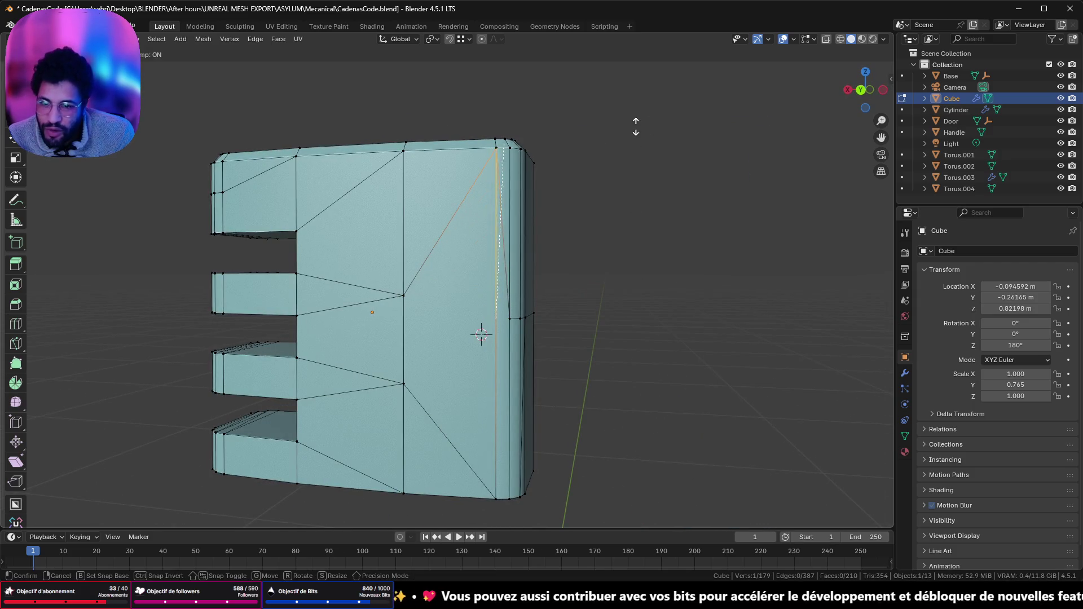
{"action": "left_click", "coordinate": [636, 126]}
{"action": "mouse_move", "coordinate": [635, 153]}
{"action": "middle_mouse_down"}
{"action": "mouse_move", "coordinate": [568, 222]}
{"action": "mouse_move", "coordinate": [454, 206]}
{"action": "mouse_move", "coordinate": [607, 201]}
{"action": "mouse_move", "coordinate": [387, 197]}
{"action": "mouse_move", "coordinate": [607, 203]}
{"action": "mouse_move", "coordinate": [406, 205]}
{"action": "middle_mouse_up"}
{"action": "scroll", "coordinate": [471, 234], "scroll_direction": "down", "scroll_amount": 4}
{"action": "left_click", "coordinate": [866, 91]}
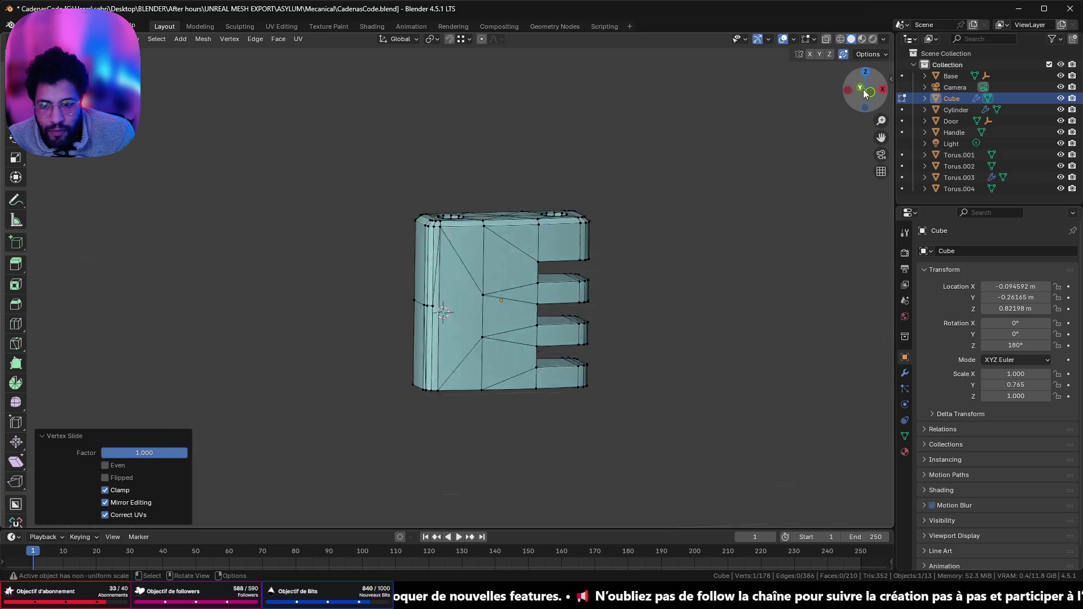
- Compare the front and back views, then slide the upper prong's extra vertices onto the top edge
{"action": "left_click", "coordinate": [866, 92]}
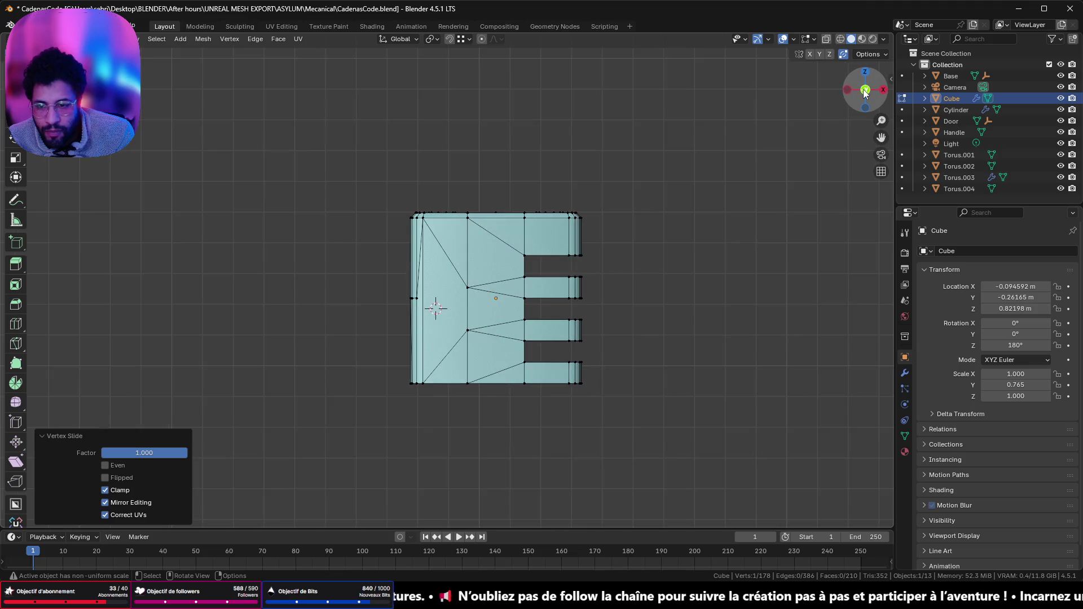
{"action": "left_click", "coordinate": [866, 92]}
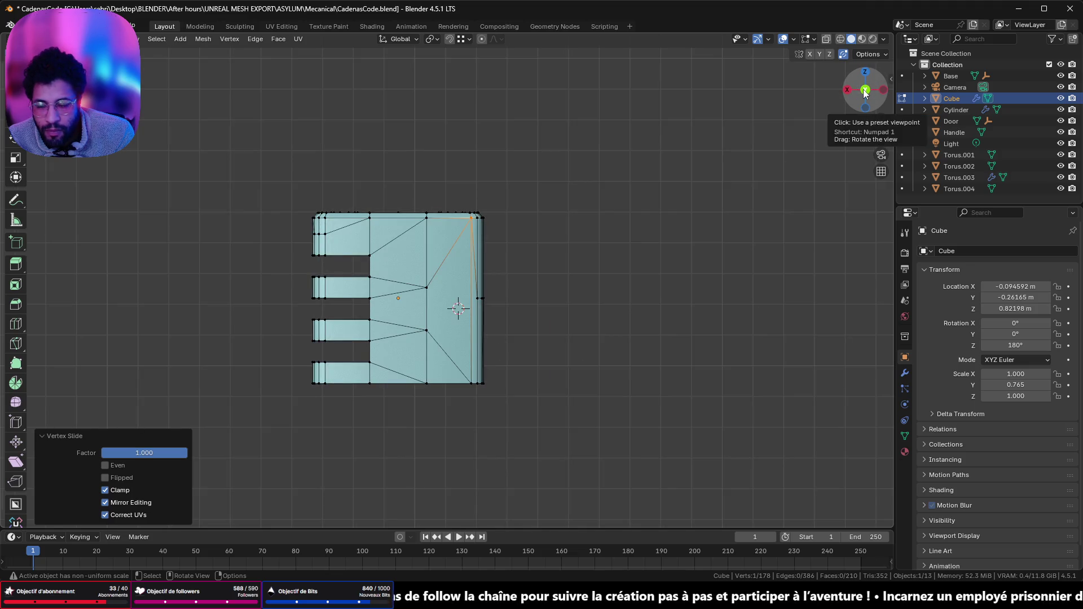
{"action": "left_click", "coordinate": [866, 92]}
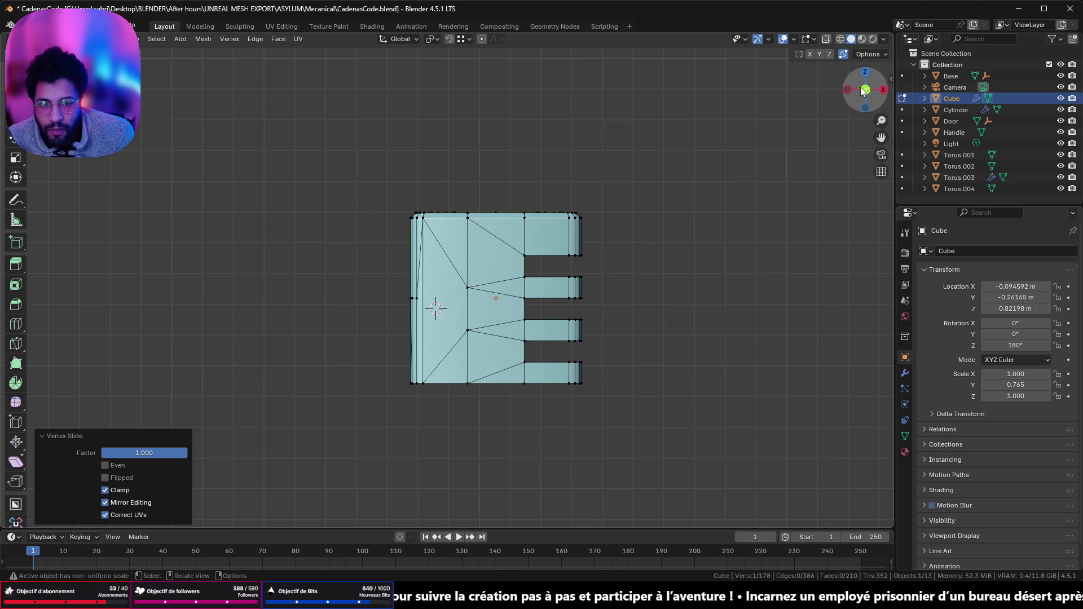
{"action": "left_click", "coordinate": [863, 92]}
{"action": "middle_click_drag", "start_coordinate": [581, 177], "coordinate": [419, 276]}
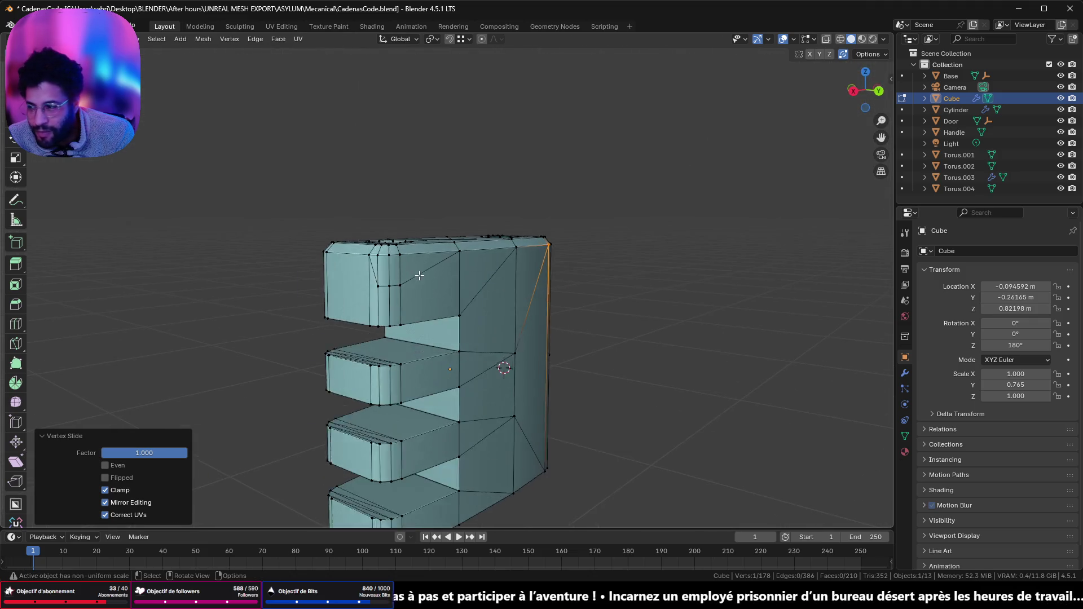
{"action": "scroll", "coordinate": [419, 276], "scroll_direction": "up", "scroll_amount": 2}
{"action": "left_click", "coordinate": [351, 288]}
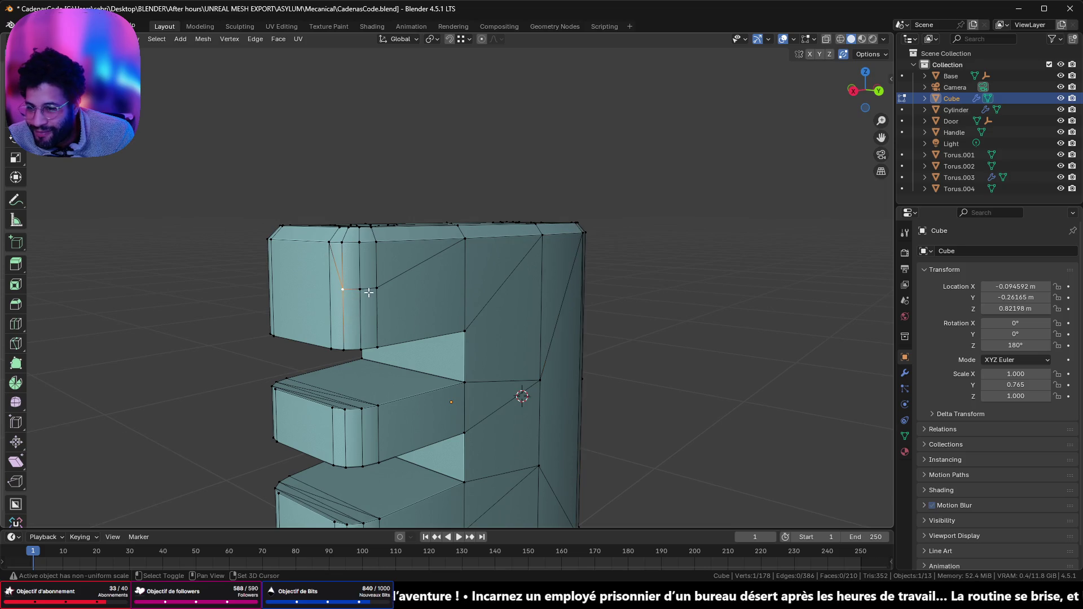
{"action": "left_click", "coordinate": [376, 288], "text": "shift"}
{"action": "key", "text": "g"}
{"action": "key", "text": "g"}
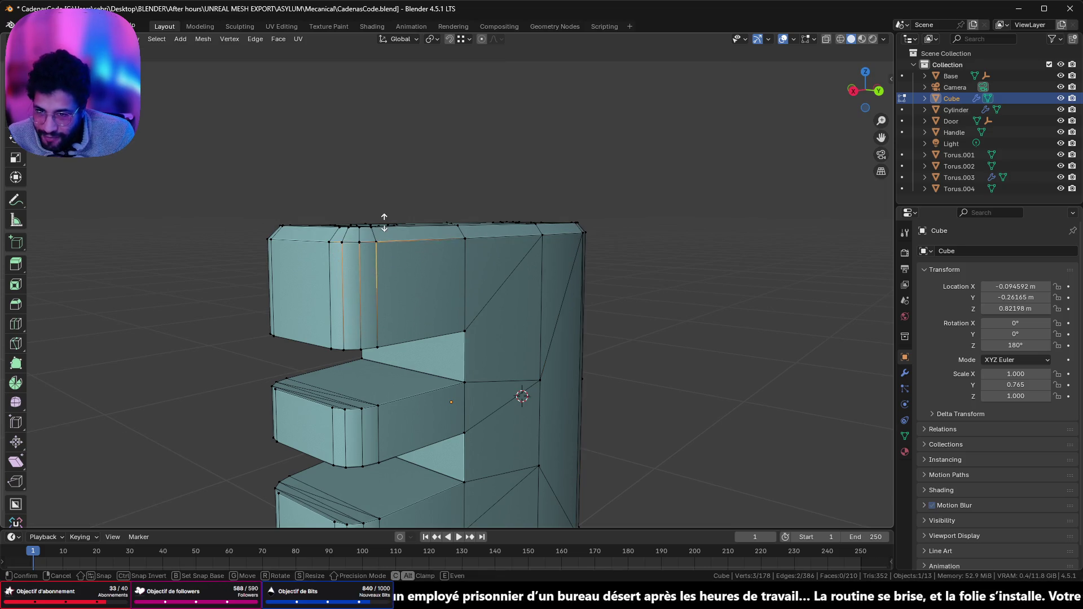
{"action": "left_click", "coordinate": [380, 220]}
{"action": "scroll", "coordinate": [372, 271], "scroll_direction": "down", "scroll_amount": 5}
{"action": "middle_click_drag", "start_coordinate": [365, 290], "coordinate": [348, 282]}
{"action": "scroll", "coordinate": [506, 297], "scroll_direction": "up", "scroll_amount": 5}
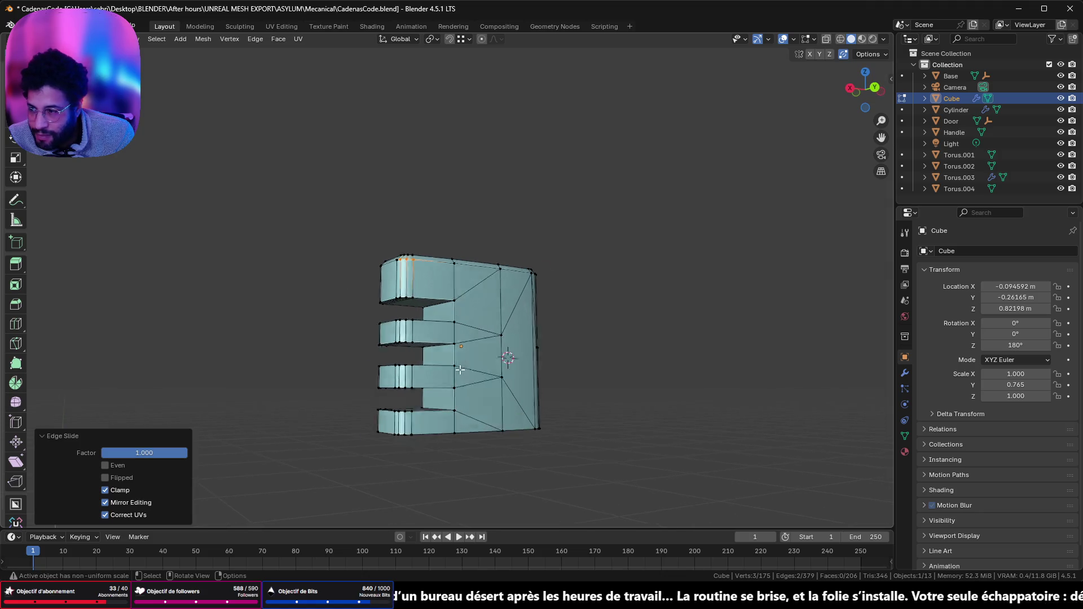
- Slide the extra vertical edge loops on the body's right side onto their neighbours
{"action": "mouse_move", "coordinate": [615, 304]}
{"action": "middle_mouse_down"}
{"action": "mouse_move", "coordinate": [573, 282]}
{"action": "mouse_move", "coordinate": [587, 278]}
{"action": "mouse_move", "coordinate": [444, 320]}
{"action": "middle_mouse_up"}
{"action": "left_click", "coordinate": [511, 255], "text": "alt"}
{"action": "left_click", "coordinate": [488, 257], "text": "alt+shift"}
{"action": "left_click", "coordinate": [404, 257], "text": "alt+shift"}
{"action": "left_click", "coordinate": [396, 257], "text": "alt+shift"}
{"action": "left_click", "coordinate": [389, 257], "text": "alt+shift"}
{"action": "middle_click_drag", "start_coordinate": [389, 257], "coordinate": [460, 279]}
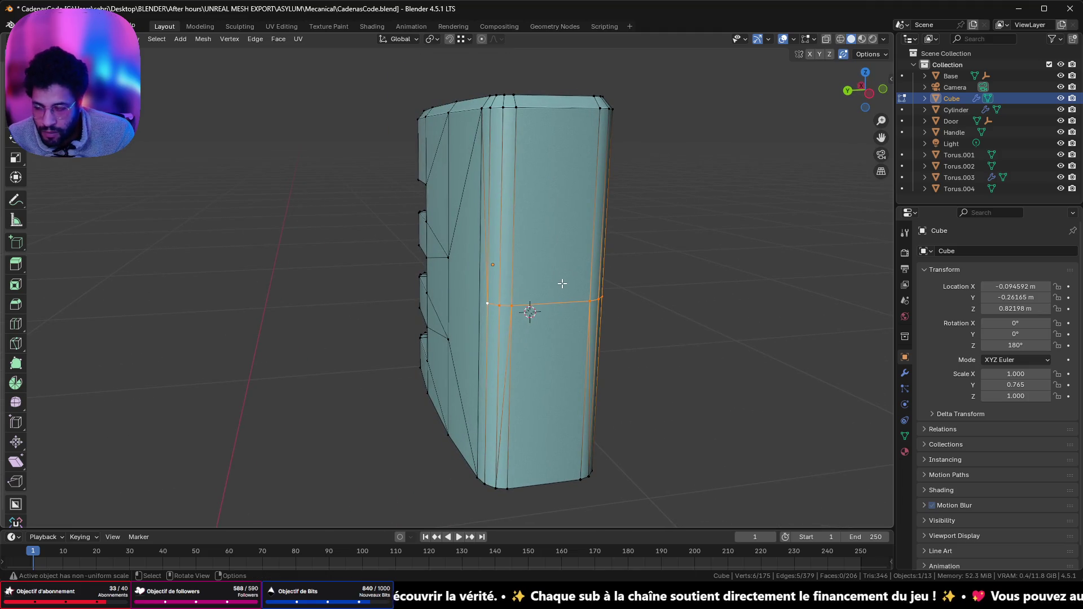
{"action": "key", "text": "g"}
{"action": "key", "text": "g"}
{"action": "left_click", "coordinate": [551, 73]}
- Inspect a vertex on the front face, then return to Object Mode to see the smoothed body
{"action": "mouse_move", "coordinate": [551, 73]}
{"action": "middle_mouse_down"}
{"action": "mouse_move", "coordinate": [582, 171]}
{"action": "mouse_move", "coordinate": [648, 164]}
{"action": "mouse_move", "coordinate": [578, 167]}
{"action": "mouse_move", "coordinate": [583, 140]}
{"action": "mouse_move", "coordinate": [566, 215]}
{"action": "middle_mouse_up"}
{"action": "scroll", "coordinate": [566, 215], "scroll_direction": "up", "scroll_amount": 2}
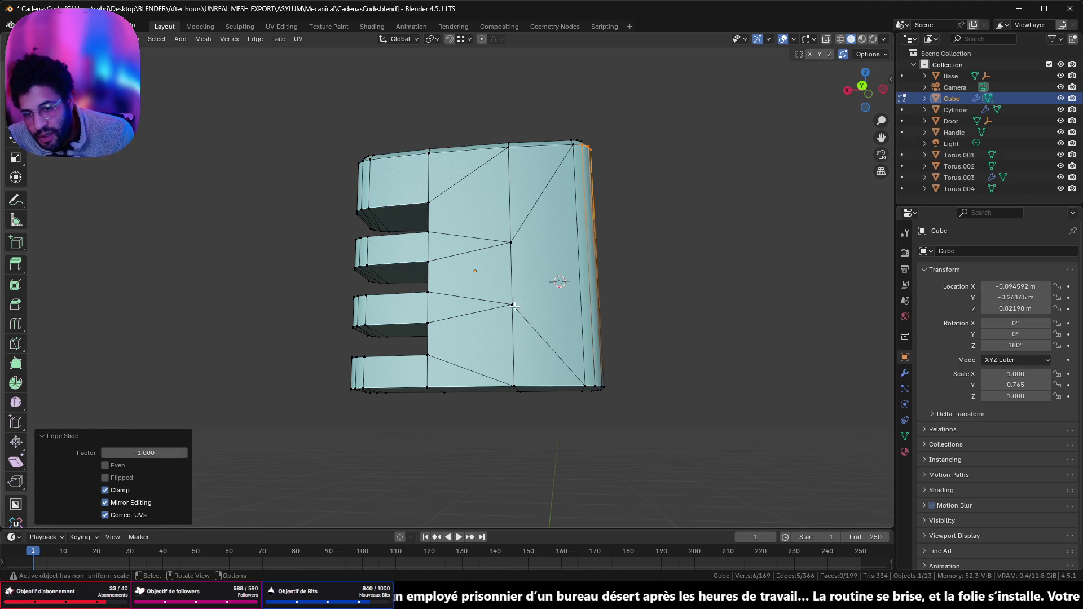
{"action": "left_click", "coordinate": [512, 243]}
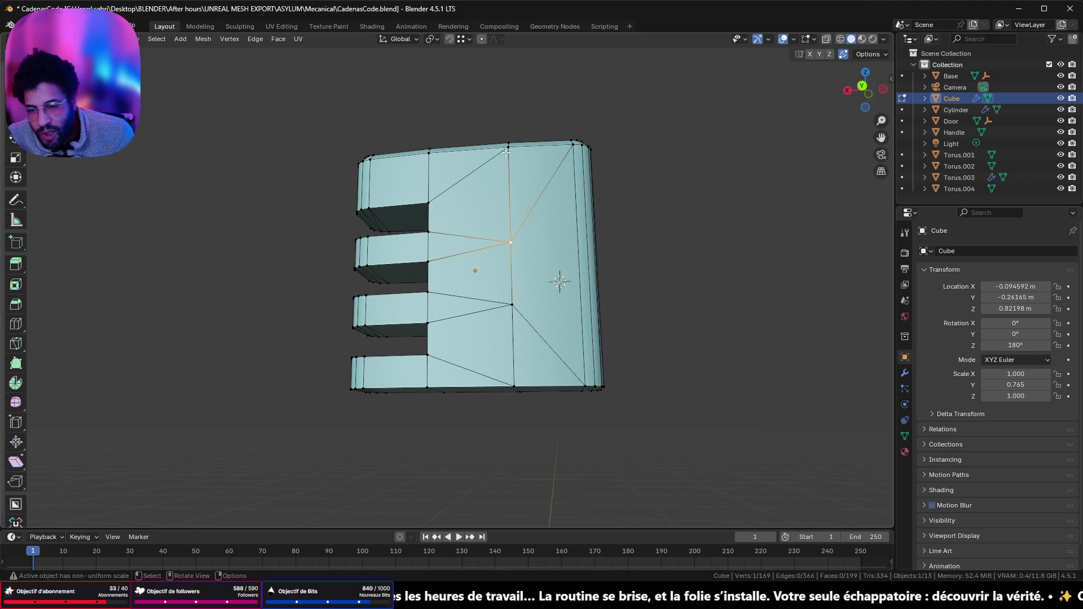
{"action": "mouse_move", "coordinate": [527, 261]}
{"action": "middle_mouse_down"}
{"action": "mouse_move", "coordinate": [544, 280]}
{"action": "mouse_move", "coordinate": [624, 297]}
{"action": "mouse_move", "coordinate": [864, 294]}
{"action": "mouse_move", "coordinate": [537, 320]}
{"action": "middle_mouse_up"}
{"action": "key", "text": "Tab"}
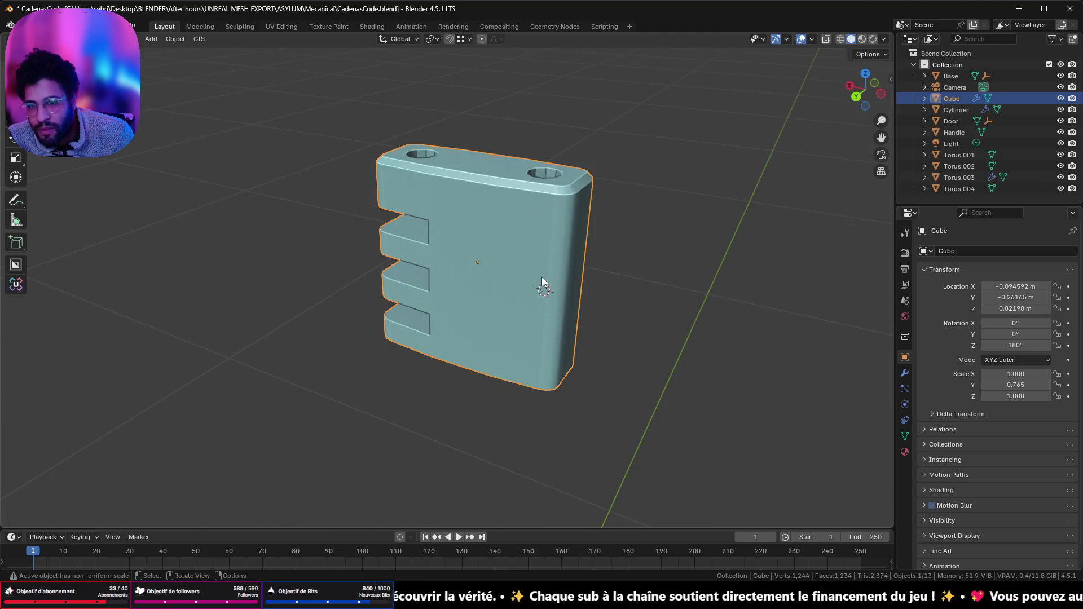
- Briefly toggle Edit Mode on the body and save the padlock file
{"action": "mouse_move", "coordinate": [543, 267]}
{"action": "middle_mouse_down"}
{"action": "mouse_move", "coordinate": [521, 244]}
{"action": "mouse_move", "coordinate": [507, 308]}
{"action": "mouse_move", "coordinate": [578, 401]}
{"action": "mouse_move", "coordinate": [787, 356]}
{"action": "mouse_move", "coordinate": [756, 160]}
{"action": "mouse_move", "coordinate": [527, 290]}
{"action": "mouse_move", "coordinate": [602, 175]}
{"action": "mouse_move", "coordinate": [613, 194]}
{"action": "middle_mouse_up"}
{"action": "key", "text": "Tab"}
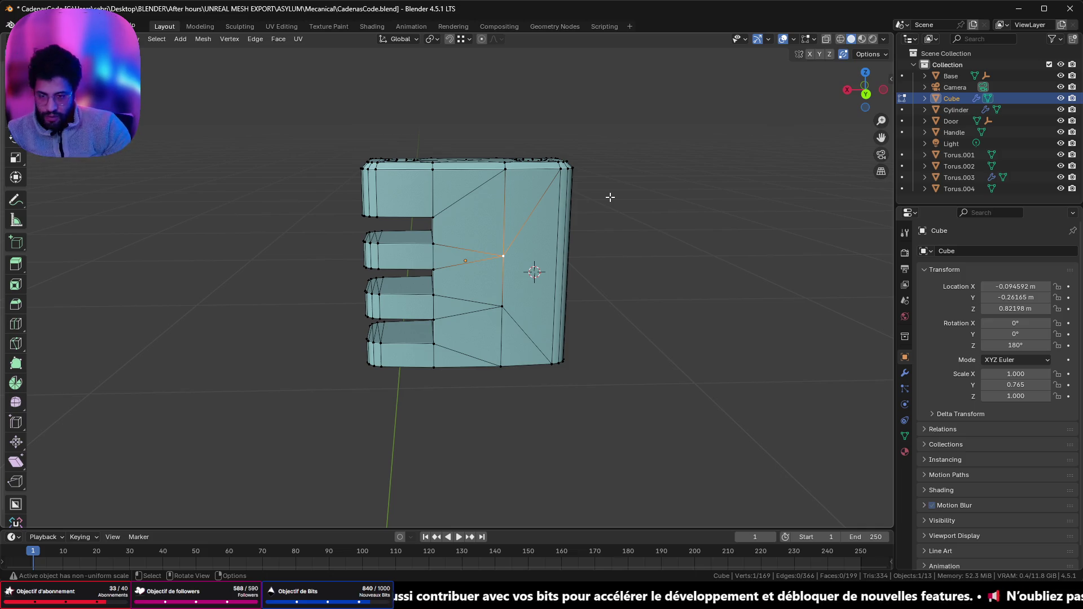
{"action": "key", "text": "Tab"}
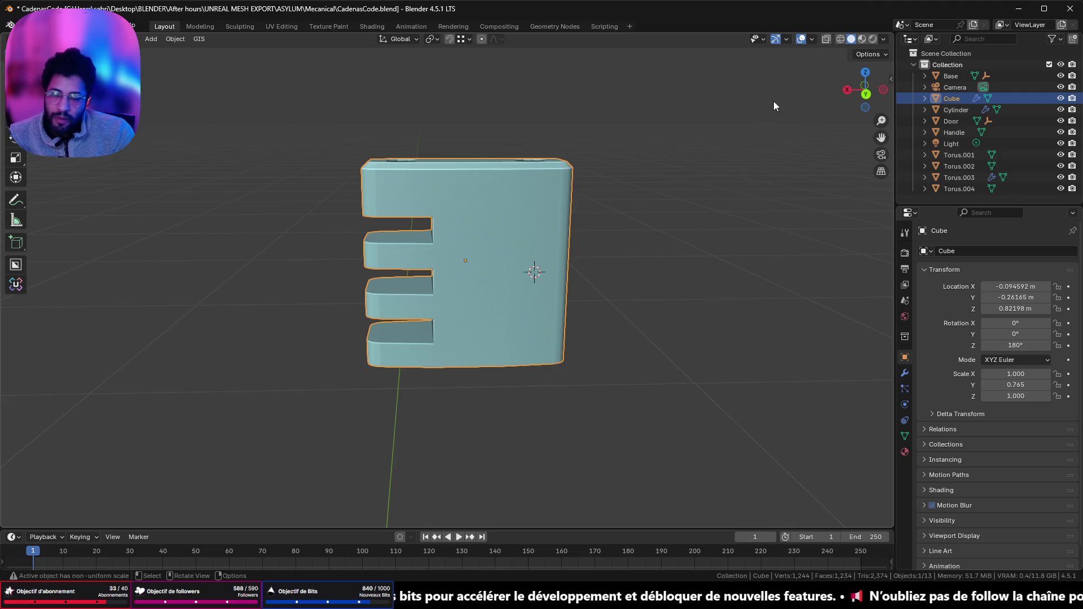
{"action": "key", "text": "ctrl+s"}
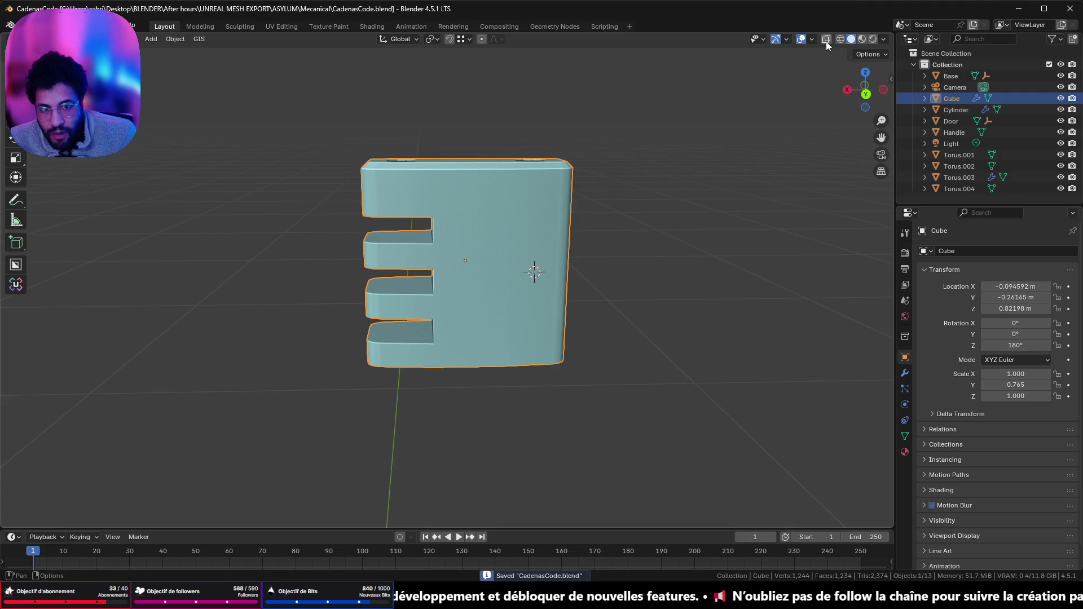
- Set viewport lighting to MatCap and try the vertical-stripe matcap and another one
{"action": "left_click", "coordinate": [884, 39]}
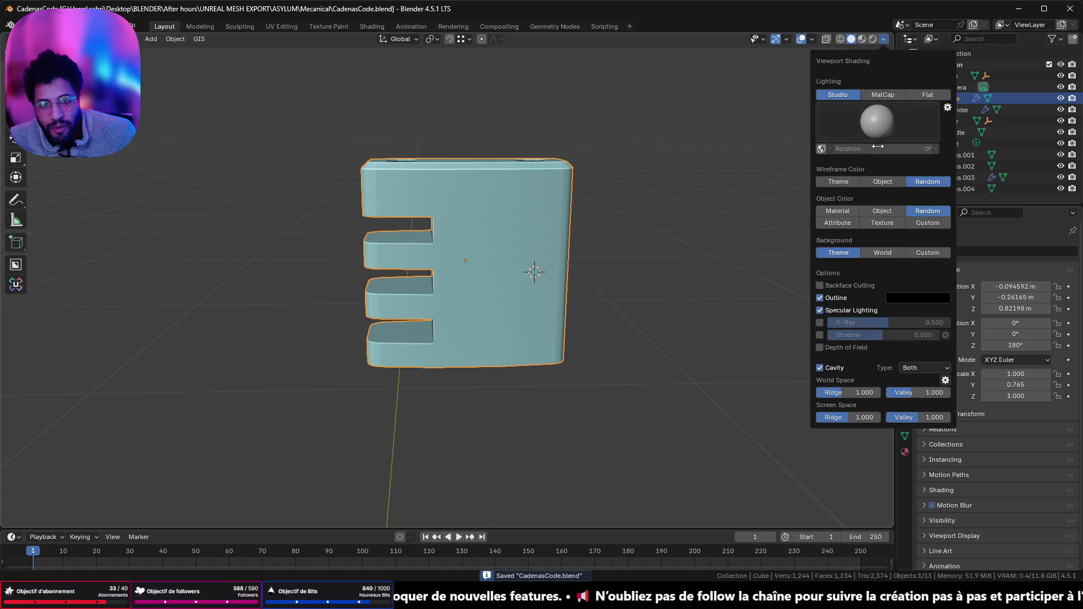
{"action": "left_click", "coordinate": [889, 97]}
{"action": "left_click", "coordinate": [887, 115]}
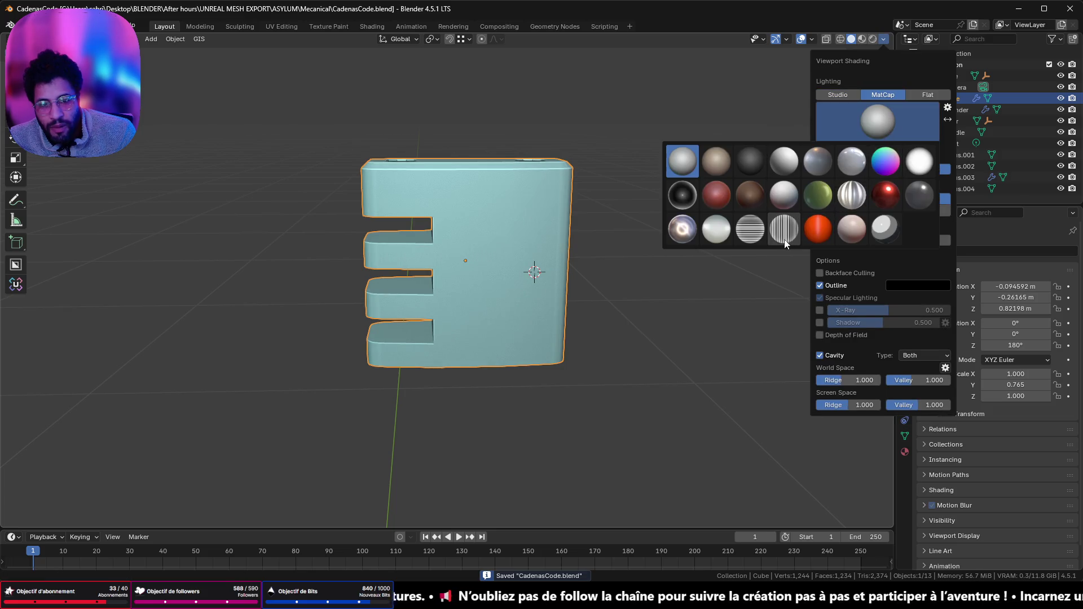
{"action": "left_click", "coordinate": [771, 237]}
{"action": "mouse_move", "coordinate": [437, 237]}
{"action": "middle_mouse_down"}
{"action": "mouse_move", "coordinate": [527, 236]}
{"action": "mouse_move", "coordinate": [705, 205]}
{"action": "mouse_move", "coordinate": [689, 199]}
{"action": "mouse_move", "coordinate": [602, 221]}
{"action": "mouse_move", "coordinate": [441, 161]}
{"action": "mouse_move", "coordinate": [445, 91]}
{"action": "mouse_move", "coordinate": [446, 242]}
{"action": "middle_mouse_up"}
{"action": "left_click", "coordinate": [884, 38]}
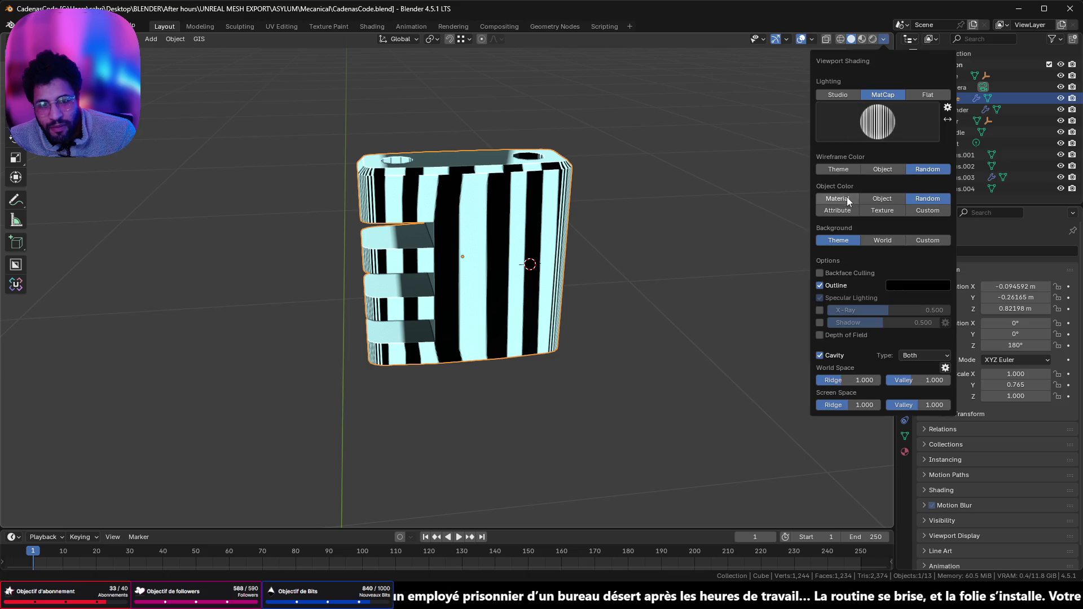
{"action": "left_click", "coordinate": [861, 121]}
{"action": "left_click", "coordinate": [756, 230]}
{"action": "mouse_move", "coordinate": [604, 231]}
{"action": "middle_mouse_down"}
{"action": "mouse_move", "coordinate": [576, 237]}
{"action": "mouse_move", "coordinate": [578, 222]}
{"action": "mouse_move", "coordinate": [644, 218]}
{"action": "mouse_move", "coordinate": [832, 226]}
{"action": "mouse_move", "coordinate": [885, 186]}
{"action": "middle_mouse_up"}
- Apply the red matcap and view the red body from the front and above
{"action": "left_click", "coordinate": [884, 39]}
{"action": "left_click", "coordinate": [843, 117]}
{"action": "left_click", "coordinate": [853, 195]}
{"action": "mouse_move", "coordinate": [705, 225]}
{"action": "middle_mouse_down"}
{"action": "mouse_move", "coordinate": [611, 228]}
{"action": "mouse_move", "coordinate": [623, 178]}
{"action": "mouse_move", "coordinate": [591, 171]}
{"action": "mouse_move", "coordinate": [568, 185]}
{"action": "mouse_move", "coordinate": [743, 189]}
{"action": "mouse_move", "coordinate": [810, 165]}
{"action": "mouse_move", "coordinate": [844, 183]}
{"action": "mouse_move", "coordinate": [477, 187]}
{"action": "mouse_move", "coordinate": [701, 201]}
{"action": "mouse_move", "coordinate": [784, 189]}
{"action": "mouse_move", "coordinate": [835, 146]}
{"action": "middle_mouse_up"}
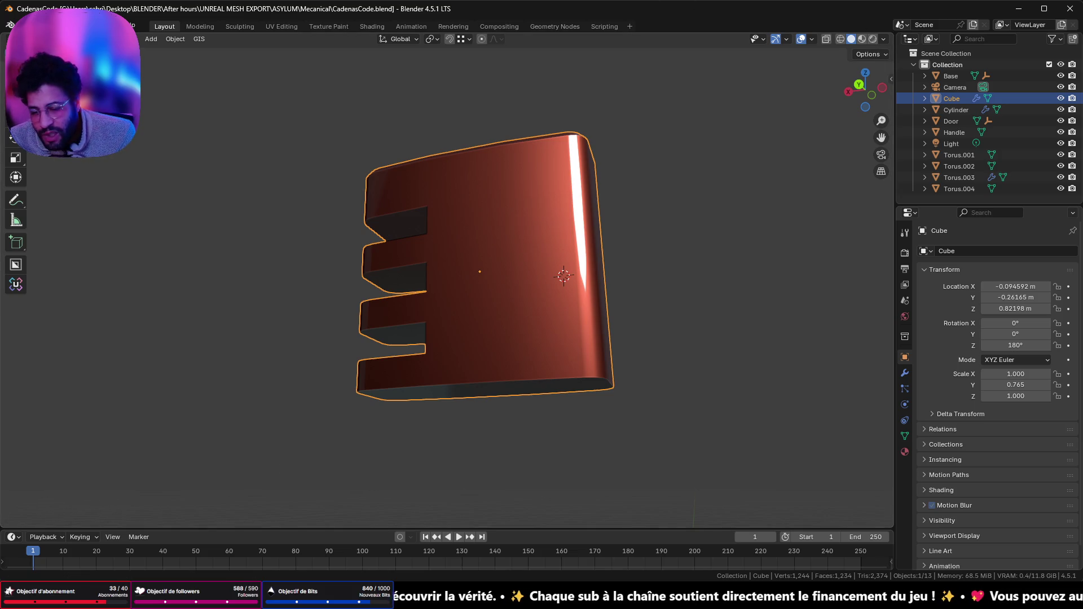
{"action": "mouse_move", "coordinate": [392, 598]}
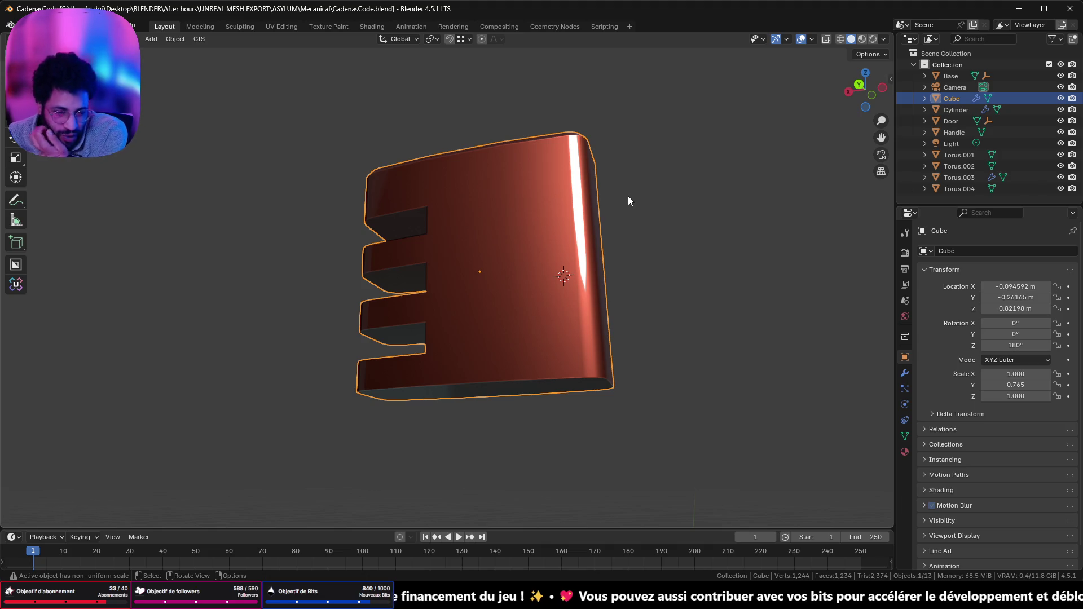
{"action": "scroll", "coordinate": [817, 28], "scroll_direction": "down", "scroll_amount": 4}
{"action": "mouse_move", "coordinate": [817, 28]}
{"action": "middle_mouse_down"}
{"action": "mouse_move", "coordinate": [734, 145]}
{"action": "mouse_move", "coordinate": [748, 186]}
{"action": "middle_mouse_up"}
- Clear the selection and orbit to the body's left side
{"action": "key", "text": "Tab"}
{"action": "key", "text": "Tab"}
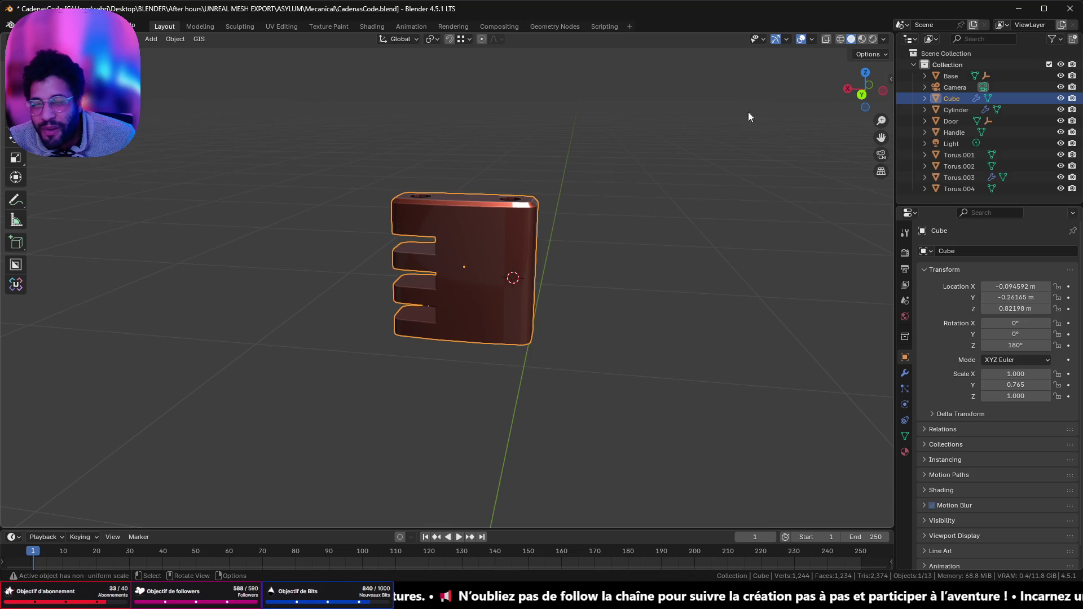
{"action": "mouse_move", "coordinate": [724, 140]}
{"action": "middle_mouse_down"}
{"action": "mouse_move", "coordinate": [554, 128]}
{"action": "mouse_move", "coordinate": [652, 144]}
{"action": "middle_mouse_up"}
{"action": "left_click", "coordinate": [585, 127]}
{"action": "scroll", "coordinate": [652, 145], "scroll_direction": "up", "scroll_amount": 5}
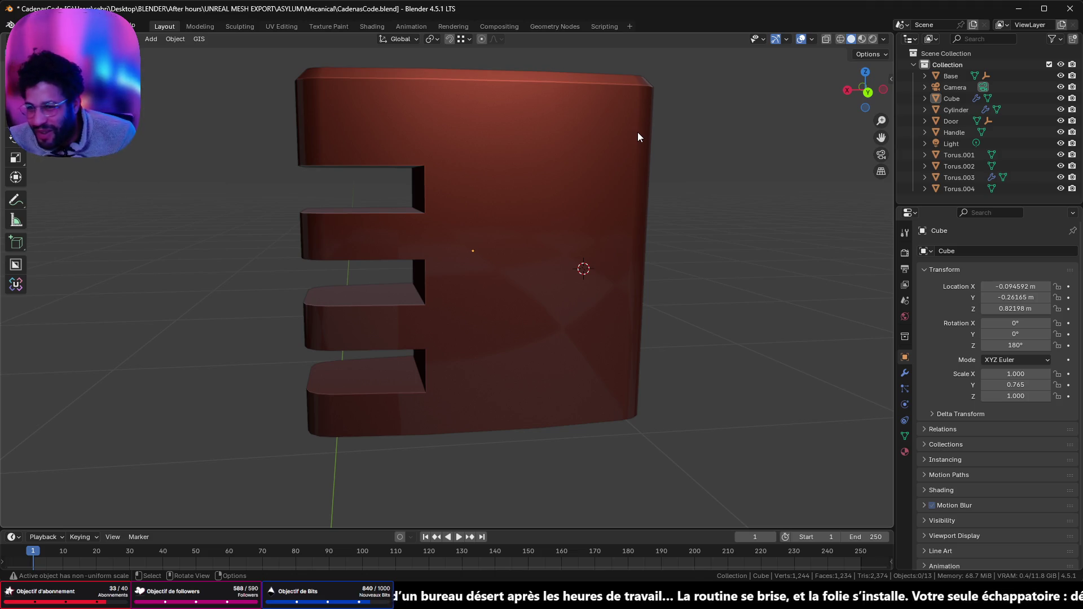
{"action": "mouse_move", "coordinate": [638, 134]}
{"action": "middle_mouse_down"}
{"action": "mouse_move", "coordinate": [631, 146]}
{"action": "mouse_move", "coordinate": [428, 142]}
{"action": "mouse_move", "coordinate": [458, 133]}
{"action": "mouse_move", "coordinate": [449, 134]}
{"action": "mouse_move", "coordinate": [449, 107]}
{"action": "mouse_move", "coordinate": [482, 90]}
{"action": "mouse_move", "coordinate": [459, 121]}
{"action": "mouse_move", "coordinate": [449, 202]}
{"action": "mouse_move", "coordinate": [502, 160]}
{"action": "mouse_move", "coordinate": [503, 169]}
{"action": "middle_mouse_up"}
- Exit Local View to show the whole padlock, then edit the shackle (Torus.003) mesh
{"action": "key", "text": "slash"}
{"action": "scroll", "coordinate": [449, 202], "scroll_direction": "up", "scroll_amount": 3}
{"action": "left_click", "coordinate": [507, 161]}
{"action": "key", "text": "Tab"}
{"action": "scroll", "coordinate": [503, 169], "scroll_direction": "up", "scroll_amount": 4}
{"action": "mouse_move", "coordinate": [423, 150]}
{"action": "middle_mouse_down"}
{"action": "mouse_move", "coordinate": [346, 159]}
{"action": "mouse_move", "coordinate": [330, 197]}
{"action": "mouse_move", "coordinate": [360, 170]}
{"action": "mouse_move", "coordinate": [503, 142]}
{"action": "mouse_move", "coordinate": [320, 127]}
{"action": "mouse_move", "coordinate": [515, 189]}
{"action": "mouse_move", "coordinate": [521, 206]}
{"action": "mouse_move", "coordinate": [701, 153]}
{"action": "mouse_move", "coordinate": [592, 159]}
{"action": "middle_mouse_up"}
{"action": "key", "text": "Tab"}
{"action": "key", "text": "Tab"}
{"action": "scroll", "coordinate": [581, 160], "scroll_direction": "down", "scroll_amount": 6}
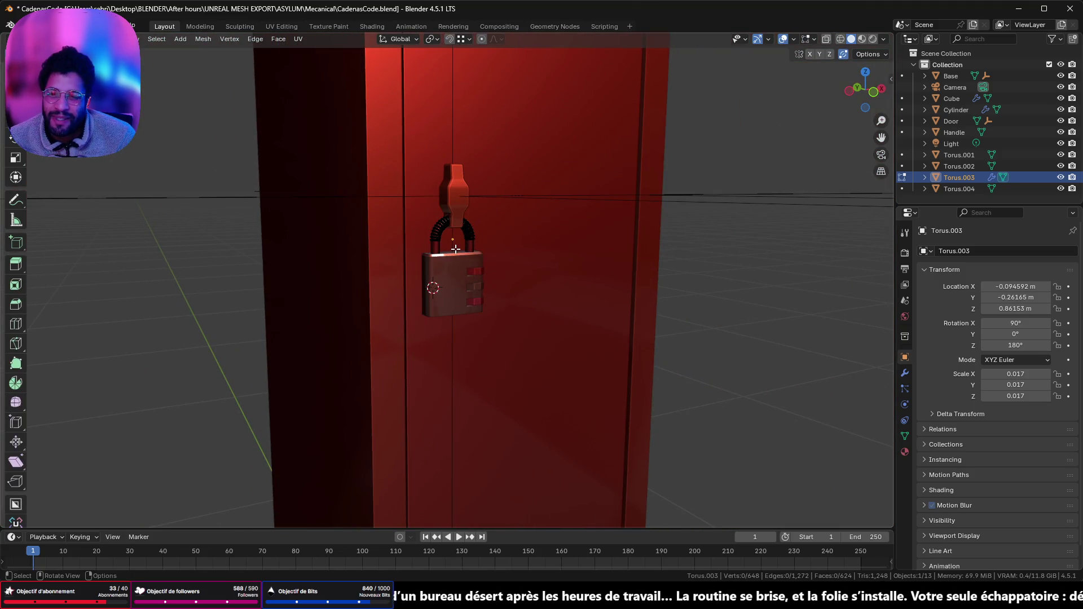
{"action": "scroll", "coordinate": [456, 249], "scroll_direction": "up", "scroll_amount": 5}
{"action": "key", "text": "Tab"}
{"action": "key", "text": "Tab"}
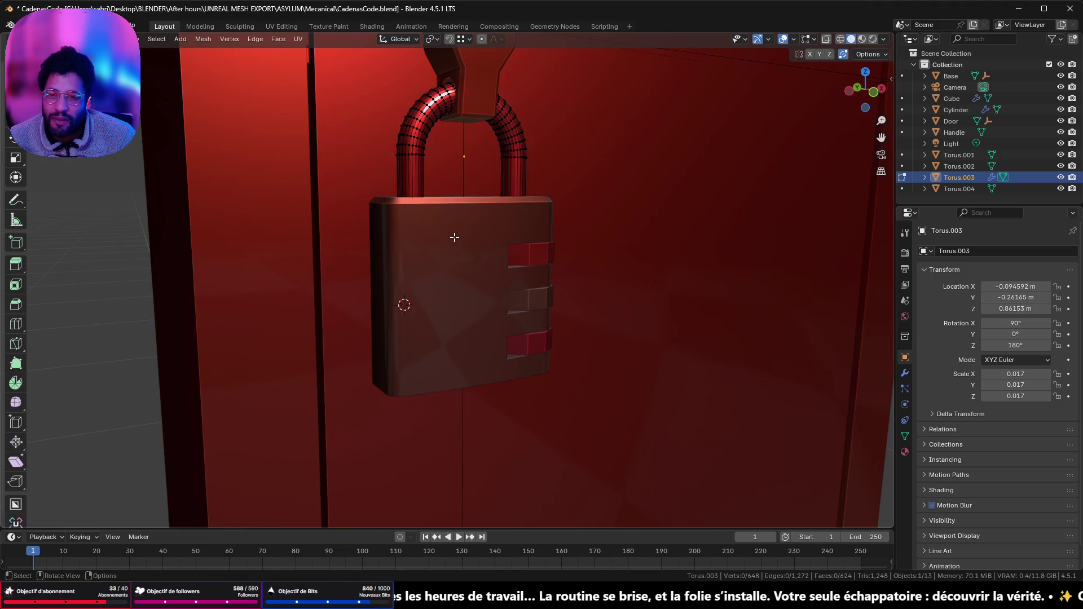
{"action": "scroll", "coordinate": [455, 237], "scroll_direction": "down", "scroll_amount": 6}
{"action": "scroll", "coordinate": [468, 240], "scroll_direction": "down", "scroll_amount": 6}
{"action": "scroll", "coordinate": [454, 240], "scroll_direction": "up", "scroll_amount": 6}
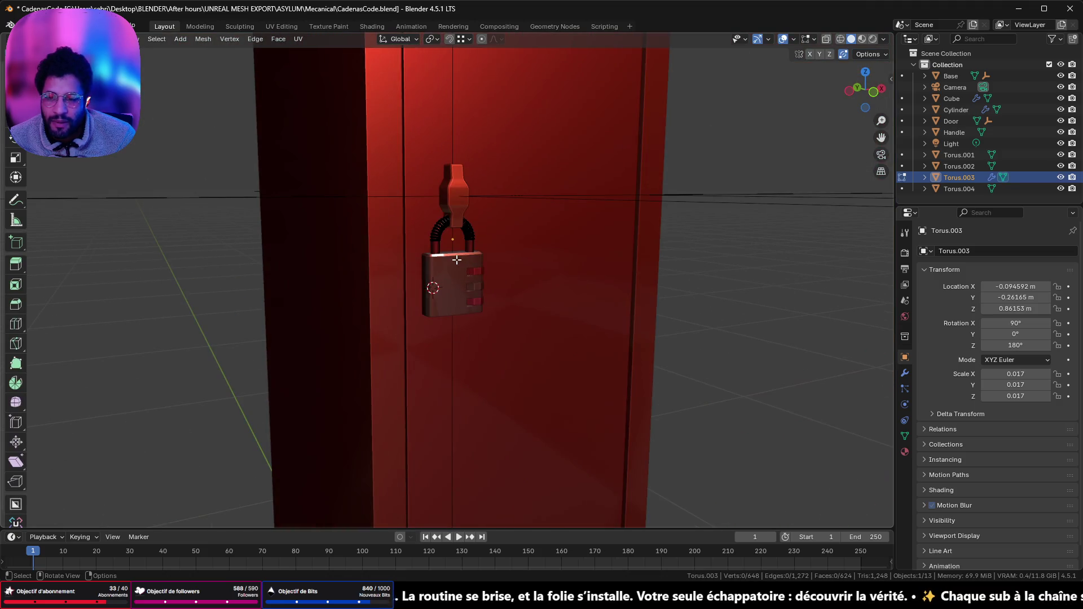
{"action": "key", "text": "Tab"}
{"action": "left_click", "coordinate": [448, 261], "text": "shift"}
{"action": "left_click", "coordinate": [479, 273], "text": "shift"}
{"action": "left_click", "coordinate": [480, 283], "text": "shift"}
{"action": "left_click", "coordinate": [478, 299], "text": "shift"}
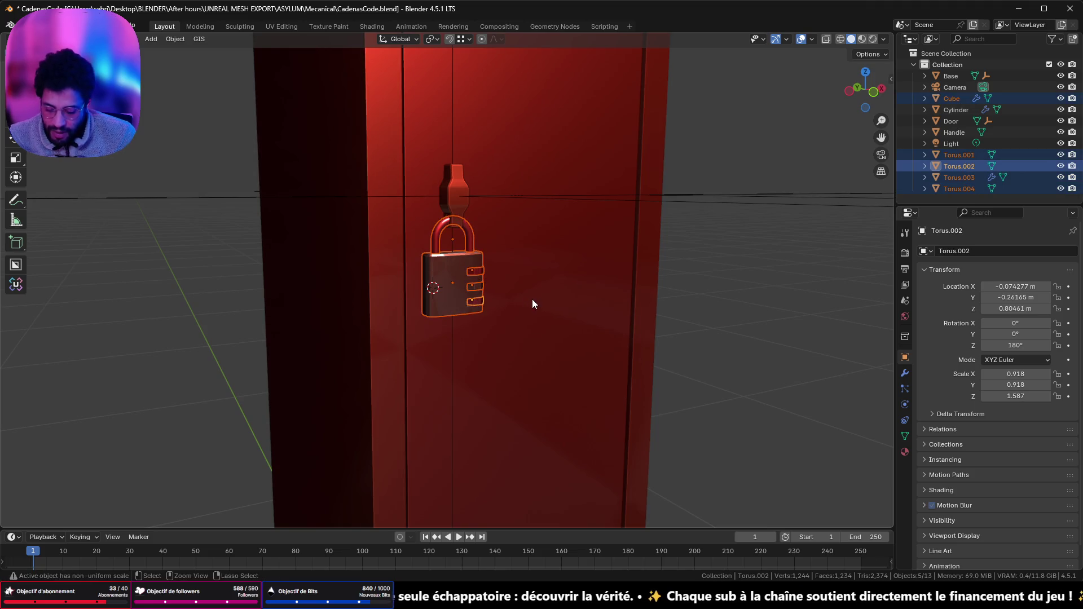
{"action": "key", "text": "ctrl+i"}
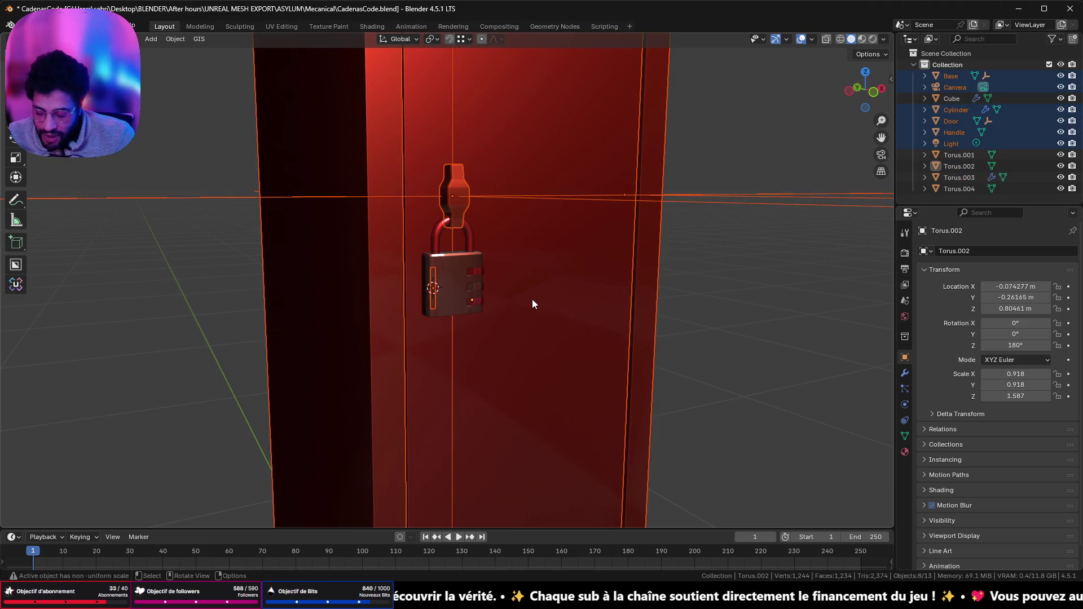
{"action": "mouse_move", "coordinate": [532, 299]}
{"action": "middle_mouse_down"}
{"action": "mouse_move", "coordinate": [527, 307]}
{"action": "mouse_move", "coordinate": [604, 317]}
{"action": "mouse_move", "coordinate": [365, 276]}
{"action": "mouse_move", "coordinate": [361, 331]}
{"action": "mouse_move", "coordinate": [365, 300]}
{"action": "mouse_move", "coordinate": [495, 279]}
{"action": "mouse_move", "coordinate": [311, 278]}
{"action": "mouse_move", "coordinate": [312, 269]}
{"action": "mouse_move", "coordinate": [356, 268]}
{"action": "mouse_move", "coordinate": [425, 287]}
{"action": "mouse_move", "coordinate": [392, 306]}
{"action": "mouse_move", "coordinate": [319, 298]}
{"action": "mouse_move", "coordinate": [408, 293]}
{"action": "mouse_move", "coordinate": [417, 264]}
{"action": "middle_mouse_up"}
{"action": "left_click", "coordinate": [867, 86]}
{"action": "middle_click_drag", "start_coordinate": [670, 199], "coordinate": [590, 207], "text": "shift"}
{"action": "scroll", "coordinate": [564, 237], "scroll_direction": "down", "scroll_amount": 2}
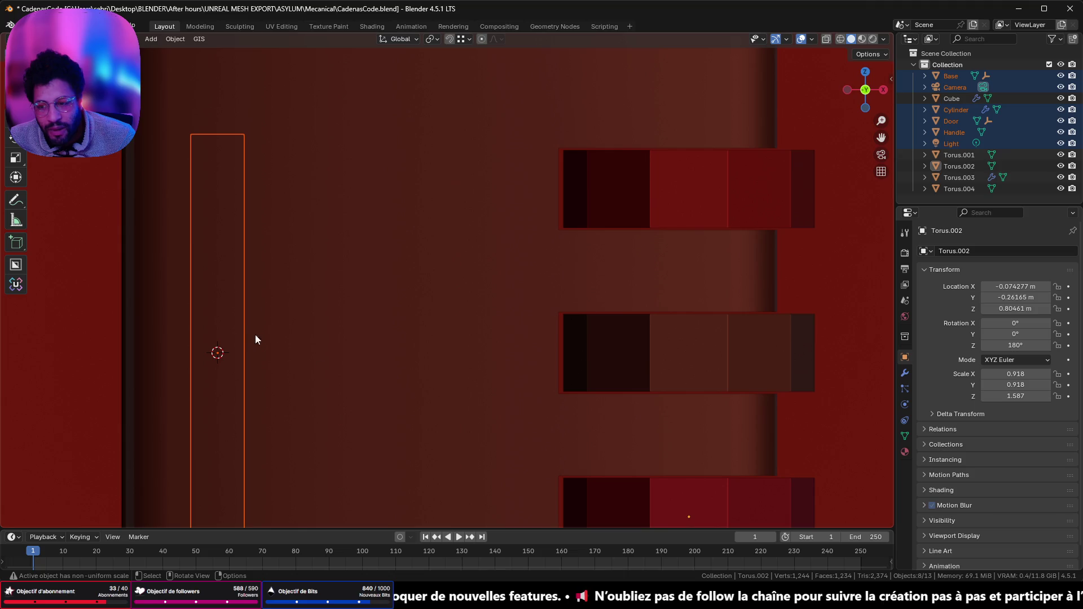
{"action": "scroll", "coordinate": [240, 307], "scroll_direction": "down", "scroll_amount": 4}
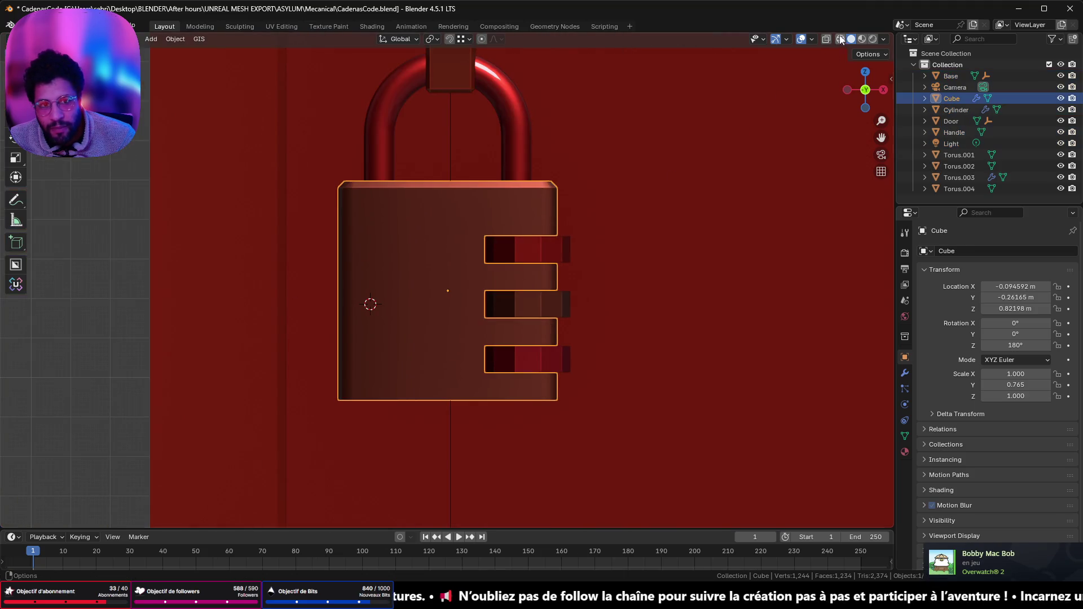
- Show the padlock in wireframe with X-ray and select the middle dial wheel (Torus.004)
{"action": "key", "text": "shift+z"}
{"action": "left_click", "coordinate": [443, 266]}
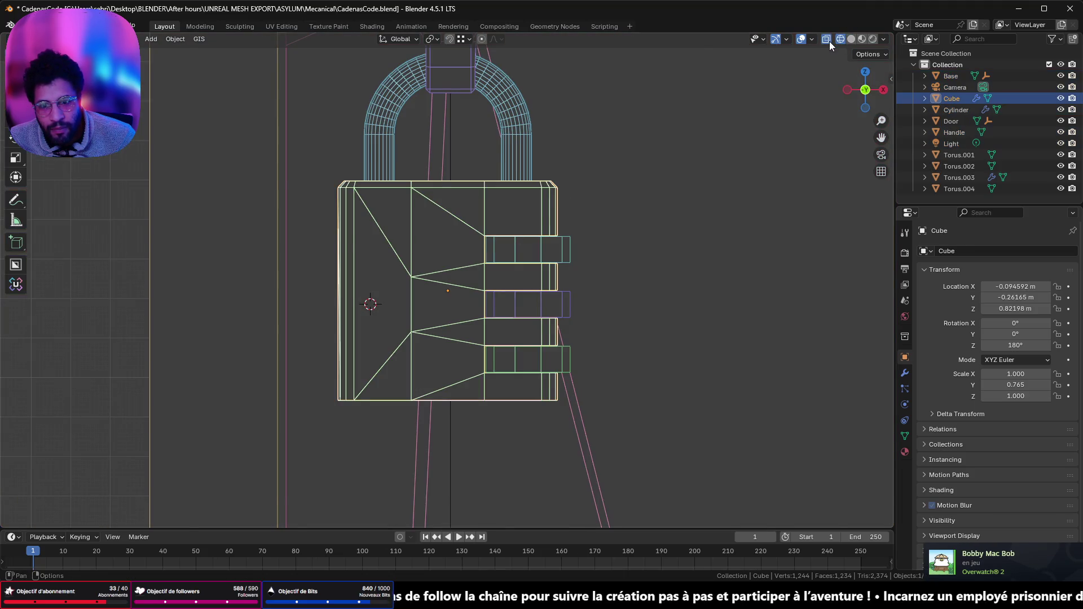
{"action": "left_click", "coordinate": [828, 40]}
{"action": "left_click", "coordinate": [371, 347]}
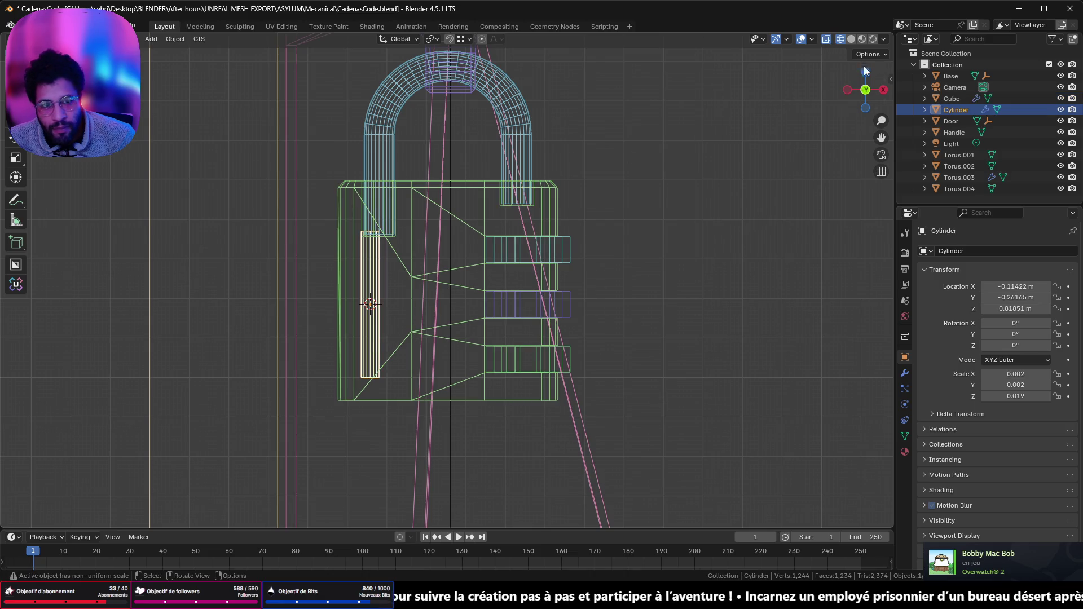
{"action": "left_click", "coordinate": [551, 299]}
{"action": "mouse_move", "coordinate": [551, 299]}
{"action": "middle_mouse_down"}
{"action": "mouse_move", "coordinate": [535, 309]}
{"action": "mouse_move", "coordinate": [534, 326]}
{"action": "middle_mouse_up"}
- Snap the 3D cursor to the middle dial and move the axle cylinder onto it
{"action": "key", "text": "shift+s"}
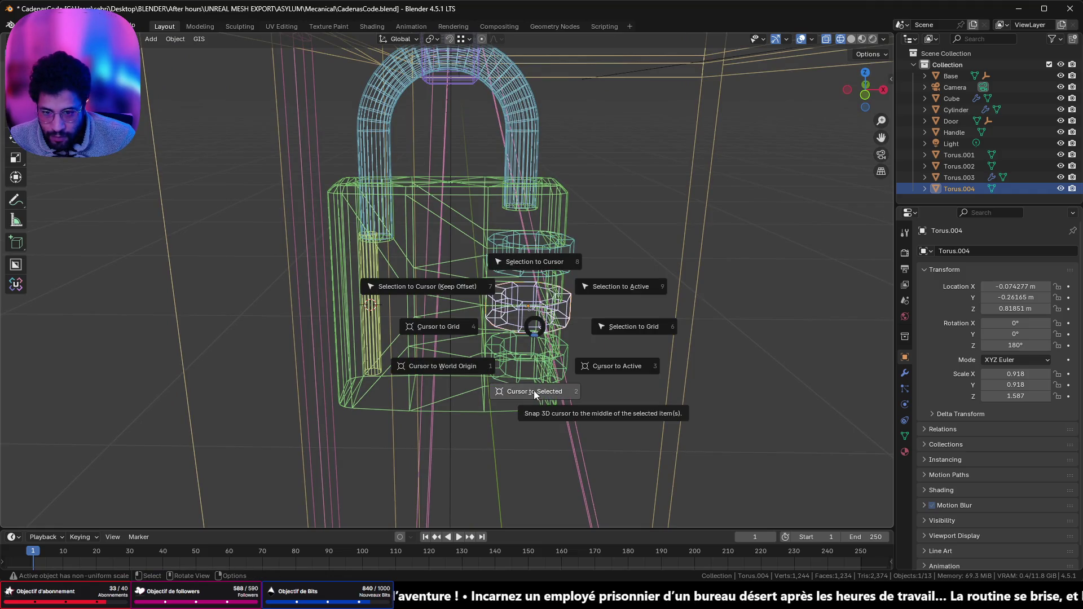
{"action": "left_click", "coordinate": [534, 390]}
{"action": "left_click", "coordinate": [371, 351]}
{"action": "key", "text": "shift+s"}
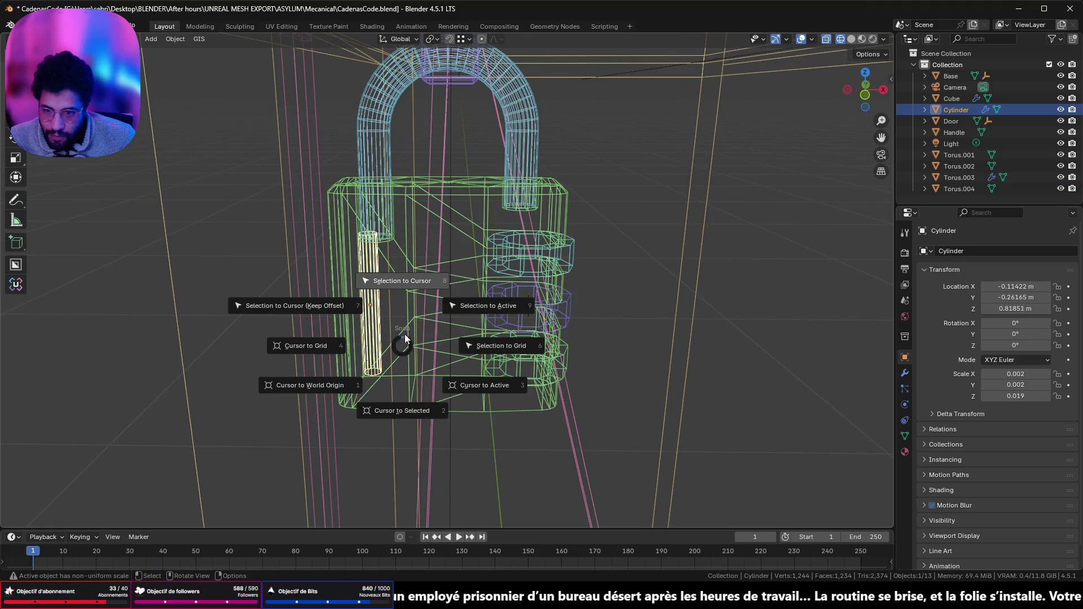
{"action": "left_click", "coordinate": [416, 287]}
- Check the axle alignment from the front view, then return from the browser to the scene
{"action": "left_click", "coordinate": [866, 96]}
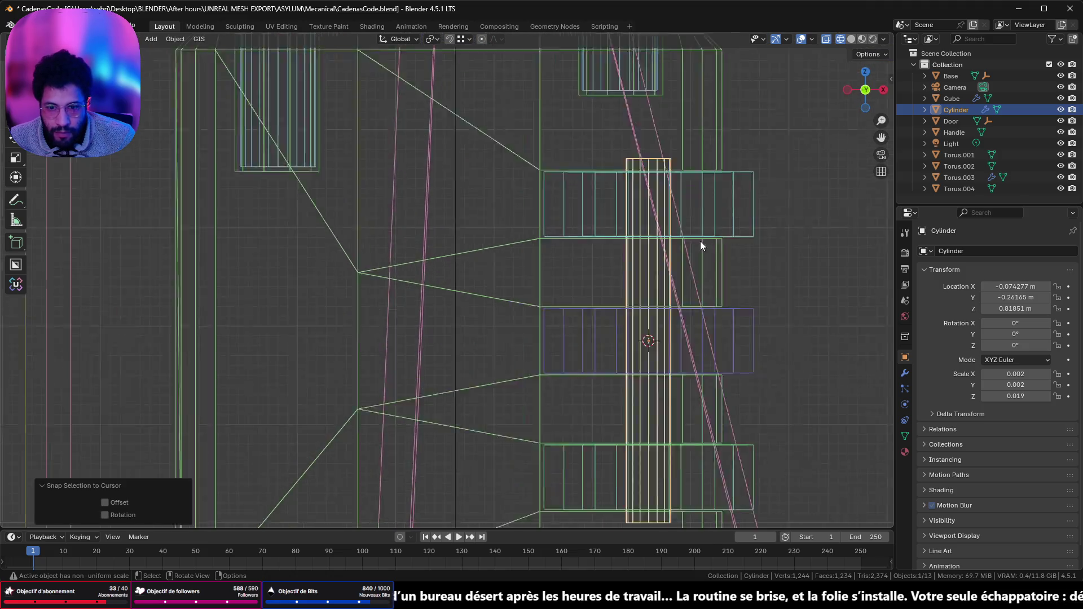
{"action": "scroll", "coordinate": [700, 241], "scroll_direction": "down", "scroll_amount": 4}
{"action": "scroll", "coordinate": [464, 238], "scroll_direction": "down", "scroll_amount": 2}
{"action": "mouse_move", "coordinate": [465, 236]}
{"action": "middle_mouse_down"}
{"action": "mouse_move", "coordinate": [405, 243]}
{"action": "mouse_move", "coordinate": [515, 259]}
{"action": "mouse_move", "coordinate": [135, 280]}
{"action": "middle_mouse_up"}
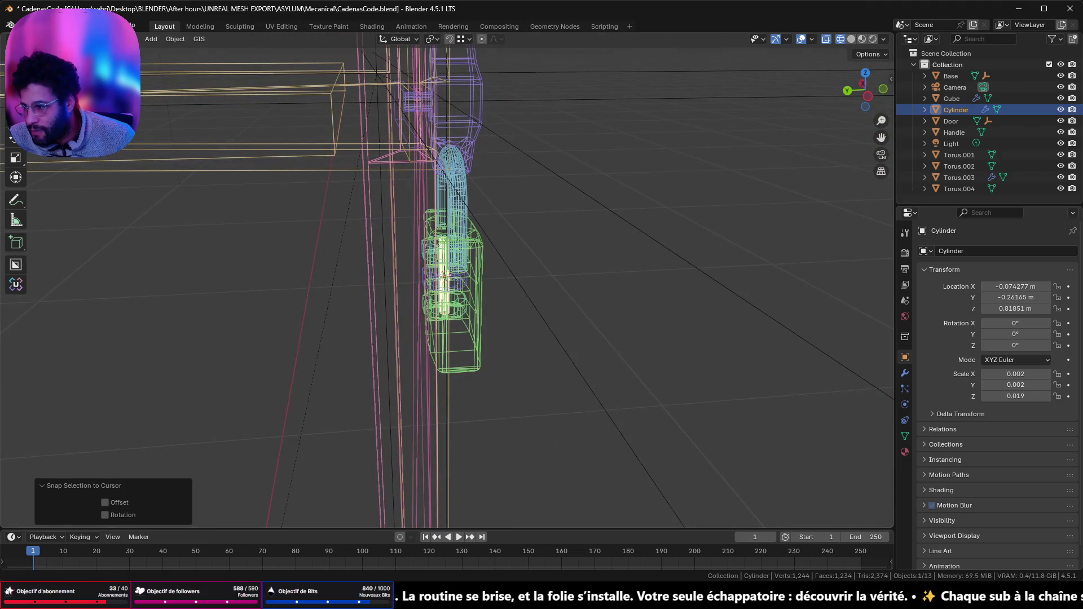
{"action": "key", "text": "alt+Tab"}
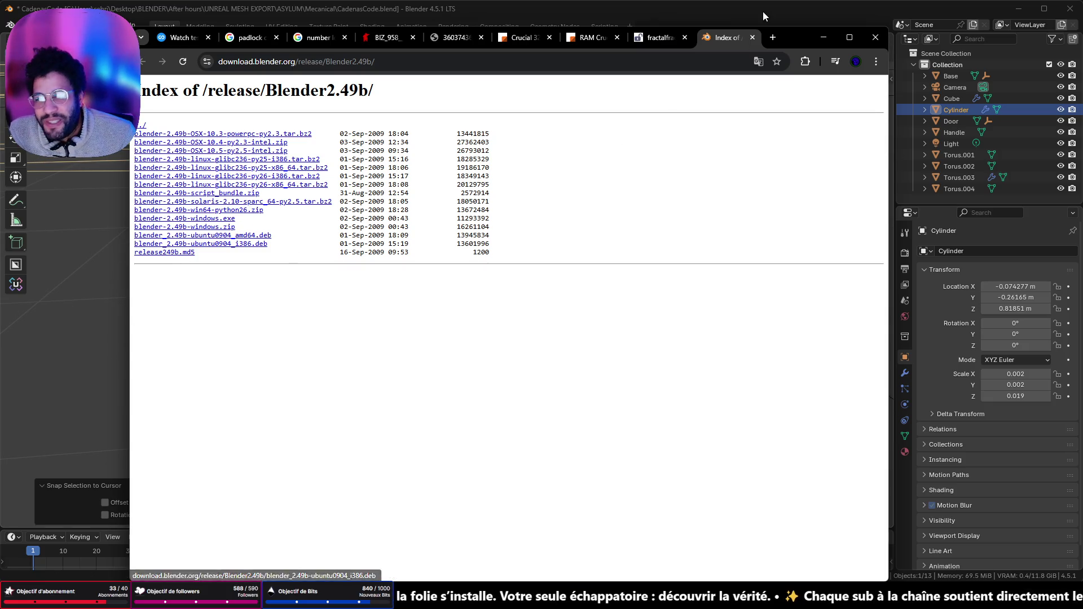
{"action": "left_click", "coordinate": [824, 37]}
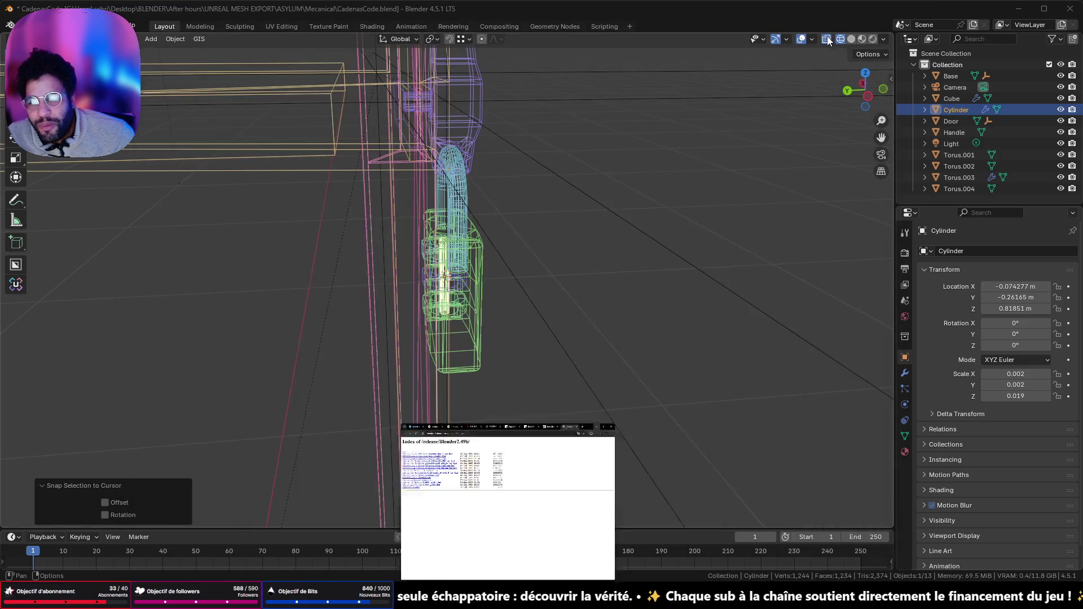
- Return to solid shading and select the three dial wheels, the shackle and the body
{"action": "mouse_move", "coordinate": [534, 233]}
{"action": "middle_mouse_down"}
{"action": "mouse_move", "coordinate": [425, 219]}
{"action": "mouse_move", "coordinate": [537, 210]}
{"action": "mouse_move", "coordinate": [488, 176]}
{"action": "middle_mouse_up"}
{"action": "key", "text": "shift+z"}
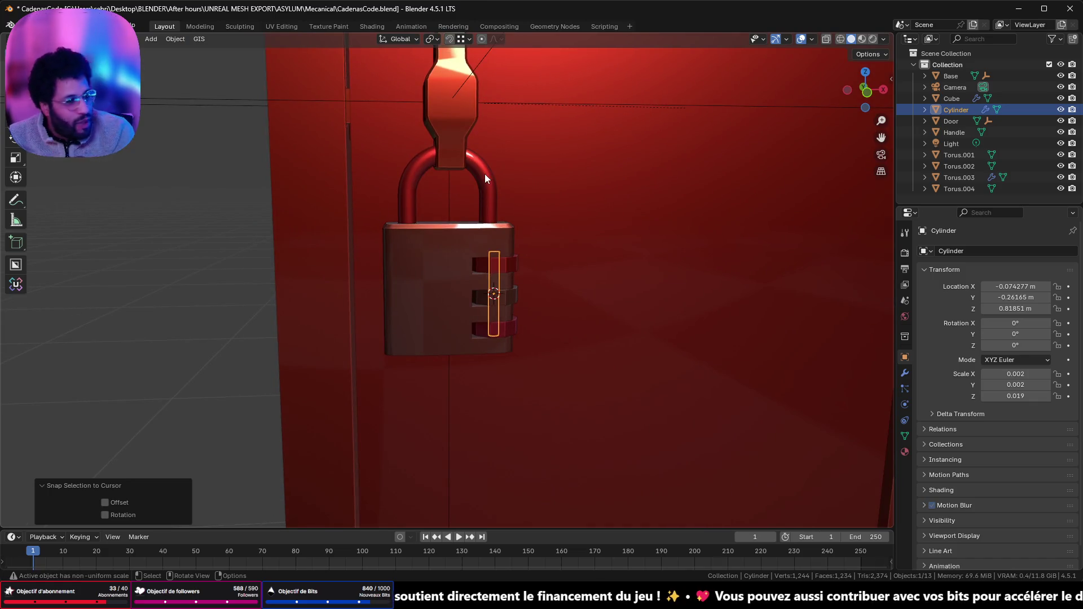
{"action": "scroll", "coordinate": [356, 148], "scroll_direction": "up", "scroll_amount": 3}
{"action": "left_click", "coordinate": [546, 248], "text": "shift"}
{"action": "left_click", "coordinate": [562, 314], "text": "shift"}
{"action": "left_click", "coordinate": [562, 367], "text": "shift"}
{"action": "left_click", "coordinate": [516, 129], "text": "shift"}
{"action": "left_click", "coordinate": [471, 199], "text": "shift"}
{"action": "mouse_move", "coordinate": [471, 200]}
{"action": "middle_mouse_down"}
{"action": "mouse_move", "coordinate": [296, 163]}
{"action": "mouse_move", "coordinate": [387, 196]}
{"action": "middle_mouse_up"}
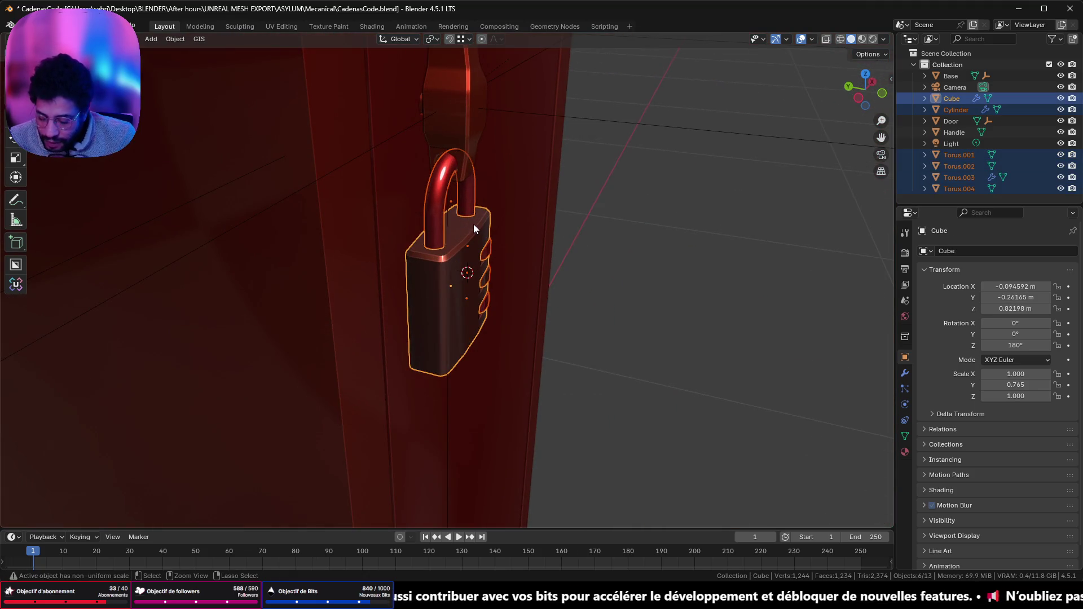
- Invert the selection and delete the seven non-padlock objects
{"action": "key", "text": "ctrl+i"}
{"action": "scroll", "coordinate": [475, 219], "scroll_direction": "down", "scroll_amount": 3}
{"action": "key", "text": "x"}
{"action": "left_click", "coordinate": [514, 225]}
{"action": "mouse_move", "coordinate": [514, 225]}
{"action": "middle_mouse_down"}
{"action": "mouse_move", "coordinate": [469, 208]}
{"action": "mouse_move", "coordinate": [499, 203]}
{"action": "mouse_move", "coordinate": [590, 393]}
{"action": "mouse_move", "coordinate": [597, 357]}
{"action": "mouse_move", "coordinate": [683, 352]}
{"action": "middle_mouse_up"}
- Select all padlock parts, save CadenasCode.blend, and apply their scale
{"action": "key", "text": "a"}
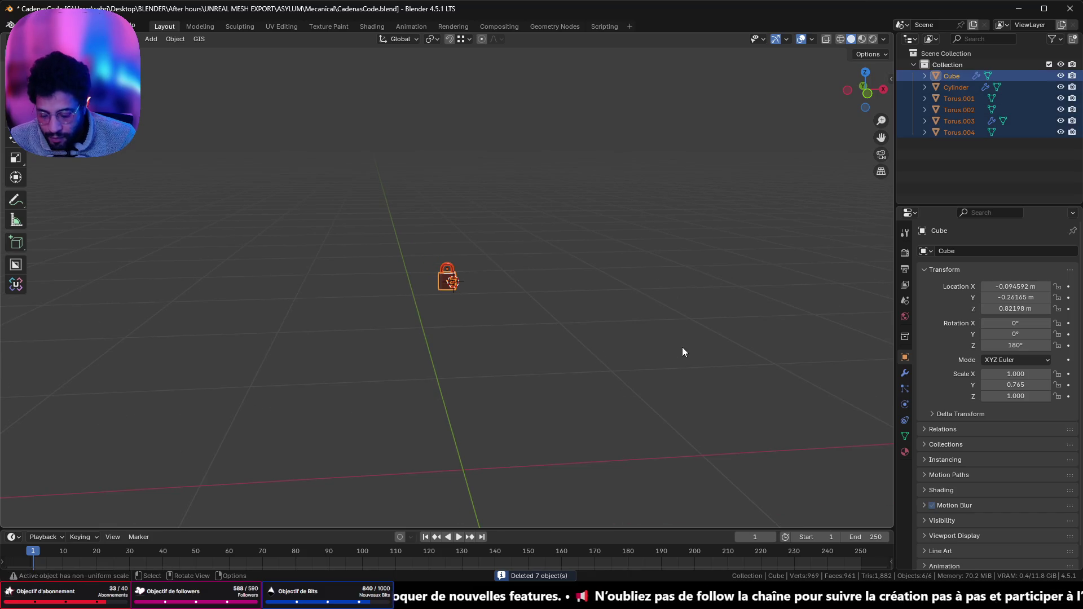
{"action": "key", "text": "ctrl+s"}
{"action": "key", "text": "ctrl+a"}
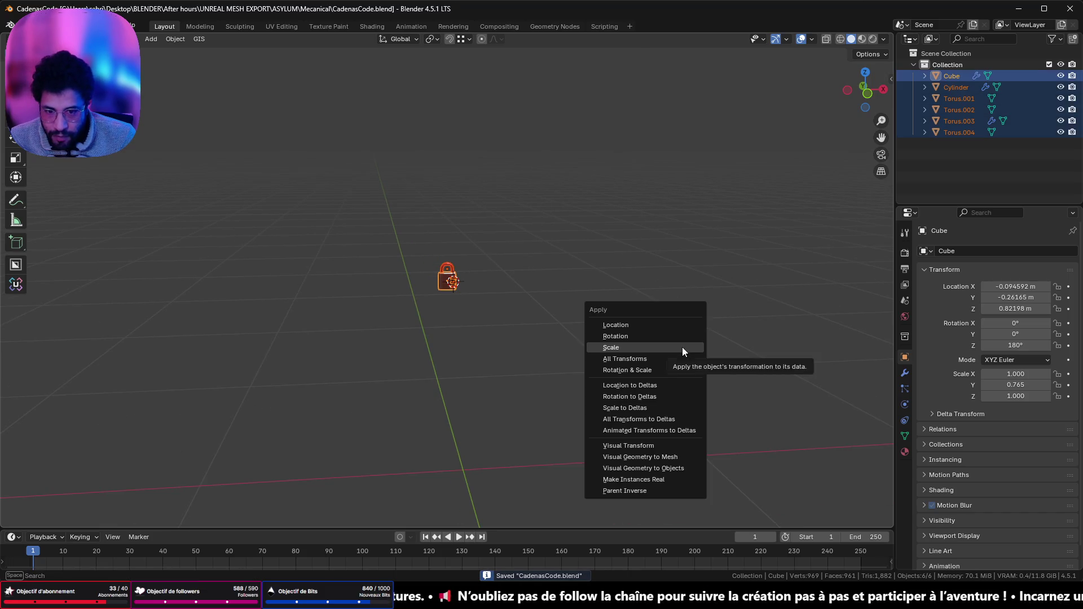
{"action": "left_click", "coordinate": [682, 347]}
{"action": "key", "text": "KP_Decimal"}
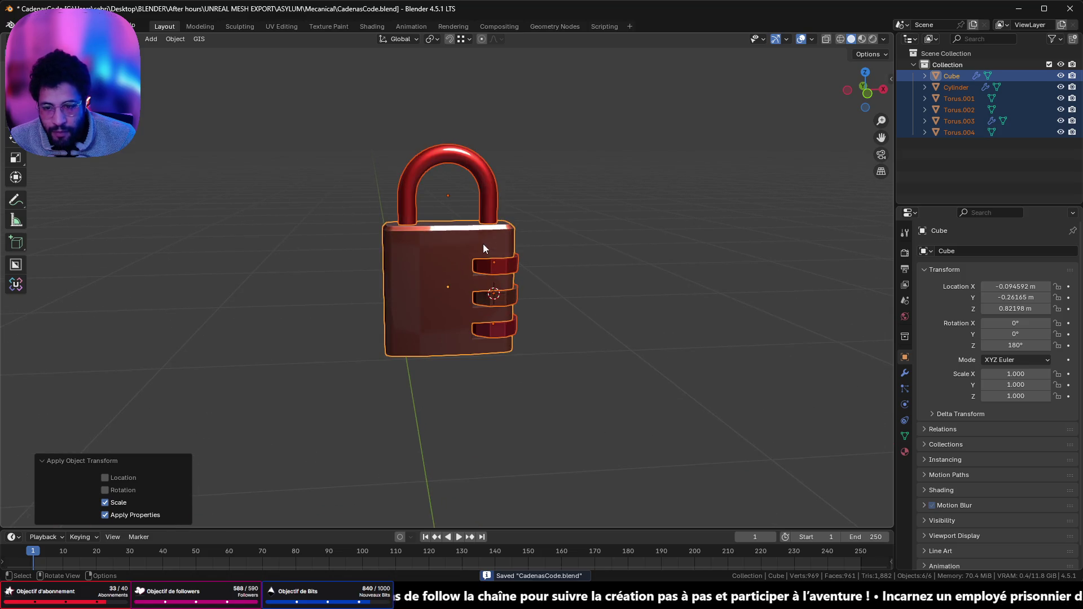
{"action": "scroll", "coordinate": [483, 244], "scroll_direction": "down", "scroll_amount": 10}
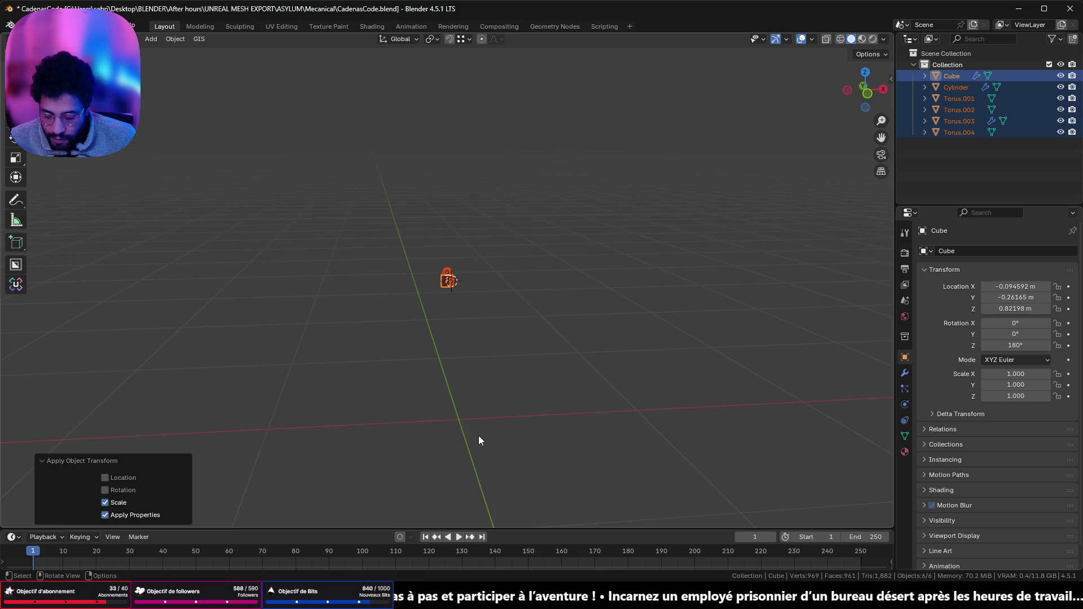
- Snap the 3D cursor to the world origin, undoing a trial move of the body there
{"action": "key", "text": "shift+s"}
{"action": "left_click", "coordinate": [395, 480]}
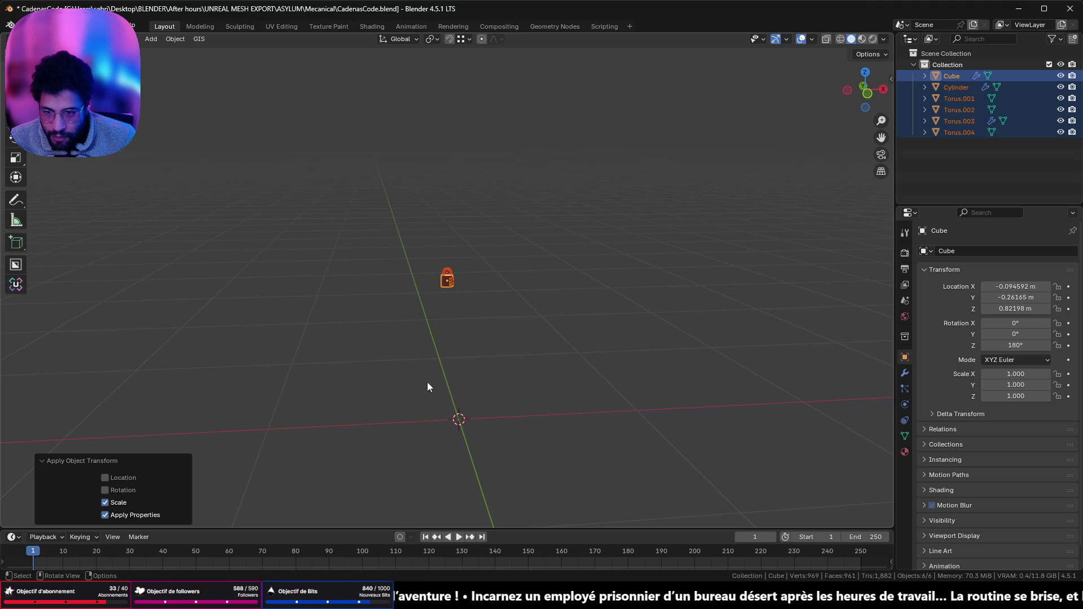
{"action": "key", "text": "shift+s"}
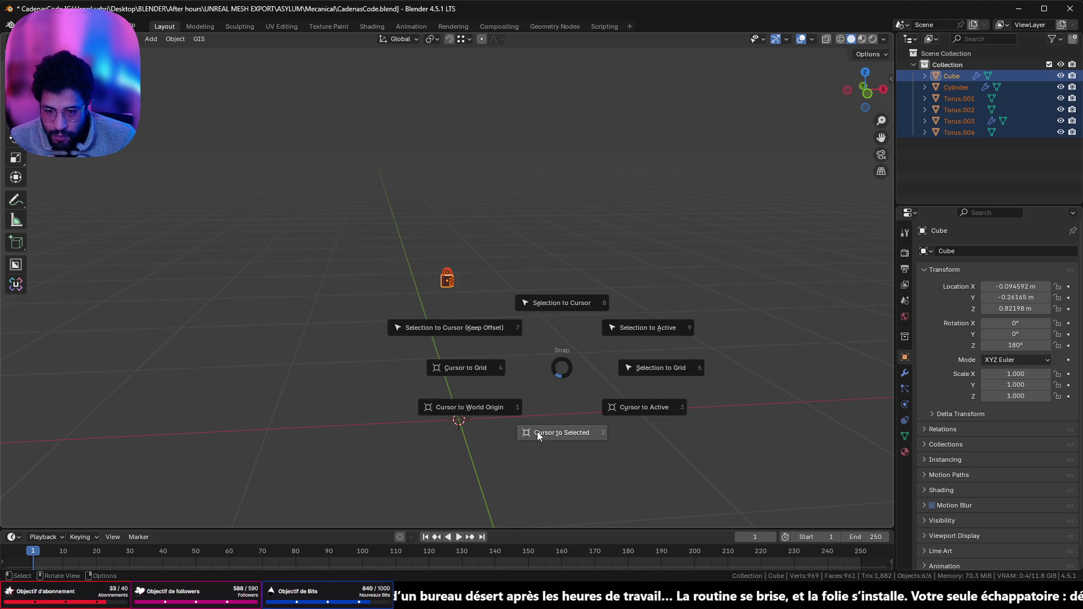
{"action": "left_click", "coordinate": [551, 303]}
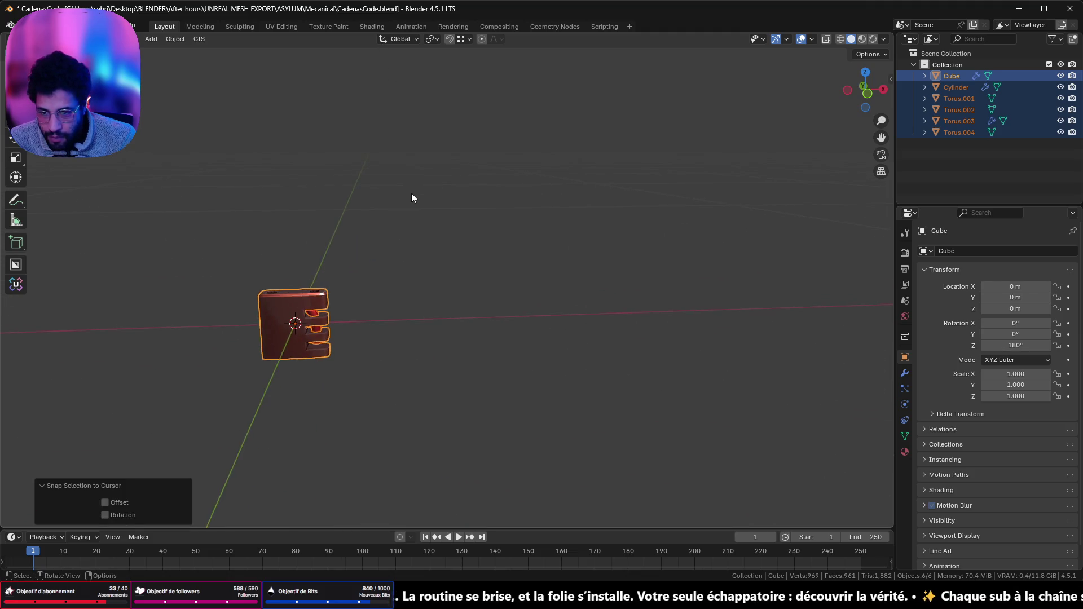
{"action": "key", "text": "ctrl+z"}
{"action": "key", "text": "KP_Decimal"}
- Select all six padlock parts and apply Rotation & Scale
{"action": "key", "text": "Tab"}
{"action": "key", "text": "Tab"}
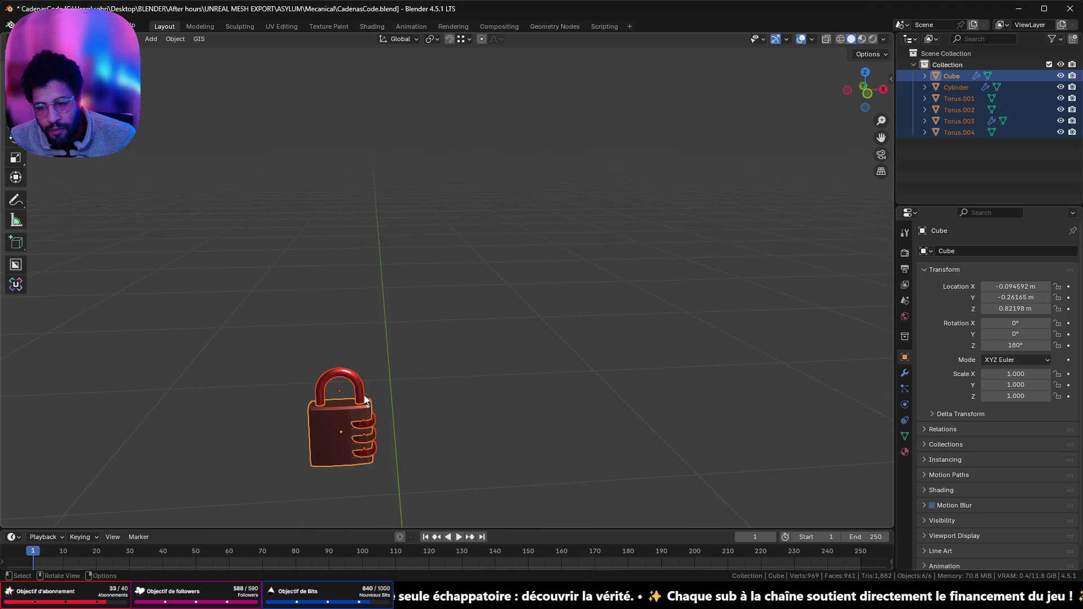
{"action": "left_click", "coordinate": [356, 404]}
{"action": "left_click", "coordinate": [355, 418]}
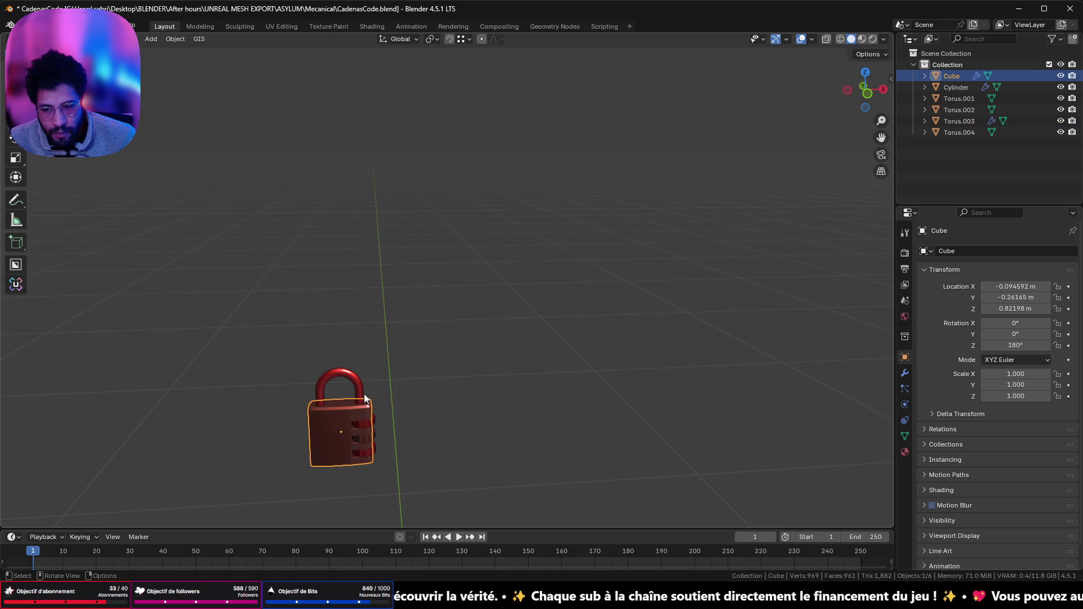
{"action": "key", "text": "a"}
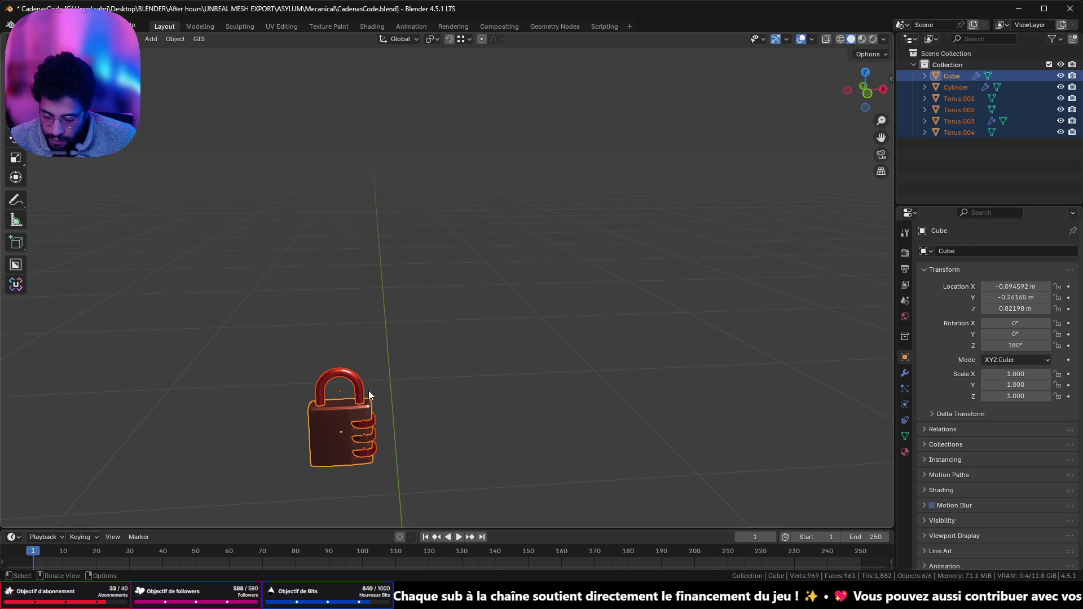
{"action": "key", "text": "ctrl+a"}
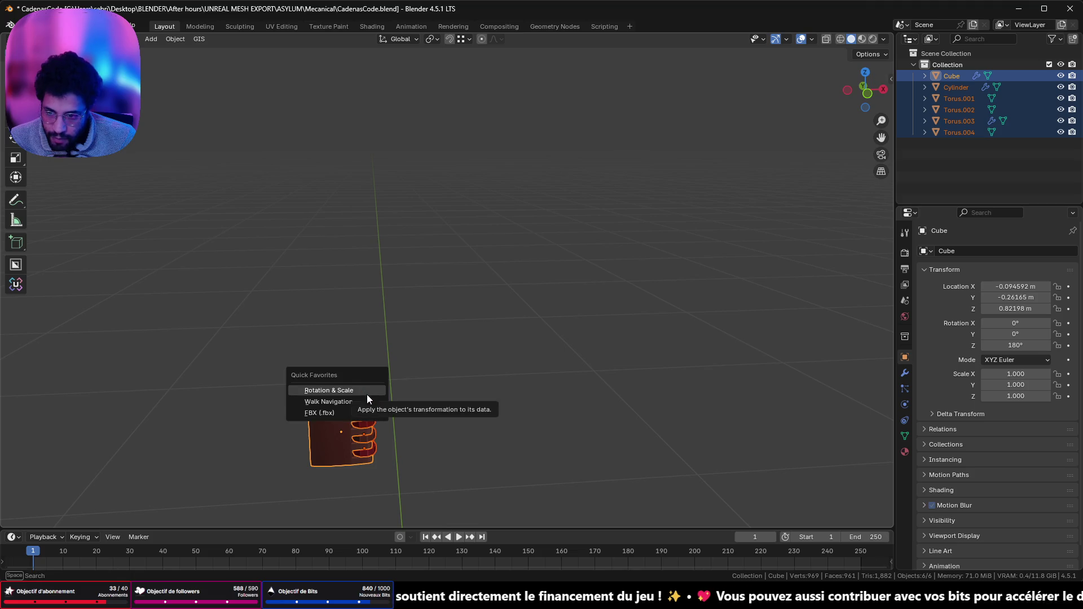
{"action": "left_click", "coordinate": [363, 391]}
- Orbit and pan around the padlock to inspect the dials, then select the middle dial wheel
{"action": "mouse_move", "coordinate": [380, 308]}
{"action": "middle_mouse_down"}
{"action": "mouse_move", "coordinate": [339, 309]}
{"action": "mouse_move", "coordinate": [568, 299]}
{"action": "mouse_move", "coordinate": [266, 273]}
{"action": "middle_mouse_up"}
{"action": "scroll", "coordinate": [297, 309], "scroll_direction": "up", "scroll_amount": 4}
{"action": "middle_click_drag", "start_coordinate": [329, 351], "coordinate": [568, 65], "text": "shift"}
{"action": "scroll", "coordinate": [564, 113], "scroll_direction": "down", "scroll_amount": 2}
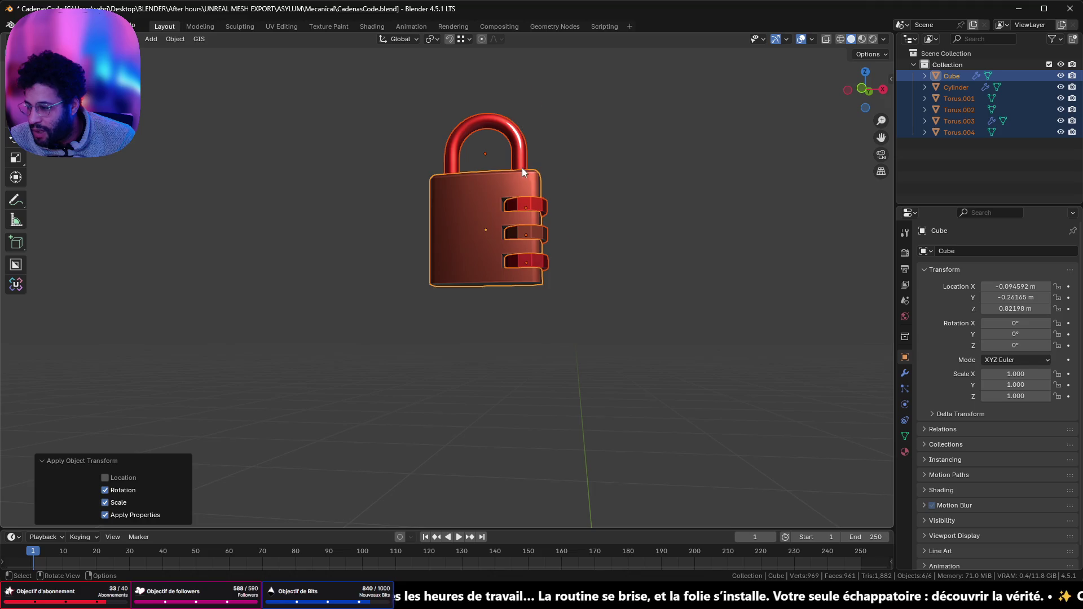
{"action": "scroll", "coordinate": [523, 168], "scroll_direction": "up", "scroll_amount": 4}
{"action": "mouse_move", "coordinate": [513, 148]}
{"action": "middle_mouse_down"}
{"action": "mouse_move", "coordinate": [475, 191]}
{"action": "mouse_move", "coordinate": [473, 221]}
{"action": "mouse_move", "coordinate": [522, 225]}
{"action": "mouse_move", "coordinate": [571, 184]}
{"action": "middle_mouse_up"}
{"action": "mouse_move", "coordinate": [602, 228]}
{"action": "middle_mouse_down"}
{"action": "mouse_move", "coordinate": [523, 193]}
{"action": "mouse_move", "coordinate": [432, 185]}
{"action": "mouse_move", "coordinate": [554, 196]}
{"action": "mouse_move", "coordinate": [481, 269]}
{"action": "middle_mouse_up"}
{"action": "scroll", "coordinate": [603, 219], "scroll_direction": "up", "scroll_amount": 5}
{"action": "left_click", "coordinate": [550, 290]}
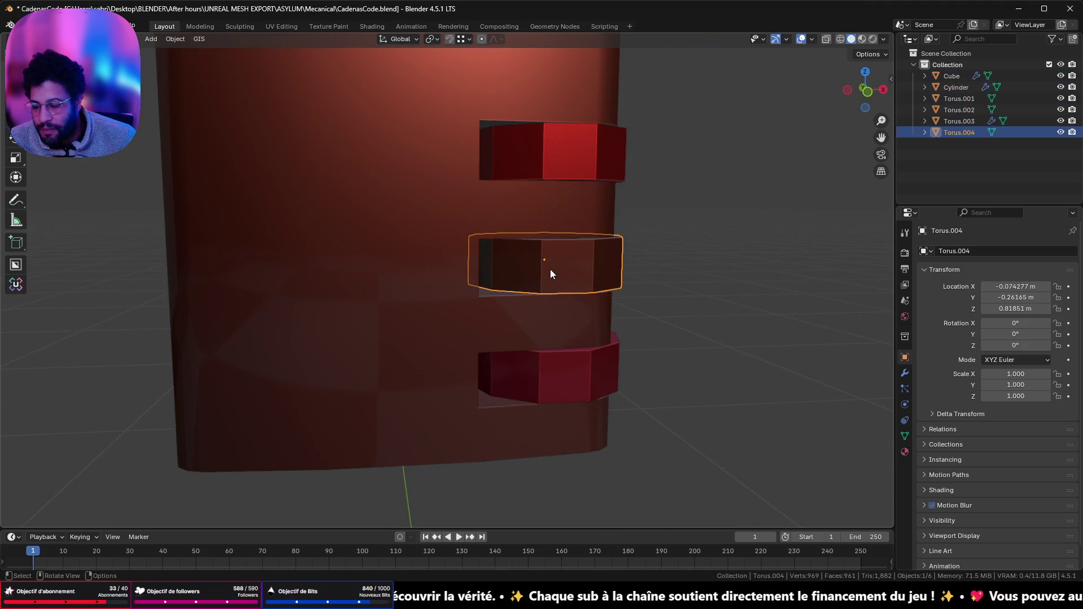
- Snap the 3D cursor to the middle dial and browse the Add menu
{"action": "key", "text": "shift+s"}
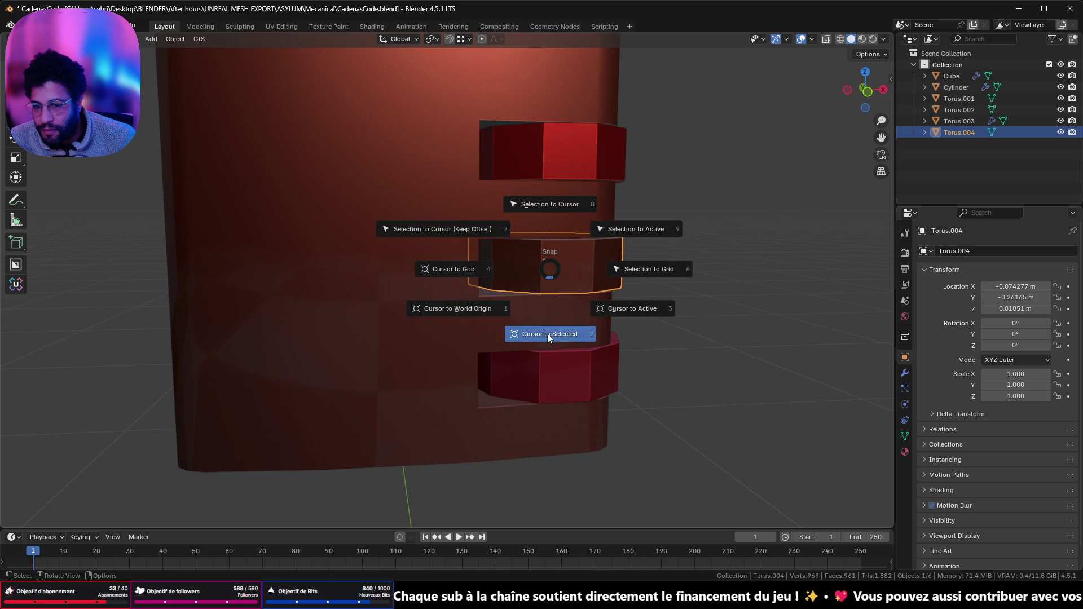
{"action": "left_click", "coordinate": [547, 333]}
{"action": "key", "text": "shift+a"}
{"action": "mouse_move", "coordinate": [547, 326]}
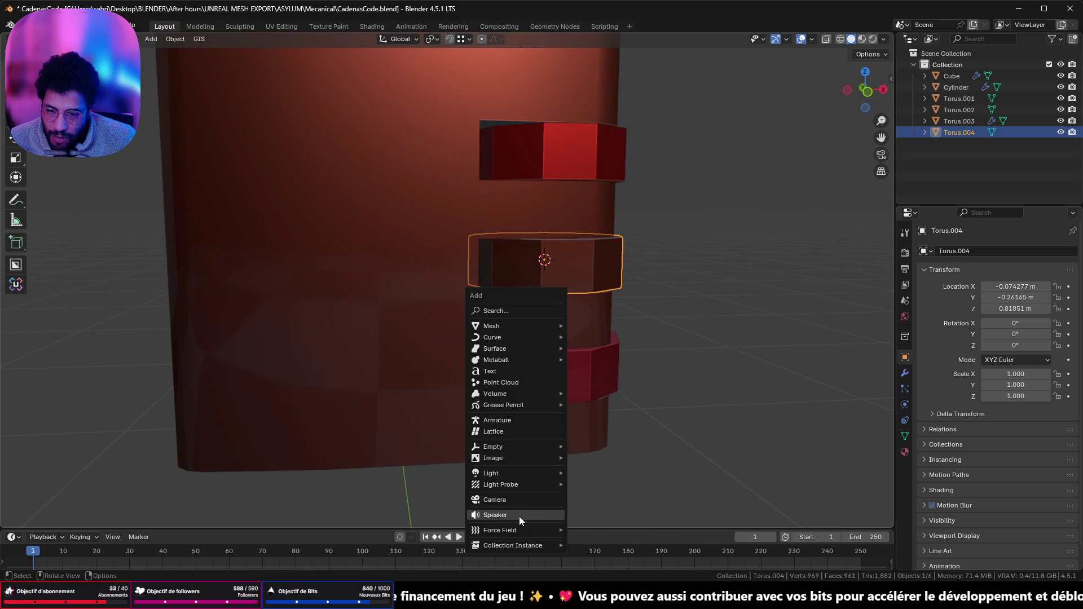
{"action": "mouse_move", "coordinate": [530, 440]}
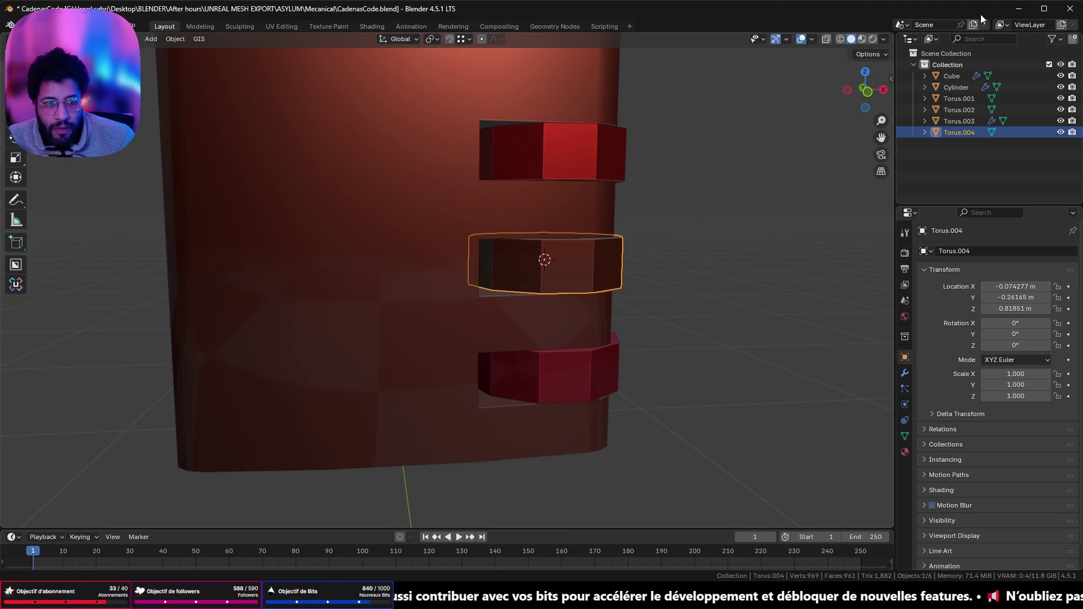
- Rename the padlock body object to 'Base'
{"action": "left_click", "coordinate": [416, 200]}
{"action": "double_click", "coordinate": [951, 75]}
{"action": "type", "text": "Base"}
{"action": "key", "text": "Return"}
- Isolate the axle cylinder and delete its top and bottom cap faces
{"action": "left_click", "coordinate": [956, 88]}
{"action": "scroll", "coordinate": [781, 99], "scroll_direction": "down", "scroll_amount": 4}
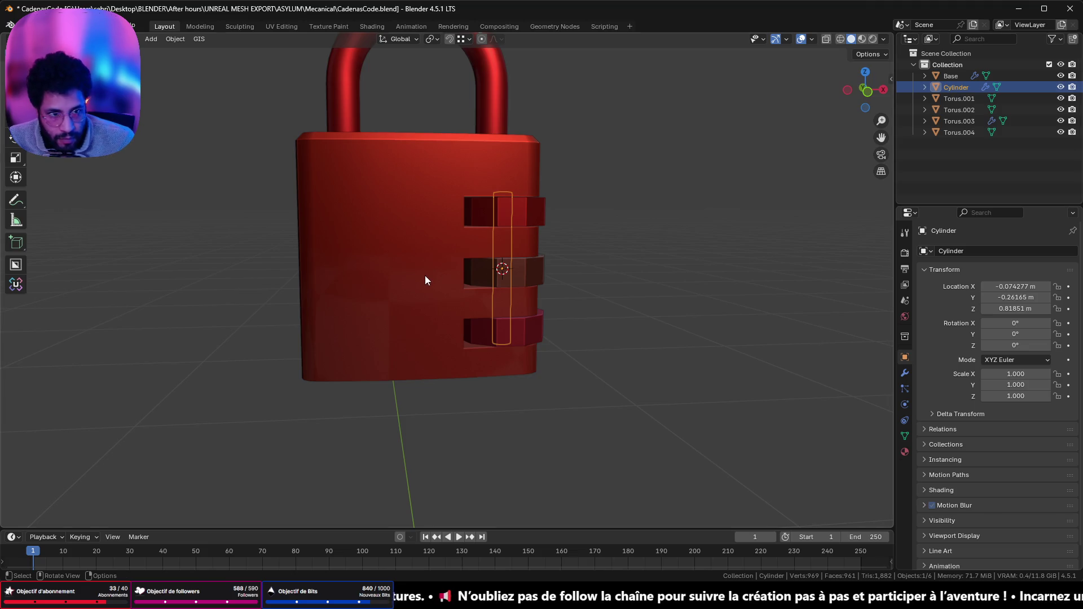
{"action": "key", "text": "KP_Divide"}
{"action": "middle_click_drag", "start_coordinate": [431, 273], "coordinate": [412, 258]}
{"action": "key", "text": "Tab"}
{"action": "key", "text": "alt+a"}
{"action": "left_click", "coordinate": [448, 148]}
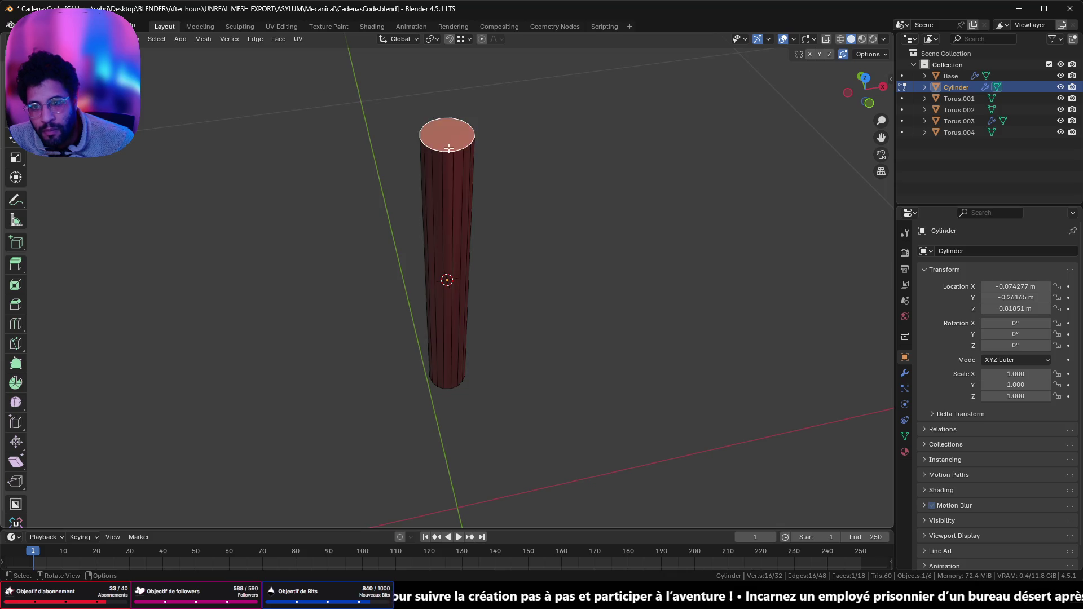
{"action": "middle_click_drag", "start_coordinate": [448, 147], "coordinate": [508, 457]}
{"action": "left_click", "coordinate": [461, 412], "text": "shift"}
{"action": "key", "text": "x"}
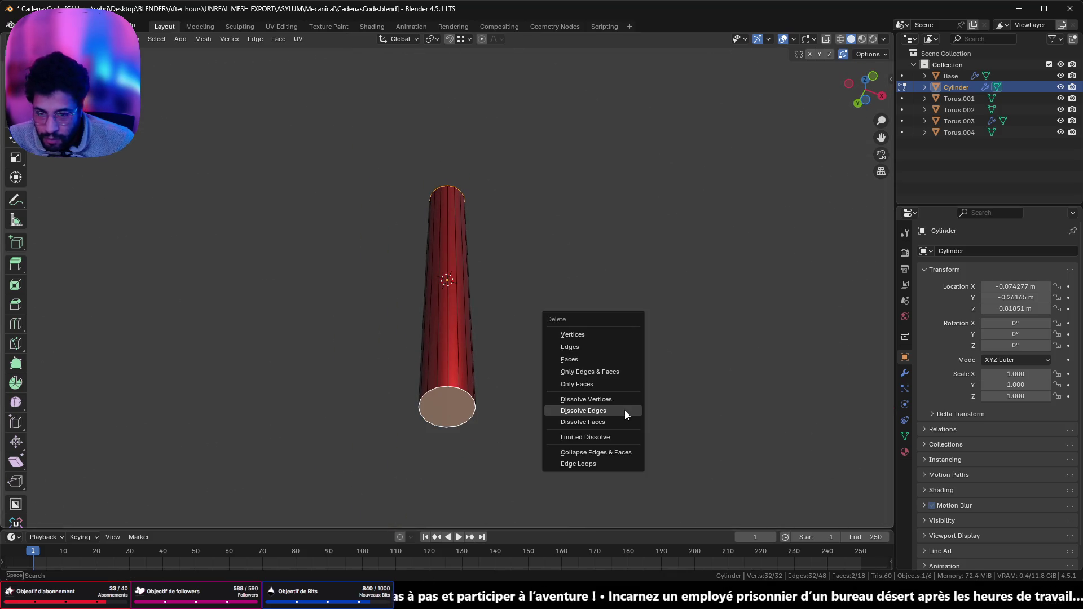
{"action": "left_click", "coordinate": [615, 359]}
{"action": "middle_click_drag", "start_coordinate": [607, 340], "coordinate": [609, 412]}
- Return to Object Mode, show the full padlock again, and select the shackle
{"action": "key", "text": "Tab"}
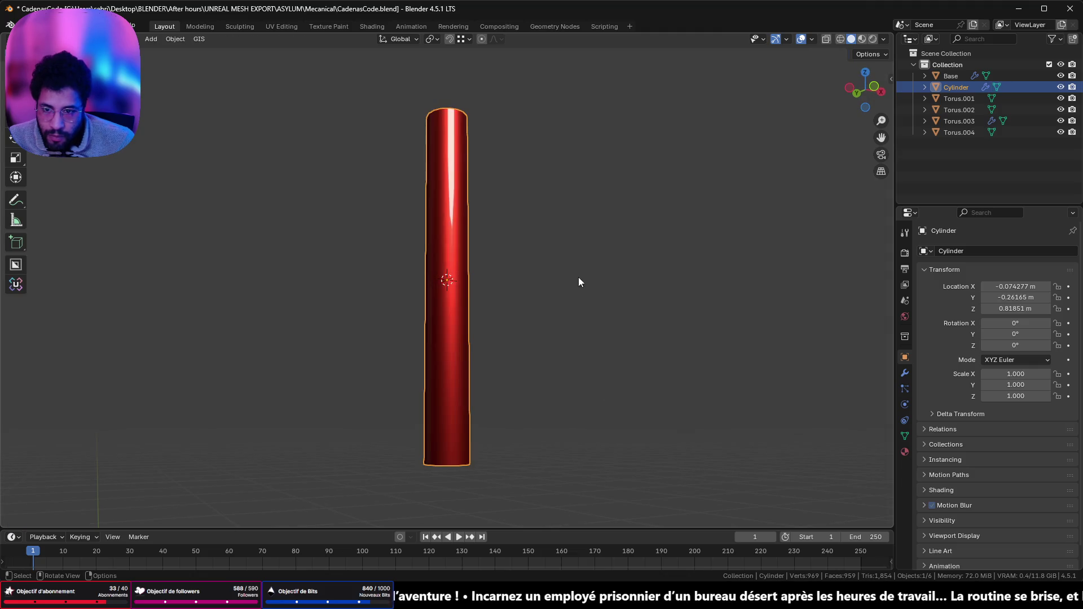
{"action": "key", "text": "KP_Divide"}
{"action": "mouse_move", "coordinate": [601, 214]}
{"action": "middle_mouse_down"}
{"action": "mouse_move", "coordinate": [500, 174]}
{"action": "mouse_move", "coordinate": [375, 271]}
{"action": "mouse_move", "coordinate": [629, 172]}
{"action": "mouse_move", "coordinate": [564, 218]}
{"action": "mouse_move", "coordinate": [504, 150]}
{"action": "mouse_move", "coordinate": [733, 121]}
{"action": "mouse_move", "coordinate": [581, 141]}
{"action": "mouse_move", "coordinate": [587, 150]}
{"action": "mouse_move", "coordinate": [569, 152]}
{"action": "middle_mouse_up"}
{"action": "left_click", "coordinate": [505, 151]}
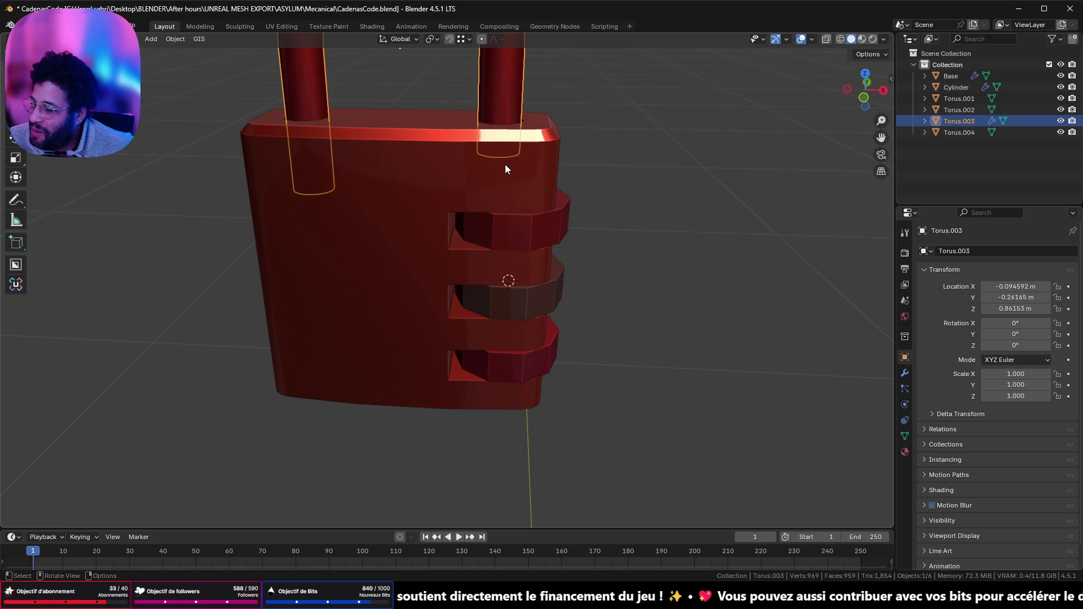
- Box-select all six padlock parts, check the viewport overlays, and orbit to inspect them
{"action": "scroll", "coordinate": [504, 181], "scroll_direction": "down", "scroll_amount": 4}
{"action": "left_click", "coordinate": [384, 178]}
{"action": "left_click_drag", "start_coordinate": [290, 90], "coordinate": [590, 373]}
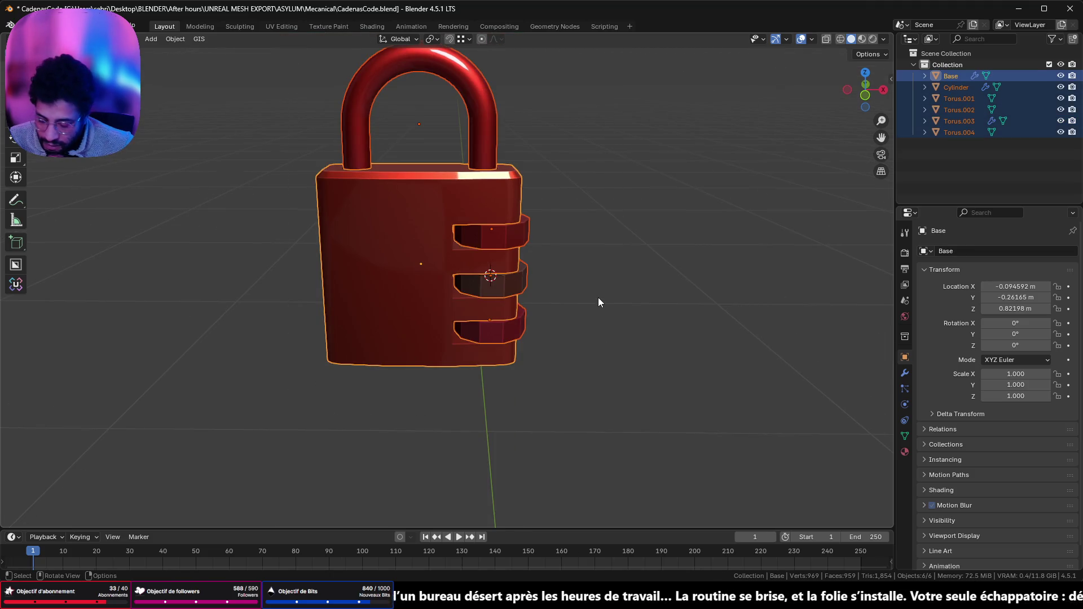
{"action": "left_click", "coordinate": [813, 39]}
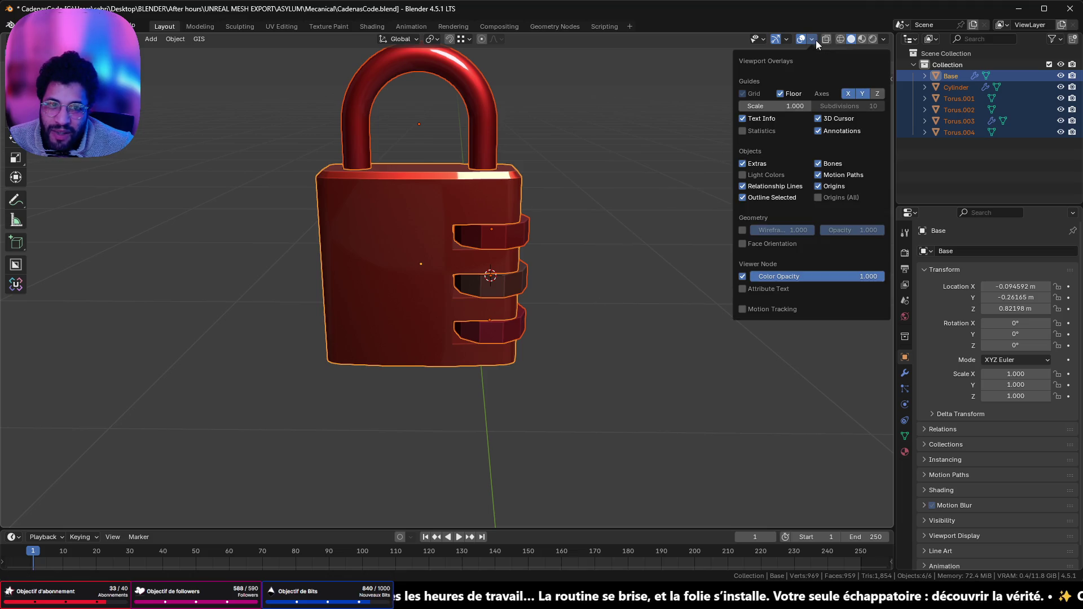
{"action": "mouse_move", "coordinate": [368, 183]}
{"action": "middle_mouse_down"}
{"action": "mouse_move", "coordinate": [516, 191]}
{"action": "mouse_move", "coordinate": [699, 174]}
{"action": "mouse_move", "coordinate": [724, 192]}
{"action": "mouse_move", "coordinate": [729, 228]}
{"action": "mouse_move", "coordinate": [604, 229]}
{"action": "mouse_move", "coordinate": [501, 208]}
{"action": "mouse_move", "coordinate": [424, 175]}
{"action": "middle_mouse_up"}
{"action": "scroll", "coordinate": [458, 222], "scroll_direction": "down", "scroll_amount": 5}
{"action": "scroll", "coordinate": [459, 227], "scroll_direction": "down", "scroll_amount": 2}
{"action": "scroll", "coordinate": [462, 246], "scroll_direction": "up", "scroll_amount": 8}
{"action": "mouse_move", "coordinate": [452, 248]}
{"action": "middle_mouse_down"}
{"action": "mouse_move", "coordinate": [412, 194]}
{"action": "mouse_move", "coordinate": [388, 205]}
{"action": "mouse_move", "coordinate": [391, 257]}
{"action": "mouse_move", "coordinate": [378, 289]}
{"action": "mouse_move", "coordinate": [194, 299]}
{"action": "mouse_move", "coordinate": [232, 336]}
{"action": "mouse_move", "coordinate": [469, 290]}
{"action": "middle_mouse_up"}
{"action": "scroll", "coordinate": [447, 259], "scroll_direction": "down", "scroll_amount": 5}
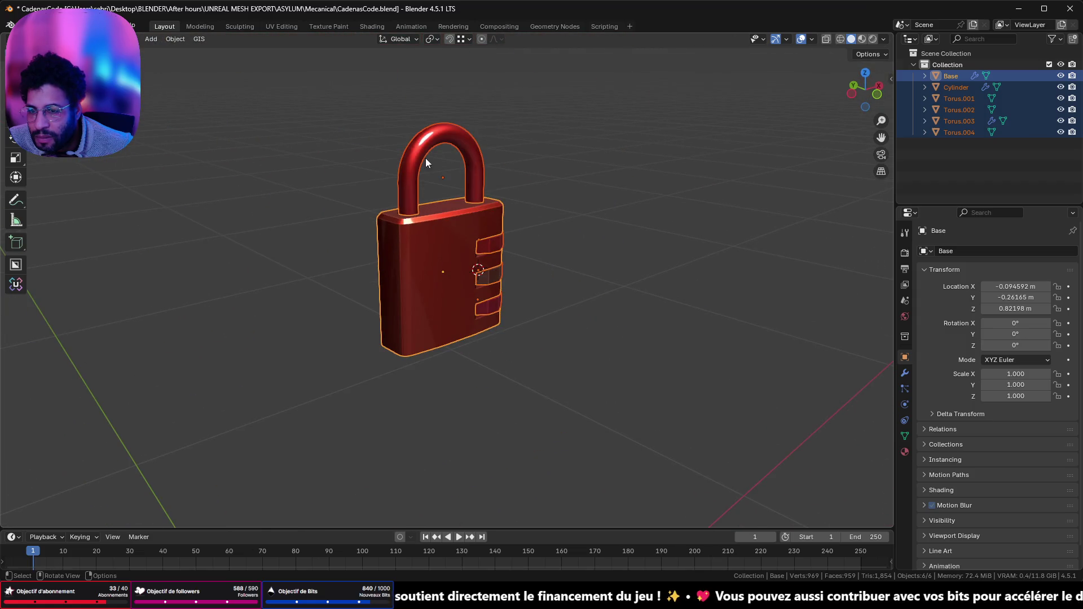
{"action": "middle_click_drag", "start_coordinate": [425, 162], "coordinate": [432, 207]}
- Briefly enter Edit Mode on the selected parts, pick a shackle face, then exit
{"action": "key", "text": "Tab"}
{"action": "scroll", "coordinate": [432, 206], "scroll_direction": "up", "scroll_amount": 4}
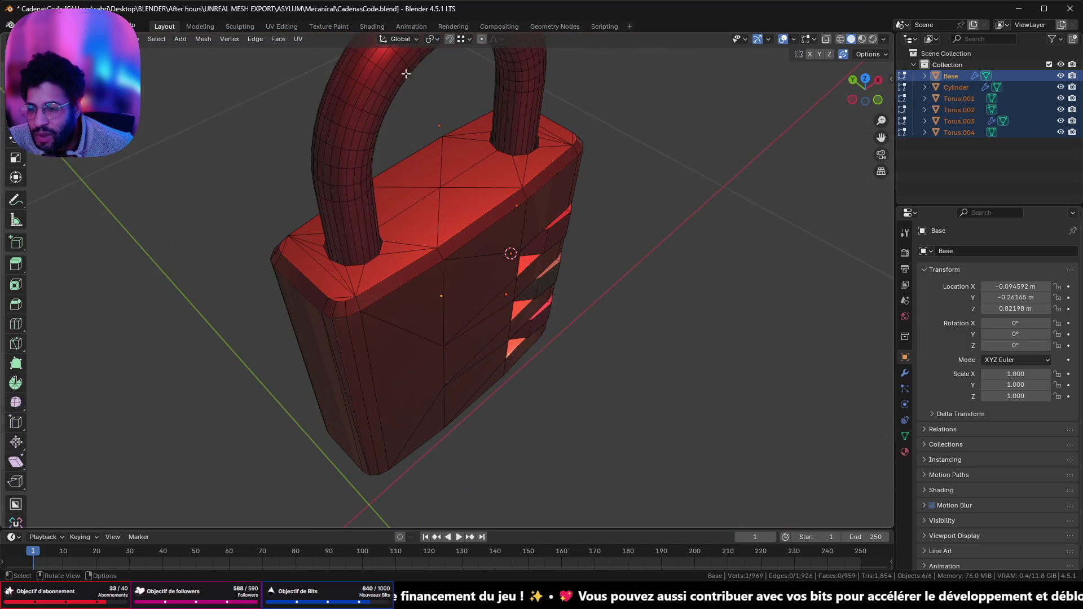
{"action": "mouse_move", "coordinate": [385, 113]}
{"action": "middle_mouse_down"}
{"action": "mouse_move", "coordinate": [317, 74]}
{"action": "mouse_move", "coordinate": [333, 76]}
{"action": "middle_mouse_up"}
{"action": "left_click", "coordinate": [377, 84]}
{"action": "scroll", "coordinate": [376, 84], "scroll_direction": "up", "scroll_amount": 3}
{"action": "key", "text": "Tab"}
{"action": "scroll", "coordinate": [376, 84], "scroll_direction": "down", "scroll_amount": 2}
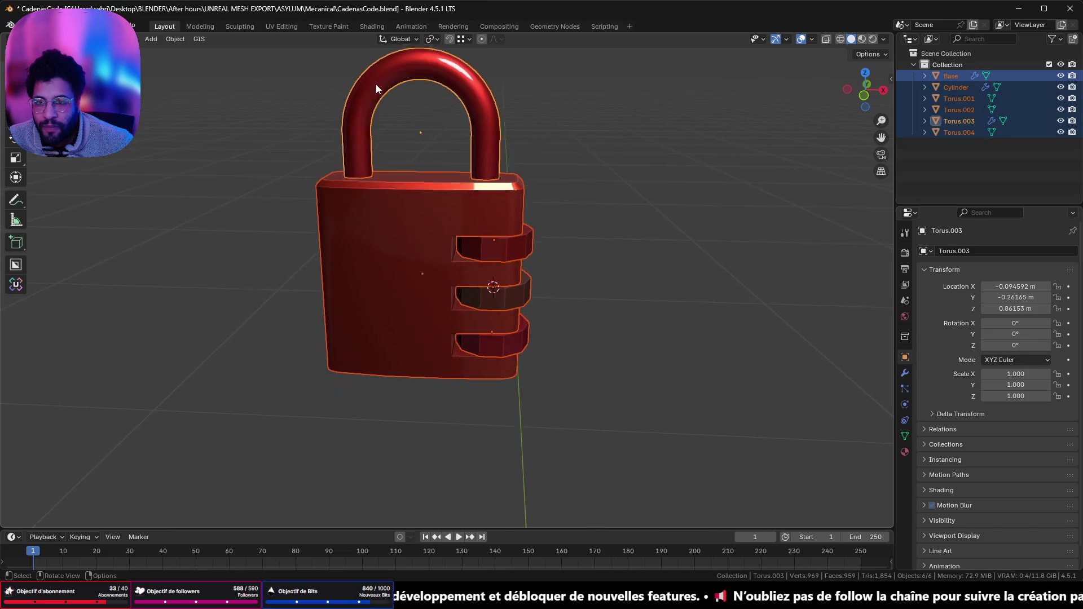
- Select only the shackle (Torus.003) and open its mesh in Edit Mode, viewing both sides
{"action": "left_click", "coordinate": [376, 83]}
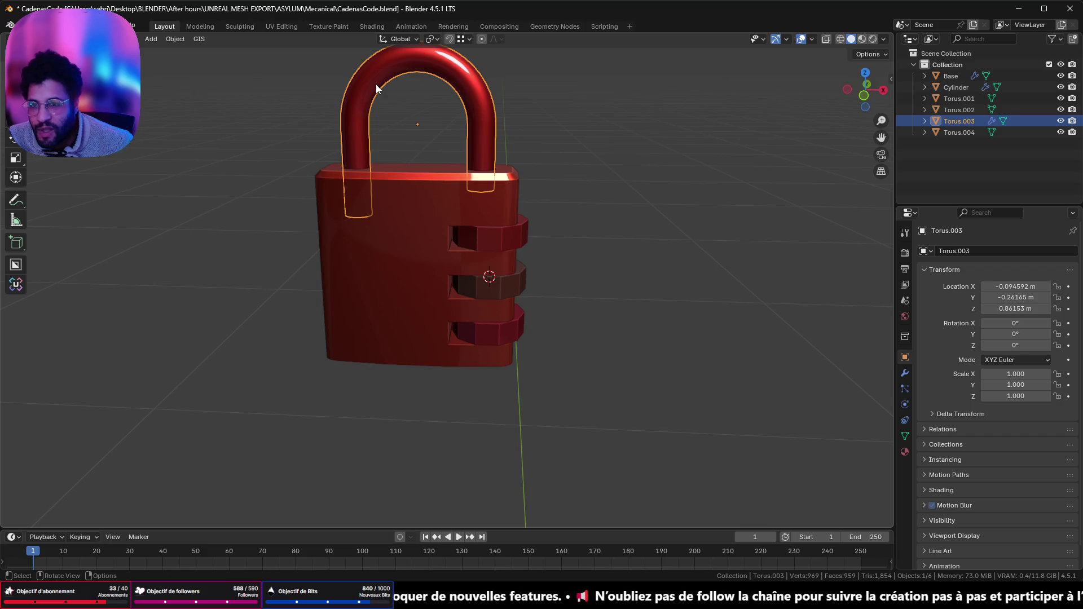
{"action": "scroll", "coordinate": [427, 100], "scroll_direction": "up", "scroll_amount": 2}
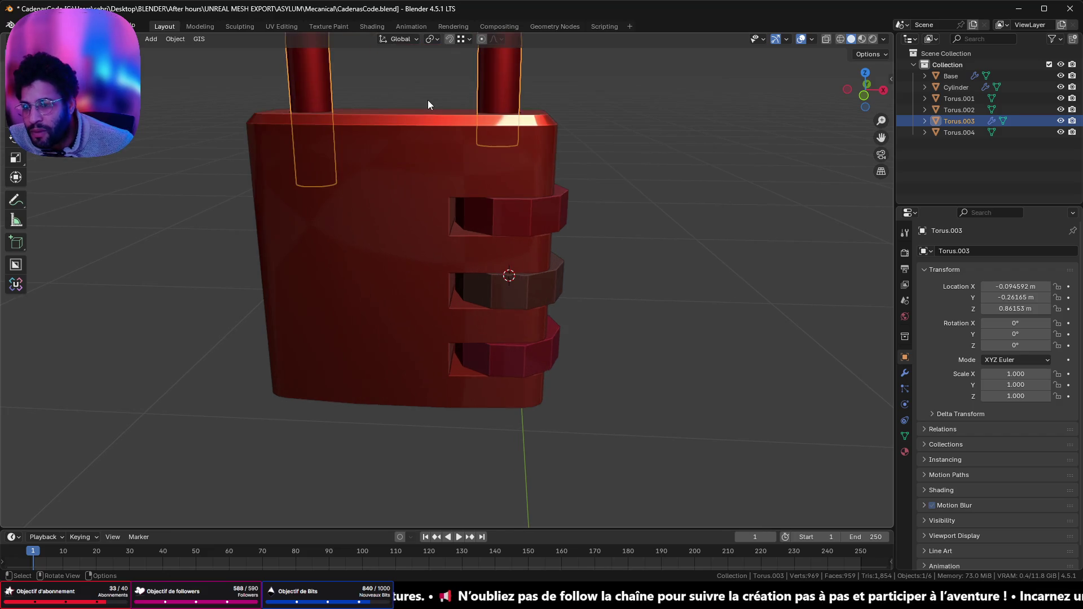
{"action": "mouse_move", "coordinate": [426, 77]}
{"action": "middle_mouse_down"}
{"action": "mouse_move", "coordinate": [386, 295]}
{"action": "mouse_move", "coordinate": [512, 303]}
{"action": "mouse_move", "coordinate": [467, 261]}
{"action": "mouse_move", "coordinate": [455, 226]}
{"action": "mouse_move", "coordinate": [144, 248]}
{"action": "mouse_move", "coordinate": [160, 261]}
{"action": "mouse_move", "coordinate": [431, 264]}
{"action": "middle_mouse_up"}
{"action": "key", "text": "Tab"}
{"action": "scroll", "coordinate": [432, 261], "scroll_direction": "up", "scroll_amount": 3}
{"action": "mouse_move", "coordinate": [392, 188]}
{"action": "middle_mouse_down"}
{"action": "mouse_move", "coordinate": [506, 259]}
{"action": "mouse_move", "coordinate": [624, 223]}
{"action": "mouse_move", "coordinate": [425, 235]}
{"action": "mouse_move", "coordinate": [353, 284]}
{"action": "mouse_move", "coordinate": [359, 255]}
{"action": "middle_mouse_up"}
{"action": "scroll", "coordinate": [617, 222], "scroll_direction": "down", "scroll_amount": 4}
{"action": "scroll", "coordinate": [359, 255], "scroll_direction": "up", "scroll_amount": 3}
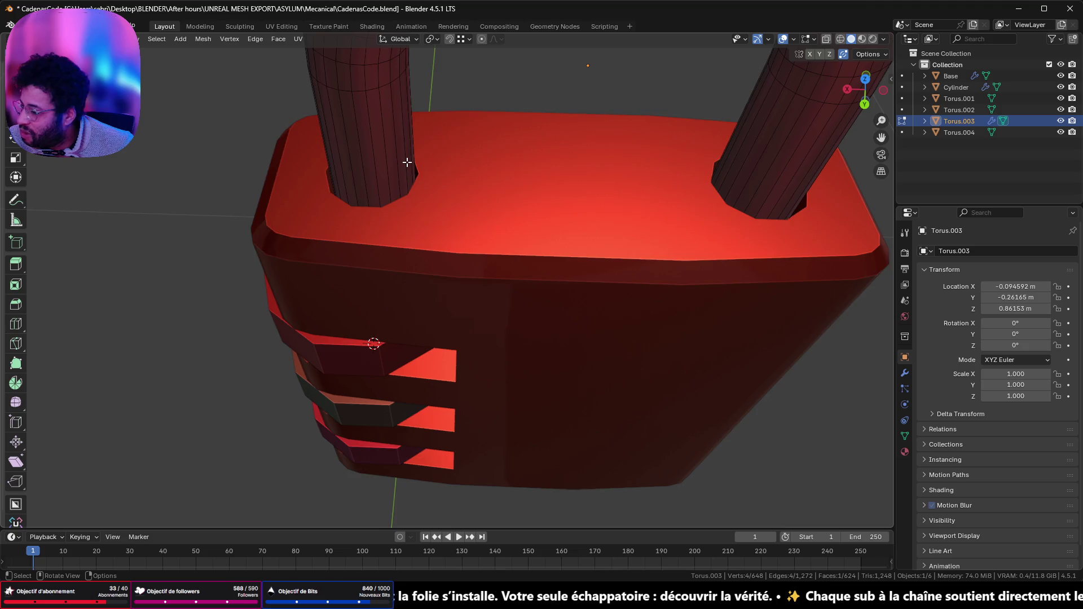
- Switch to an aligned front view zoomed in on the dial wheels
{"action": "scroll", "coordinate": [407, 163], "scroll_direction": "down", "scroll_amount": 5}
{"action": "mouse_move", "coordinate": [406, 163]}
{"action": "middle_mouse_down"}
{"action": "mouse_move", "coordinate": [410, 197]}
{"action": "mouse_move", "coordinate": [440, 235]}
{"action": "mouse_move", "coordinate": [502, 367]}
{"action": "mouse_move", "coordinate": [488, 186]}
{"action": "mouse_move", "coordinate": [527, 167]}
{"action": "mouse_move", "coordinate": [476, 186]}
{"action": "middle_mouse_up"}
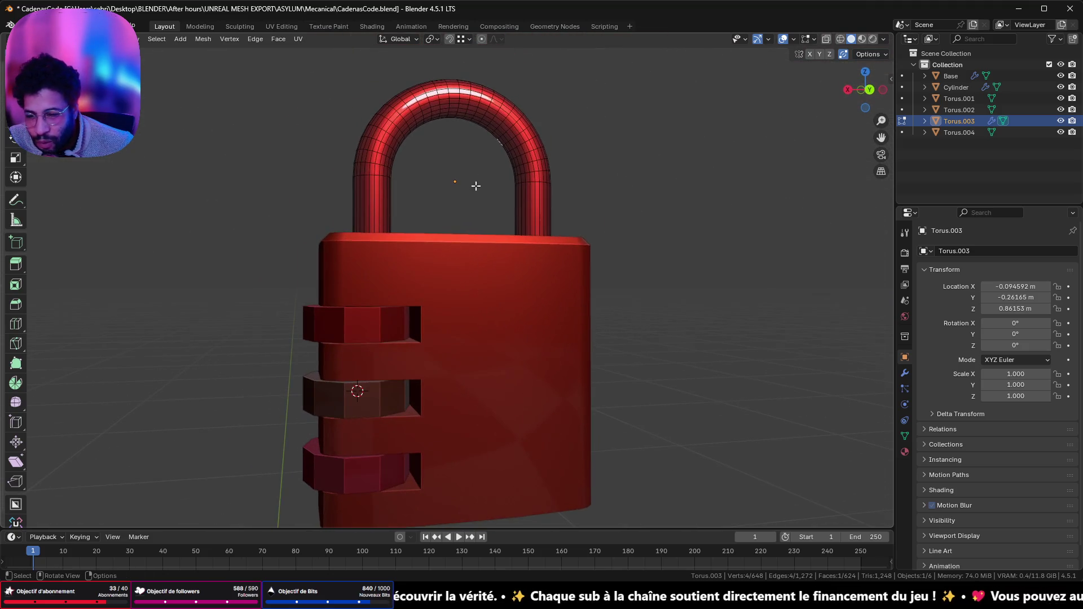
{"action": "left_click", "coordinate": [869, 89]}
{"action": "mouse_move", "coordinate": [537, 232]}
{"action": "middle_mouse_down", "text": "ctrl"}
{"action": "mouse_move", "coordinate": [482, 203]}
{"action": "mouse_move", "coordinate": [467, 218]}
{"action": "middle_mouse_up", "text": "ctrl"}
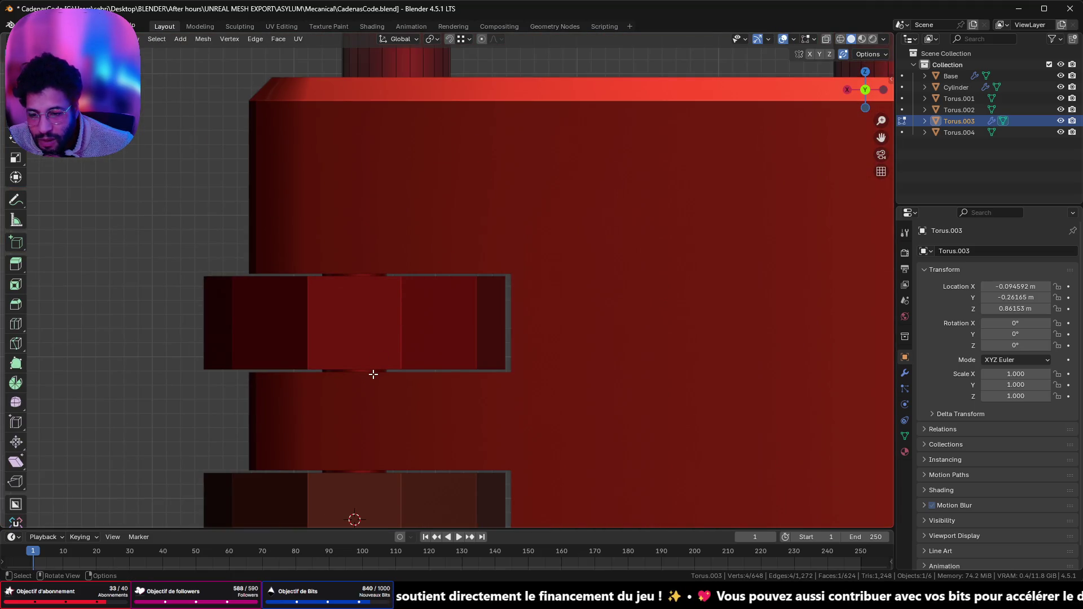
{"action": "scroll", "coordinate": [429, 305], "scroll_direction": "down", "scroll_amount": 6}
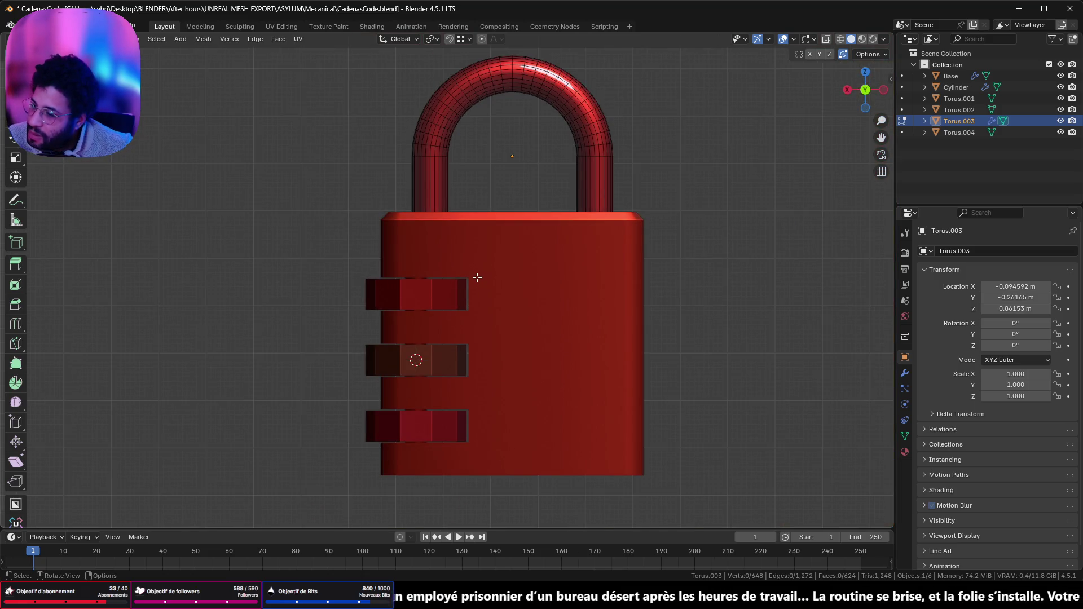
- Select the top dial Torus.001 and test a Z rotation, cancelling to keep it at 0°
{"action": "key", "text": "Tab"}
{"action": "left_click", "coordinate": [428, 295]}
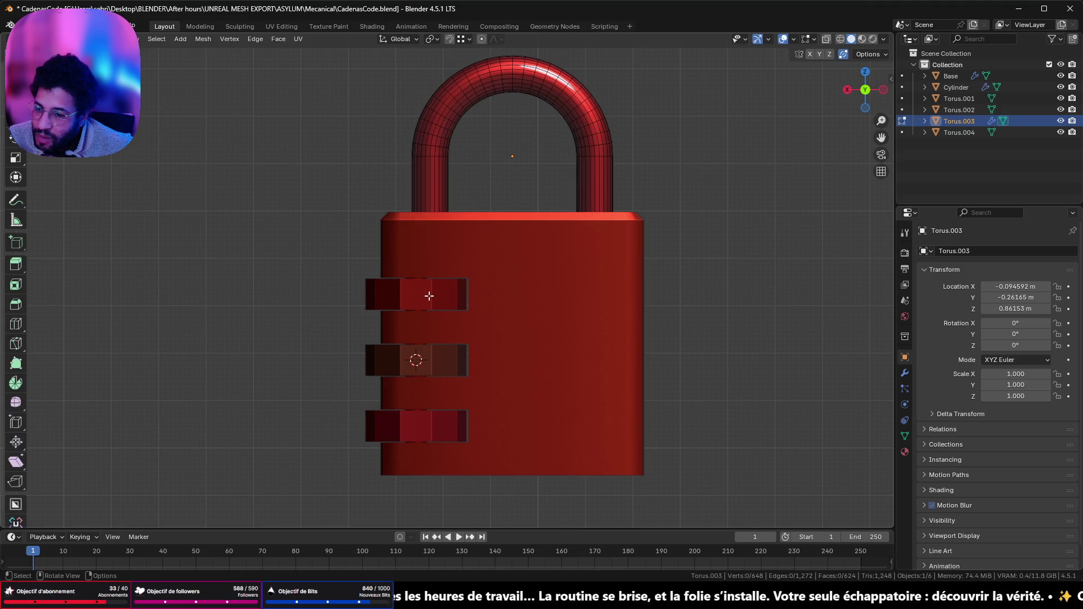
{"action": "key", "text": "r"}
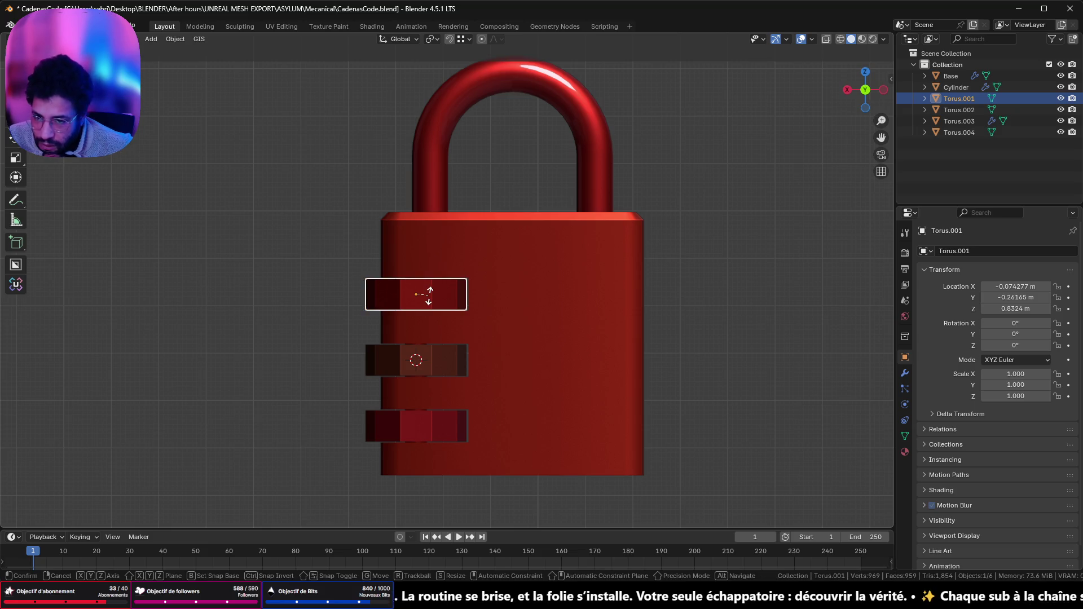
{"action": "key", "text": "z"}
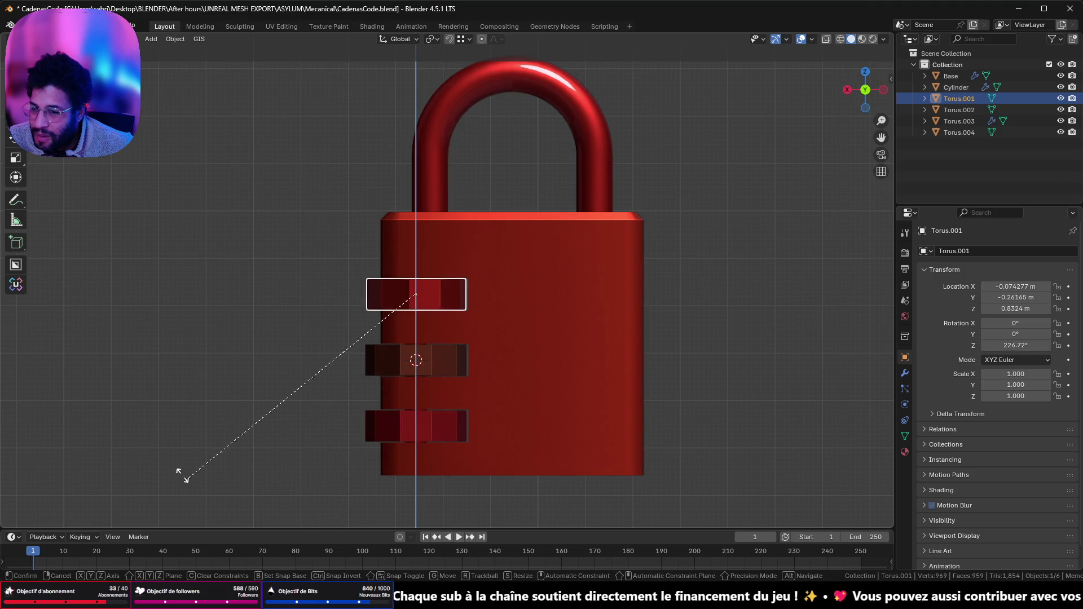
{"action": "key", "text": "Escape"}
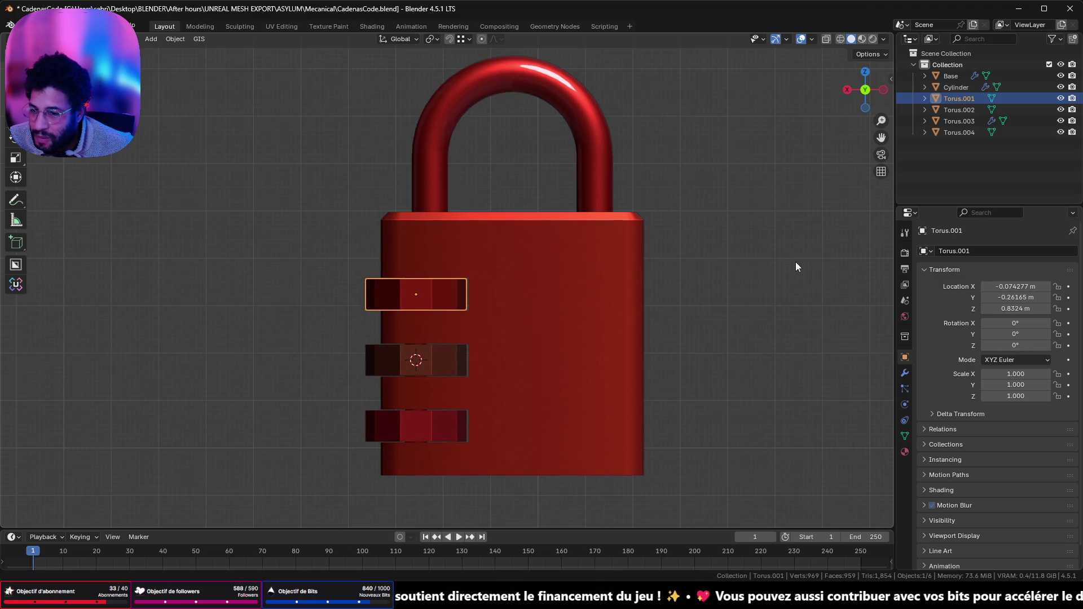
{"action": "mouse_move", "coordinate": [535, 274]}
{"action": "middle_mouse_down"}
{"action": "mouse_move", "coordinate": [379, 240]}
{"action": "mouse_move", "coordinate": [550, 269]}
{"action": "mouse_move", "coordinate": [638, 243]}
{"action": "mouse_move", "coordinate": [591, 246]}
{"action": "mouse_move", "coordinate": [602, 281]}
{"action": "mouse_move", "coordinate": [554, 194]}
{"action": "middle_mouse_up"}
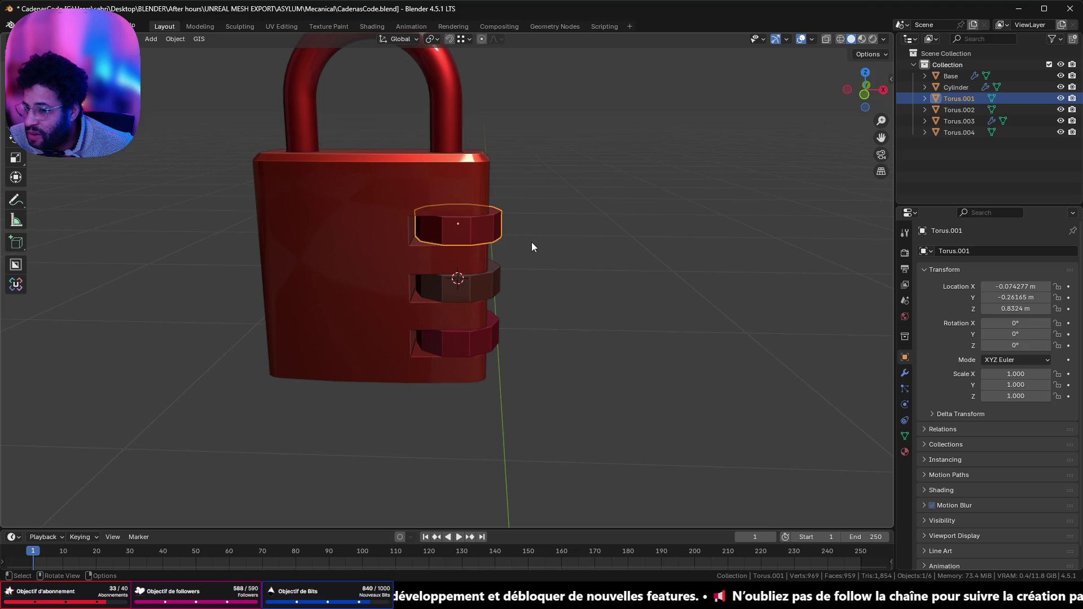
{"action": "scroll", "coordinate": [512, 228], "scroll_direction": "up", "scroll_amount": 7}
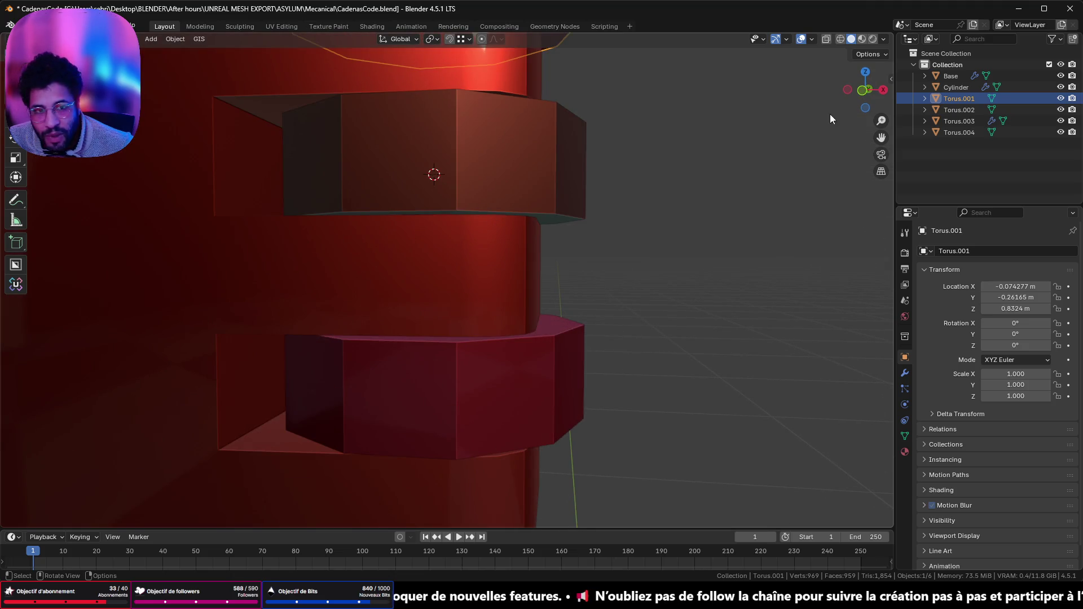
- Cycle-select through the lower dial to pick the axle cylinder and isolate it
{"action": "left_click", "coordinate": [862, 90]}
{"action": "scroll", "coordinate": [622, 178], "scroll_direction": "up", "scroll_amount": 4}
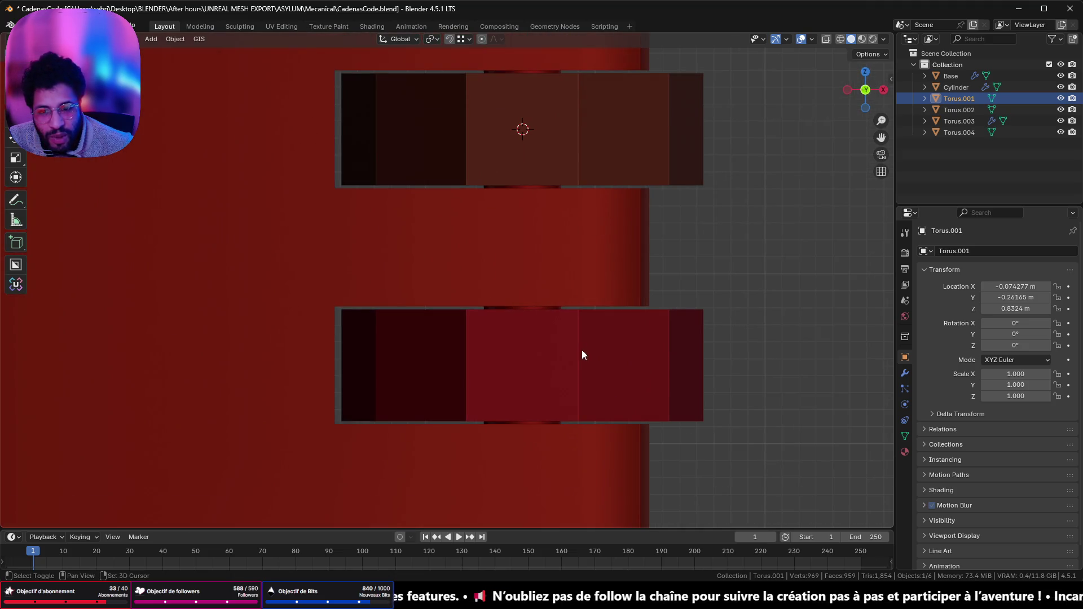
{"action": "left_click", "coordinate": [529, 310]}
{"action": "left_click", "coordinate": [530, 307]}
{"action": "left_click", "coordinate": [530, 306]}
{"action": "left_click", "coordinate": [531, 307]}
{"action": "left_click", "coordinate": [530, 307]}
{"action": "scroll", "coordinate": [584, 303], "scroll_direction": "up", "scroll_amount": 3}
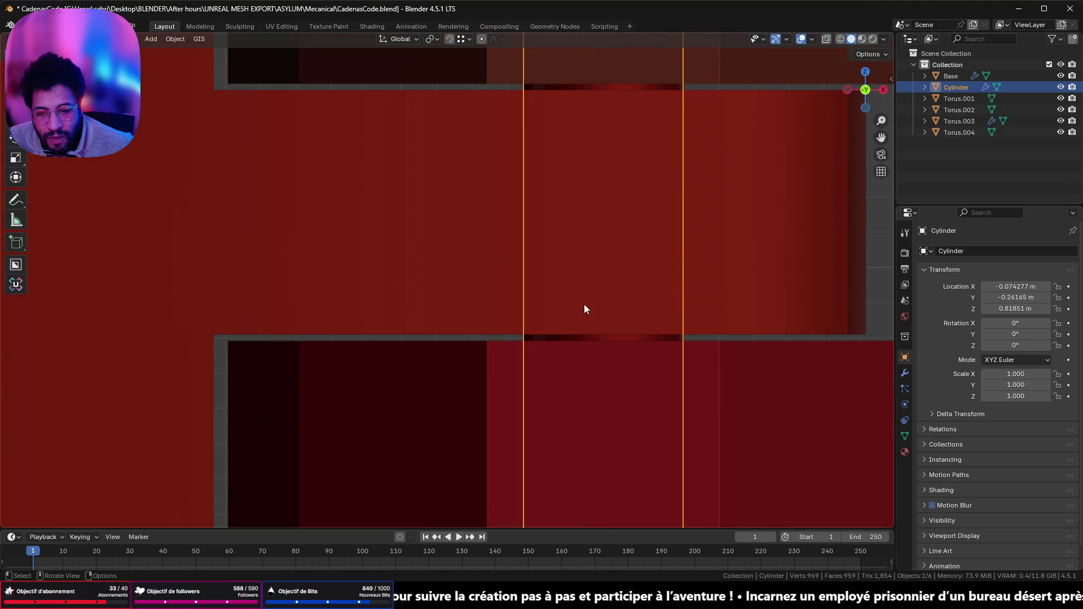
{"action": "key", "text": "KP_Divide"}
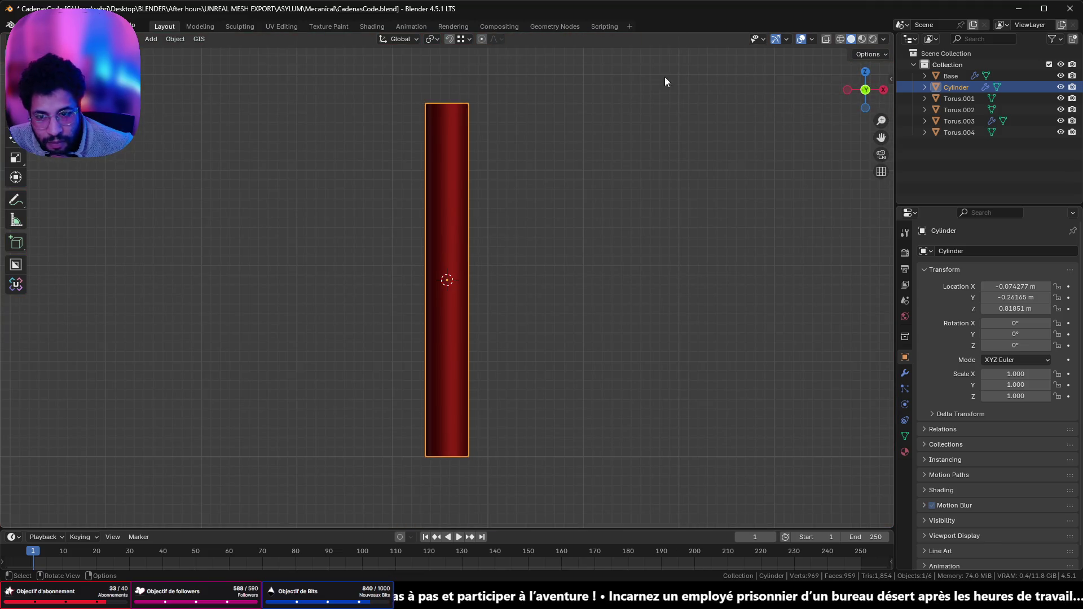
- Scale the cylinder mesh down in Edit Mode and check its fit among the dials from the front
{"action": "key", "text": "Tab"}
{"action": "mouse_move", "coordinate": [661, 132]}
{"action": "middle_mouse_down"}
{"action": "mouse_move", "coordinate": [517, 140]}
{"action": "mouse_move", "coordinate": [534, 250]}
{"action": "mouse_move", "coordinate": [538, 219]}
{"action": "mouse_move", "coordinate": [611, 150]}
{"action": "mouse_move", "coordinate": [713, 137]}
{"action": "mouse_move", "coordinate": [557, 96]}
{"action": "mouse_move", "coordinate": [504, 125]}
{"action": "mouse_move", "coordinate": [485, 167]}
{"action": "mouse_move", "coordinate": [483, 155]}
{"action": "middle_mouse_up"}
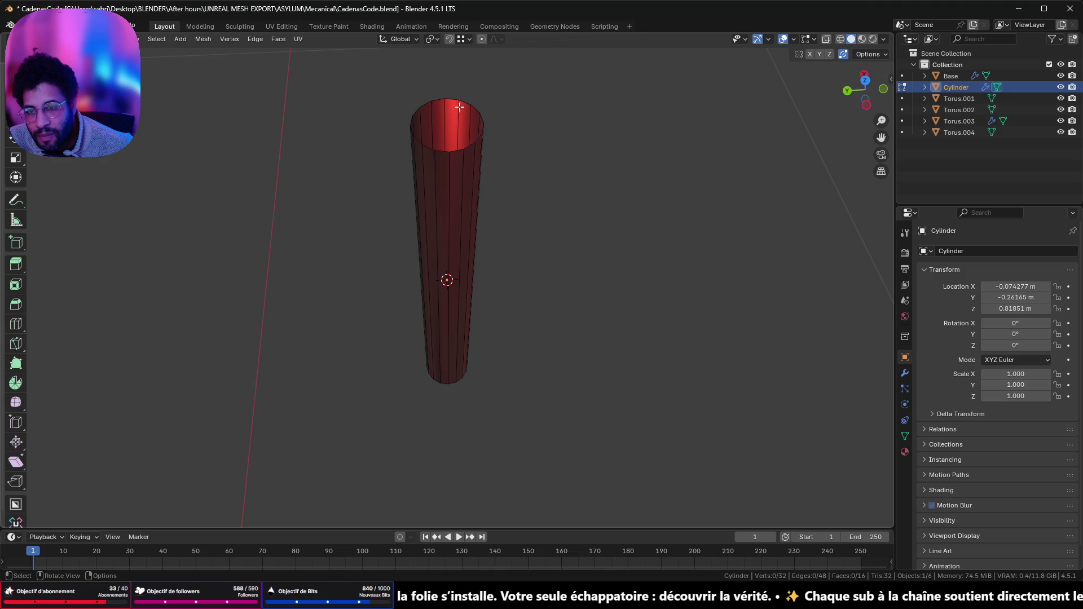
{"action": "key", "text": "ctrl+z"}
{"action": "key", "text": "ctrl+z"}
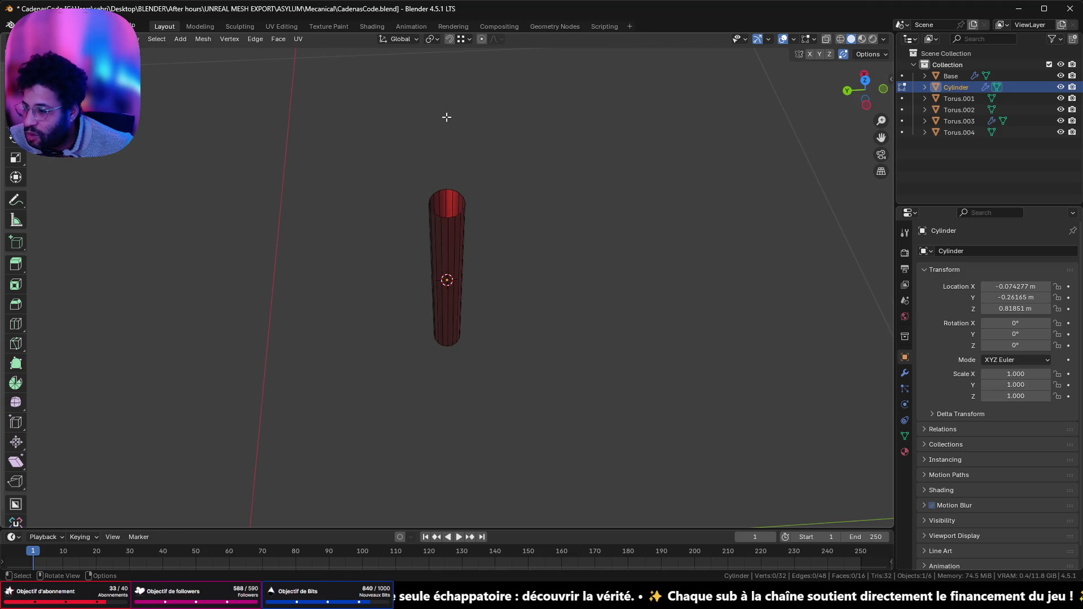
{"action": "key", "text": "KP_1"}
{"action": "scroll", "coordinate": [462, 148], "scroll_direction": "down", "scroll_amount": 5}
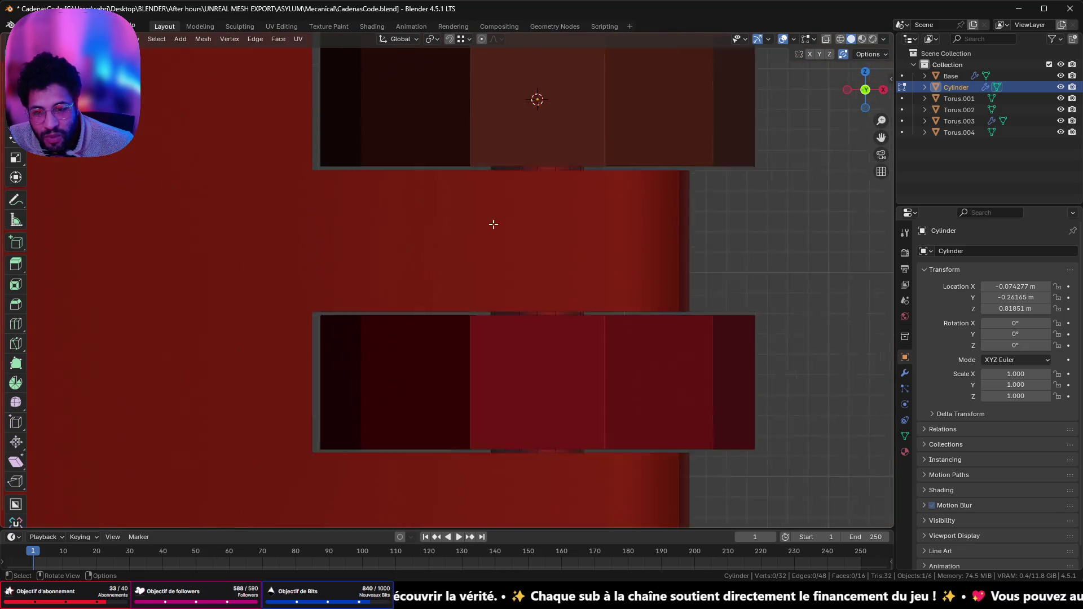
{"action": "middle_click_drag", "start_coordinate": [670, 218], "coordinate": [654, 389], "text": "shift"}
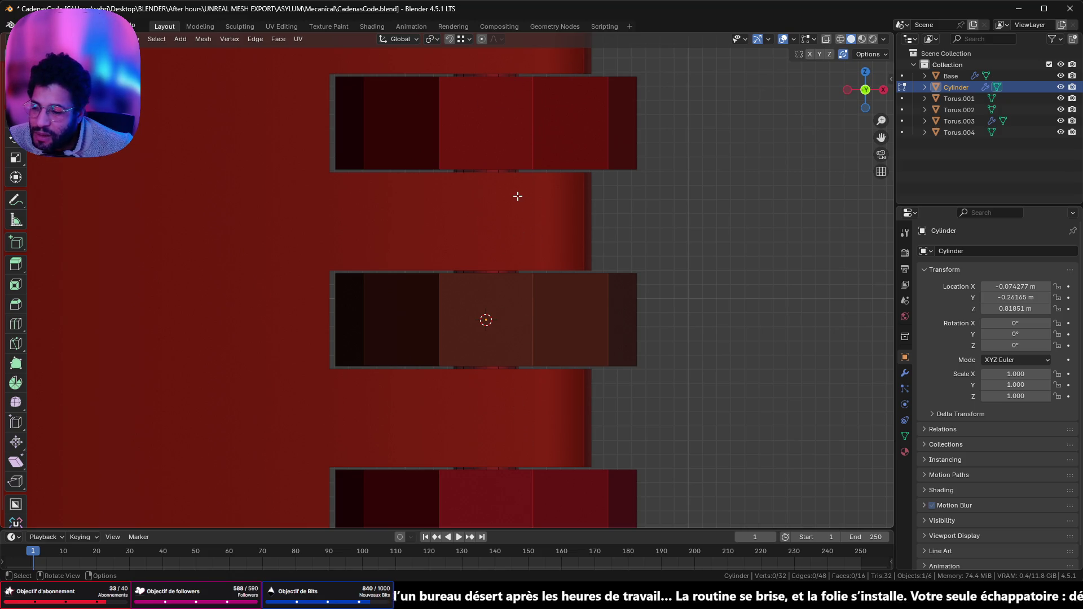
{"action": "scroll", "coordinate": [519, 184], "scroll_direction": "down", "scroll_amount": 2}
{"action": "key", "text": "Tab"}
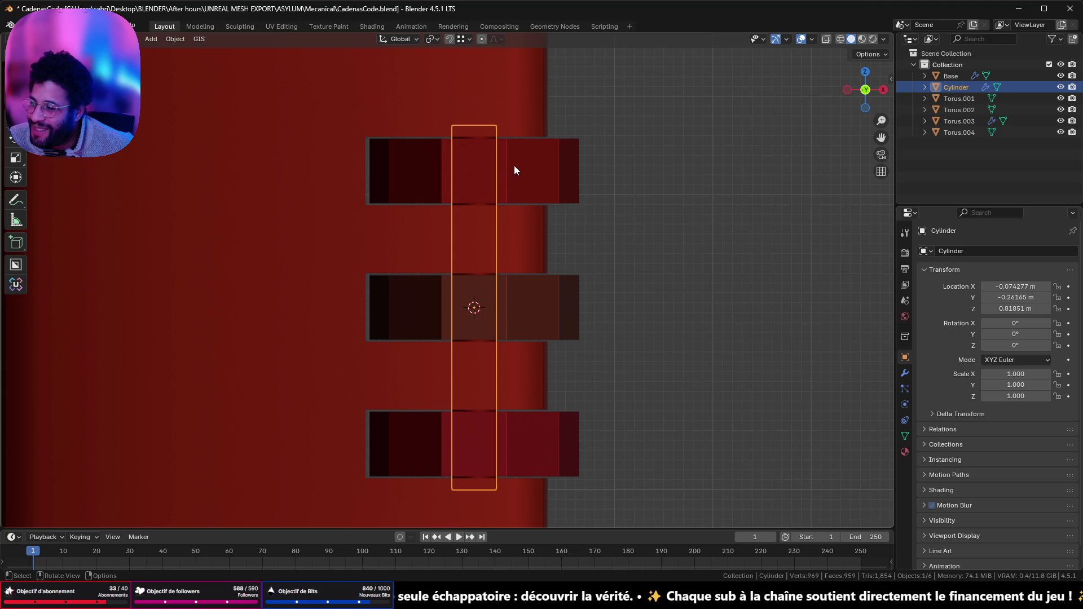
- Orbit back to a front view of the whole padlock and select the shackle
{"action": "mouse_move", "coordinate": [514, 170]}
{"action": "middle_mouse_down"}
{"action": "mouse_move", "coordinate": [554, 169]}
{"action": "mouse_move", "coordinate": [315, 174]}
{"action": "mouse_move", "coordinate": [584, 176]}
{"action": "mouse_move", "coordinate": [546, 165]}
{"action": "mouse_move", "coordinate": [539, 201]}
{"action": "mouse_move", "coordinate": [528, 191]}
{"action": "middle_mouse_up"}
{"action": "scroll", "coordinate": [527, 188], "scroll_direction": "up", "scroll_amount": 3}
{"action": "scroll", "coordinate": [527, 188], "scroll_direction": "down", "scroll_amount": 3}
{"action": "scroll", "coordinate": [527, 188], "scroll_direction": "down", "scroll_amount": 3}
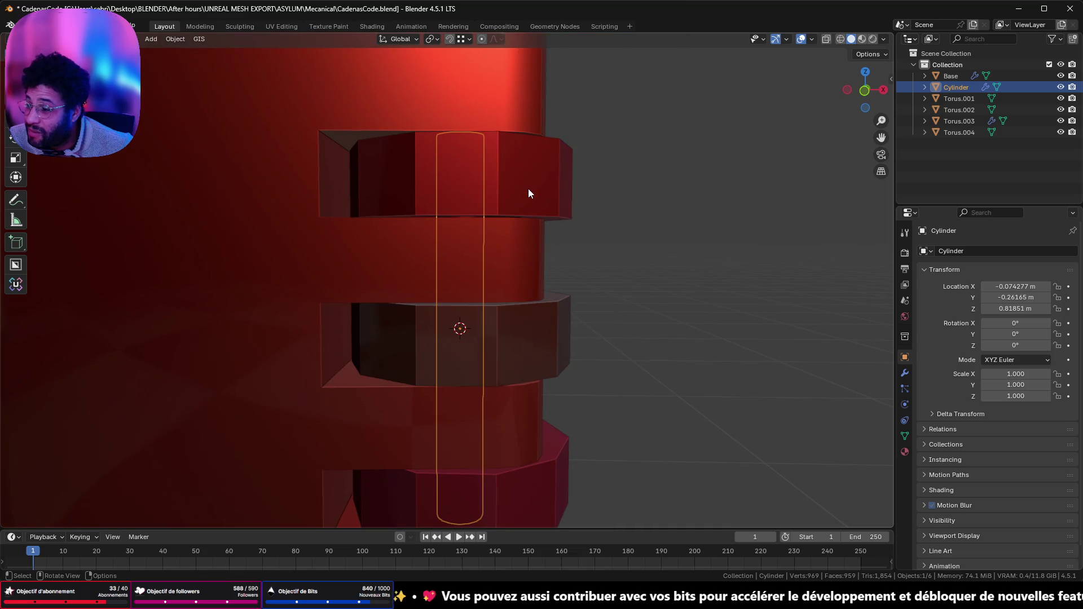
{"action": "mouse_move", "coordinate": [496, 165]}
{"action": "middle_mouse_down"}
{"action": "mouse_move", "coordinate": [419, 144]}
{"action": "mouse_move", "coordinate": [563, 367]}
{"action": "mouse_move", "coordinate": [496, 98]}
{"action": "middle_mouse_up"}
{"action": "left_click", "coordinate": [497, 97]}
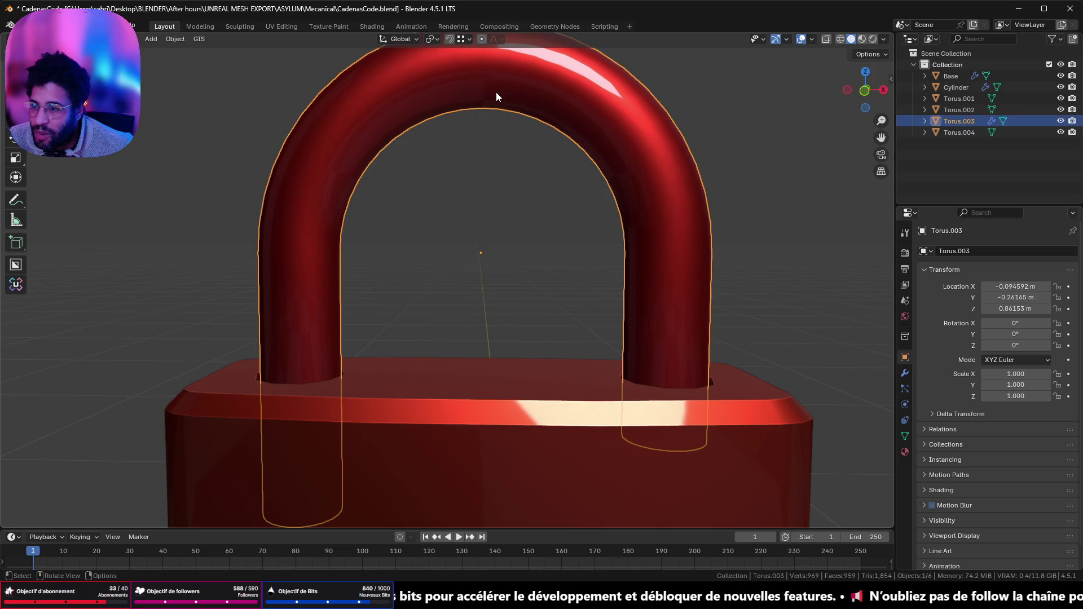